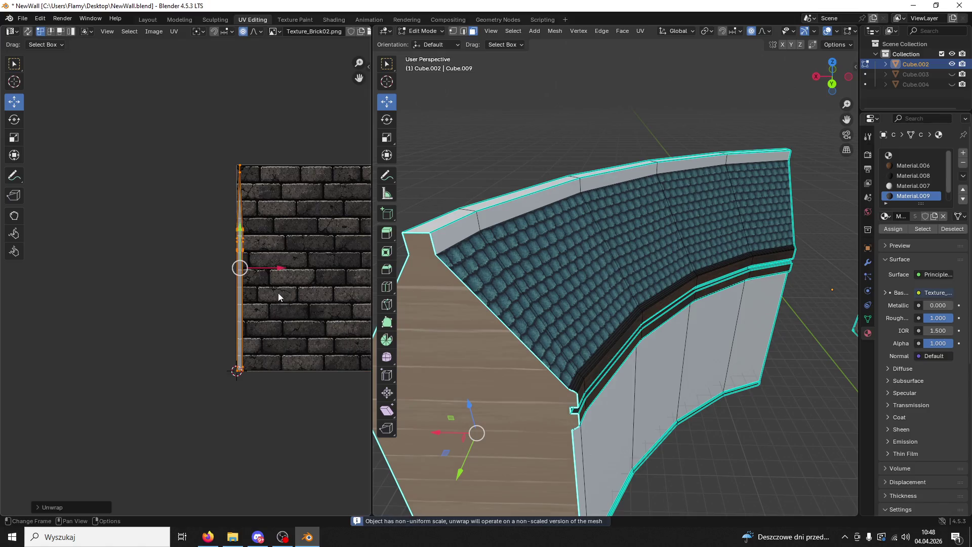
# Step: Stretch the gable end's UV island horizontally, then enlarge it uniformly over the brick texture
pyautogui.press('s')
pyautogui.press('x')
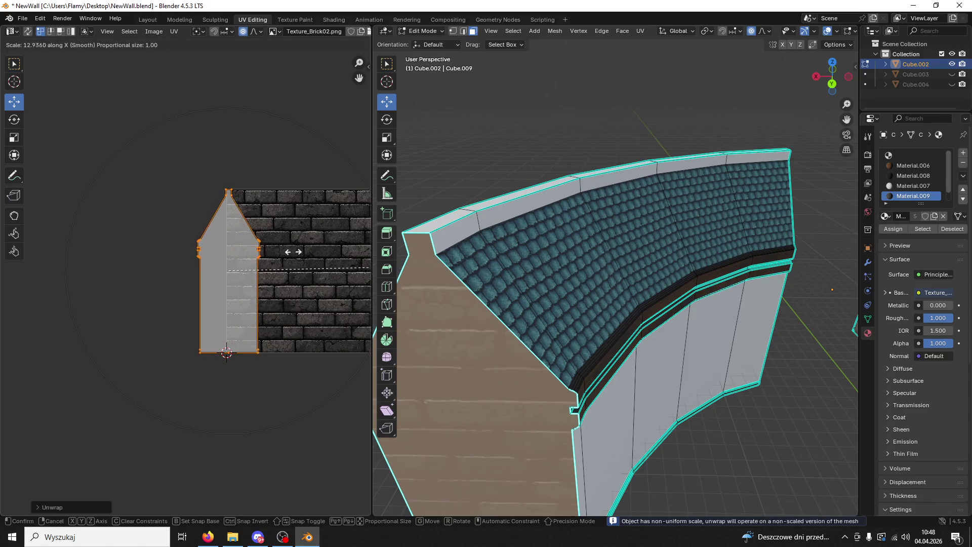
pyautogui.click(1, 243)
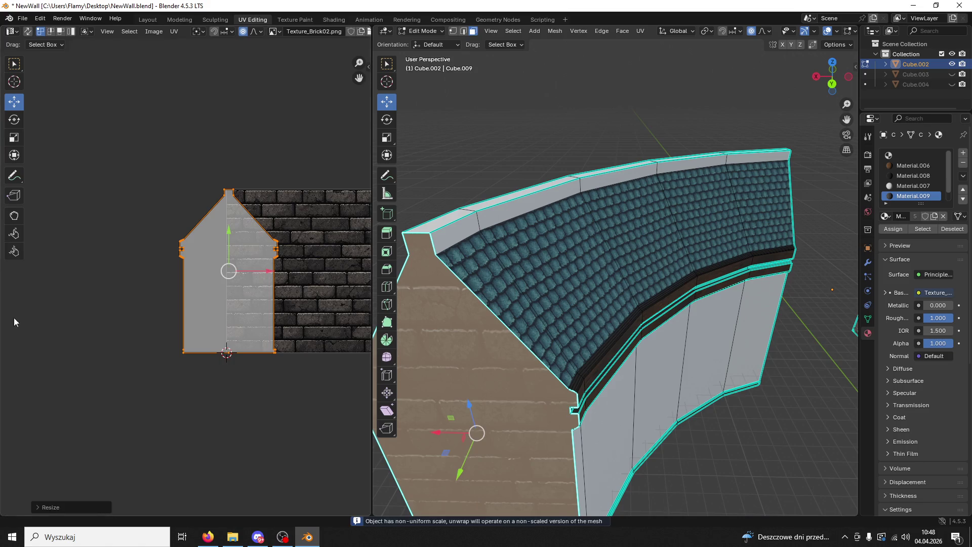
pyautogui.press('s')
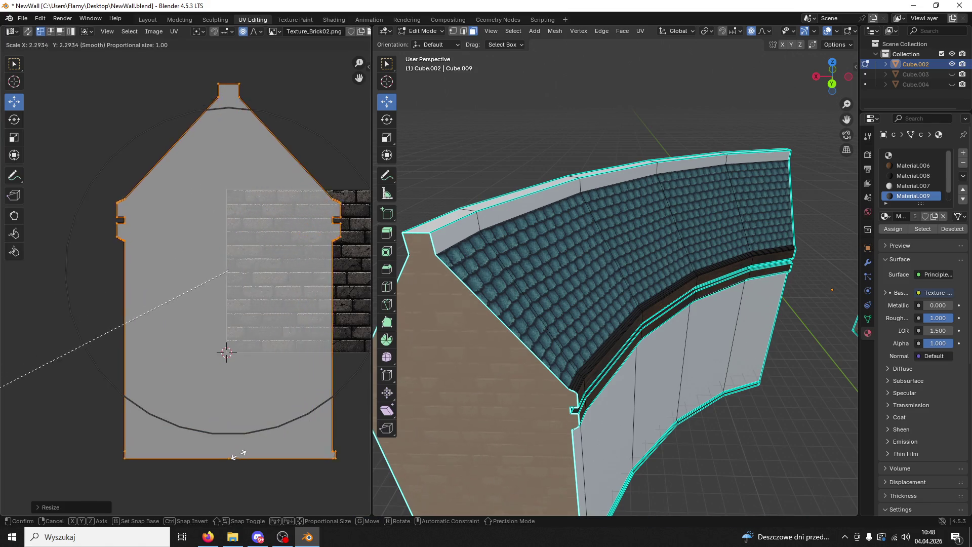
pyautogui.click(46, 368)
pyautogui.moveTo(510, 455); pyautogui.dragTo(669, 420, button='middle')
pyautogui.click(717, 357)
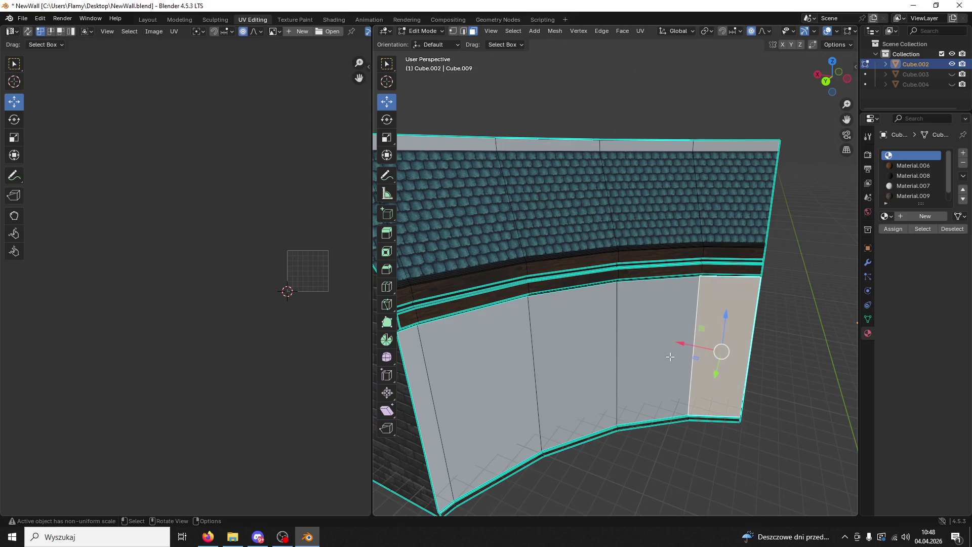
# Step: Assign the Material.009 brick material to the lower curved wall faces on both wall pieces
pyautogui.keyDown('shift'); pyautogui.click(656, 355); pyautogui.keyUp('shift')
pyautogui.keyDown('shift'); pyautogui.click(556, 362); pyautogui.keyUp('shift')
pyautogui.keyDown('shift'); pyautogui.click(506, 369); pyautogui.keyUp('shift')
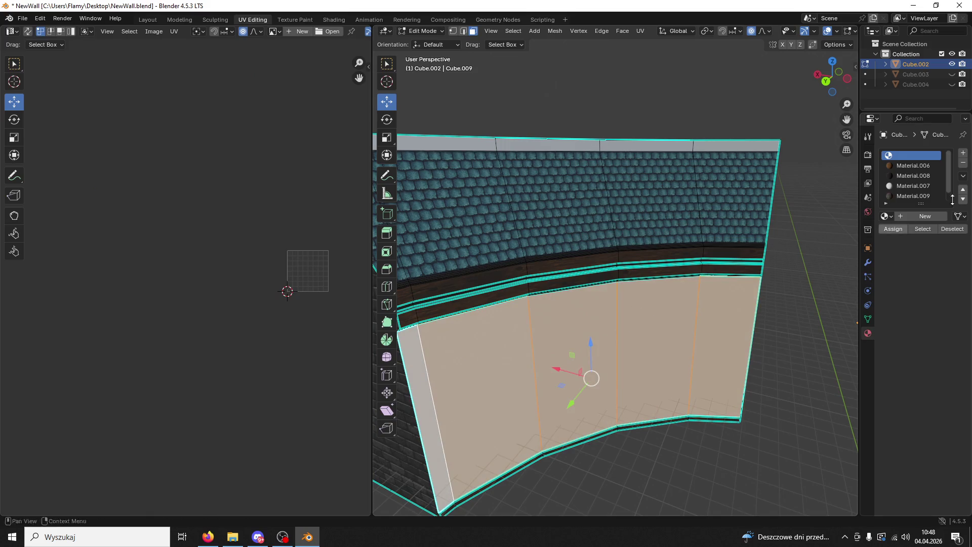
pyautogui.click(911, 197)
pyautogui.click(899, 231)
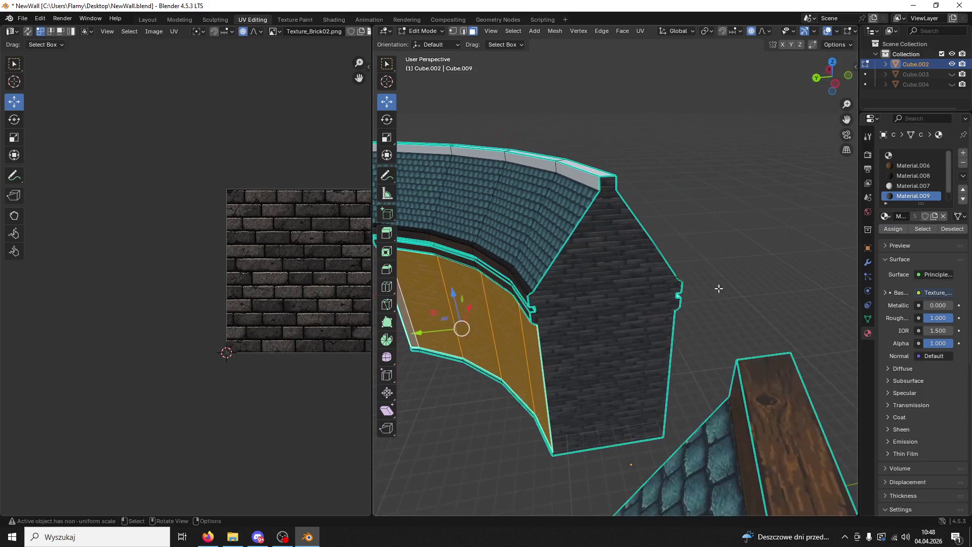
pyautogui.moveTo(684, 303); pyautogui.dragTo(559, 271, button='middle')
pyautogui.keyDown('shift'); pyautogui.click(593, 254); pyautogui.keyUp('shift')
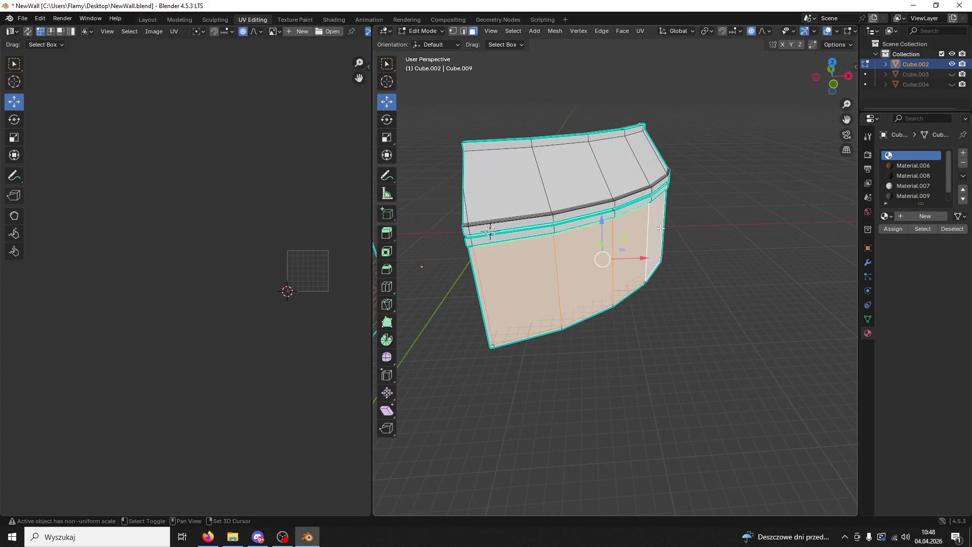
pyautogui.moveTo(661, 226); pyautogui.dragTo(838, 244, button='middle')
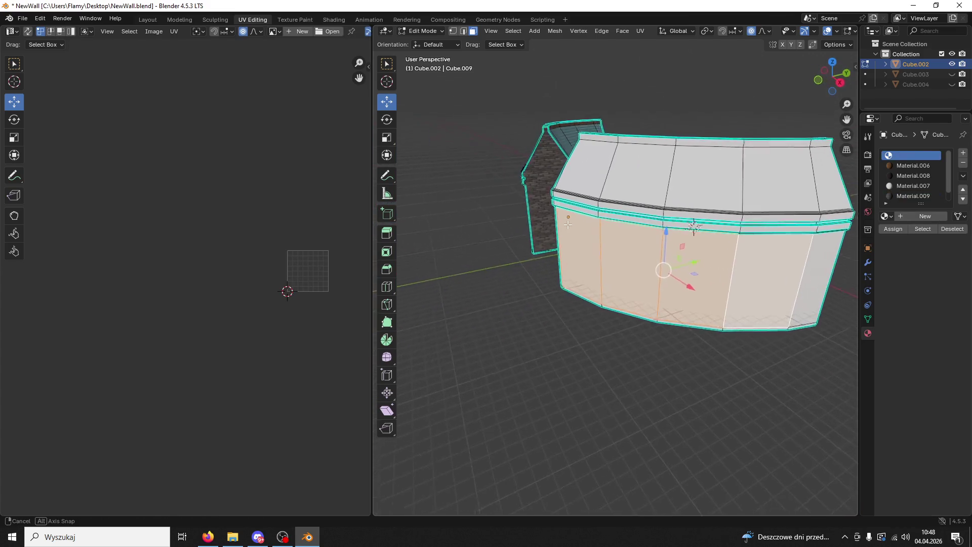
pyautogui.click(910, 196)
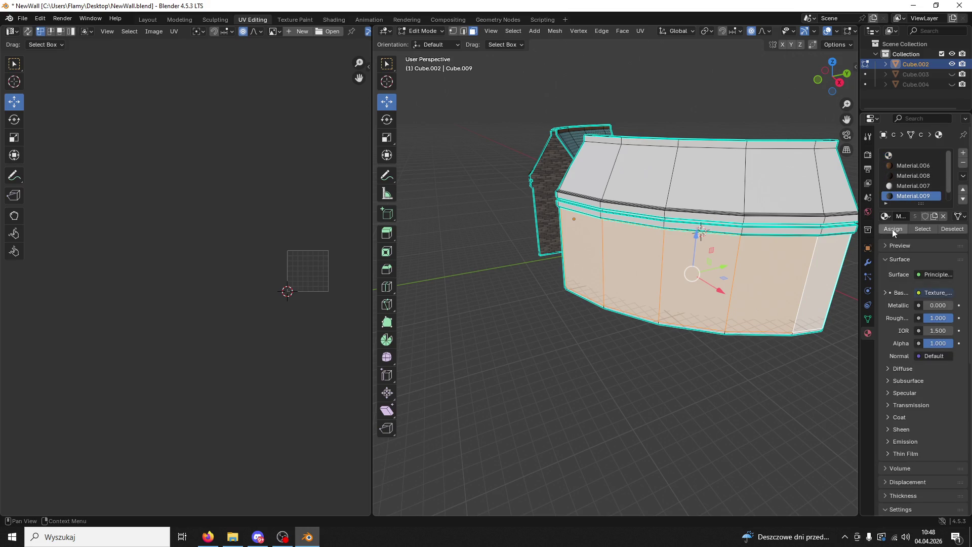
pyautogui.click(892, 229)
pyautogui.scroll(3, 786, 354)
pyautogui.scroll(3, 532, 358)
# Step: Assign the Material.006 wood material to the bottom trim strip faces
pyautogui.click(563, 357)
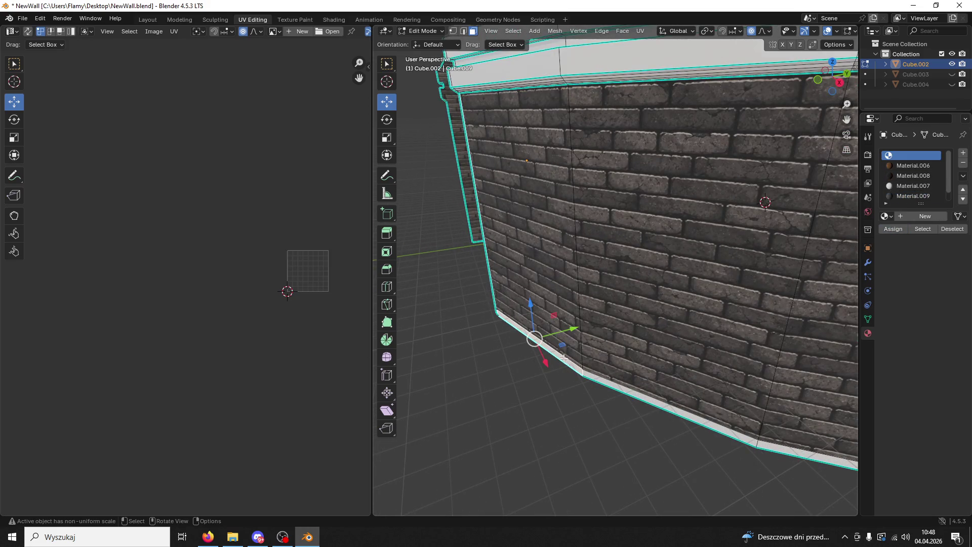
pyautogui.keyDown('shift'); pyautogui.click(615, 386); pyautogui.keyUp('shift')
pyautogui.moveTo(776, 448); pyautogui.dragTo(540, 378, button='middle')
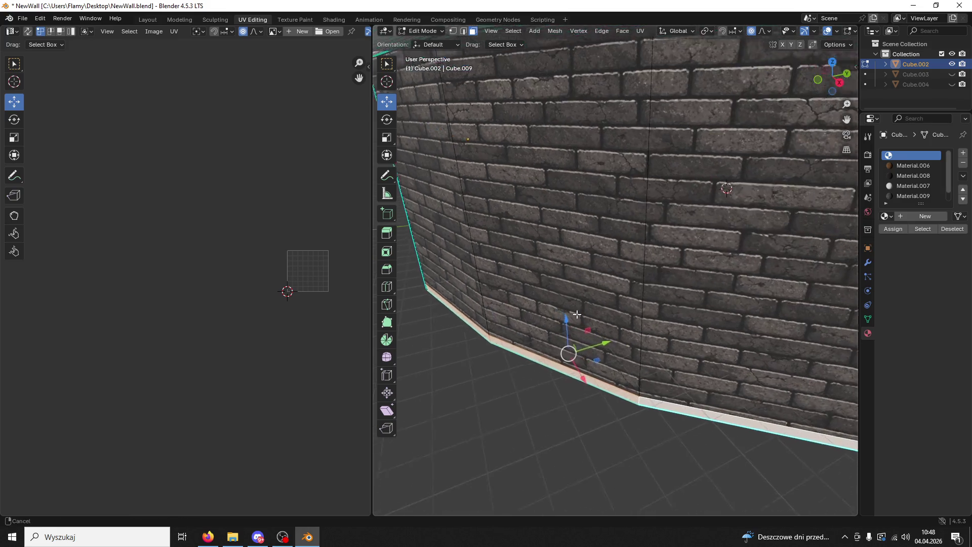
pyautogui.keyDown('shift'); pyautogui.click(842, 409); pyautogui.keyUp('shift')
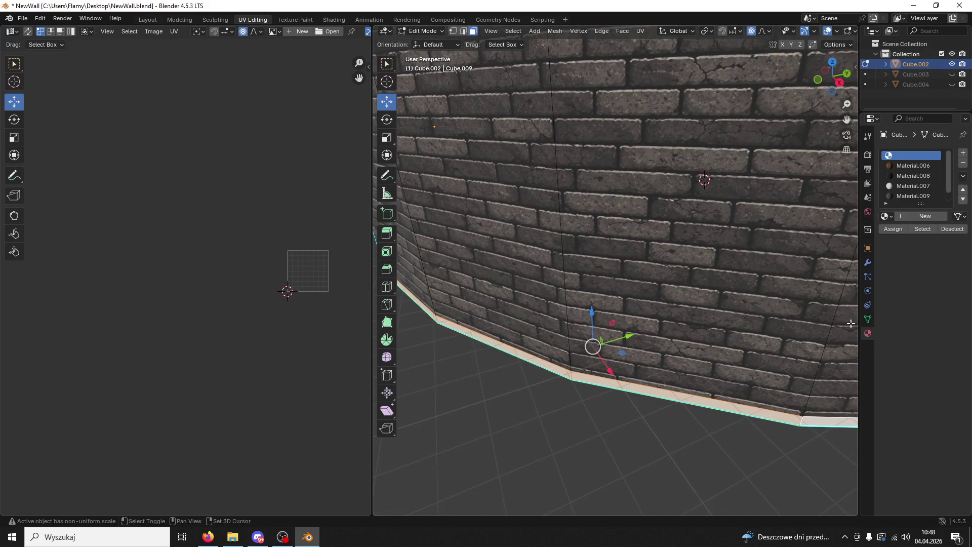
pyautogui.click(907, 166)
pyautogui.click(897, 231)
pyautogui.click(603, 389)
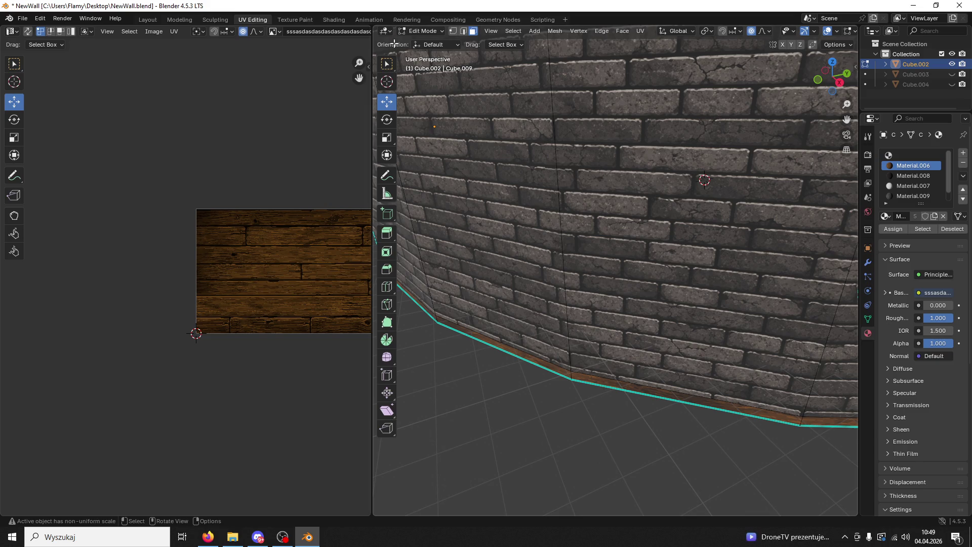
pyautogui.moveTo(590, 410); pyautogui.dragTo(696, 417, button='middle')
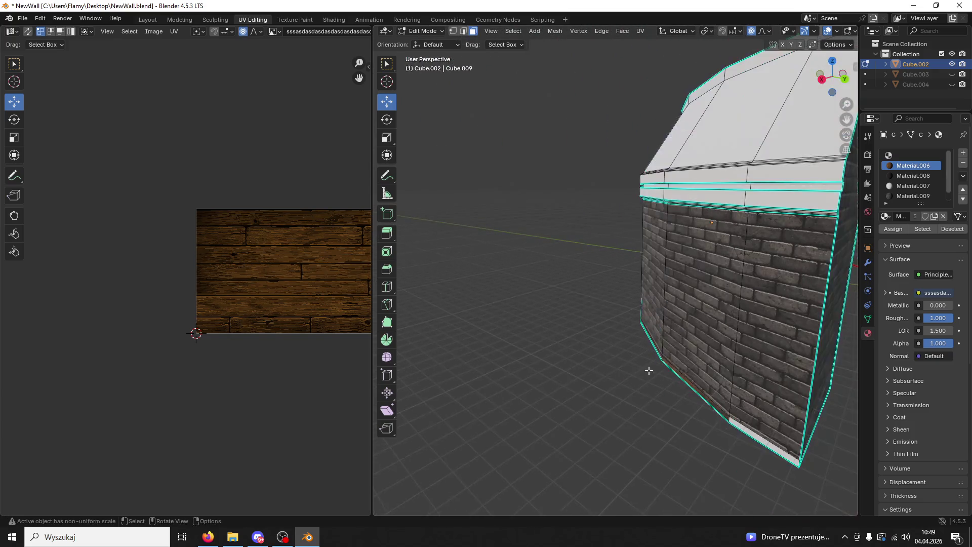
# Step: Give the wall end's bottom face Material.006 wood and its side faces Material.009 brick
pyautogui.click(712, 439)
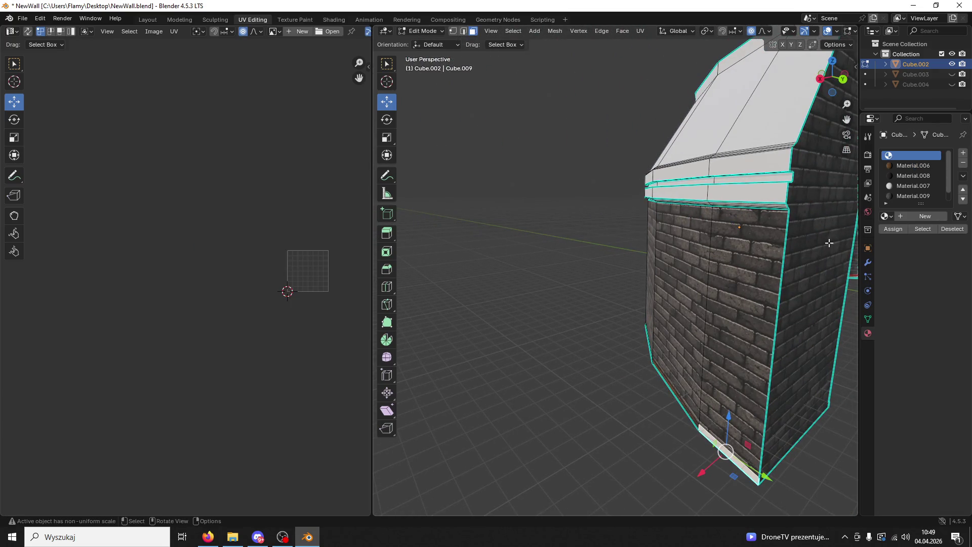
pyautogui.click(902, 167)
pyautogui.click(893, 230)
pyautogui.moveTo(683, 304); pyautogui.dragTo(734, 252, button='middle')
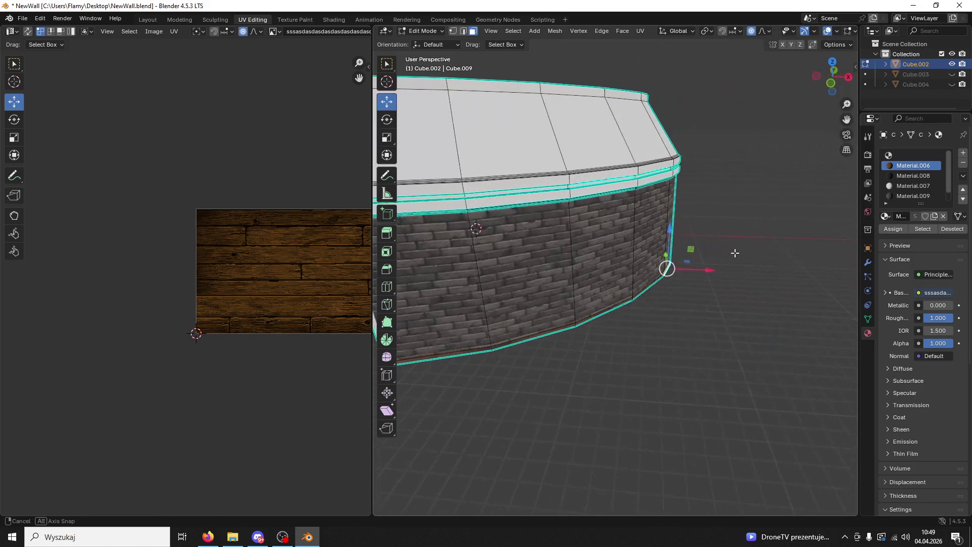
pyautogui.moveTo(631, 326)
pyautogui.mouseDown(button='middle')
pyautogui.moveTo(745, 333)
pyautogui.moveTo(602, 296)
pyautogui.mouseUp(button='middle')
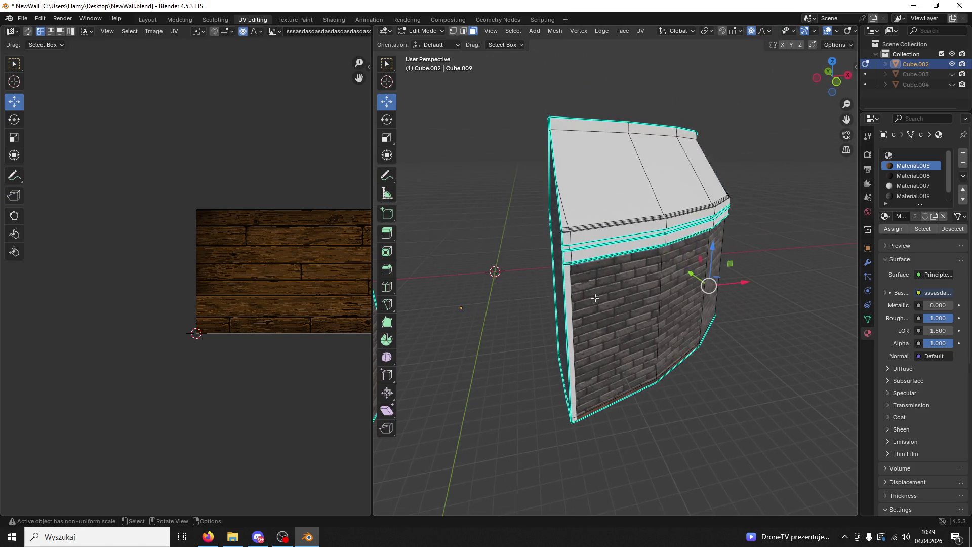
pyautogui.click(893, 186)
pyautogui.click(892, 229)
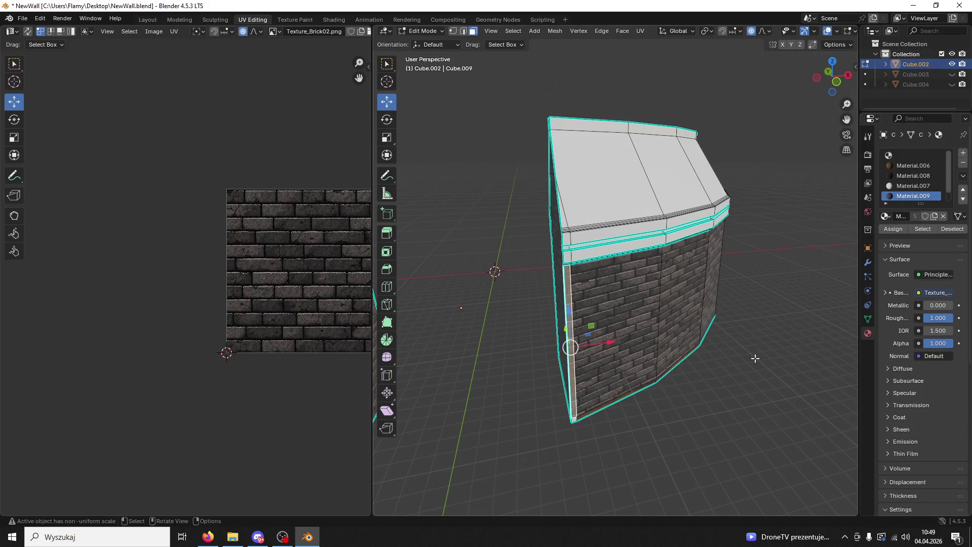
pyautogui.scroll(3, 741, 371)
# Step: Assign Material.006 wood to the bottom corner piece at the wall's end
pyautogui.moveTo(741, 371); pyautogui.dragTo(615, 417, button='middle')
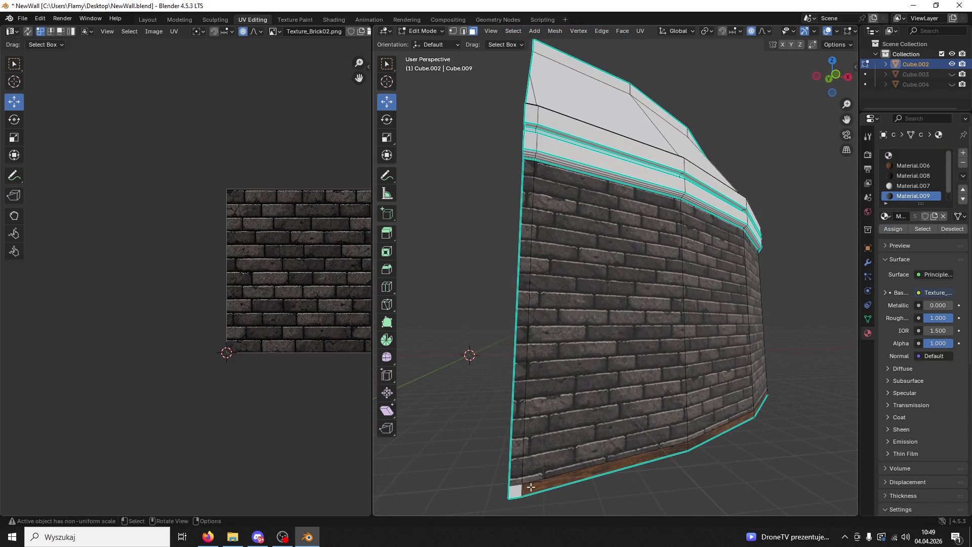
pyautogui.click(530, 488)
pyautogui.click(904, 167)
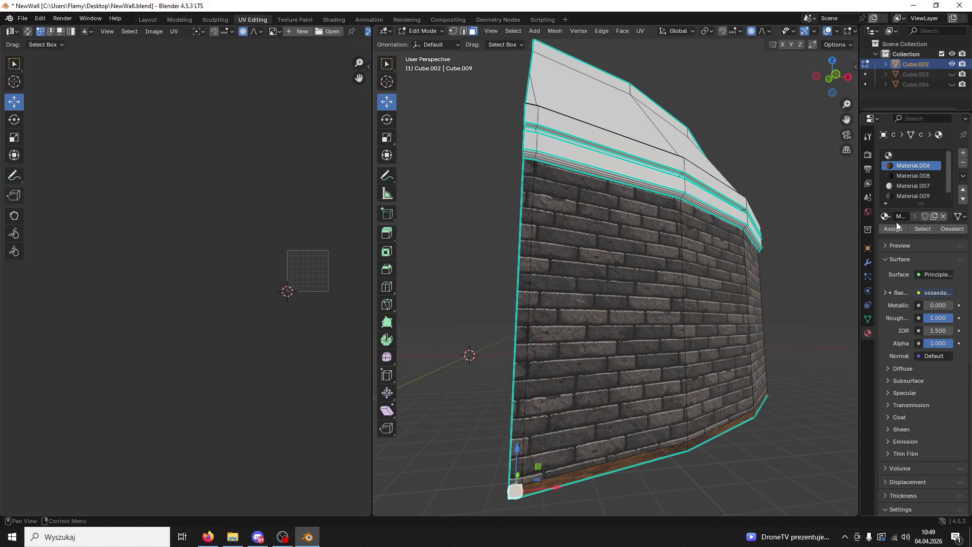
pyautogui.click(896, 228)
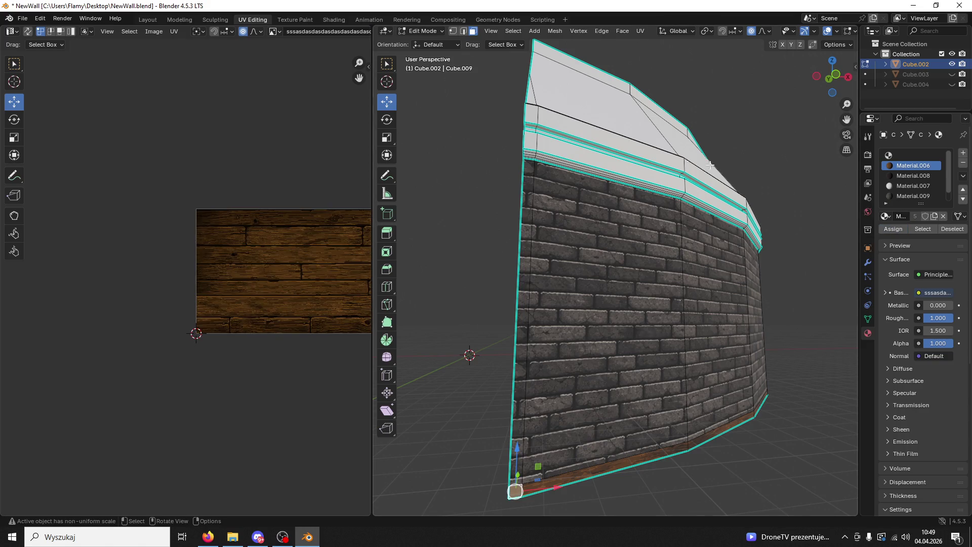
pyautogui.click(530, 141)
pyautogui.moveTo(716, 148); pyautogui.dragTo(707, 178, button='middle')
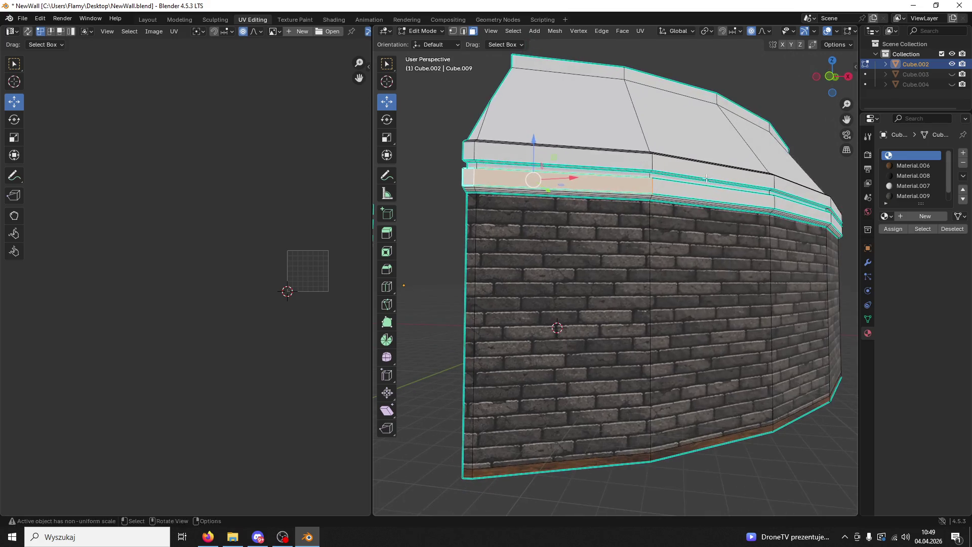
# Step: Assign Material.006 wood to the band faces below the wall's top cap
pyautogui.moveTo(811, 209); pyautogui.dragTo(587, 218, button='middle')
pyautogui.scroll(3, 587, 218)
pyautogui.keyDown('shift'); pyautogui.click(662, 198); pyautogui.keyUp('shift')
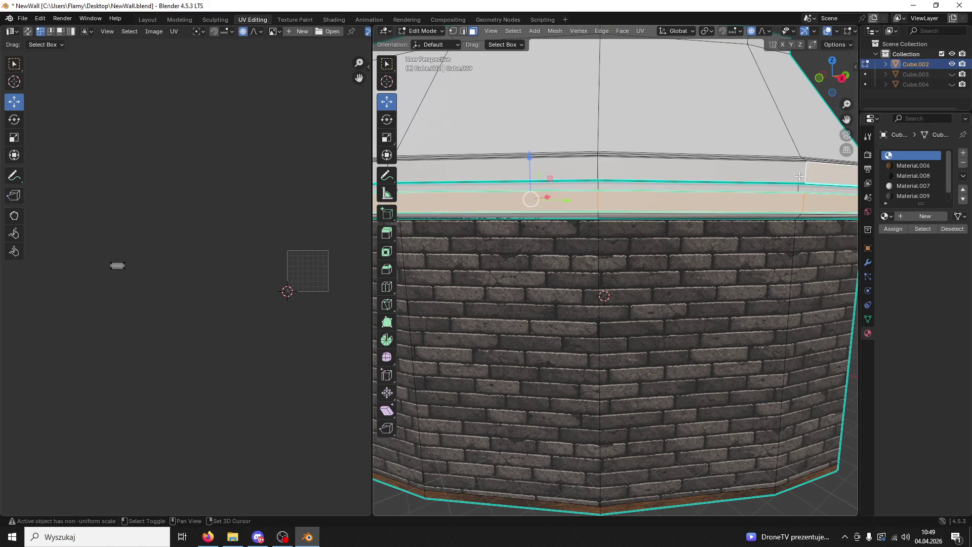
pyautogui.moveTo(829, 190); pyautogui.dragTo(597, 215, button='middle')
pyautogui.keyDown('shift'); pyautogui.click(608, 212); pyautogui.keyUp('shift')
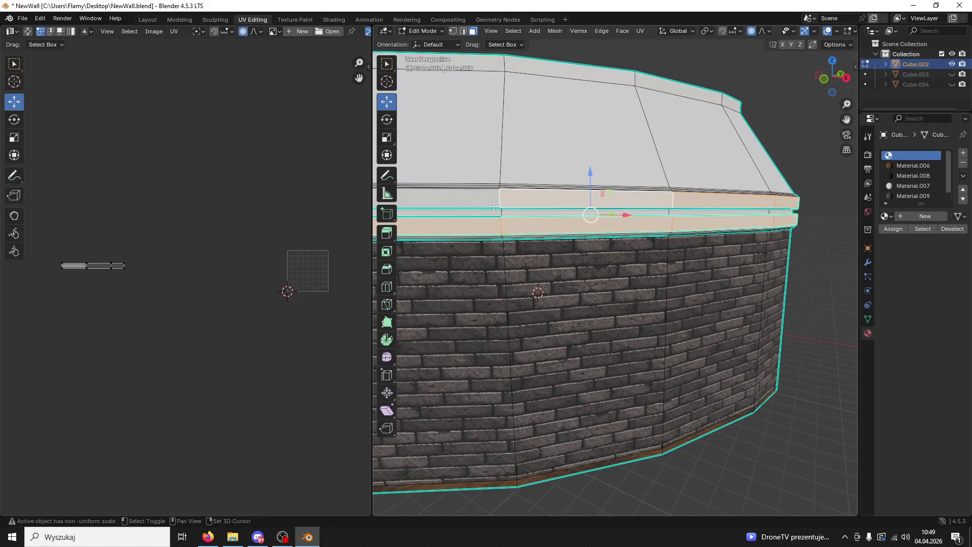
pyautogui.keyDown('shift'); pyautogui.scroll(3, 607, 208); pyautogui.keyUp('shift')
pyautogui.keyDown('shift'); pyautogui.click(520, 217); pyautogui.keyUp('shift')
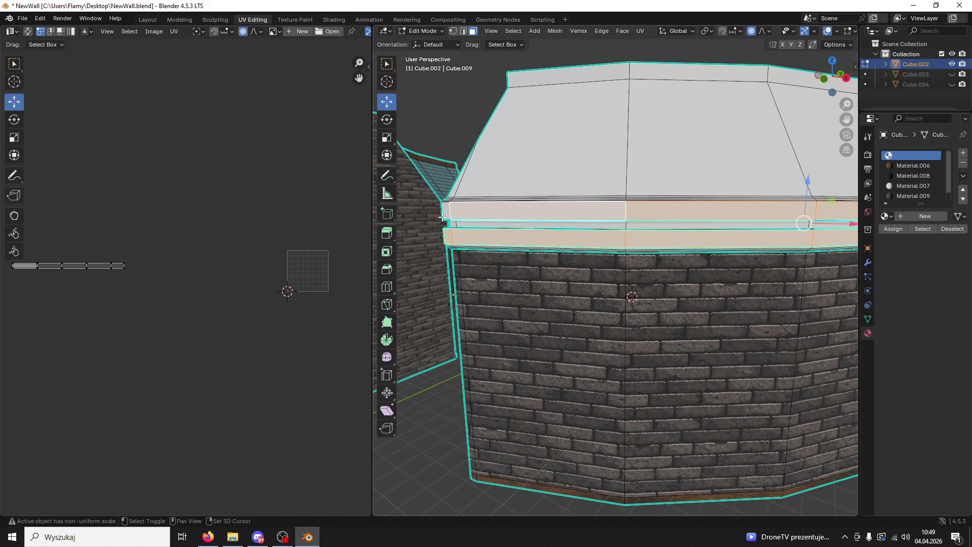
pyautogui.click(920, 164)
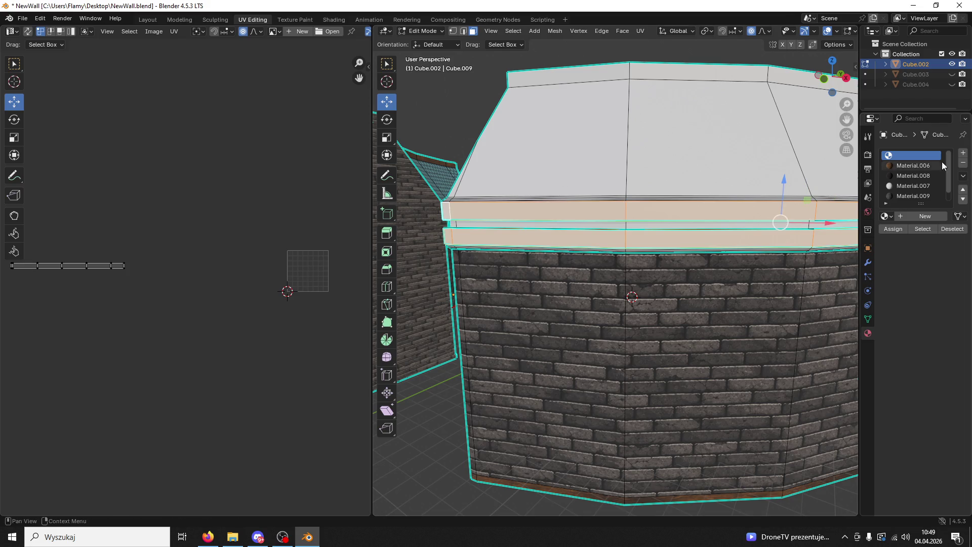
pyautogui.click(888, 226)
pyautogui.click(458, 149)
pyautogui.moveTo(458, 149); pyautogui.dragTo(491, 163, button='middle')
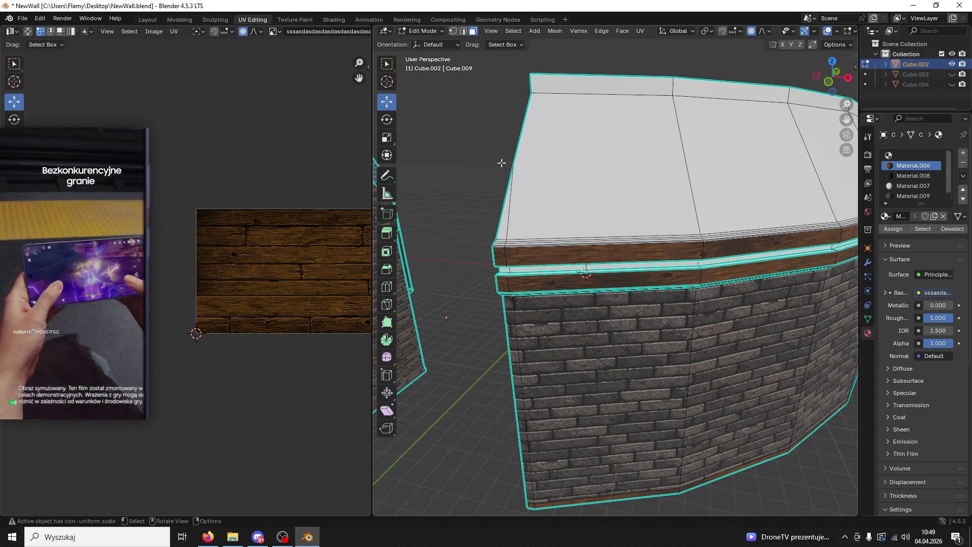
pyautogui.keyDown('shift'); pyautogui.click(506, 215); pyautogui.keyUp('shift')
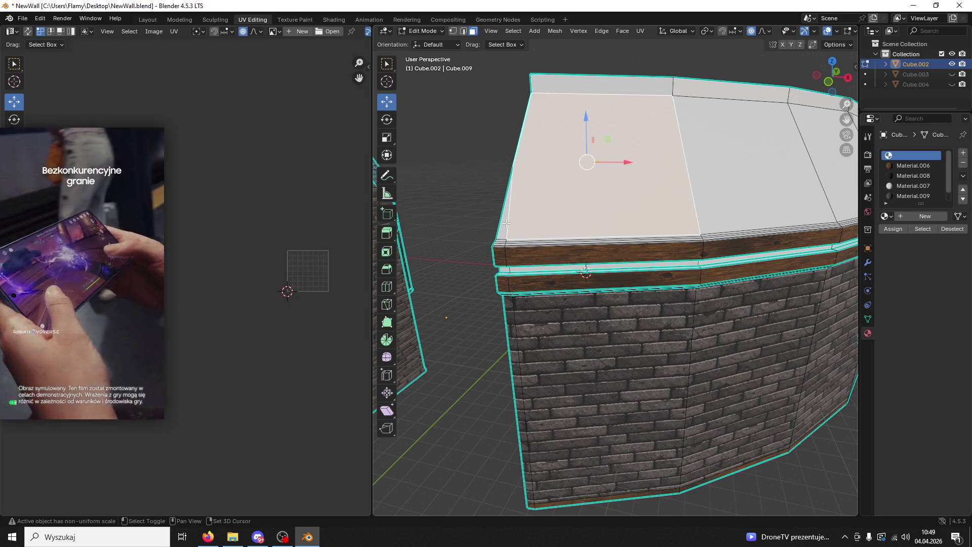
# Step: Assign the teal roof-tile material to the wall's sloped top cap faces
pyautogui.keyDown('shift'); pyautogui.click(763, 177); pyautogui.keyUp('shift')
pyautogui.moveTo(762, 177); pyautogui.dragTo(825, 195, button='middle')
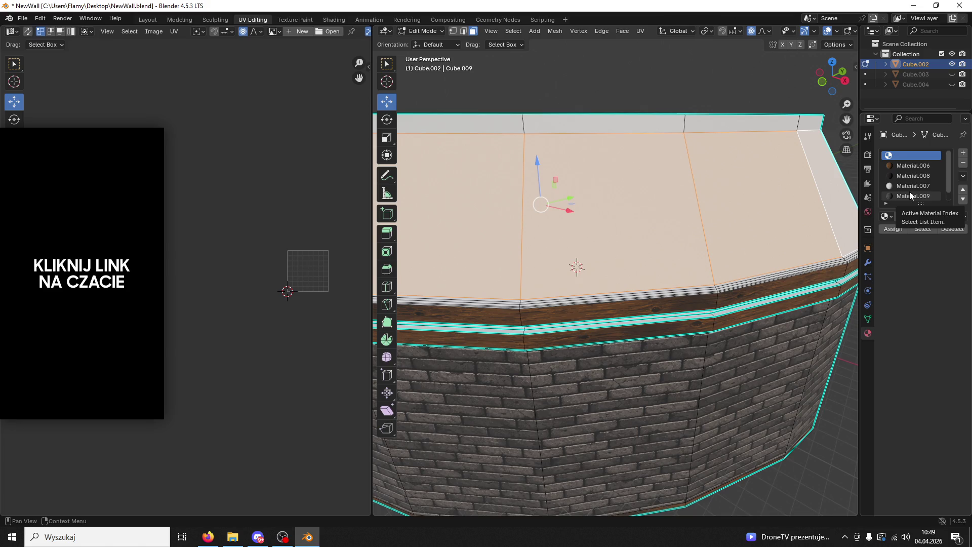
pyautogui.click(911, 166)
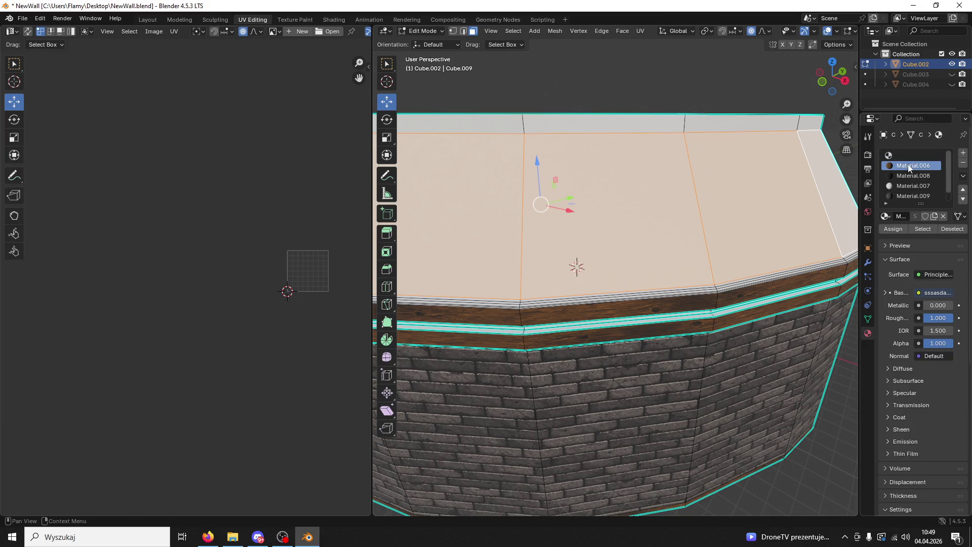
pyautogui.click(893, 232)
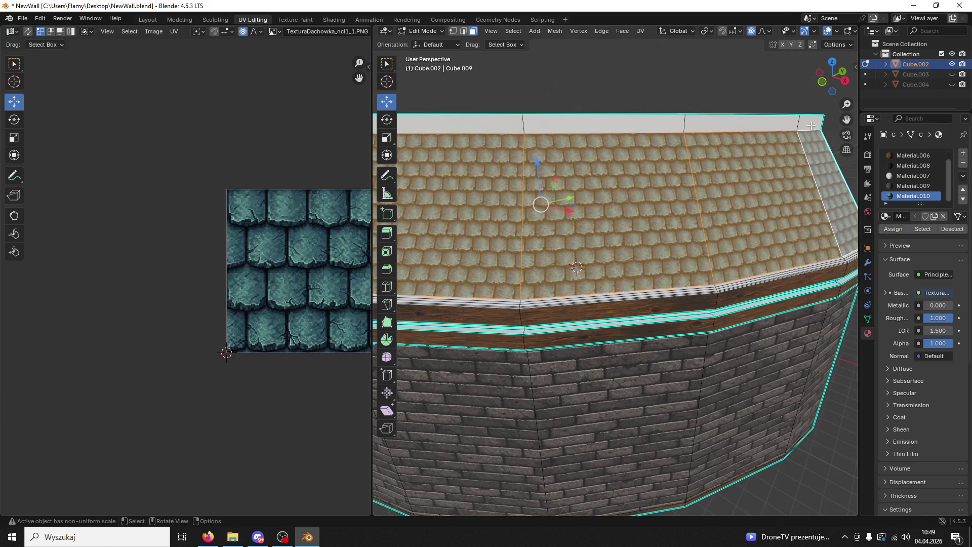
pyautogui.click(784, 124)
pyautogui.moveTo(661, 124)
pyautogui.mouseDown(button='middle')
pyautogui.moveTo(596, 176)
pyautogui.moveTo(613, 234)
pyautogui.mouseUp(button='middle')
pyautogui.click(645, 308)
pyautogui.moveTo(644, 307); pyautogui.dragTo(638, 286, button='middle')
pyautogui.keyDown('shift'); pyautogui.click(734, 251); pyautogui.keyUp('shift')
pyautogui.scroll(-1, 899, 177)
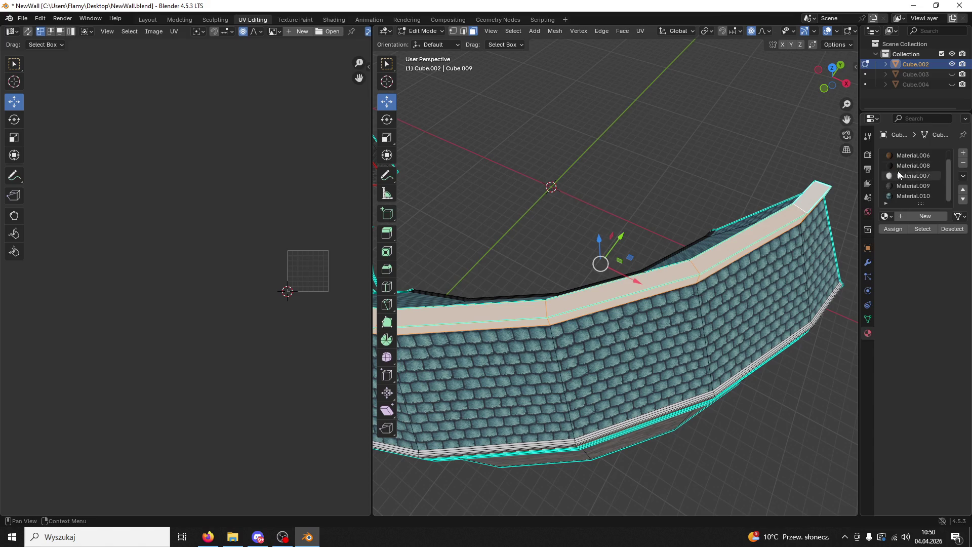
# Step: Assign Material.006 to the selected top faces and select the remaining top segments along the wall
pyautogui.click(908, 155)
pyautogui.click(894, 229)
pyautogui.moveTo(577, 228); pyautogui.dragTo(464, 196, button='middle')
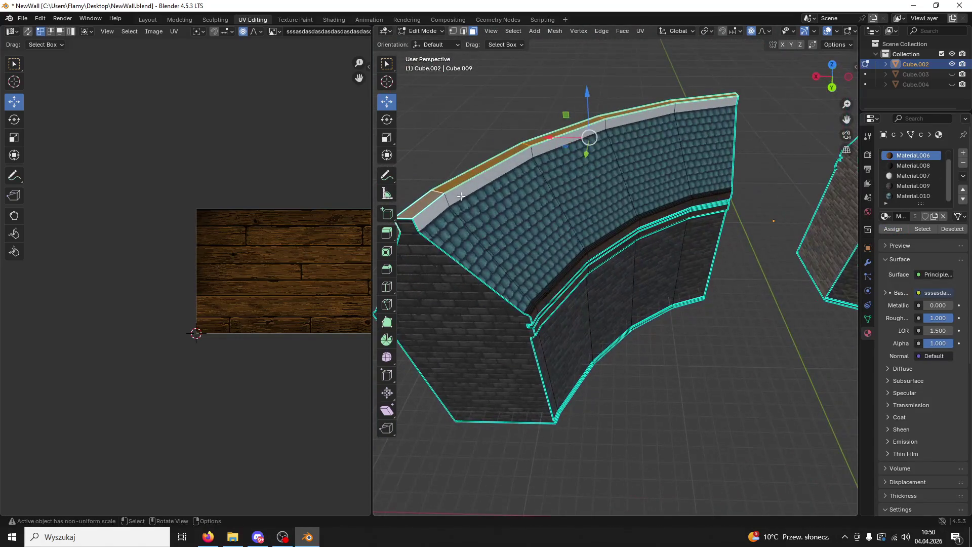
pyautogui.click(464, 195)
pyautogui.keyDown('shift'); pyautogui.click(501, 170); pyautogui.keyUp('shift')
pyautogui.keyDown('shift'); pyautogui.click(584, 142); pyautogui.keyUp('shift')
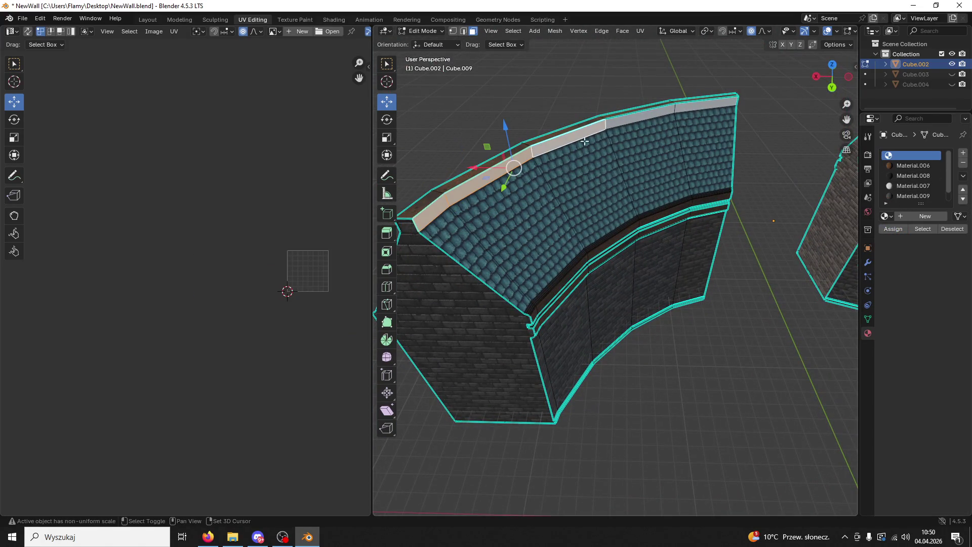
pyautogui.keyDown('shift'); pyautogui.click(619, 121); pyautogui.keyUp('shift')
pyautogui.keyDown('shift'); pyautogui.click(699, 104); pyautogui.keyUp('shift')
# Step: Assign Material.006 to those top faces and inspect the textured top
pyautogui.click(900, 167)
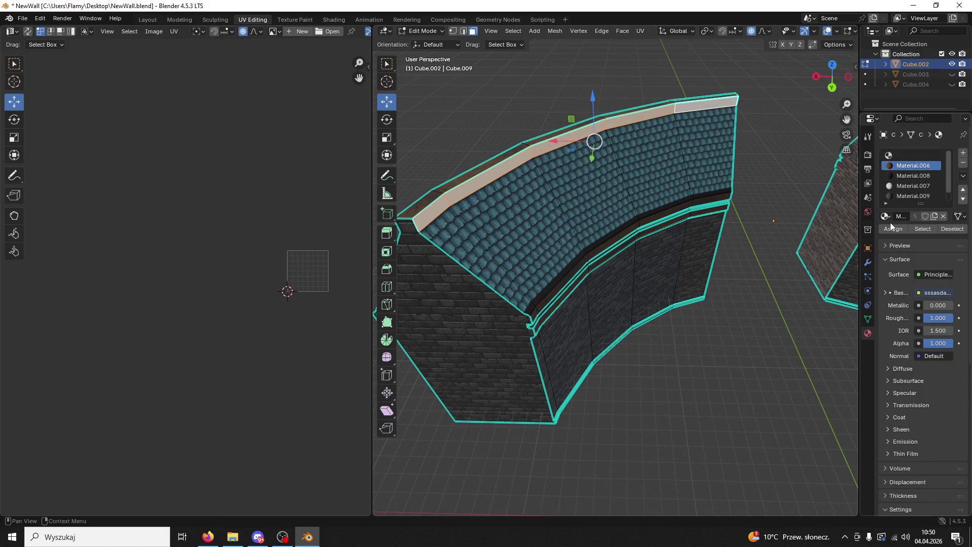
pyautogui.click(891, 230)
pyautogui.moveTo(712, 339)
pyautogui.mouseDown(button='middle')
pyautogui.moveTo(532, 306)
pyautogui.moveTo(610, 179)
pyautogui.moveTo(616, 277)
pyautogui.mouseUp(button='middle')
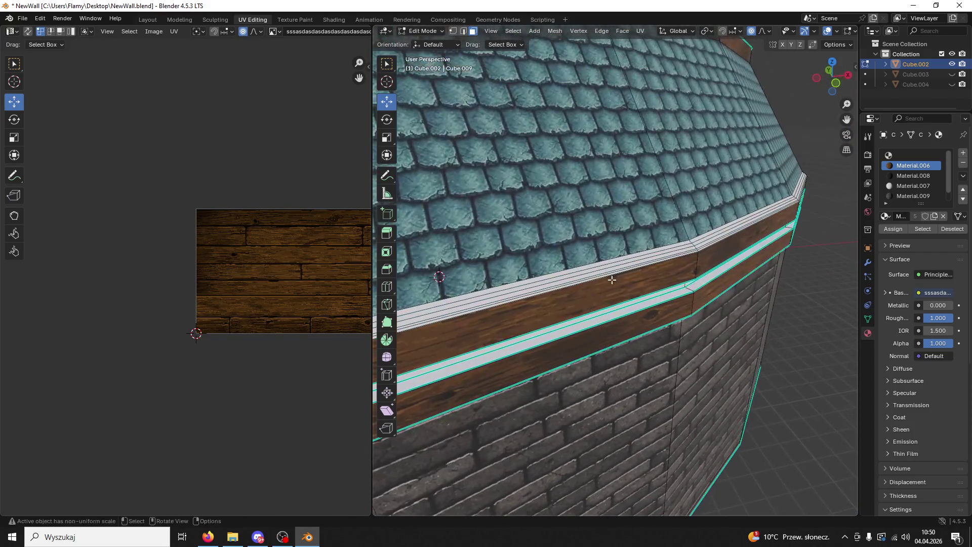
pyautogui.click(581, 332)
# Step: Select the trim strip faces beneath the wooden band and assign Material.008 dark wood
pyautogui.press('KP_1')
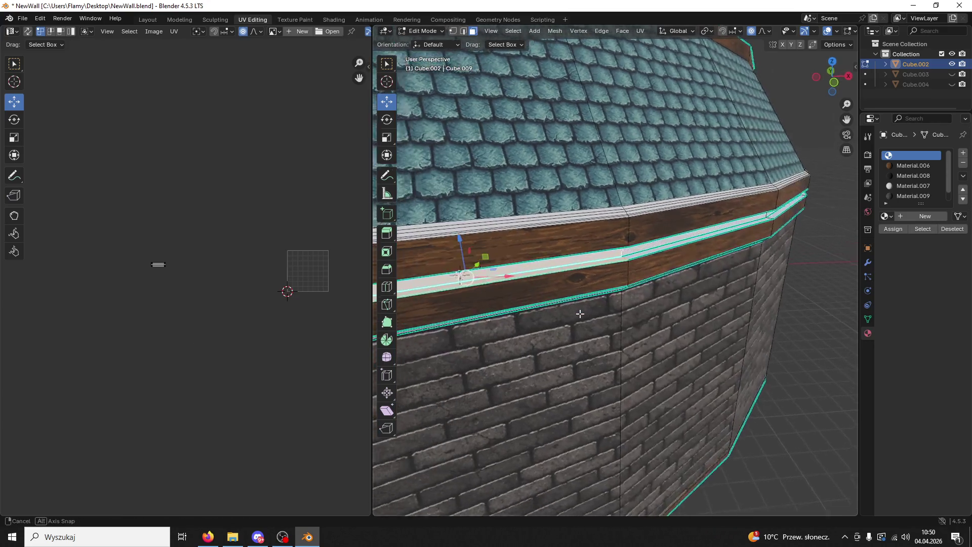
pyautogui.moveTo(591, 321)
pyautogui.mouseDown(button='middle')
pyautogui.moveTo(608, 316)
pyautogui.moveTo(559, 283)
pyautogui.mouseUp(button='middle')
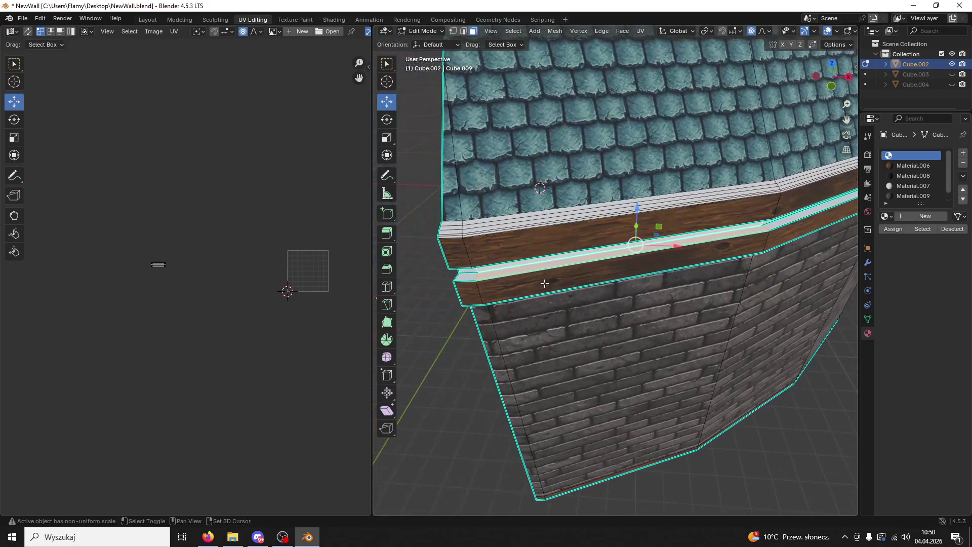
pyautogui.keyDown('shift'); pyautogui.click(471, 275); pyautogui.keyUp('shift')
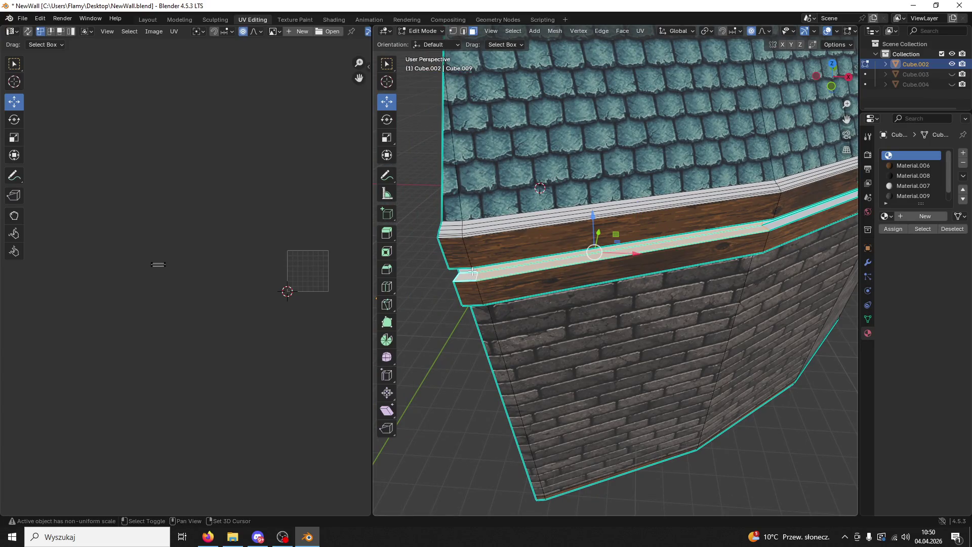
pyautogui.moveTo(604, 255)
pyautogui.keyDown('shift'); pyautogui.mouseDown(button='middle')
pyautogui.moveTo(617, 237)
pyautogui.moveTo(561, 241)
pyautogui.mouseUp(button='middle'); pyautogui.keyUp('shift')
pyautogui.keyDown('shift'); pyautogui.click(595, 244); pyautogui.keyUp('shift')
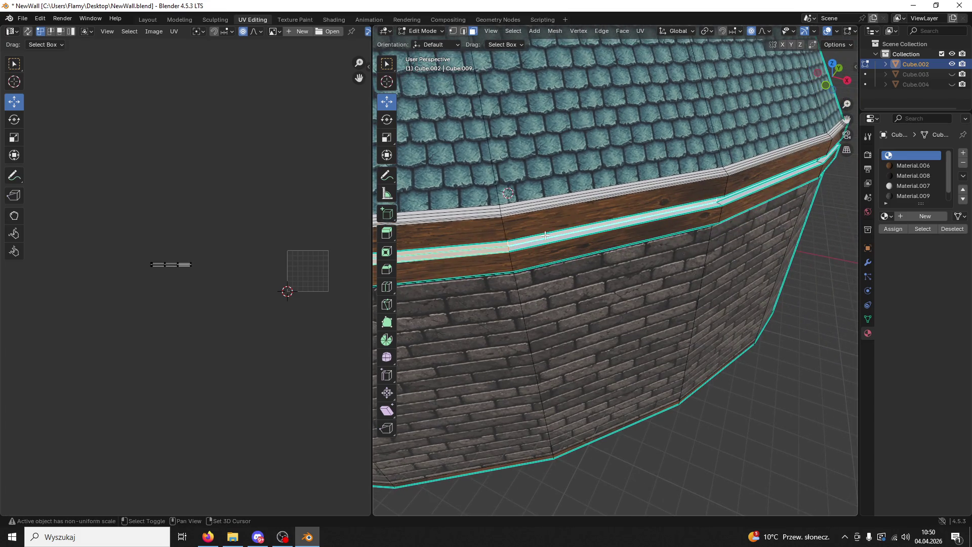
pyautogui.keyDown('shift'); pyautogui.click(719, 201); pyautogui.keyUp('shift')
pyautogui.moveTo(719, 202); pyautogui.dragTo(699, 186, button='middle')
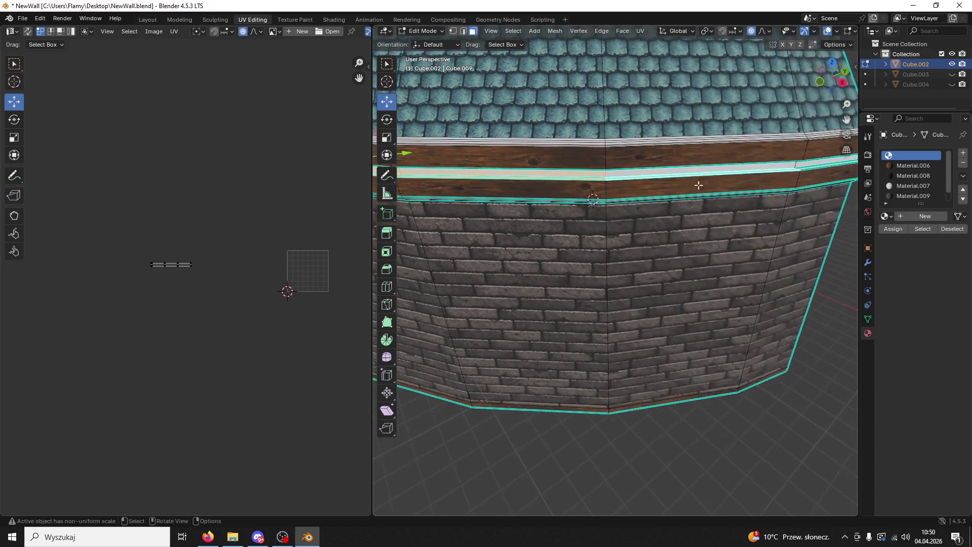
pyautogui.moveTo(746, 163); pyautogui.dragTo(609, 197, button='middle')
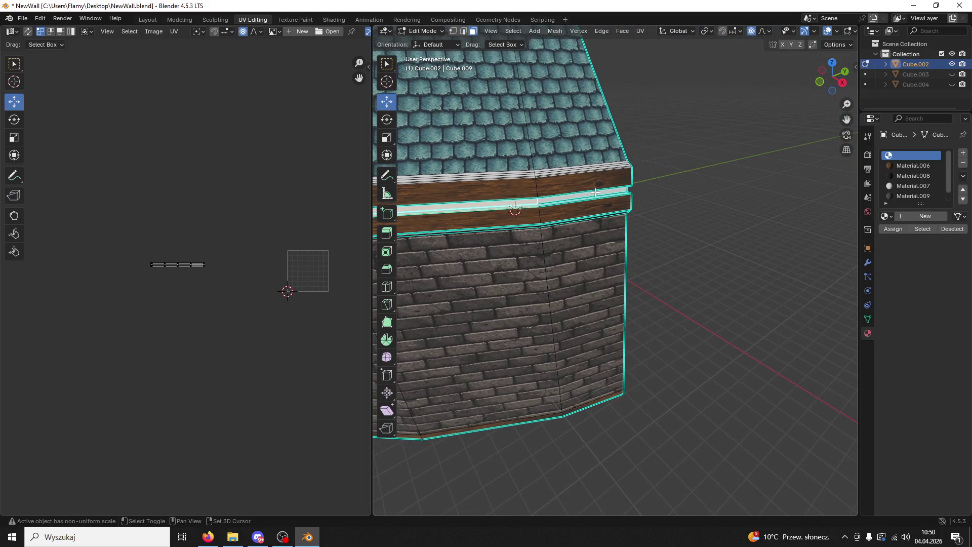
pyautogui.click(913, 175)
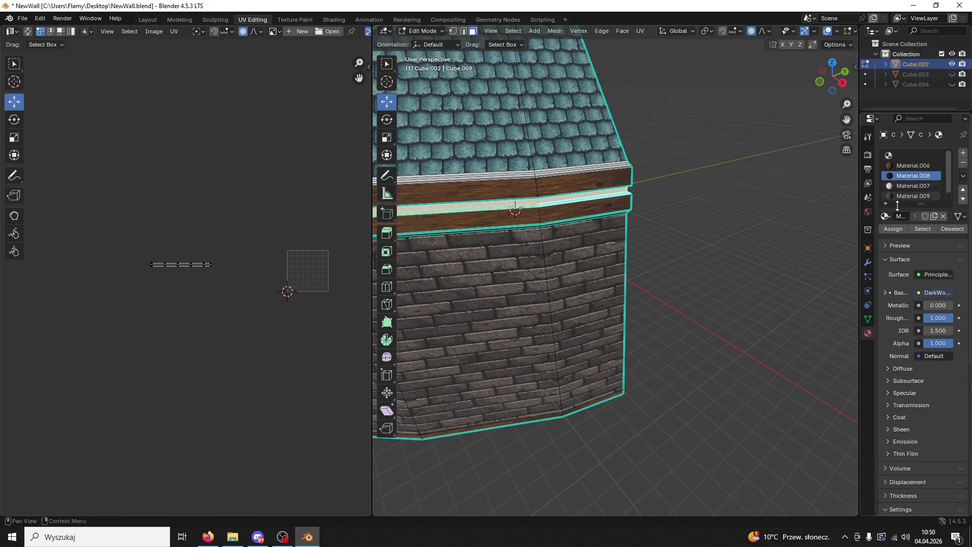
pyautogui.click(891, 230)
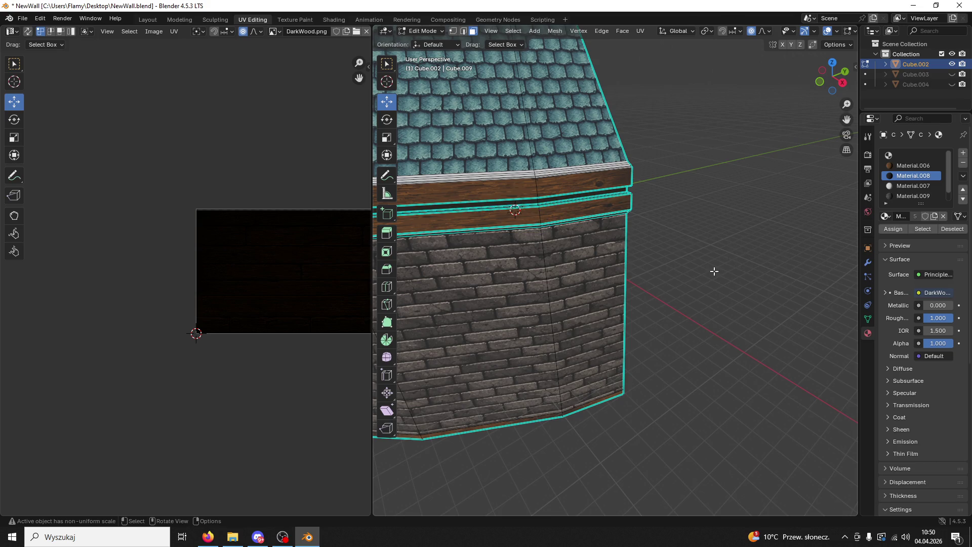
# Step: Select the left trim strip faces around the wall's corner for the next material
pyautogui.moveTo(656, 253)
pyautogui.mouseDown(button='middle')
pyautogui.moveTo(652, 210)
pyautogui.moveTo(633, 183)
pyautogui.moveTo(680, 244)
pyautogui.moveTo(642, 178)
pyautogui.mouseUp(button='middle')
pyautogui.scroll(6, 642, 178)
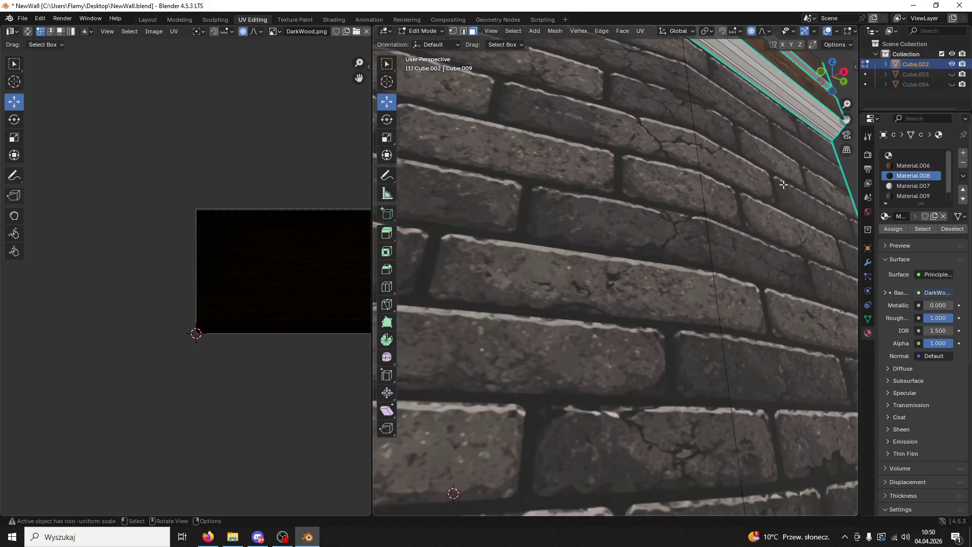
pyautogui.keyDown('shift'); pyautogui.moveTo(752, 84); pyautogui.dragTo(759, 187, button='middle'); pyautogui.keyUp('shift')
pyautogui.click(740, 133)
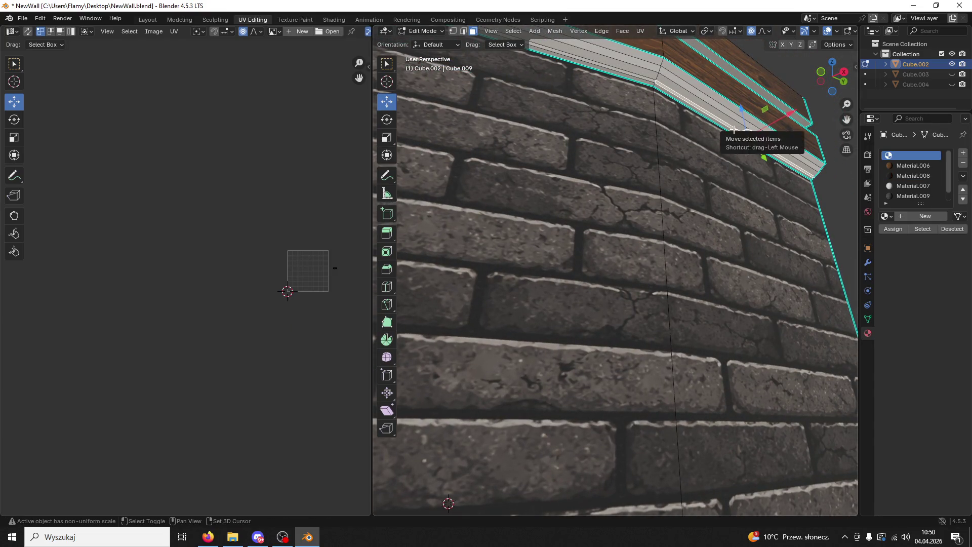
pyautogui.moveTo(738, 119); pyautogui.dragTo(734, 138, button='middle')
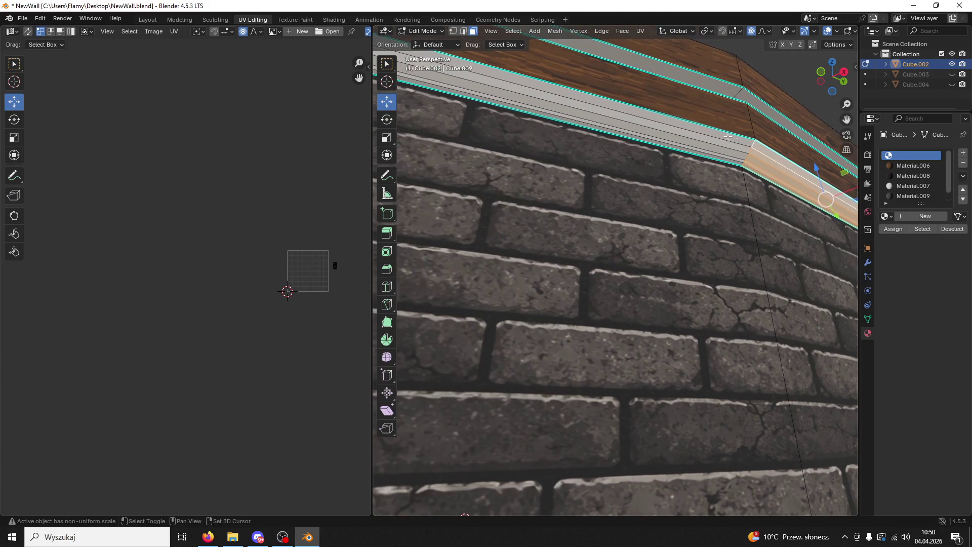
pyautogui.click(681, 146)
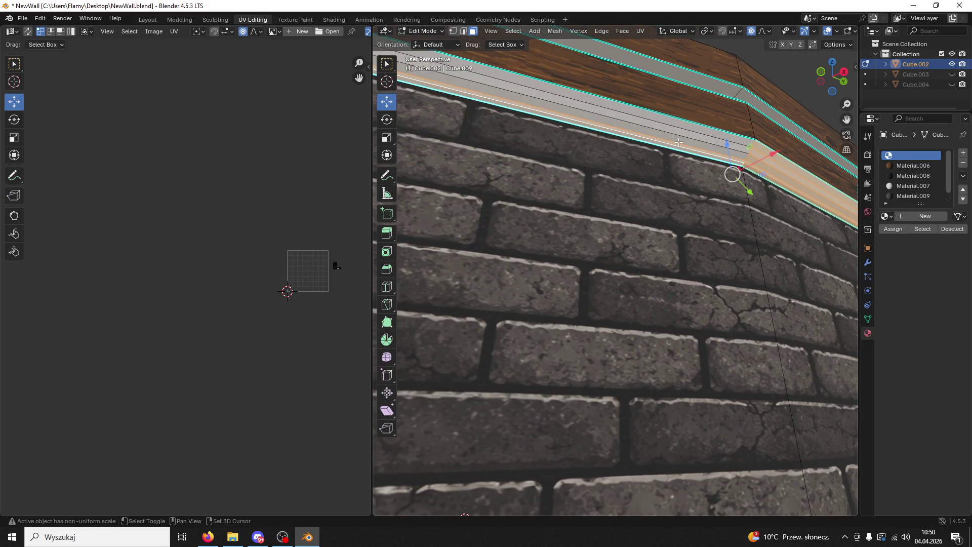
pyautogui.moveTo(683, 128)
pyautogui.mouseDown(button='middle')
pyautogui.moveTo(619, 202)
pyautogui.moveTo(706, 207)
pyautogui.moveTo(585, 222)
pyautogui.moveTo(578, 266)
pyautogui.mouseUp(button='middle')
pyautogui.keyDown('shift'); pyautogui.click(597, 212); pyautogui.keyUp('shift')
pyautogui.keyDown('shift'); pyautogui.click(583, 222); pyautogui.keyUp('shift')
pyautogui.keyDown('shift'); pyautogui.click(565, 211); pyautogui.keyUp('shift')
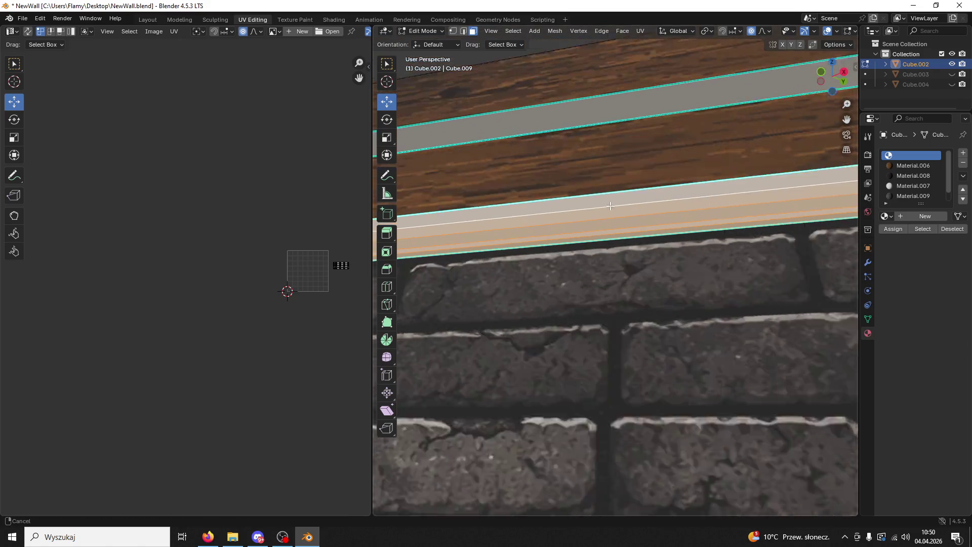
pyautogui.keyDown('shift'); pyautogui.click(563, 277); pyautogui.keyUp('shift')
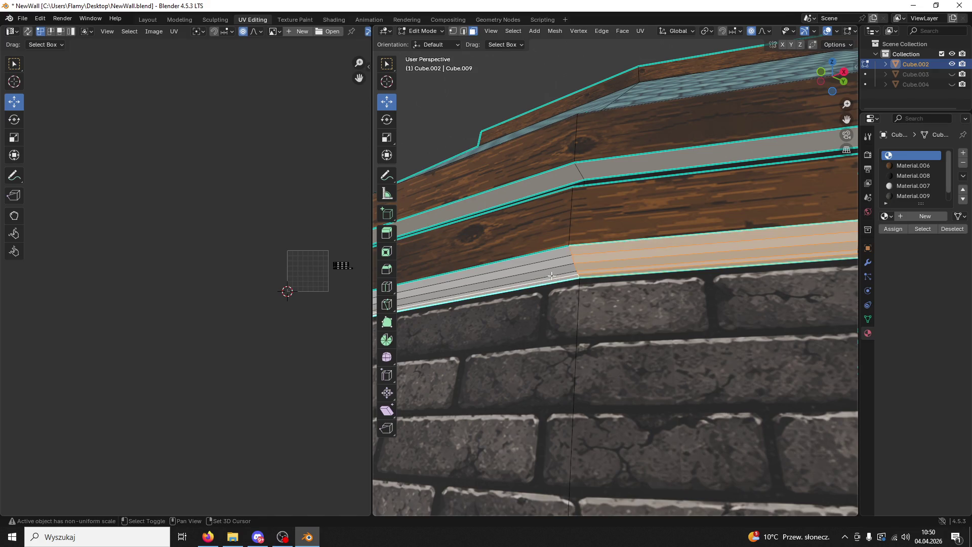
pyautogui.keyDown('shift'); pyautogui.click(550, 280); pyautogui.keyUp('shift')
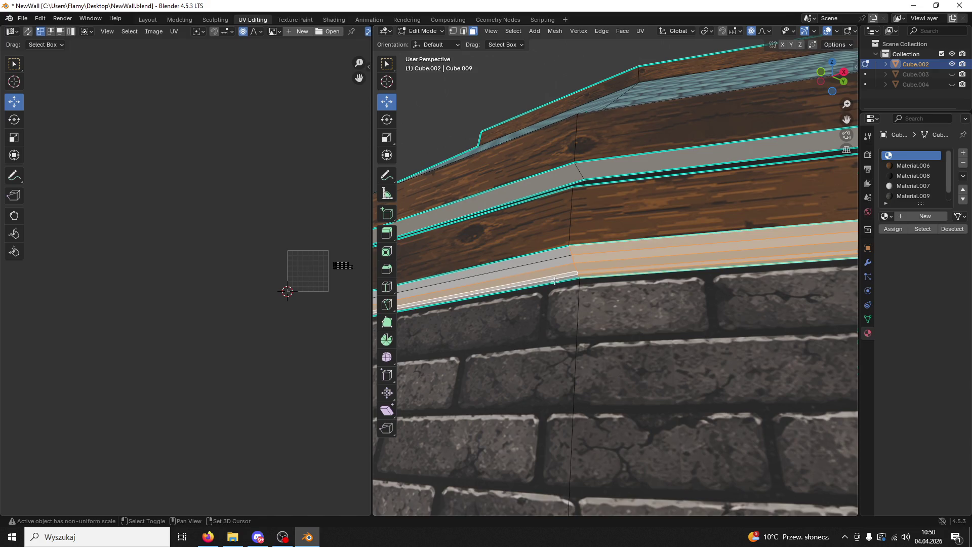
pyautogui.keyDown('shift'); pyautogui.click(547, 271); pyautogui.keyUp('shift')
pyautogui.keyDown('shift'); pyautogui.click(547, 271); pyautogui.keyUp('shift')
pyautogui.keyDown('shift'); pyautogui.click(535, 263); pyautogui.keyUp('shift')
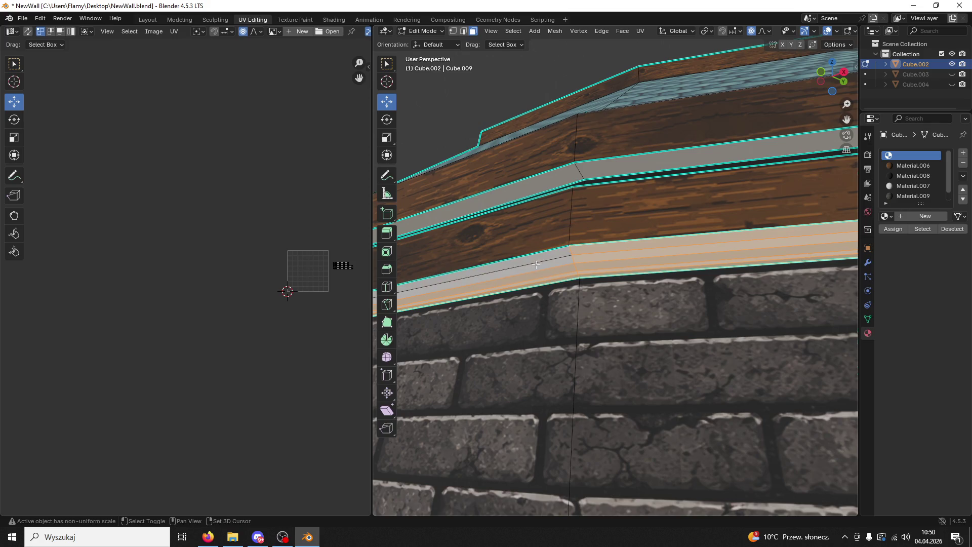
pyautogui.moveTo(535, 264); pyautogui.dragTo(691, 297, button='middle')
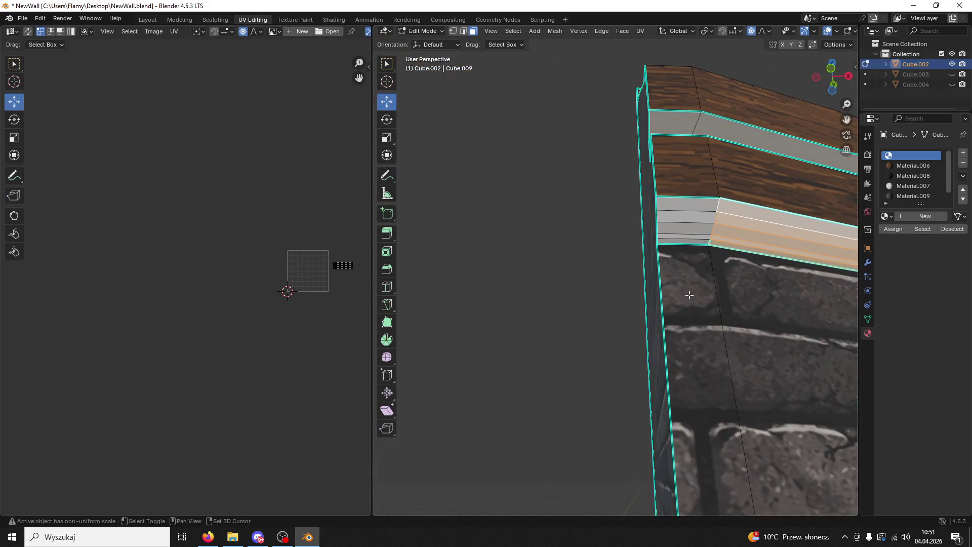
# Step: Refine the light trim face selection along the roof edge, then undo a stray selection
pyautogui.keyDown('shift'); pyautogui.click(689, 204); pyautogui.keyUp('shift')
pyautogui.keyDown('shift'); pyautogui.click(676, 116); pyautogui.keyUp('shift')
pyautogui.moveTo(676, 116); pyautogui.dragTo(586, 165, button='middle')
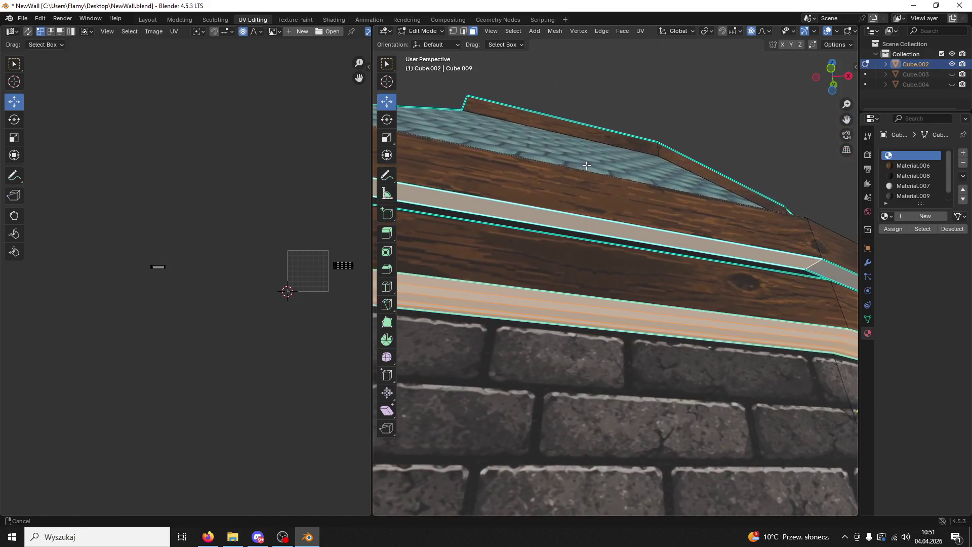
pyautogui.keyDown('shift'); pyautogui.click(826, 268); pyautogui.keyUp('shift')
pyautogui.moveTo(826, 268)
pyautogui.mouseDown(button='middle')
pyautogui.moveTo(742, 317)
pyautogui.moveTo(615, 336)
pyautogui.moveTo(595, 320)
pyautogui.moveTo(585, 279)
pyautogui.mouseUp(button='middle')
pyautogui.keyDown('shift'); pyautogui.click(744, 330); pyautogui.keyUp('shift')
pyautogui.keyDown('shift'); pyautogui.click(614, 336); pyautogui.keyUp('shift')
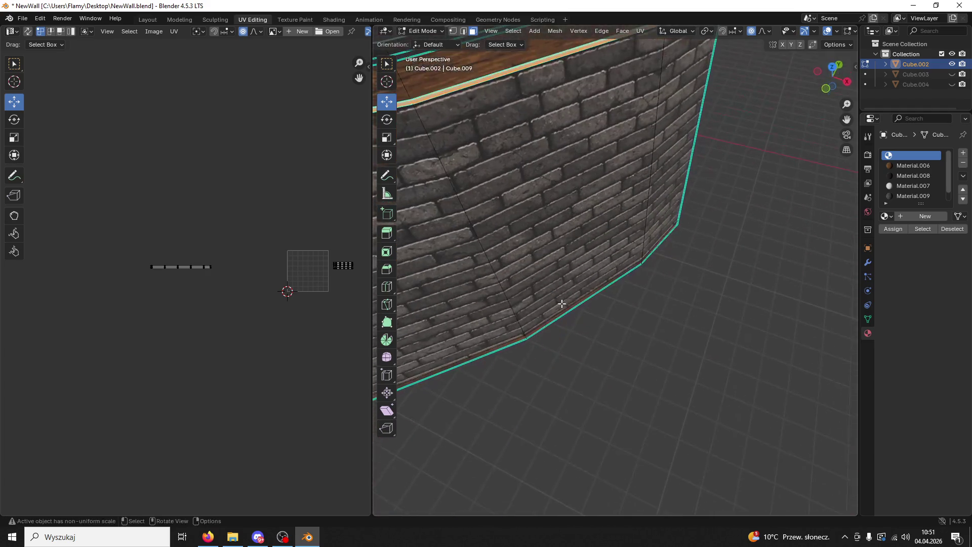
pyautogui.scroll(1, 507, 168)
pyautogui.moveTo(481, 119)
pyautogui.keyDown('shift'); pyautogui.mouseDown(button='middle')
pyautogui.moveTo(460, 248)
pyautogui.moveTo(903, 219)
pyautogui.mouseUp(button='middle'); pyautogui.keyUp('shift')
pyautogui.click(635, 139)
pyautogui.hotkey('ctrl', 'z')
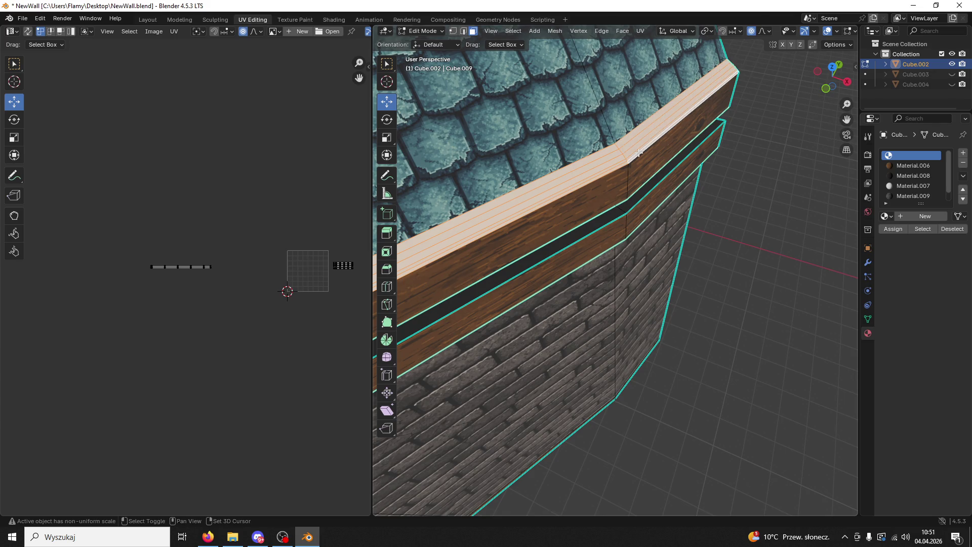
# Step: Select the top trim face and both left trim strips beneath the roof tiles
pyautogui.moveTo(638, 153); pyautogui.dragTo(564, 302, button='middle')
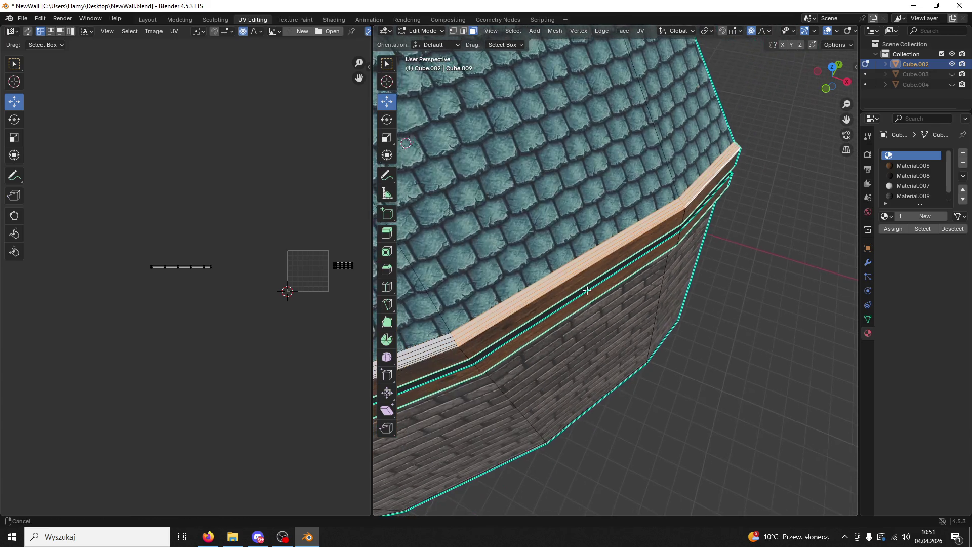
pyautogui.click(564, 301)
pyautogui.scroll(2, 565, 301)
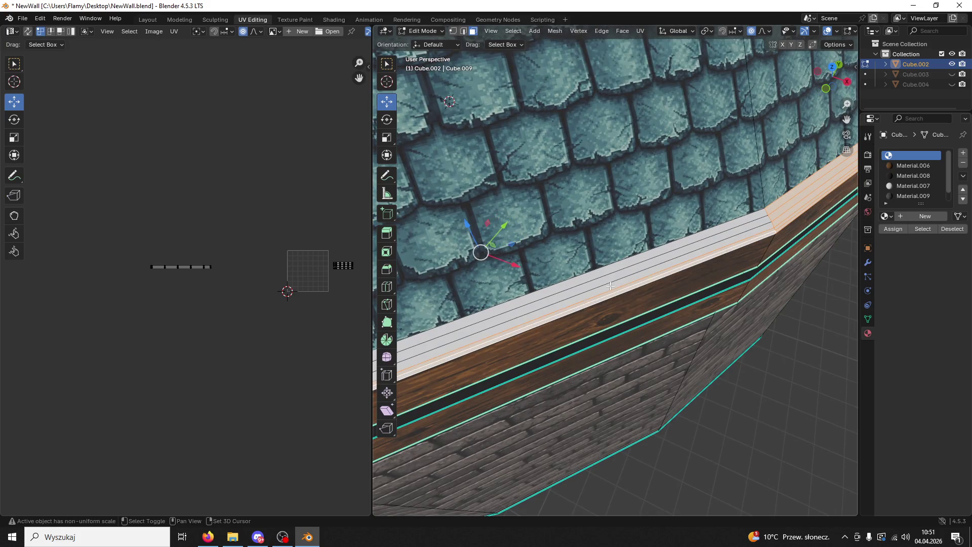
pyautogui.moveTo(610, 286); pyautogui.dragTo(219, 325, button='middle')
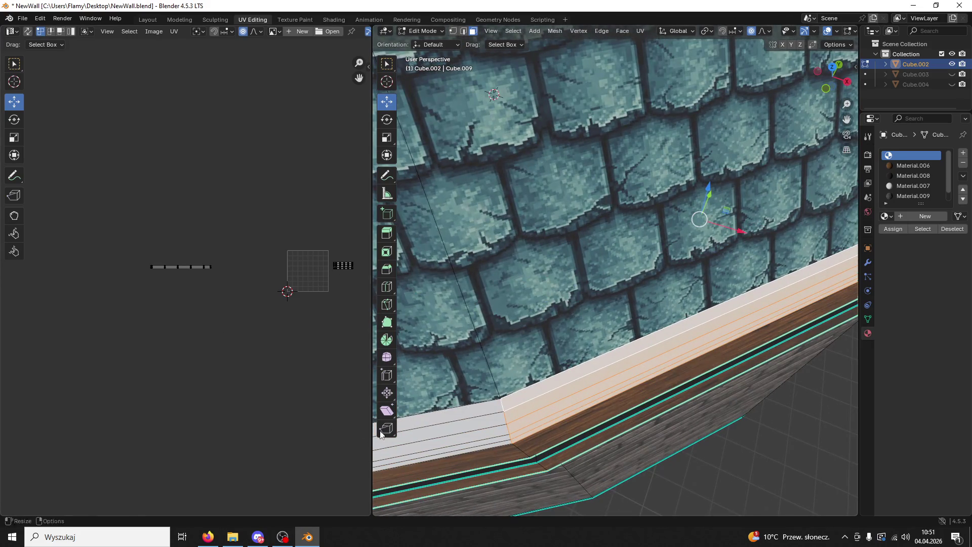
pyautogui.moveTo(461, 459)
pyautogui.mouseDown(button='middle')
pyautogui.moveTo(633, 397)
pyautogui.moveTo(579, 296)
pyautogui.mouseUp(button='middle')
pyautogui.scroll(-3, 579, 296)
pyautogui.scroll(3, 579, 296)
pyautogui.keyDown('shift'); pyautogui.click(580, 351); pyautogui.keyUp('shift')
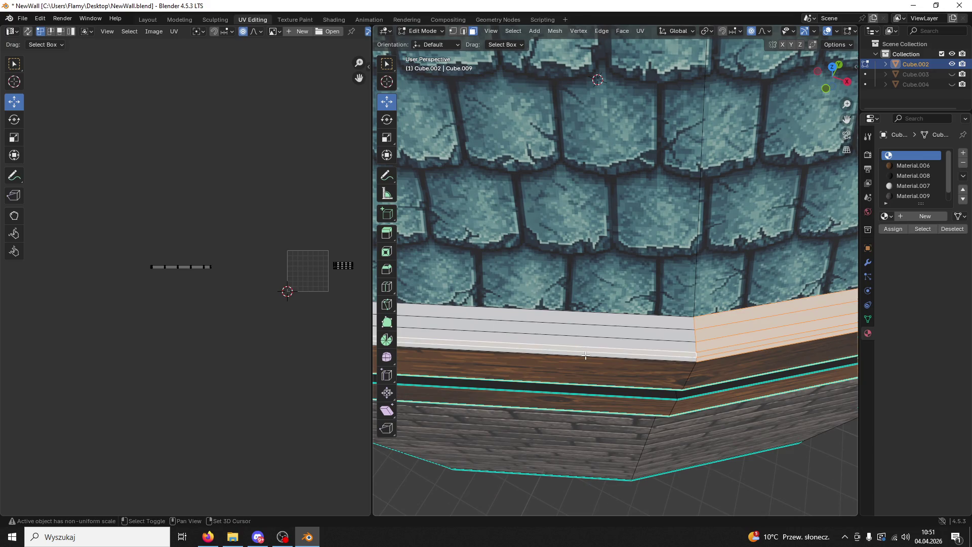
pyautogui.keyDown('shift'); pyautogui.click(588, 338); pyautogui.keyUp('shift')
pyautogui.moveTo(599, 317); pyautogui.dragTo(723, 288, button='middle')
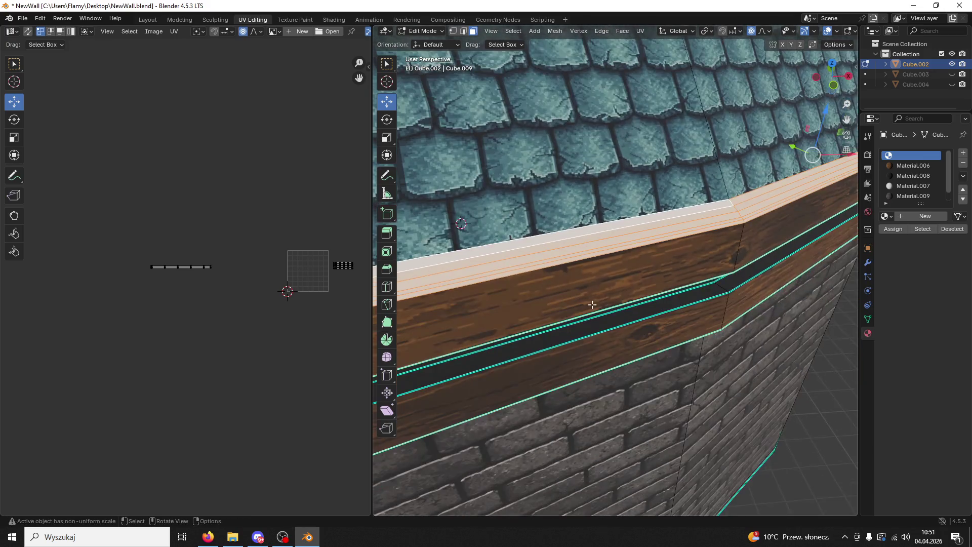
pyautogui.scroll(3, 723, 288)
pyautogui.scroll(4, 723, 289)
pyautogui.scroll(2, 781, 301)
pyautogui.scroll(-2, 779, 301)
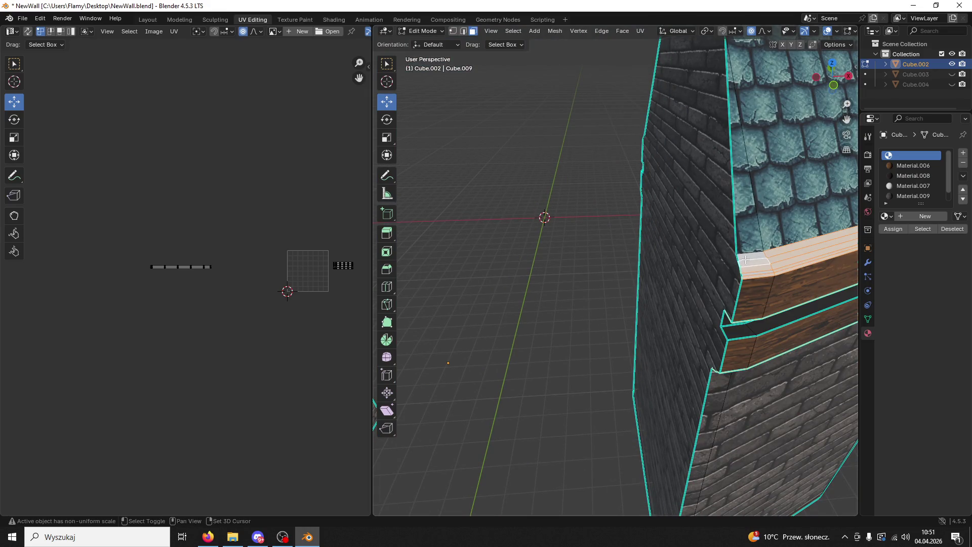
pyautogui.moveTo(763, 278); pyautogui.dragTo(744, 219, button='middle')
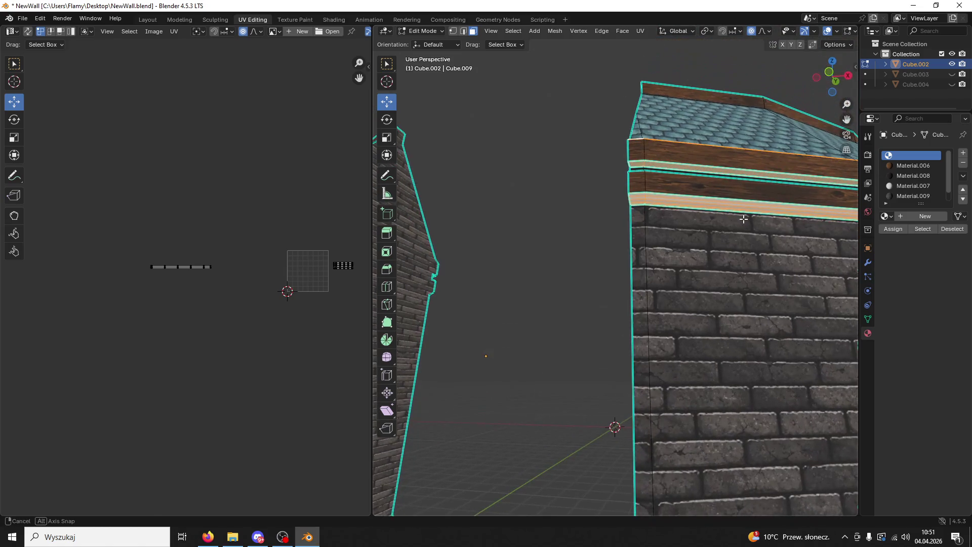
# Step: Assign Material.008 dark wood to the trim strips, save NewWall.blend and return to Object Mode
pyautogui.click(904, 175)
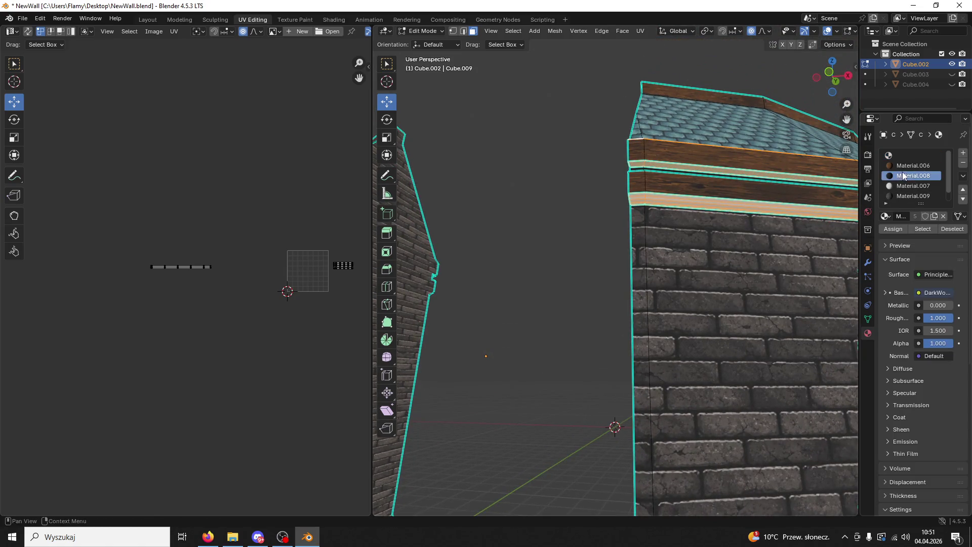
pyautogui.click(894, 229)
pyautogui.moveTo(558, 256); pyautogui.dragTo(605, 252, button='middle')
pyautogui.moveTo(562, 296)
pyautogui.mouseDown(button='middle')
pyautogui.moveTo(614, 293)
pyautogui.moveTo(572, 275)
pyautogui.mouseUp(button='middle')
pyautogui.scroll(-4, 567, 296)
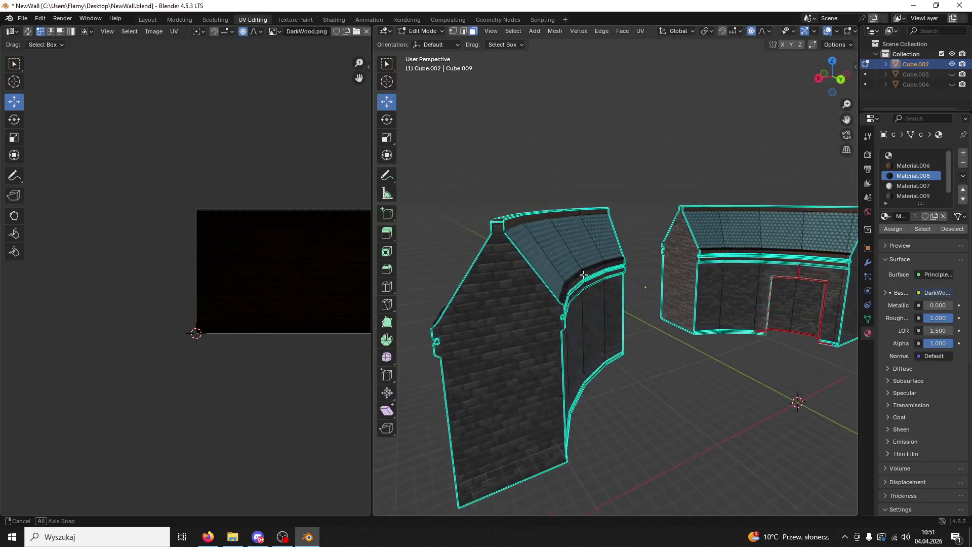
pyautogui.hotkey('ctrl', 's')
pyautogui.click(430, 30)
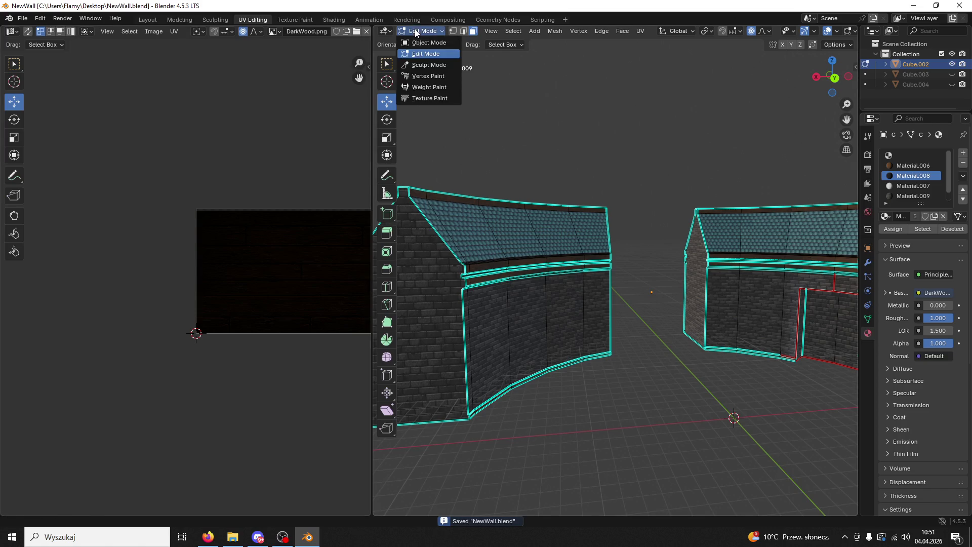
pyautogui.moveTo(720, 201); pyautogui.dragTo(552, 206, button='middle')
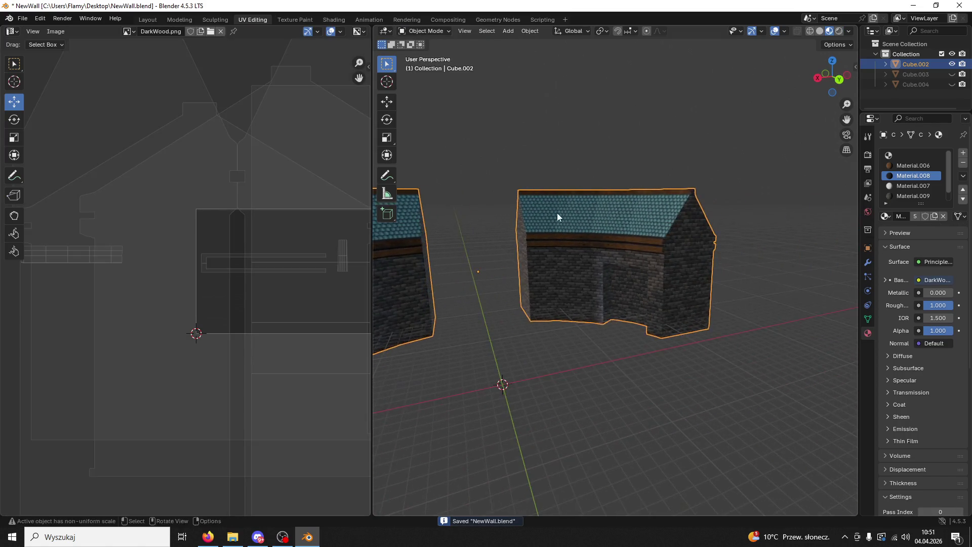
pyautogui.scroll(5, 613, 192)
pyautogui.scroll(4, 639, 227)
pyautogui.moveTo(639, 227)
pyautogui.mouseDown(button='middle')
pyautogui.moveTo(629, 226)
pyautogui.moveTo(643, 261)
pyautogui.mouseUp(button='middle')
pyautogui.click(425, 31)
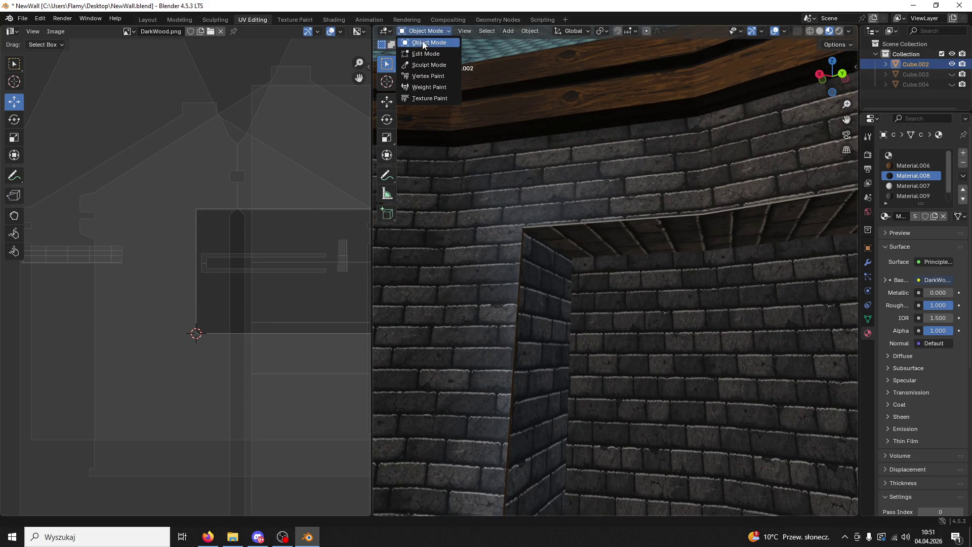
# Step: In Edit Mode, select the wall faces around the opening and along the front wall
pyautogui.click(430, 50)
pyautogui.click(623, 237)
pyautogui.keyDown('shift'); pyautogui.click(737, 237); pyautogui.keyUp('shift')
pyautogui.moveTo(737, 236); pyautogui.dragTo(705, 203, button='middle')
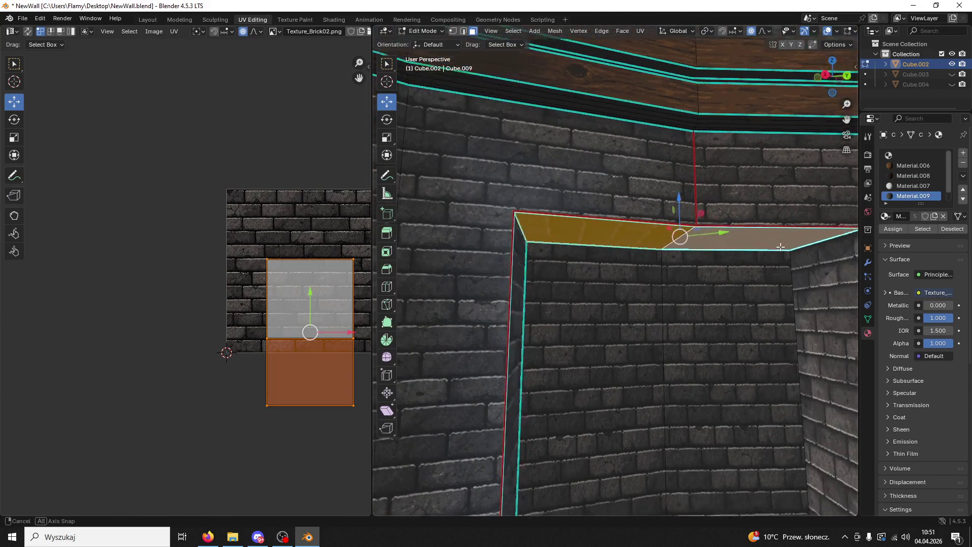
pyautogui.moveTo(675, 204); pyautogui.dragTo(669, 199)
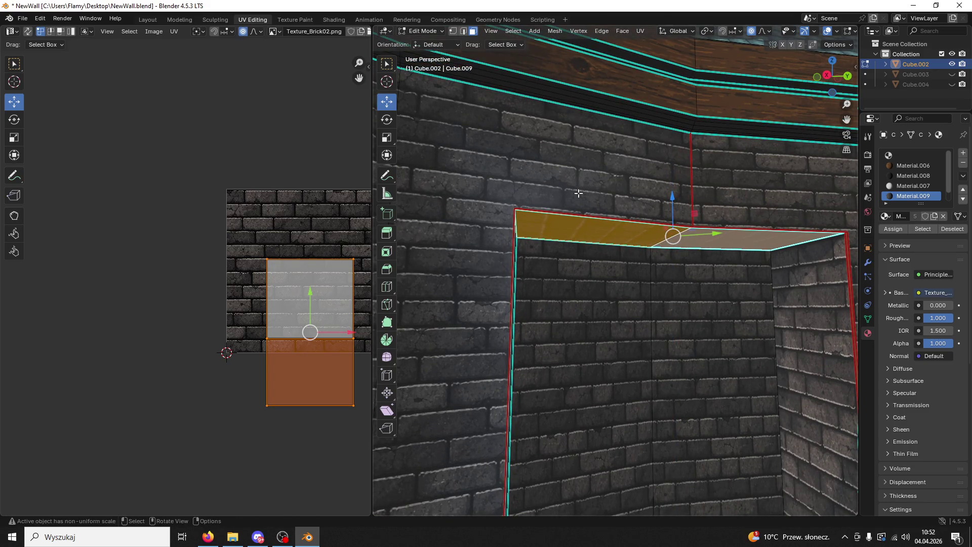
pyautogui.moveTo(504, 182); pyautogui.dragTo(729, 228, button='middle')
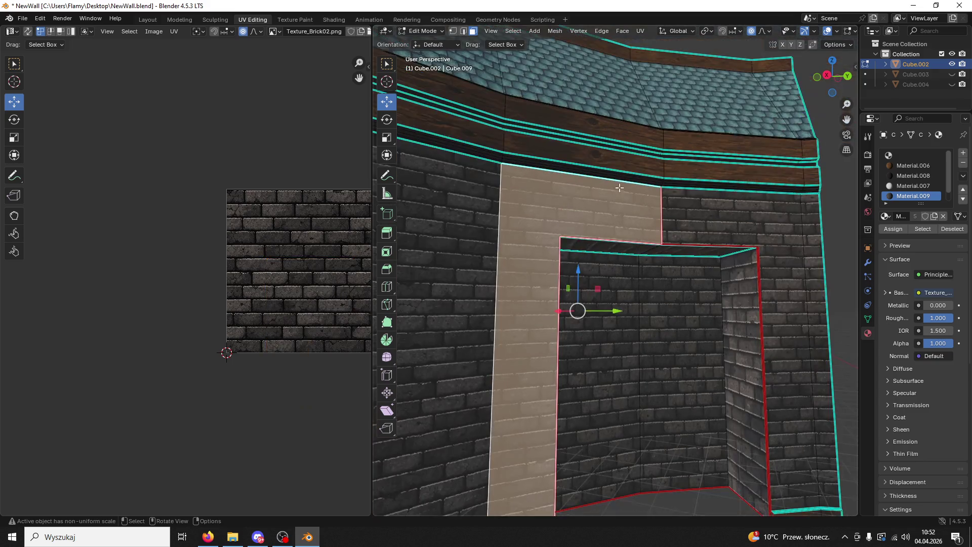
pyautogui.keyDown('shift'); pyautogui.click(744, 236); pyautogui.keyUp('shift')
pyautogui.keyDown('shift'); pyautogui.click(812, 246); pyautogui.keyUp('shift')
pyautogui.moveTo(524, 272)
pyautogui.mouseDown(button='middle')
pyautogui.moveTo(512, 272)
pyautogui.moveTo(608, 265)
pyautogui.moveTo(478, 190)
pyautogui.mouseUp(button='middle')
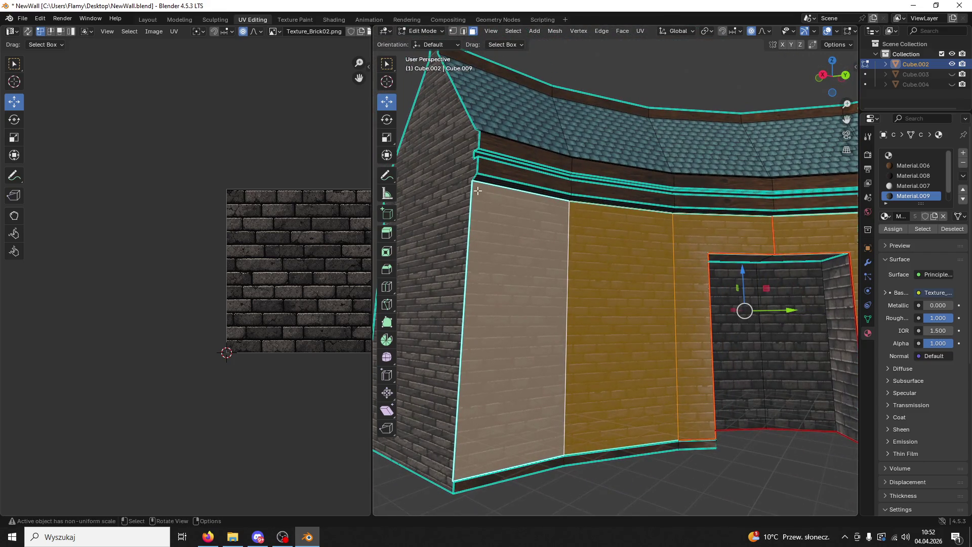
pyautogui.scroll(-2, 336, 261)
pyautogui.scroll(-2, 238, 259)
pyautogui.scroll(-2, 241, 262)
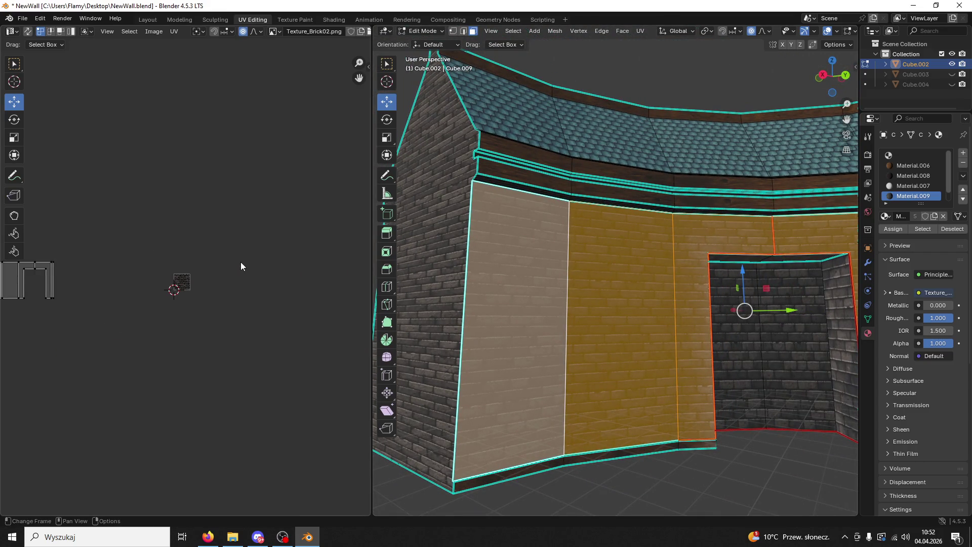
pyautogui.scroll(1, 241, 262)
pyautogui.scroll(3, 274, 275)
pyautogui.scroll(2, 252, 227)
pyautogui.scroll(2, 293, 172)
# Step: Slightly scale up the UV faces except the leftmost so the bricks sit consistently
pyautogui.moveTo(298, 164)
pyautogui.mouseDown()
pyautogui.moveTo(174, 197)
pyautogui.moveTo(207, 167)
pyautogui.mouseUp()
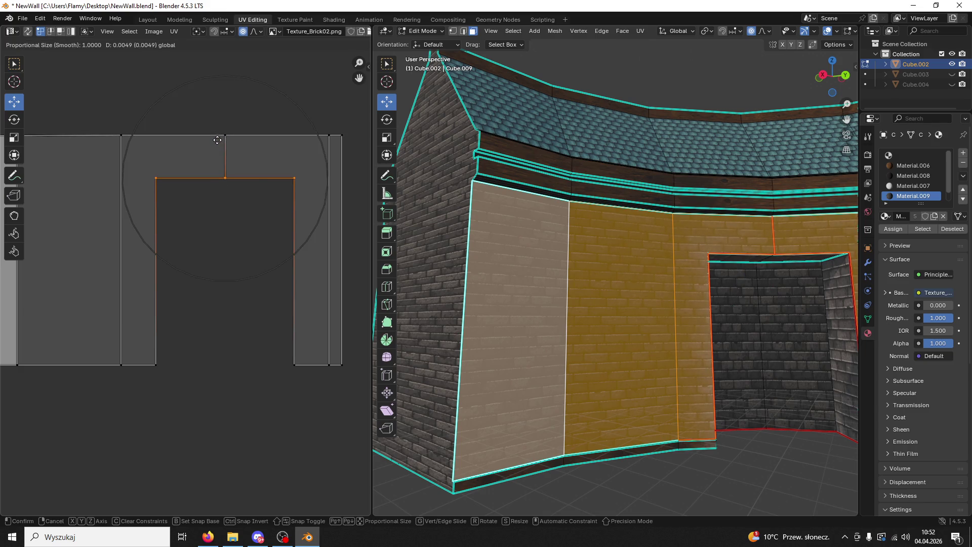
pyautogui.moveTo(225, 142); pyautogui.dragTo(225, 147)
pyautogui.hotkey('alt', 'a')
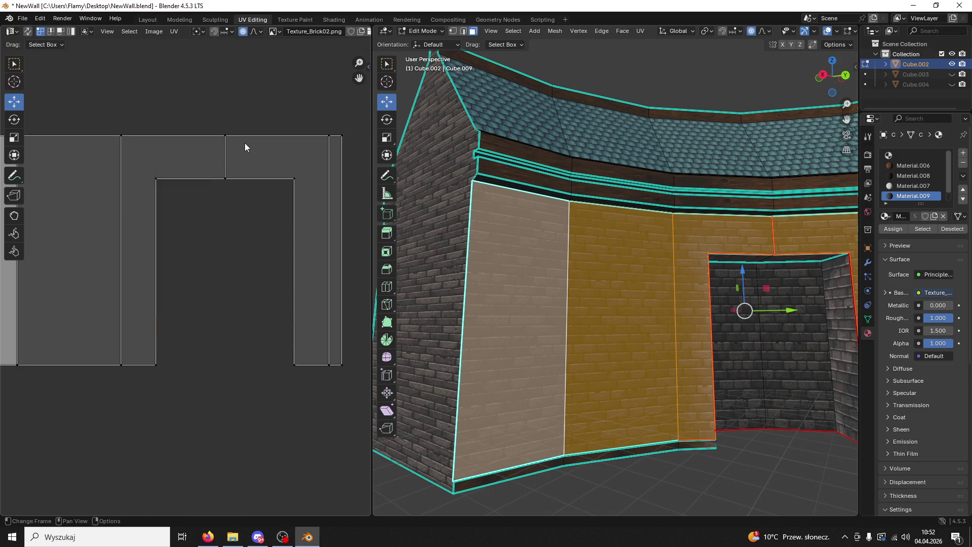
pyautogui.scroll(-3, 274, 152)
pyautogui.moveTo(298, 177); pyautogui.dragTo(84, 350)
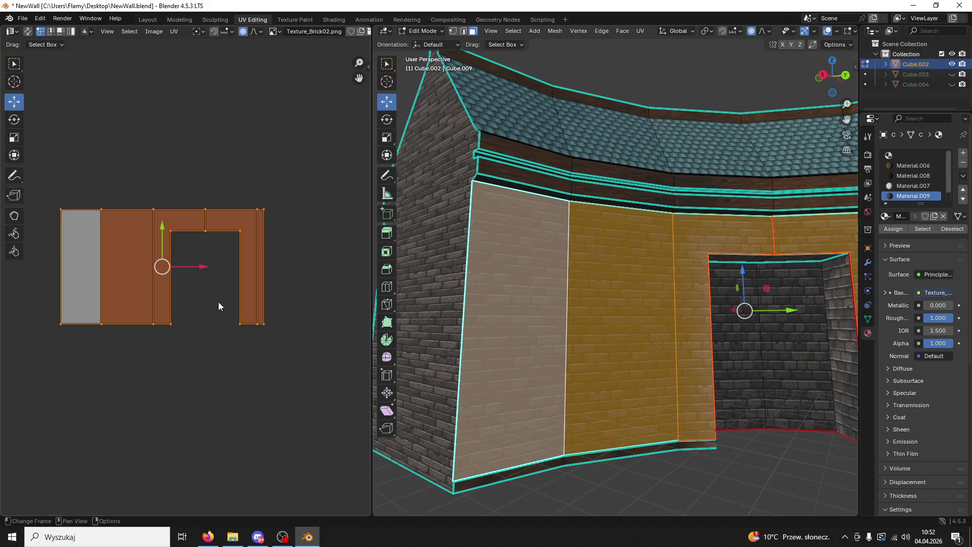
pyautogui.scroll(2, 217, 316)
pyautogui.press('s')
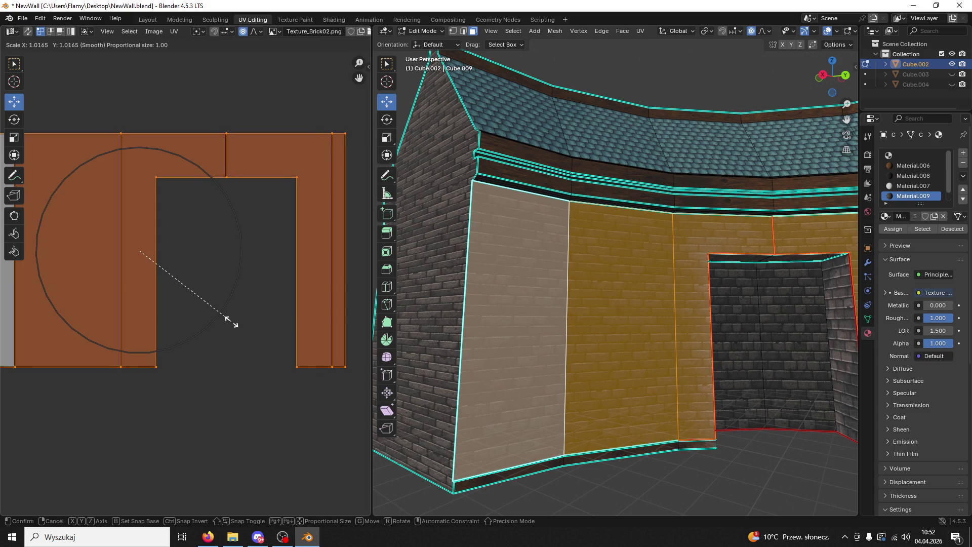
pyautogui.click(231, 325)
pyautogui.hotkey('alt', 'a')
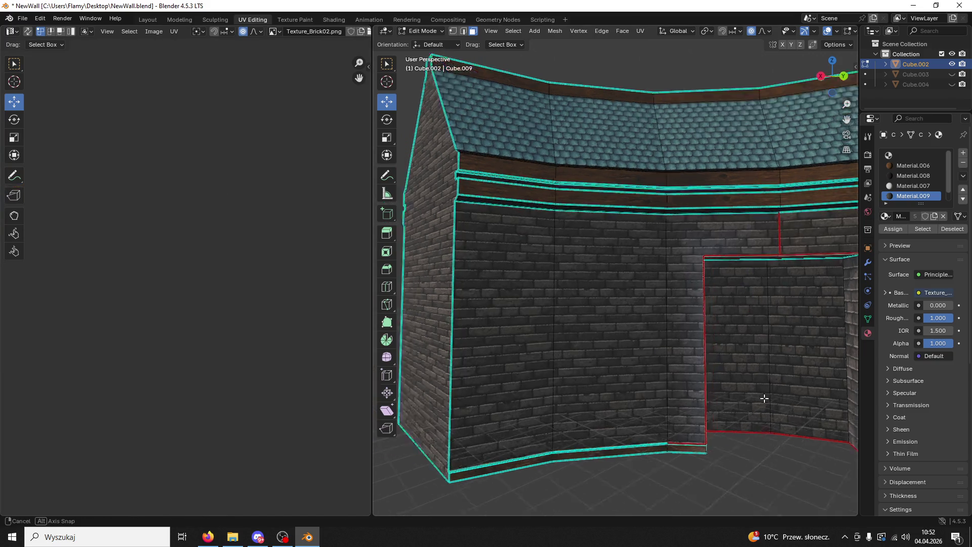
pyautogui.scroll(5, 747, 399)
pyautogui.scroll(-2, 747, 399)
pyautogui.scroll(-5, 760, 391)
# Step: Save NewWall.blend from Object Mode with Ctrl+S and reselect the building
pyautogui.moveTo(760, 392)
pyautogui.mouseDown(button='middle')
pyautogui.moveTo(697, 361)
pyautogui.moveTo(747, 338)
pyautogui.mouseUp(button='middle')
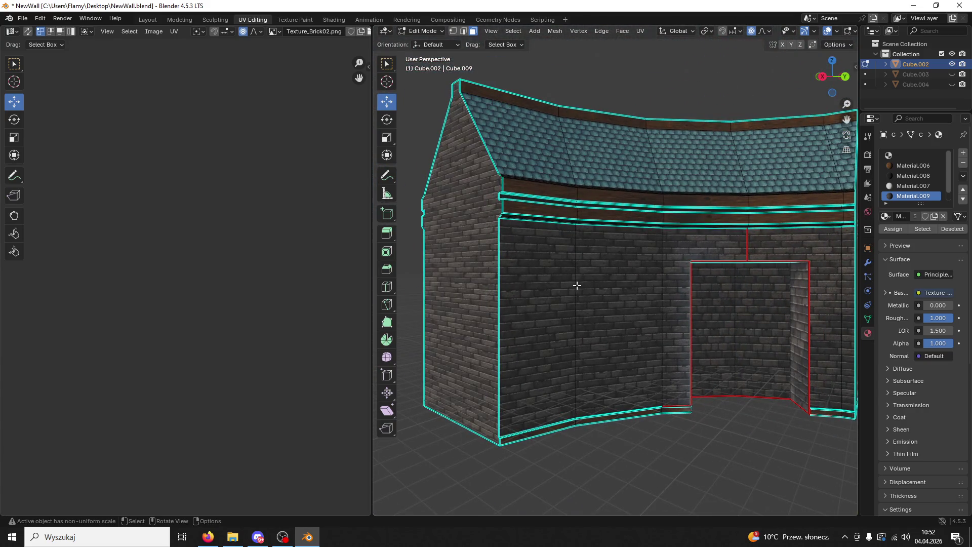
pyautogui.click(412, 32)
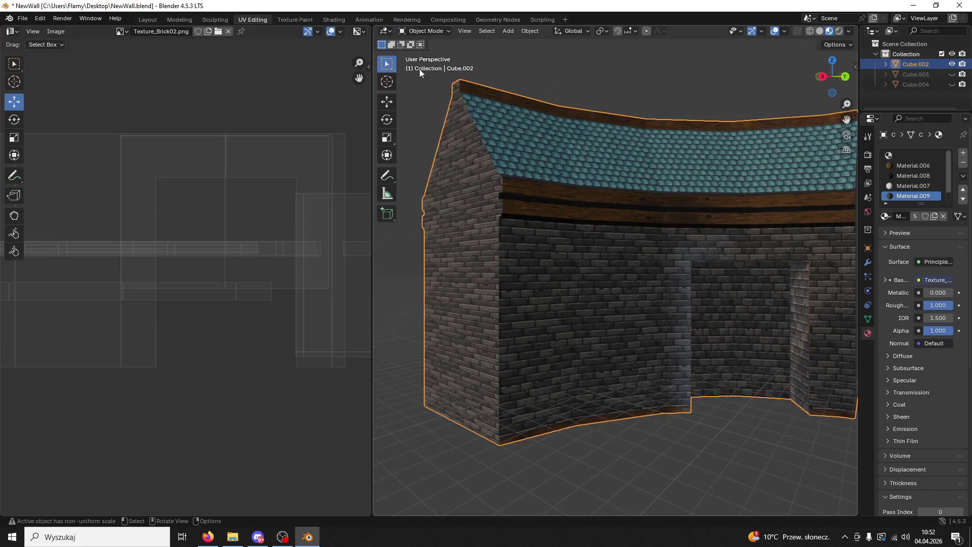
pyautogui.scroll(-5, 464, 91)
pyautogui.hotkey('ctrl', 's')
pyautogui.click(604, 223)
pyautogui.moveTo(604, 223)
pyautogui.mouseDown(button='middle')
pyautogui.moveTo(571, 243)
pyautogui.moveTo(620, 214)
pyautogui.moveTo(668, 222)
pyautogui.moveTo(653, 206)
pyautogui.moveTo(727, 274)
pyautogui.moveTo(514, 293)
pyautogui.moveTo(572, 275)
pyautogui.mouseUp(button='middle')
pyautogui.scroll(2, 621, 214)
pyautogui.scroll(3, 743, 287)
pyautogui.scroll(2, 513, 292)
# Step: Return to Edit Mode on the wall mesh and select the doorway's top face
pyautogui.click(426, 30)
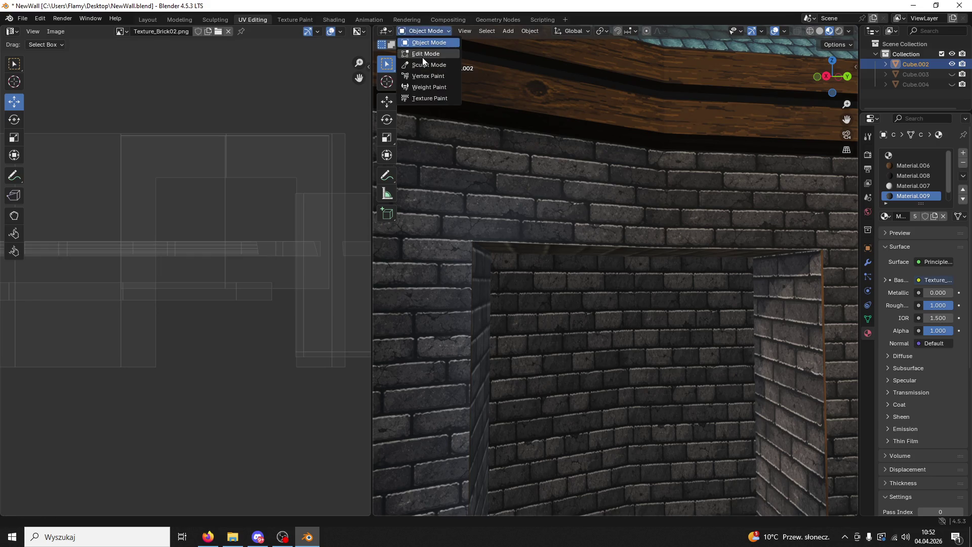
pyautogui.click(423, 51)
pyautogui.click(572, 252)
pyautogui.keyDown('shift'); pyautogui.click(686, 251); pyautogui.keyUp('shift')
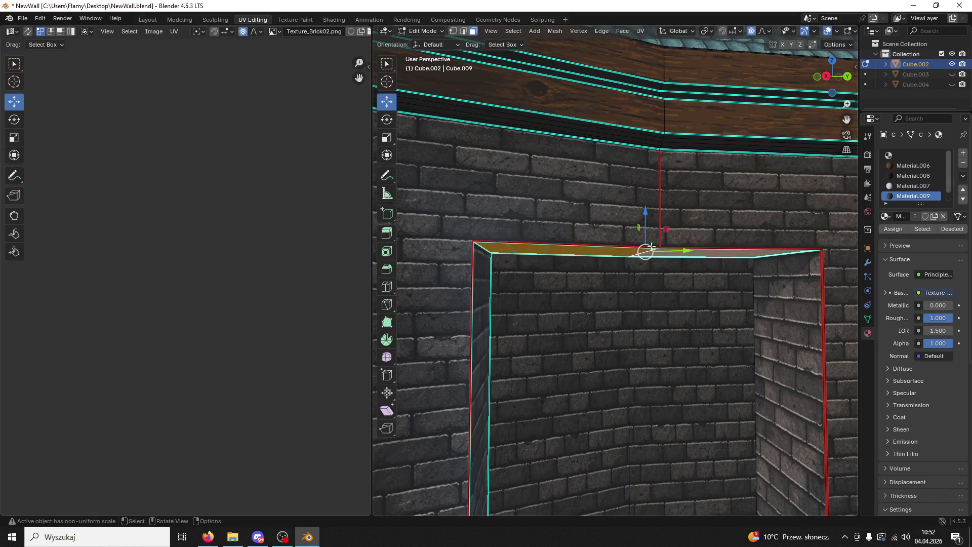
# Step: Raise the doorway's top face upward along Z
pyautogui.moveTo(646, 213)
pyautogui.mouseDown(button='middle')
pyautogui.moveTo(663, 247)
pyautogui.moveTo(652, 217)
pyautogui.mouseUp(button='middle')
pyautogui.moveTo(645, 218); pyautogui.dragTo(634, 245)
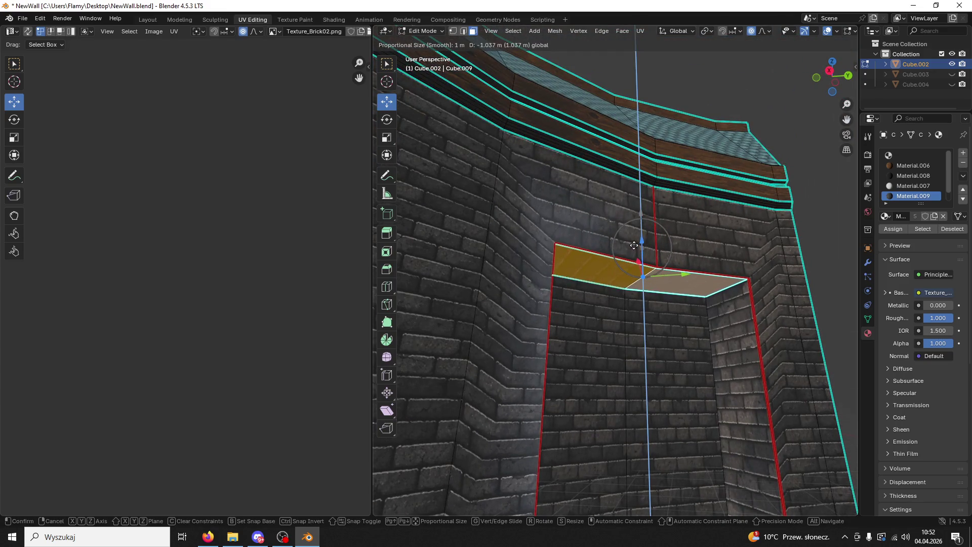
pyautogui.moveTo(635, 245); pyautogui.dragTo(481, 245, button='middle')
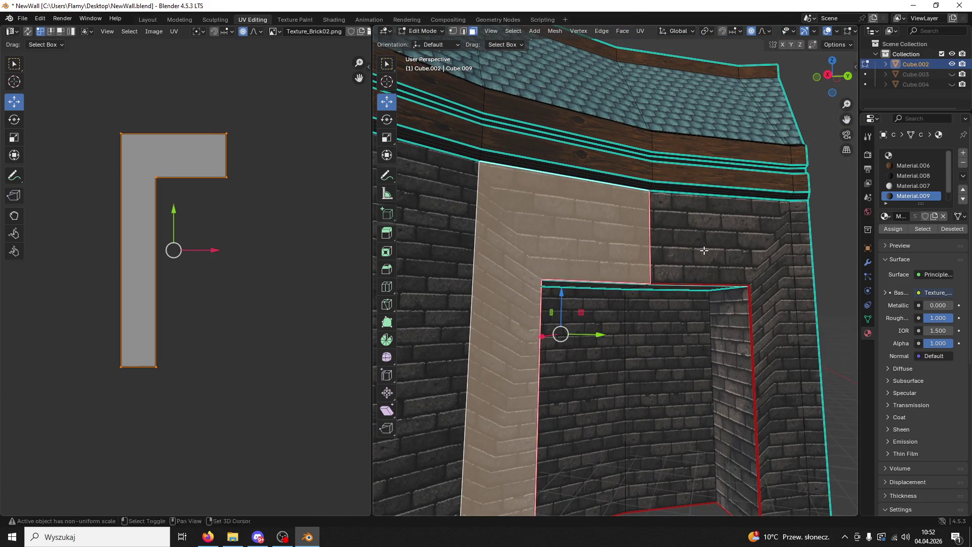
# Step: Add the wall faces on both sides of the opening to the selection and unwrap them
pyautogui.keyDown('shift'); pyautogui.click(704, 250); pyautogui.keyUp('shift')
pyautogui.keyDown('shift'); pyautogui.click(788, 268); pyautogui.keyUp('shift')
pyautogui.moveTo(619, 283)
pyautogui.mouseDown(button='middle')
pyautogui.moveTo(499, 309)
pyautogui.moveTo(565, 284)
pyautogui.mouseUp(button='middle')
pyautogui.keyDown('shift'); pyautogui.click(499, 308); pyautogui.keyUp('shift')
pyautogui.keyDown('shift'); pyautogui.click(467, 308); pyautogui.keyUp('shift')
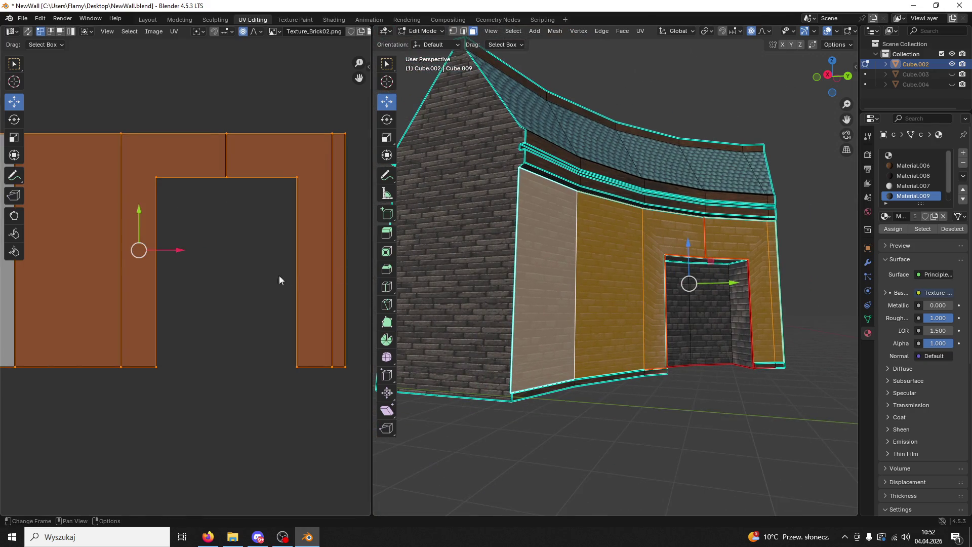
pyautogui.press('u')
pyautogui.click(250, 295)
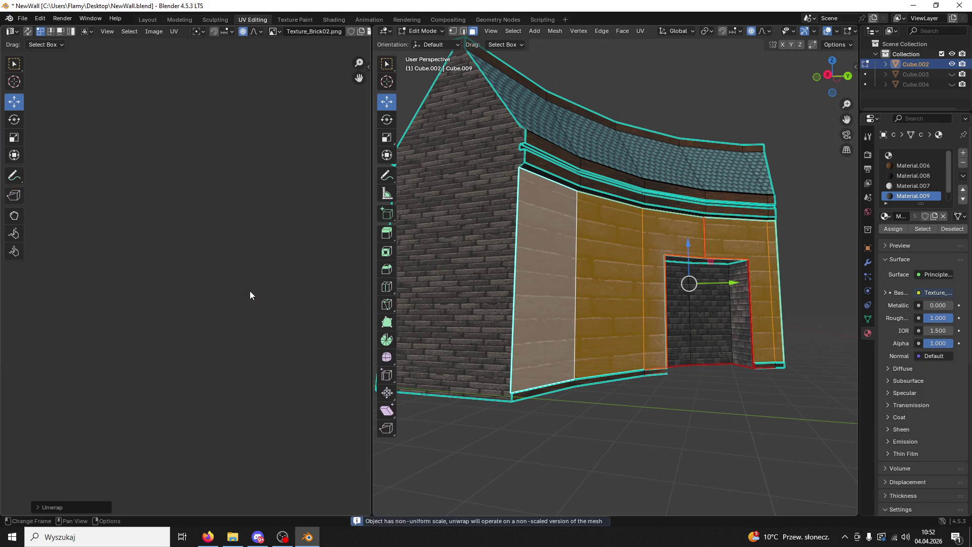
# Step: Scale the unwrapped U-shaped UV island up in three passes to match the brick size
pyautogui.press('s')
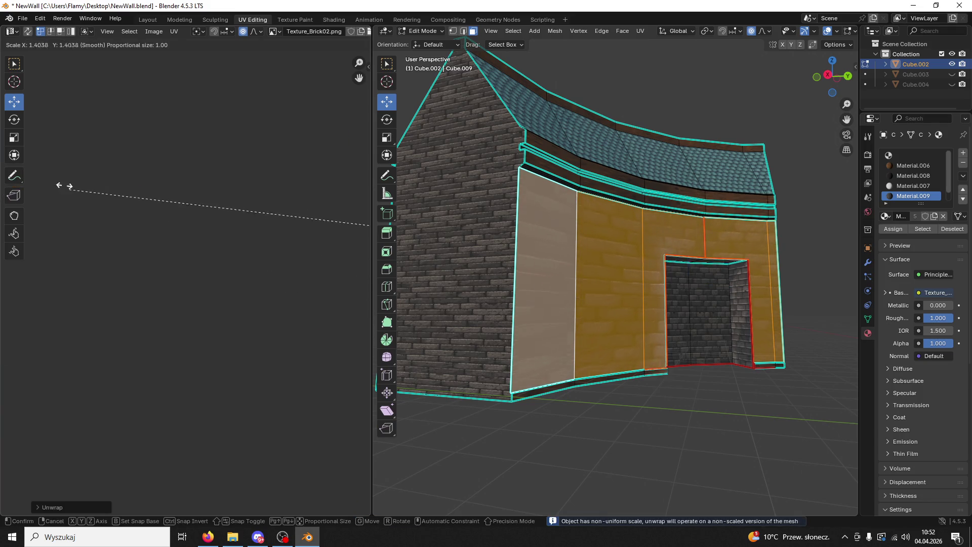
pyautogui.click(78, 447)
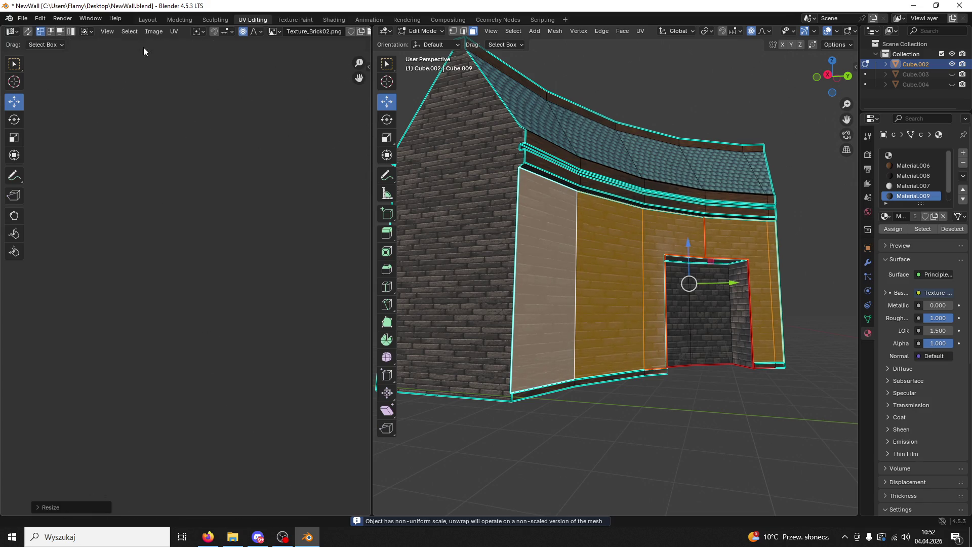
pyautogui.scroll(3, 264, 302)
pyautogui.scroll(2, 187, 292)
pyautogui.scroll(2, 267, 312)
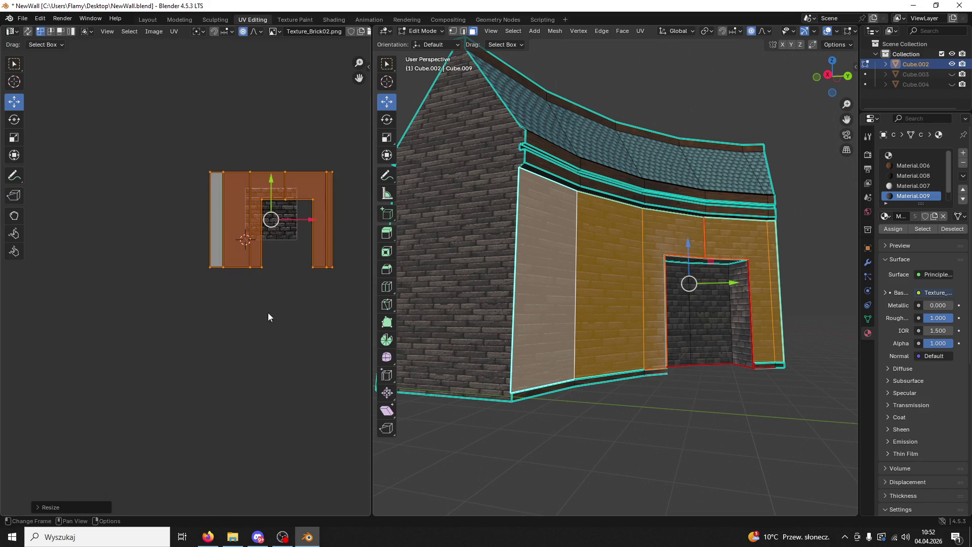
pyautogui.scroll(1, 229, 334)
pyautogui.scroll(1, 228, 334)
pyautogui.press('s')
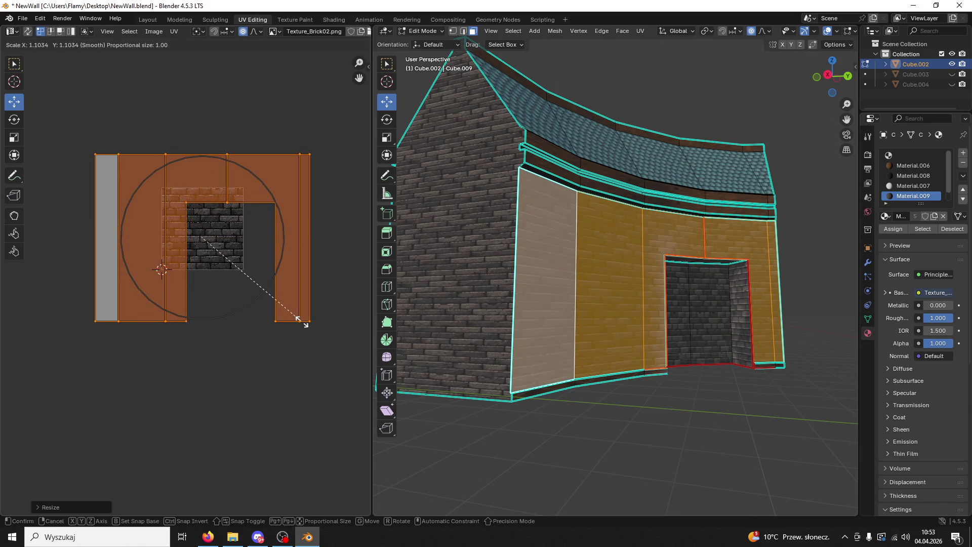
pyautogui.click(301, 322)
pyautogui.scroll(3, 792, 331)
pyautogui.scroll(1, 727, 293)
pyautogui.scroll(2, 685, 357)
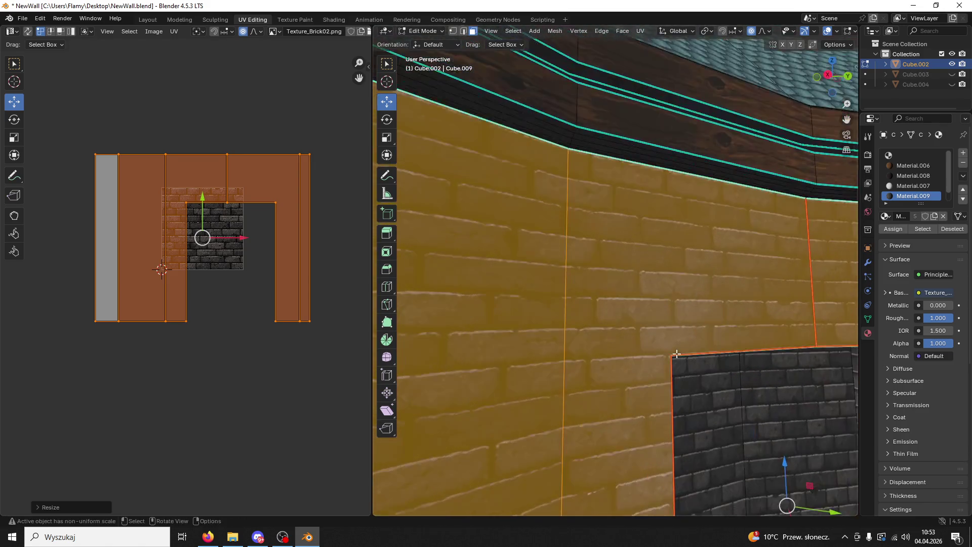
pyautogui.press('s')
pyautogui.click(259, 357)
# Step: Deselect the wall faces and return to Object Mode facing the window opening
pyautogui.moveTo(734, 390); pyautogui.dragTo(672, 273, button='middle')
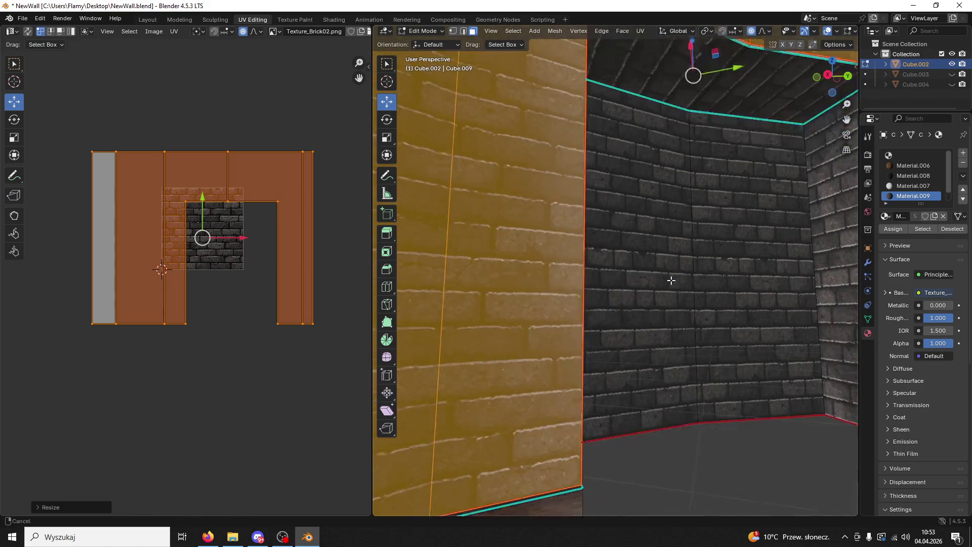
pyautogui.click(732, 466)
pyautogui.moveTo(732, 466); pyautogui.dragTo(676, 350, button='middle')
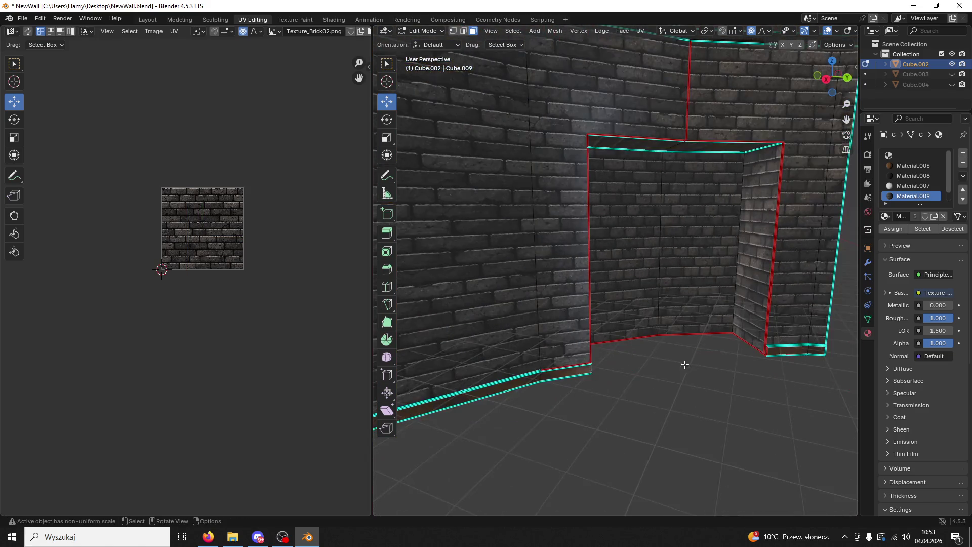
pyautogui.click(424, 30)
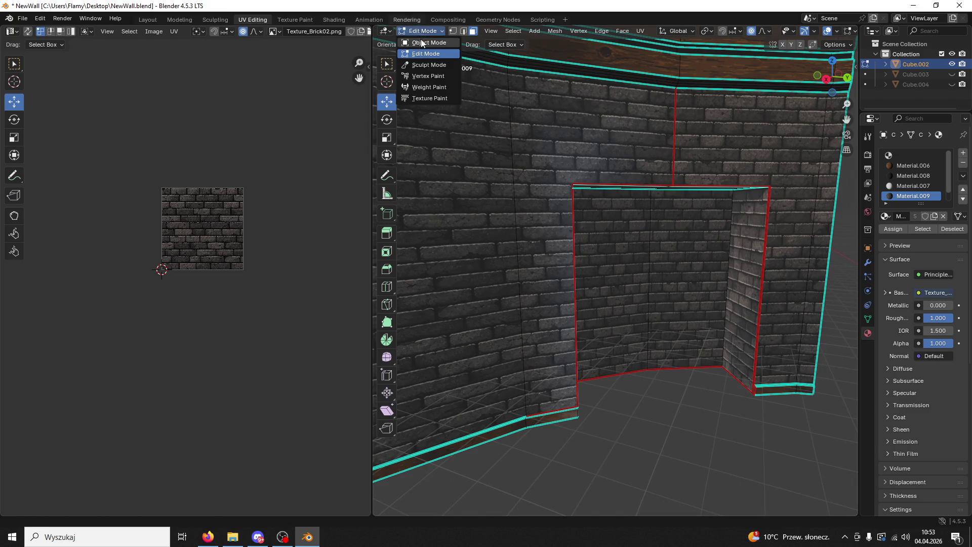
# Step: Select the wall object and switch back into Edit Mode on its mesh
pyautogui.moveTo(672, 421)
pyautogui.mouseDown(button='middle')
pyautogui.moveTo(593, 324)
pyautogui.moveTo(588, 192)
pyautogui.mouseUp(button='middle')
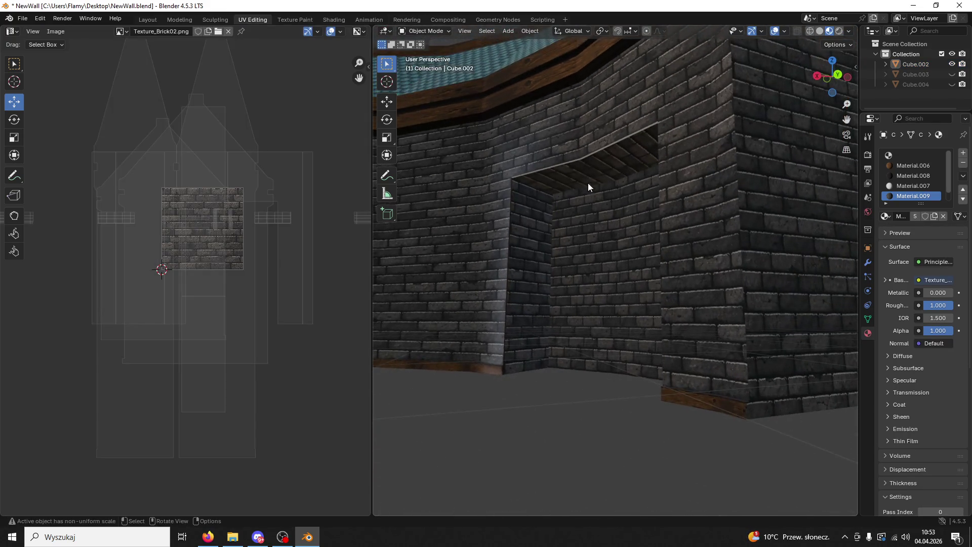
pyautogui.click(599, 156)
pyautogui.scroll(2, 599, 157)
pyautogui.scroll(2, 601, 261)
pyautogui.moveTo(601, 260); pyautogui.dragTo(630, 241, button='middle')
pyautogui.click(427, 34)
pyautogui.click(433, 51)
# Step: Select the opening's ceiling face from beneath and switch to edge selection
pyautogui.click(569, 145)
pyautogui.moveTo(569, 145)
pyautogui.mouseDown(button='middle')
pyautogui.moveTo(596, 113)
pyautogui.moveTo(524, 114)
pyautogui.mouseUp(button='middle')
pyautogui.click(637, 95)
pyautogui.keyDown('shift'); pyautogui.click(465, 35); pyautogui.keyUp('shift')
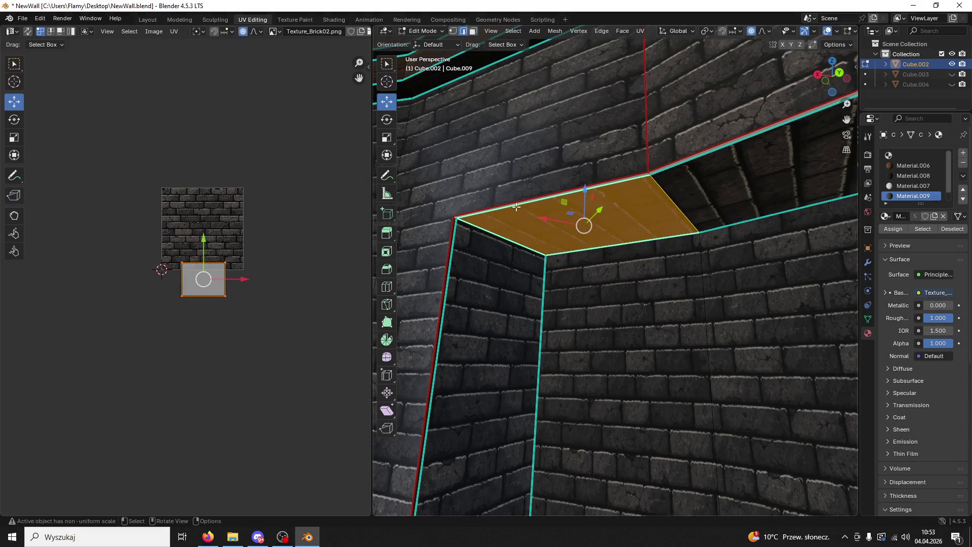
# Step: Select an edge on the opening's ceiling and look up into it
pyautogui.click(508, 215)
pyautogui.moveTo(480, 232)
pyautogui.mouseDown(button='middle')
pyautogui.moveTo(516, 388)
pyautogui.moveTo(604, 297)
pyautogui.mouseUp(button='middle')
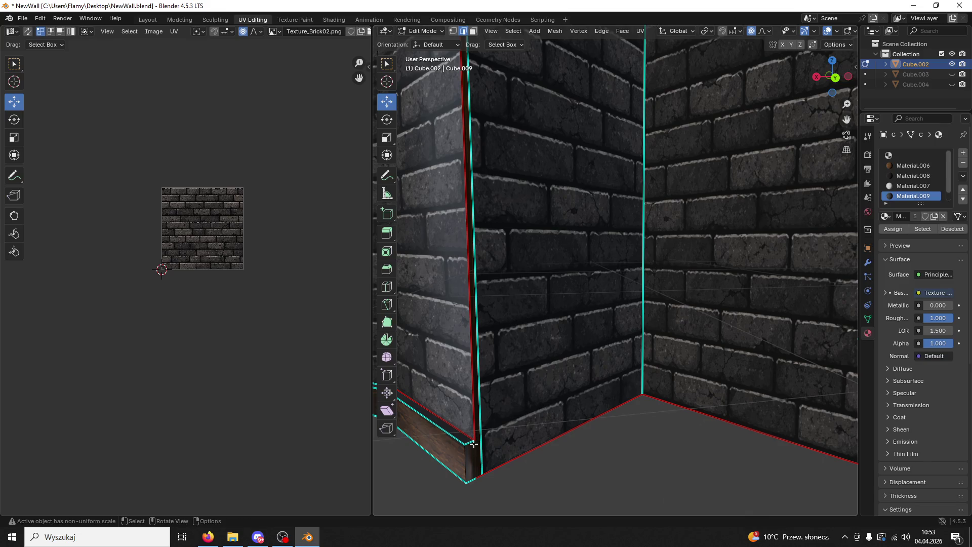
pyautogui.moveTo(482, 445); pyautogui.dragTo(578, 120, button='middle')
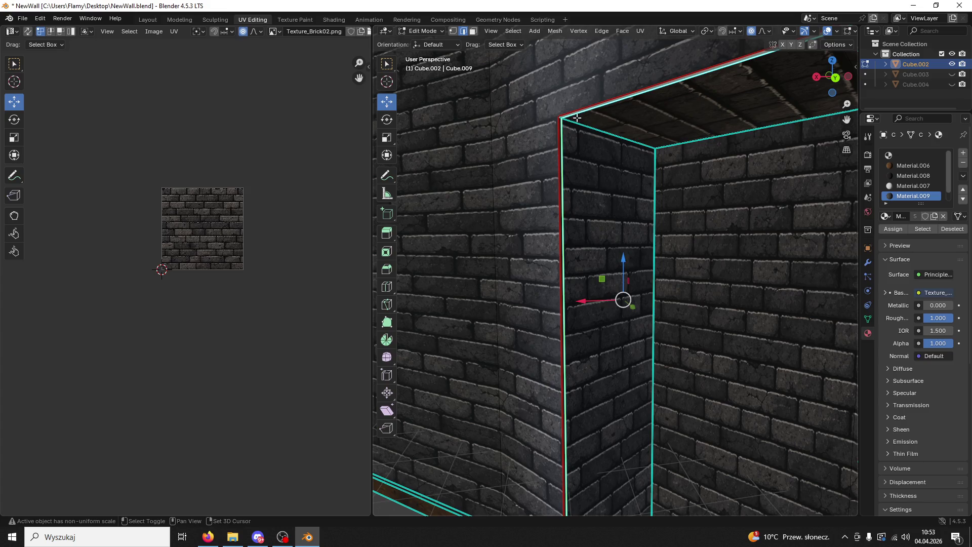
pyautogui.moveTo(640, 116)
pyautogui.mouseDown(button='middle')
pyautogui.moveTo(576, 95)
pyautogui.moveTo(784, 209)
pyautogui.mouseUp(button='middle')
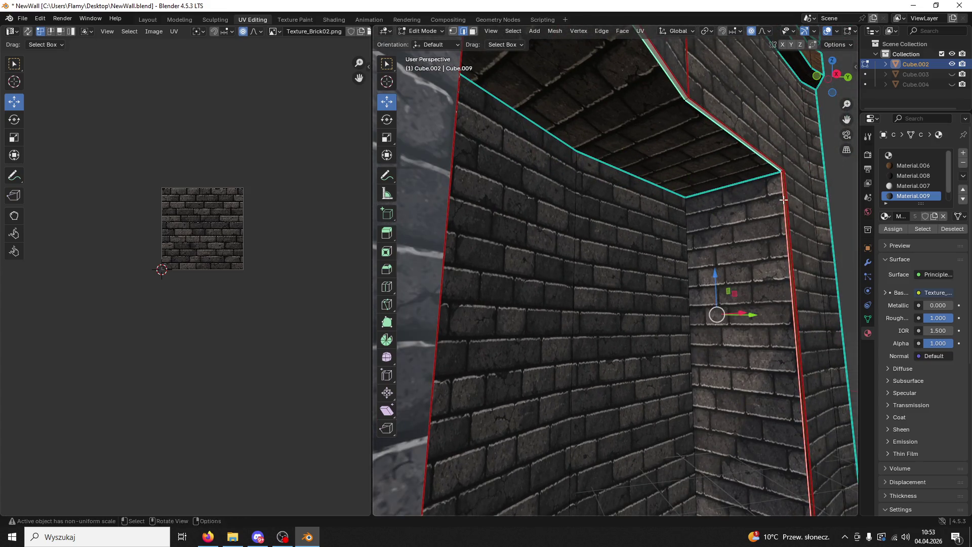
# Step: Dissolve the selected ceiling edges via the X delete menu, leaving the ceiling untextured
pyautogui.hotkey('ctrl', 'e')
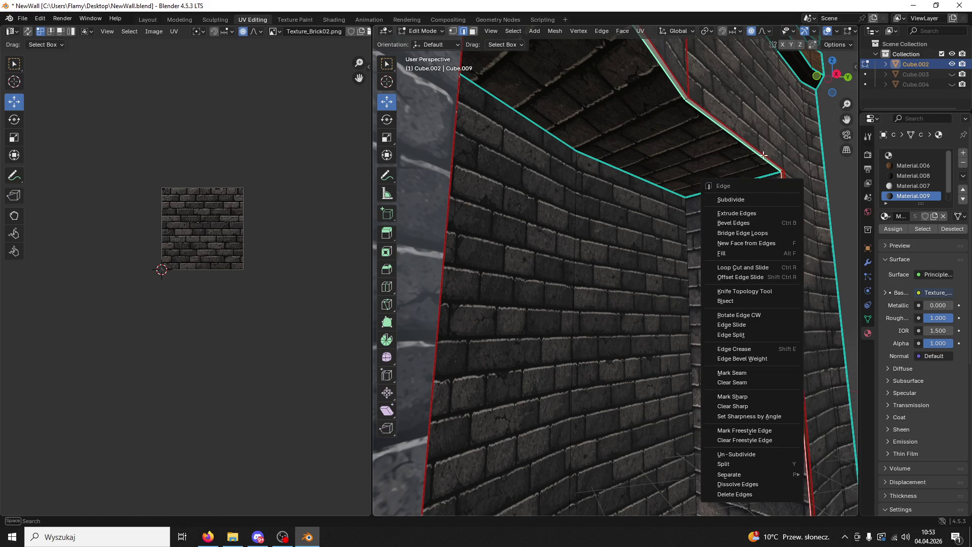
pyautogui.press('Escape')
pyautogui.press('x')
pyautogui.click(751, 202)
pyautogui.moveTo(751, 202)
pyautogui.mouseDown(button='middle')
pyautogui.moveTo(629, 147)
pyautogui.moveTo(647, 191)
pyautogui.mouseUp(button='middle')
pyautogui.scroll(-2, 630, 148)
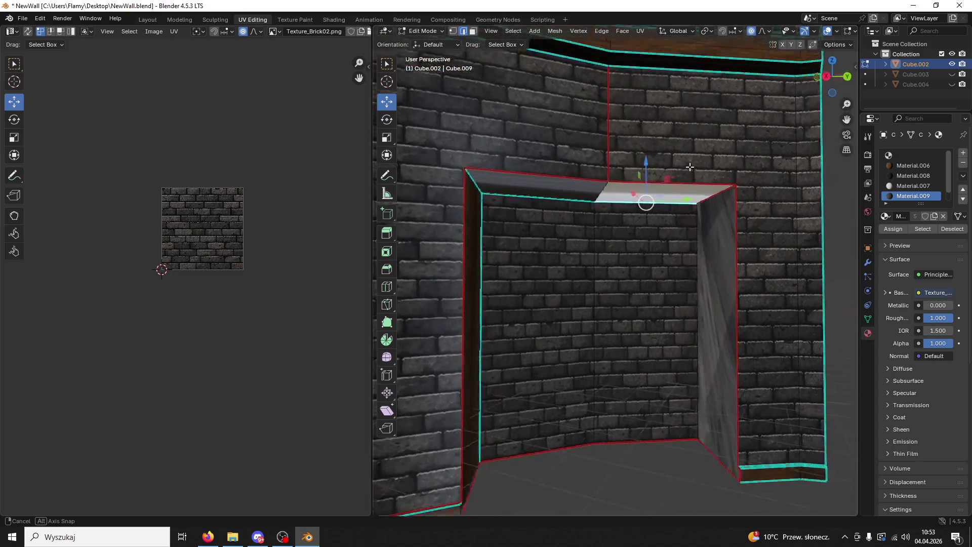
pyautogui.scroll(2, 699, 167)
pyautogui.scroll(2, 745, 279)
pyautogui.scroll(1, 756, 225)
pyautogui.moveTo(756, 225); pyautogui.dragTo(564, 143, button='middle')
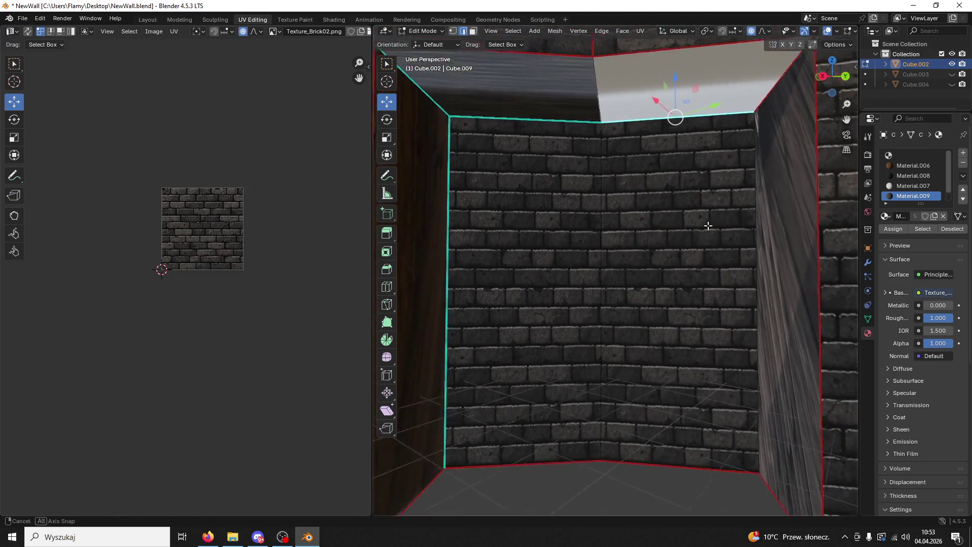
# Step: Select the opening's left, ceiling and right faces and unwrap them
pyautogui.click(473, 31)
pyautogui.click(445, 147)
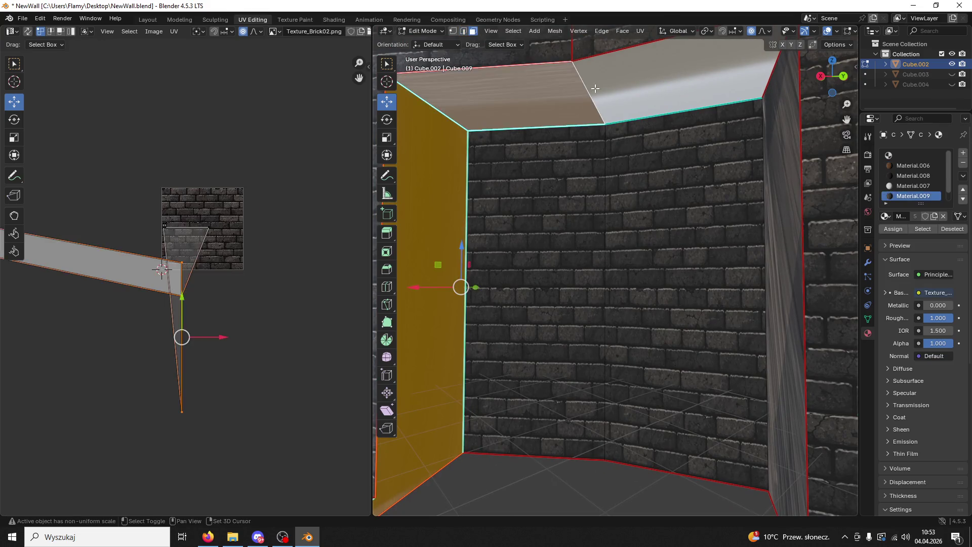
pyautogui.keyDown('shift'); pyautogui.click(674, 110); pyautogui.keyUp('shift')
pyautogui.keyDown('shift'); pyautogui.click(780, 167); pyautogui.keyUp('shift')
pyautogui.scroll(-5, 755, 216)
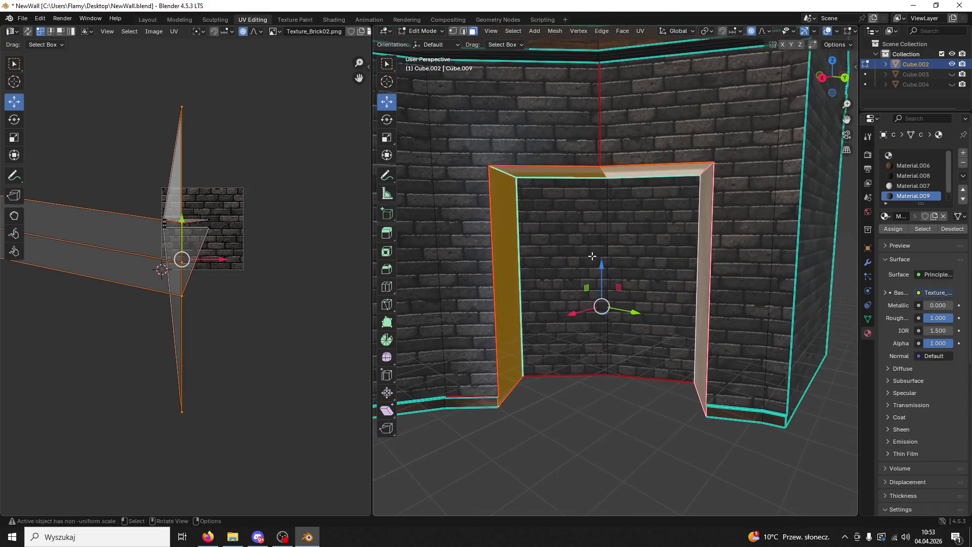
pyautogui.scroll(2, 300, 262)
pyautogui.press('a')
pyautogui.press('u')
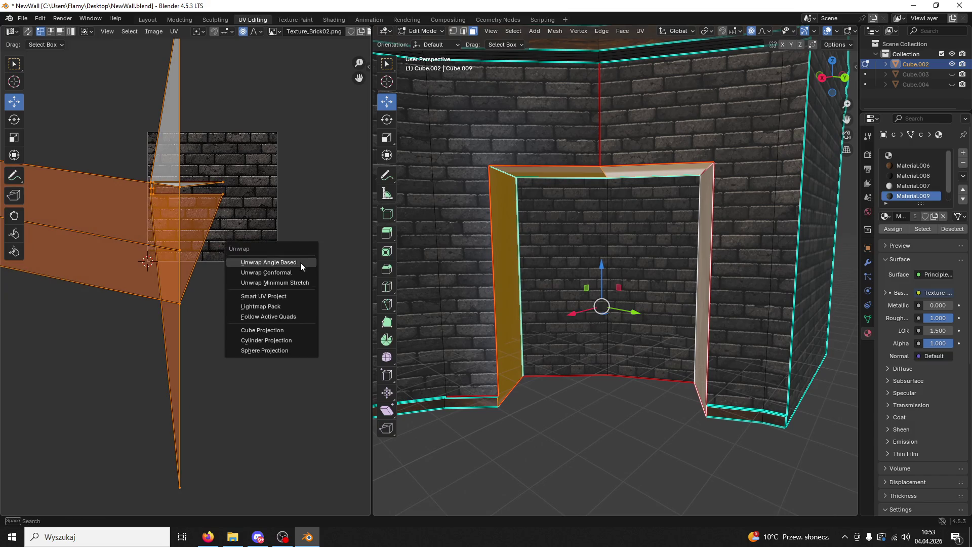
pyautogui.click(300, 262)
pyautogui.scroll(2, 300, 262)
# Step: Re-unwrap the faces with Lightmap Pack, then try Follow Active Quads, which fails on a non-quad face
pyautogui.press('u')
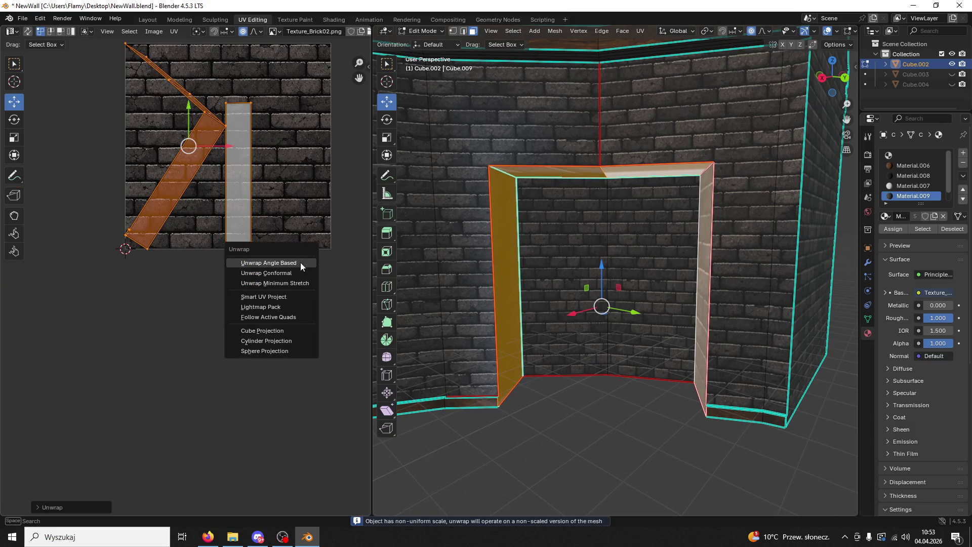
pyautogui.click(284, 307)
pyautogui.click(259, 378)
pyautogui.press('u')
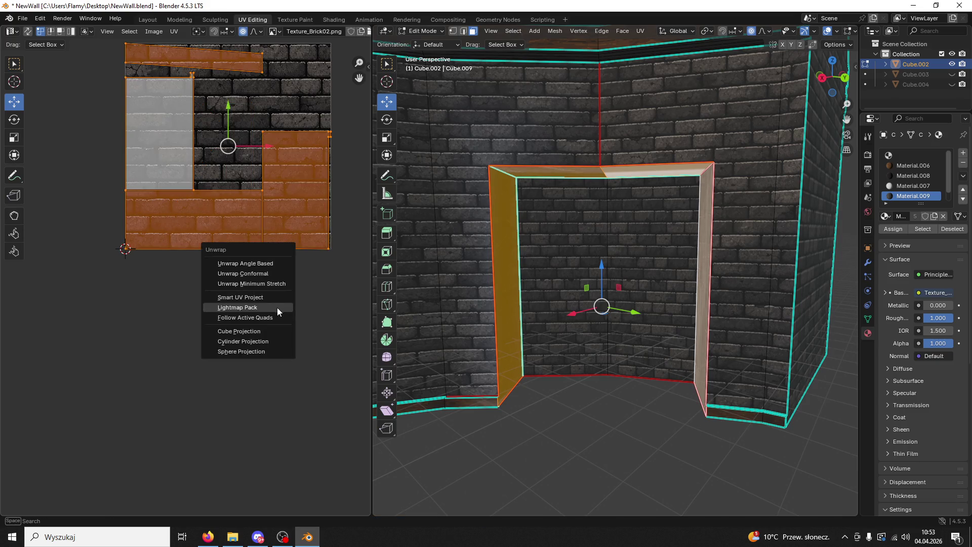
pyautogui.click(270, 318)
pyautogui.click(259, 338)
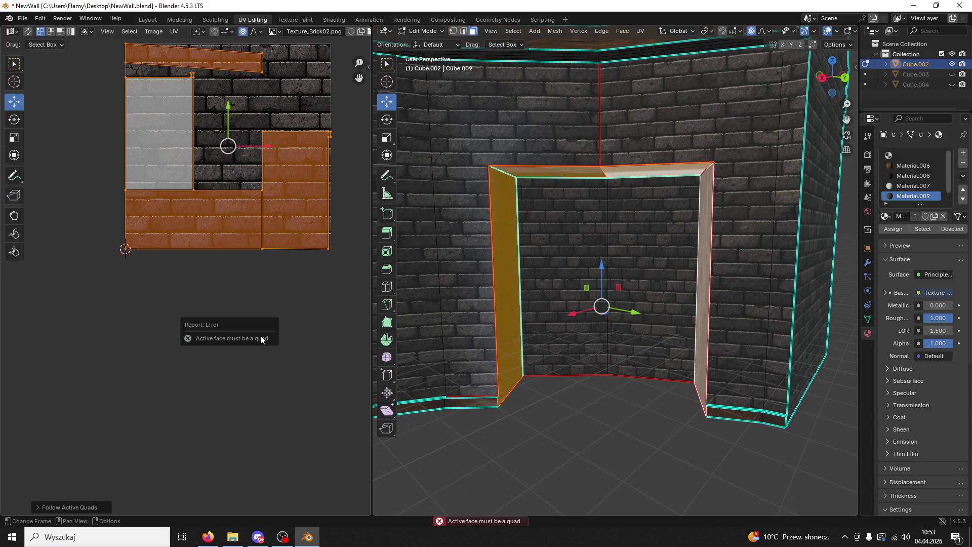
# Step: Clear the UV selection and select the lintel's top face
pyautogui.click(285, 283)
pyautogui.moveTo(593, 304)
pyautogui.mouseDown(button='middle')
pyautogui.moveTo(526, 252)
pyautogui.moveTo(569, 190)
pyautogui.mouseUp(button='middle')
pyautogui.click(526, 252)
pyautogui.click(569, 190)
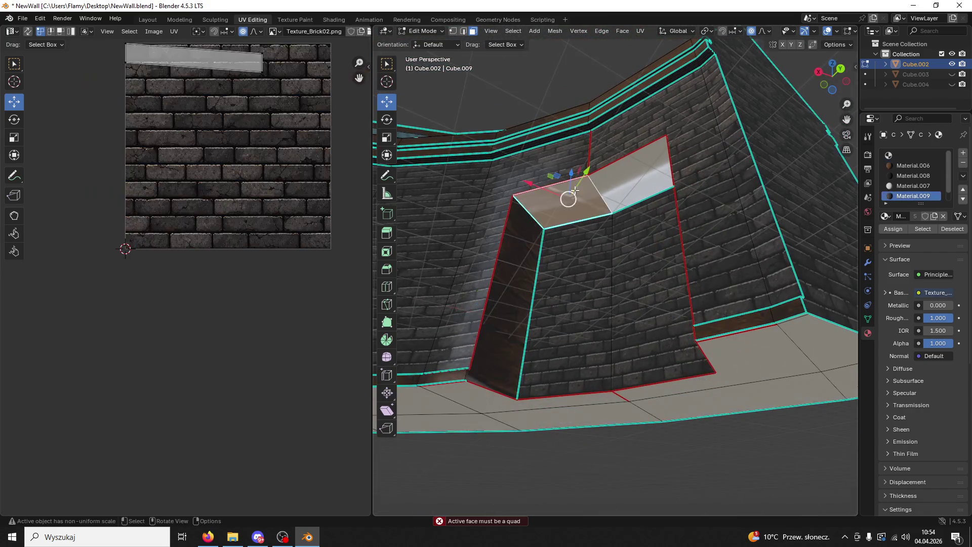
# Step: Unwrap both lintel top faces with Lightmap Pack and then Follow Active Quads
pyautogui.keyDown('shift'); pyautogui.click(634, 184); pyautogui.keyUp('shift')
pyautogui.moveTo(632, 185); pyautogui.dragTo(608, 205, button='middle')
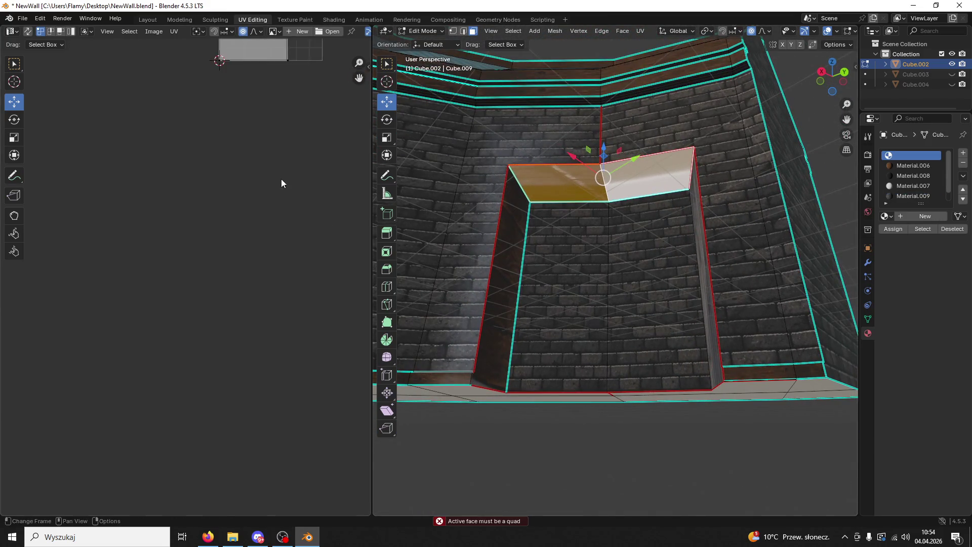
pyautogui.scroll(1, 267, 246)
pyautogui.press('a')
pyautogui.press('u')
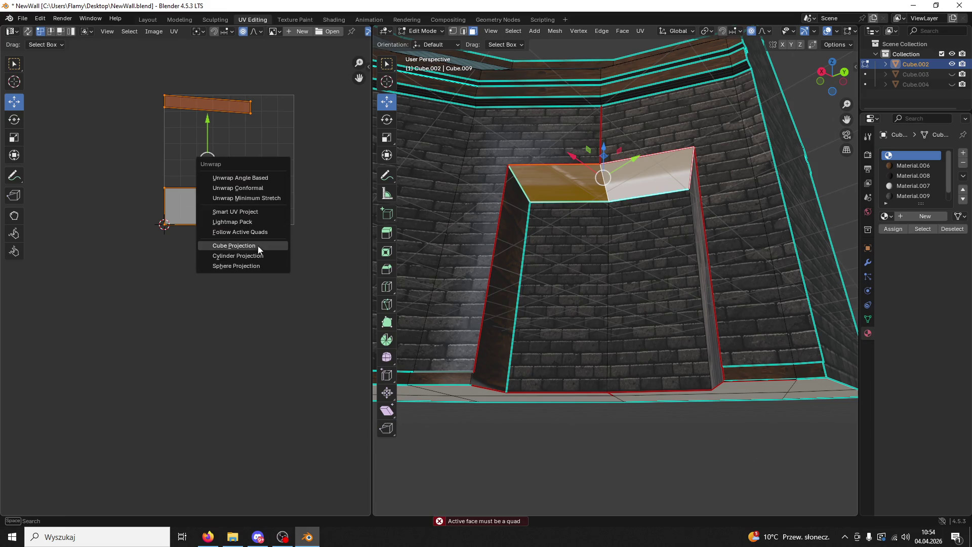
pyautogui.click(236, 220)
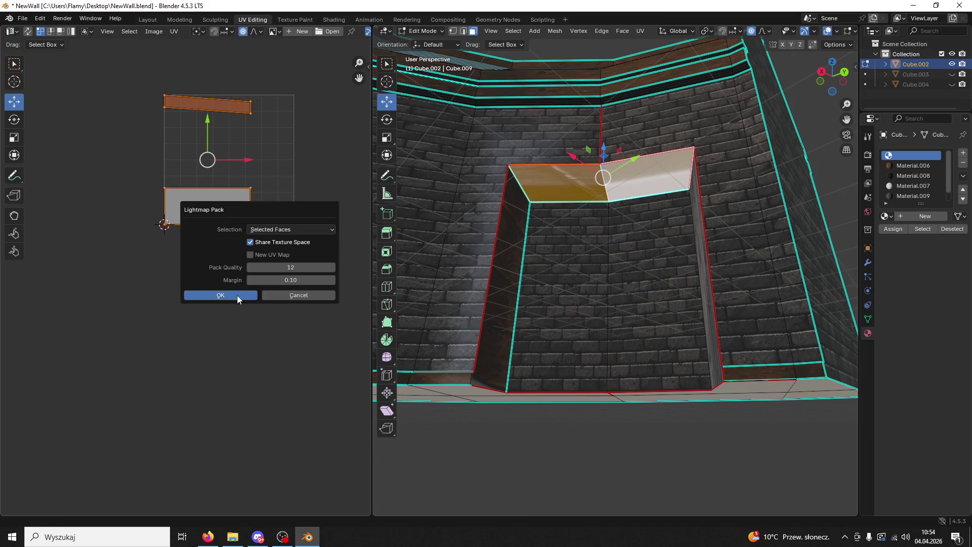
pyautogui.click(238, 295)
pyautogui.press('u')
pyautogui.click(236, 299)
pyautogui.click(236, 320)
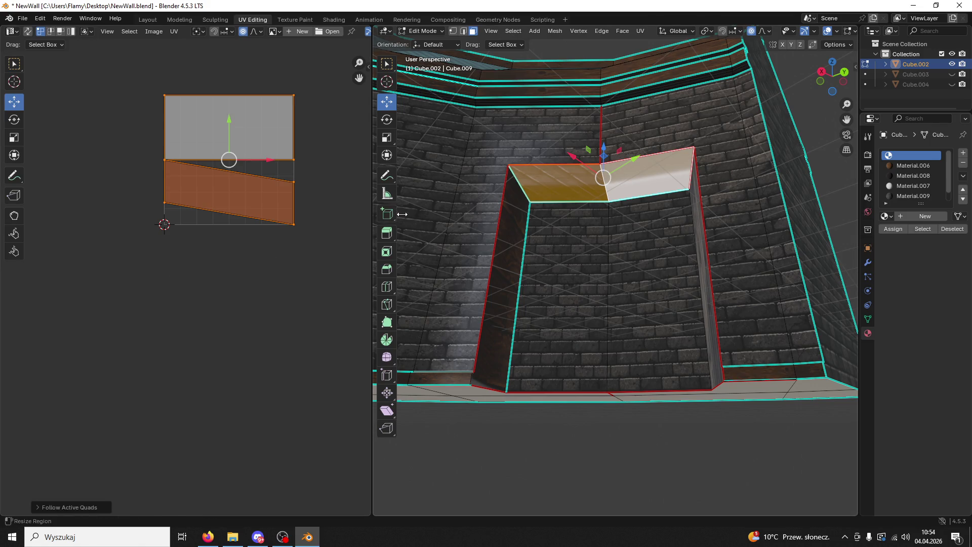
# Step: Make the brick-textured top face the active face
pyautogui.click(624, 297)
pyautogui.click(646, 175)
pyautogui.click(558, 183)
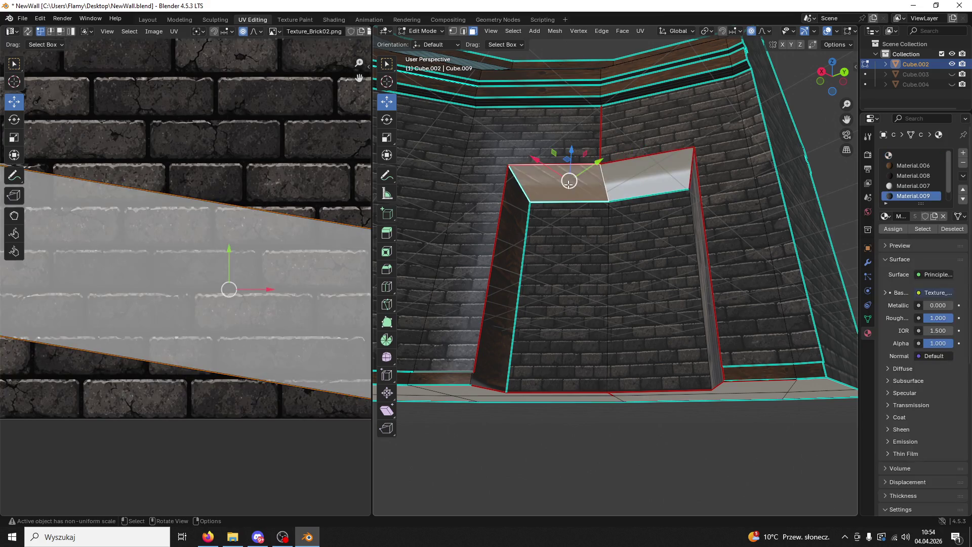
# Step: Subdivide the front edges of the opening's top face from the Ctrl+E menu
pyautogui.click(464, 31)
pyautogui.click(521, 186)
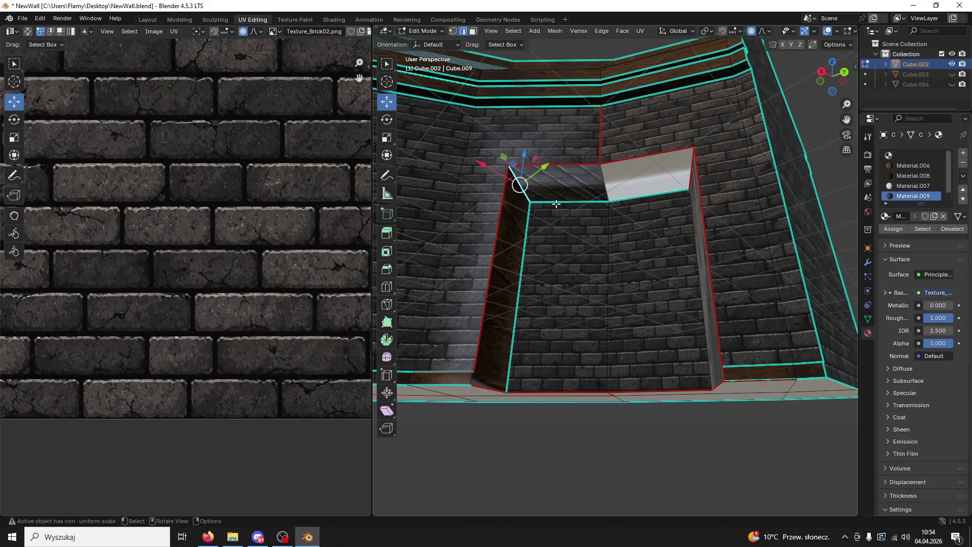
pyautogui.moveTo(631, 198); pyautogui.dragTo(634, 191, button='middle')
pyautogui.keyDown('shift'); pyautogui.click(691, 192); pyautogui.keyUp('shift')
pyautogui.hotkey('ctrl', 'e')
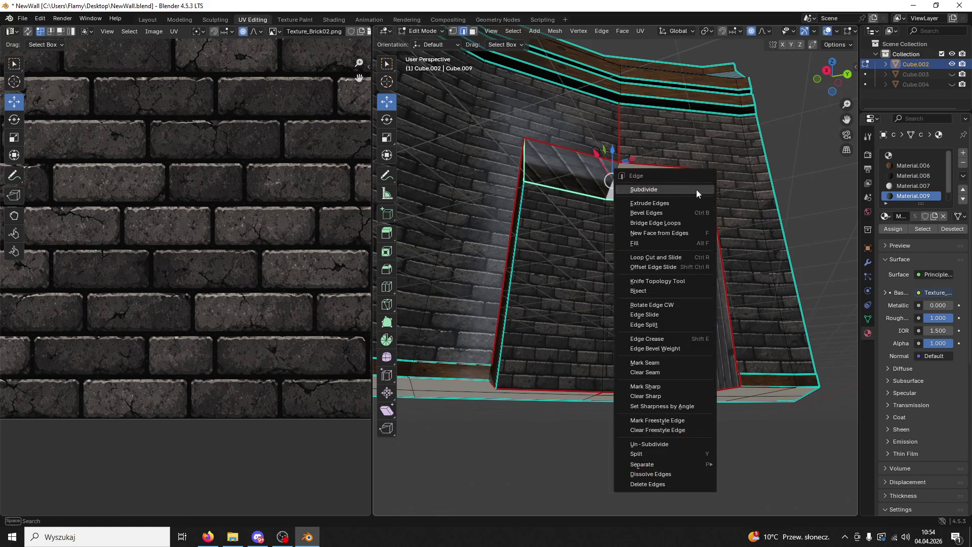
pyautogui.click(638, 351)
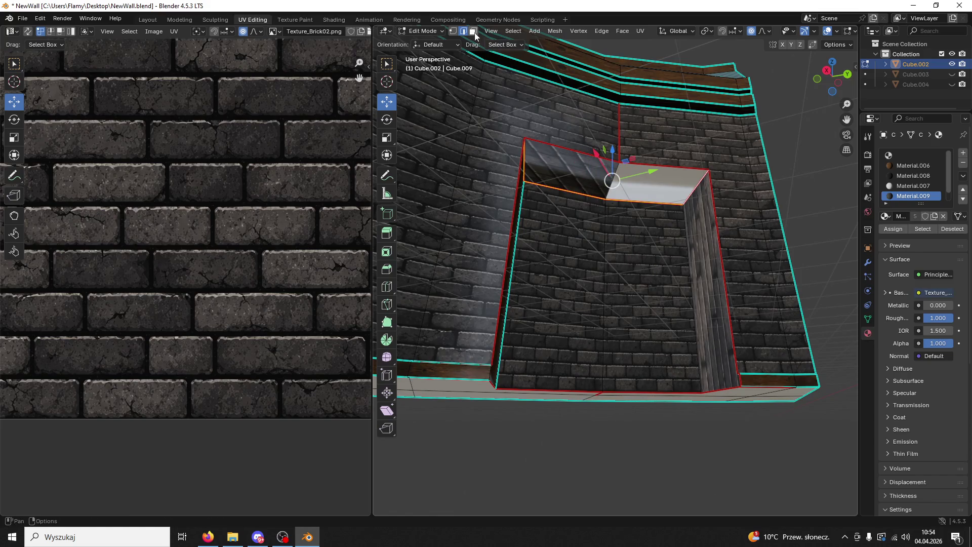
# Step: Select the top face and extend to the whole linked wall mesh with Ctrl+L
pyautogui.click(580, 167)
pyautogui.hotkey('ctrl', 'l')
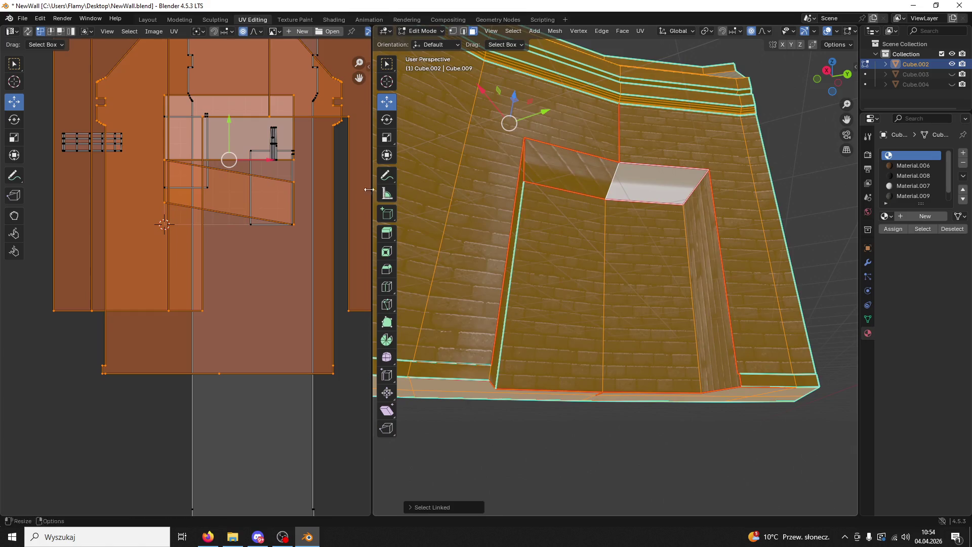
pyautogui.keyDown('shift'); pyautogui.click(583, 184); pyautogui.keyUp('shift')
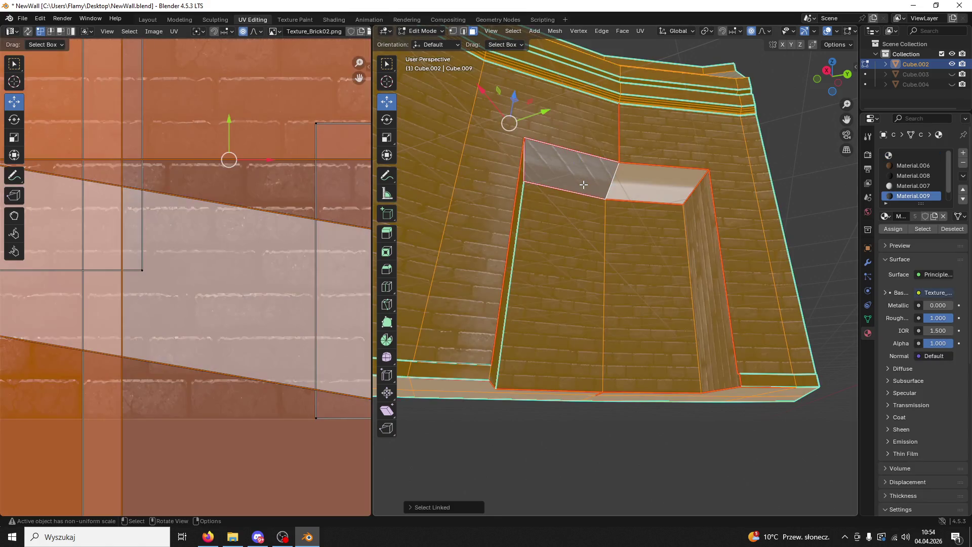
pyautogui.click(584, 183)
pyautogui.moveTo(582, 164)
pyautogui.mouseDown(button='middle')
pyautogui.moveTo(564, 225)
pyautogui.moveTo(567, 190)
pyautogui.mouseUp(button='middle')
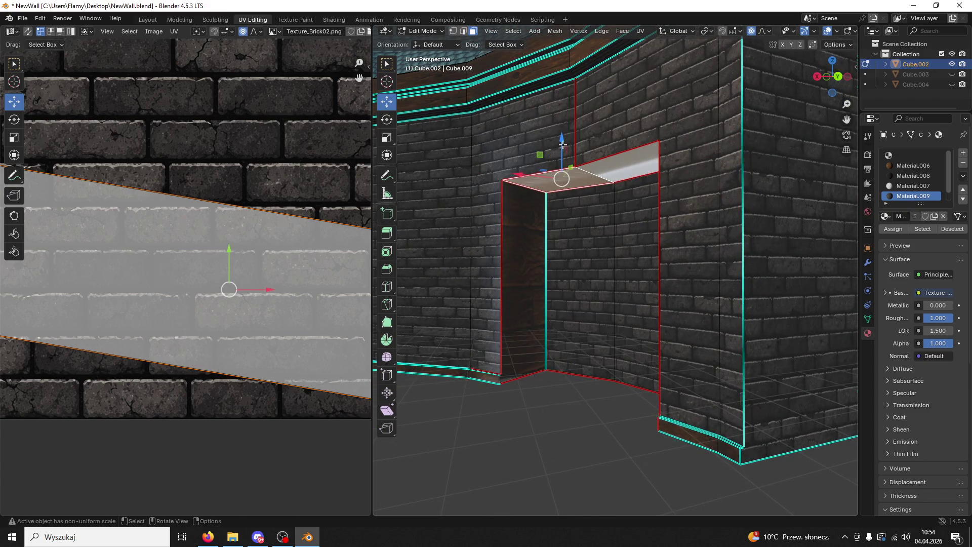
pyautogui.moveTo(562, 145); pyautogui.dragTo(619, 175)
pyautogui.press('Escape')
pyautogui.click(618, 176)
pyautogui.press('g')
pyautogui.press('z')
pyautogui.press('Escape')
pyautogui.moveTo(641, 190)
pyautogui.mouseDown(button='middle')
pyautogui.moveTo(580, 185)
pyautogui.moveTo(690, 223)
pyautogui.moveTo(554, 273)
pyautogui.mouseUp(button='middle')
pyautogui.keyDown('shift'); pyautogui.click(580, 185); pyautogui.keyUp('shift')
pyautogui.keyDown('shift'); pyautogui.click(690, 223); pyautogui.keyUp('shift')
# Step: Unwrap the wood side and door-jamb faces, then select the jamb face alone
pyautogui.keyDown('shift'); pyautogui.click(555, 274); pyautogui.keyUp('shift')
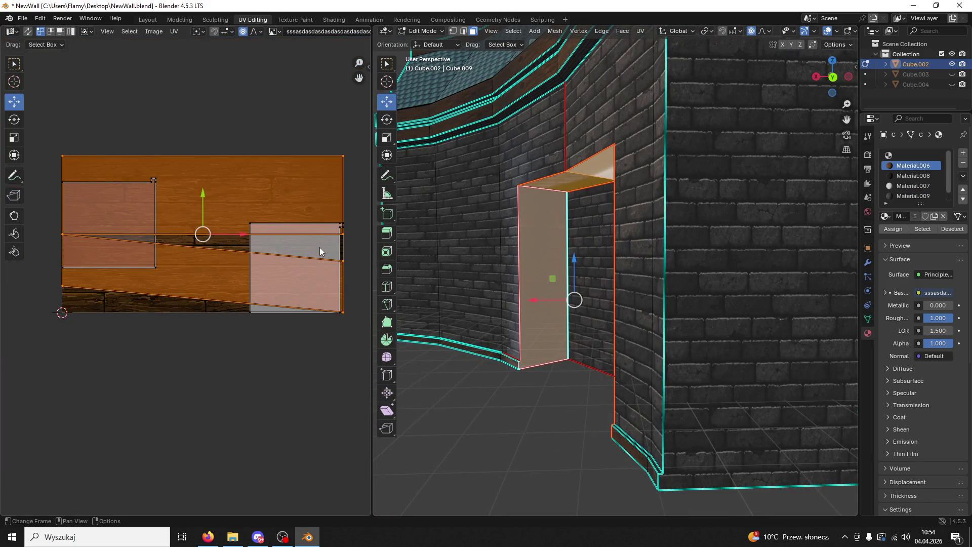
pyautogui.press('u')
pyautogui.click(305, 194)
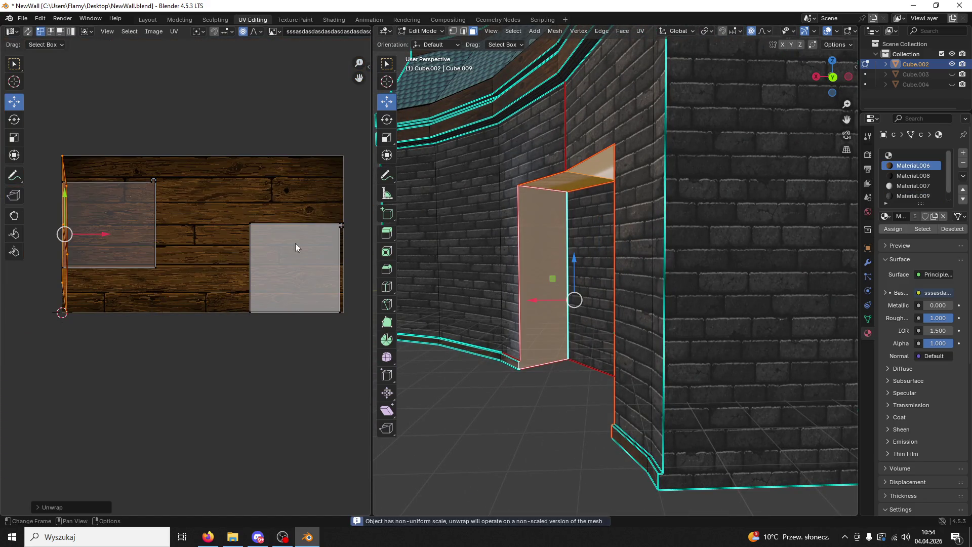
pyautogui.scroll(1, 236, 271)
pyautogui.scroll(-1, 235, 270)
pyautogui.scroll(1, 252, 262)
pyautogui.scroll(-1, 252, 257)
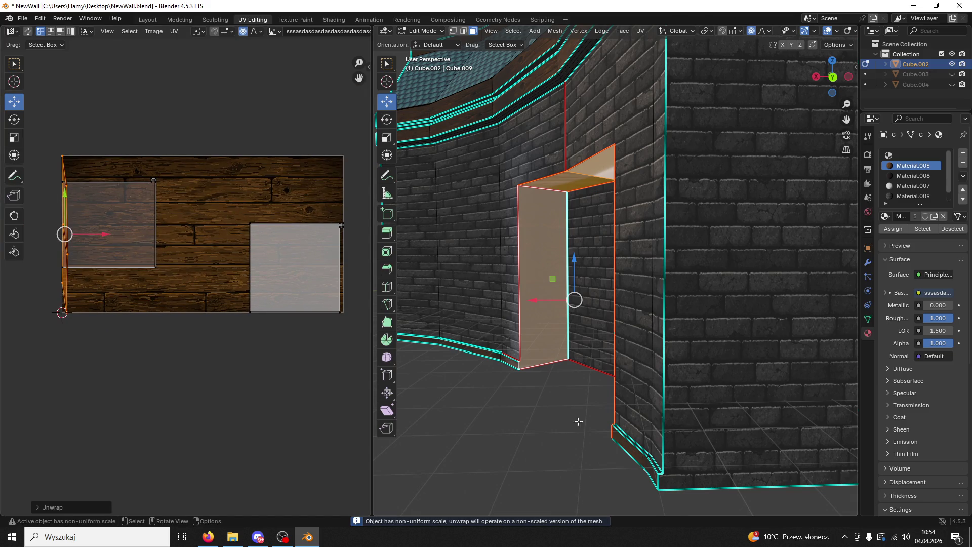
pyautogui.click(584, 407)
pyautogui.scroll(2, 584, 406)
pyautogui.click(519, 345)
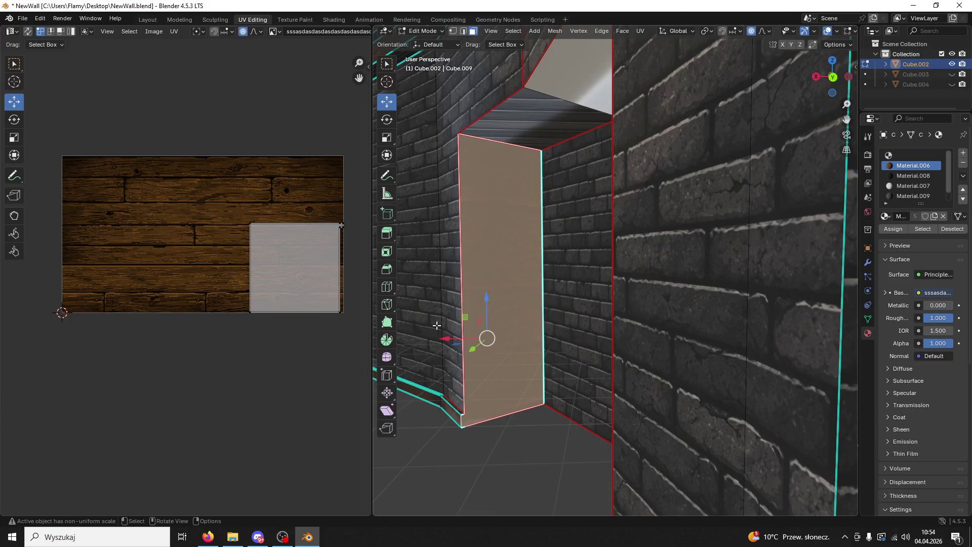
# Step: Assign the brick material to the jamb face and shrink its UV island in two passes
pyautogui.click(897, 228)
pyautogui.scroll(-3, 314, 315)
pyautogui.press('a')
pyautogui.press('s')
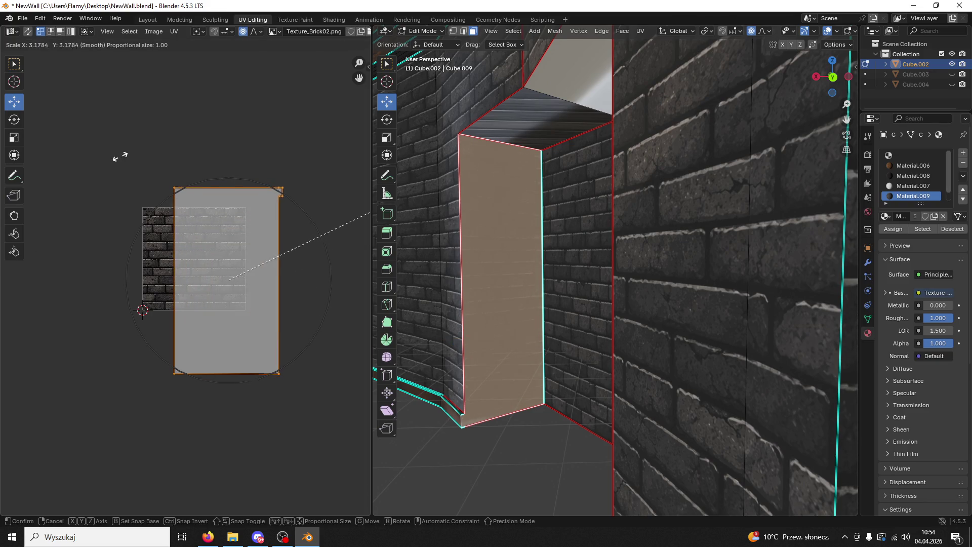
pyautogui.click(89, 198)
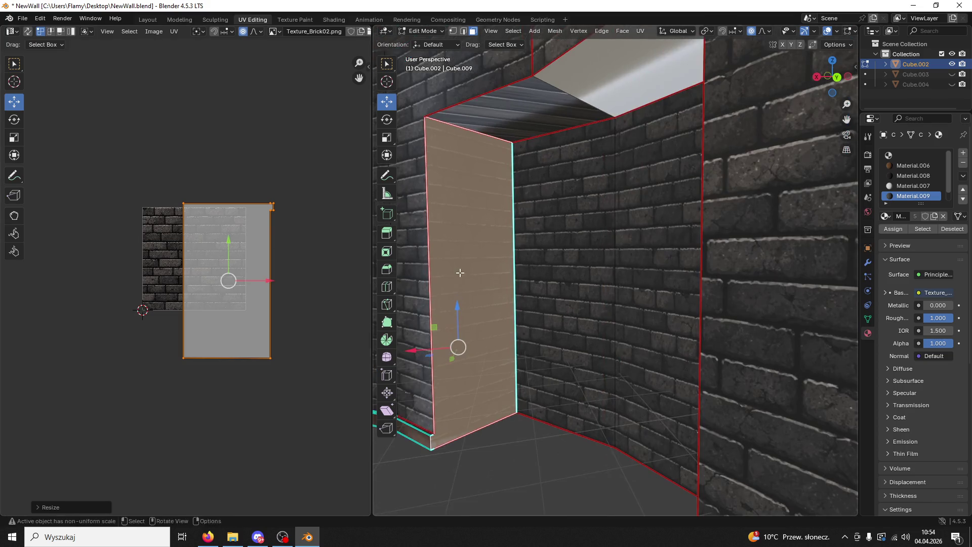
pyautogui.moveTo(425, 320); pyautogui.dragTo(442, 317, button='middle')
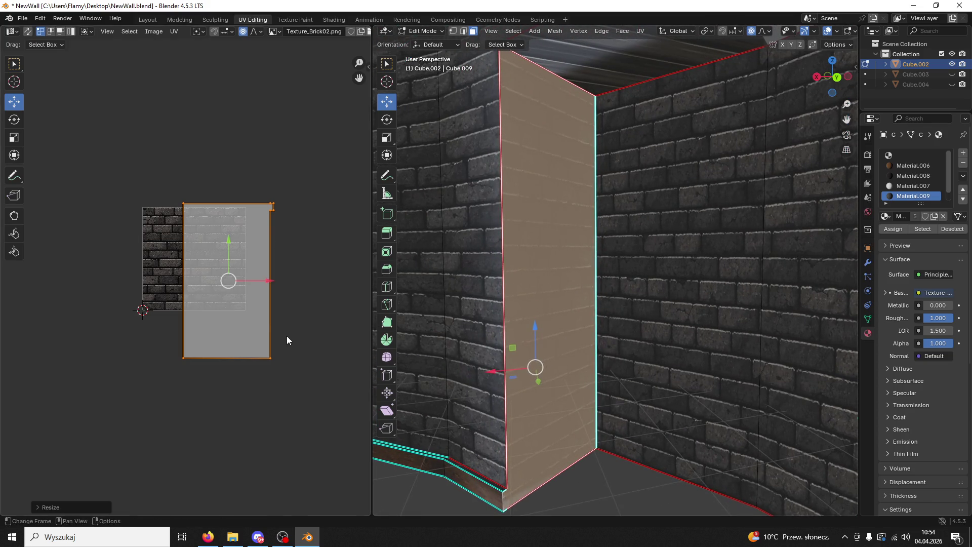
pyautogui.press('s')
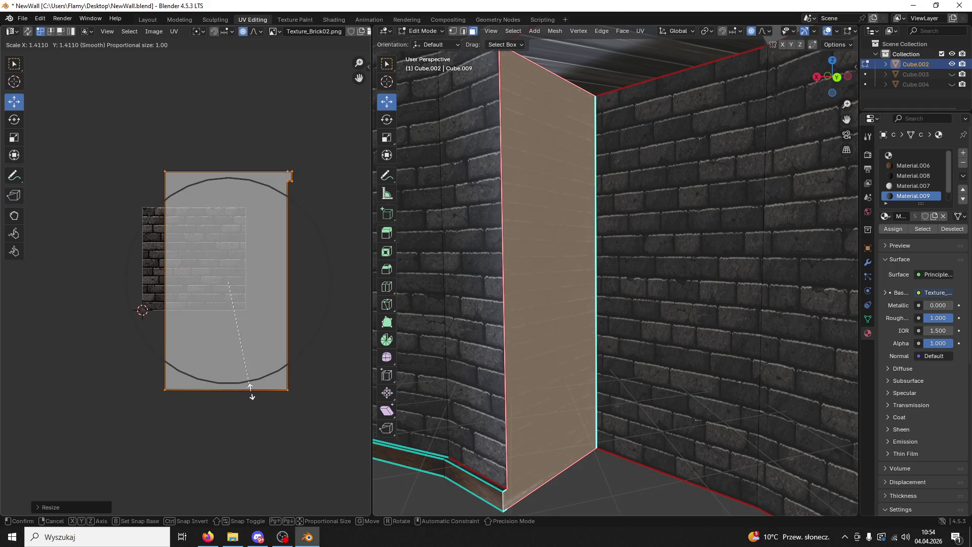
pyautogui.click(282, 354)
# Step: Move the UV island into place and rescale it so its bricks match the neighbouring walls
pyautogui.press('g')
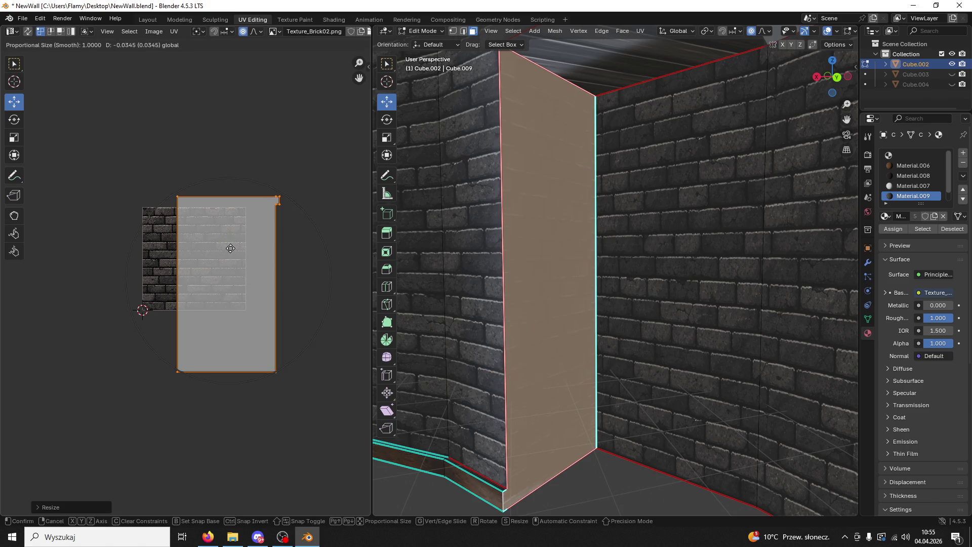
pyautogui.click(224, 246)
pyautogui.click(307, 277)
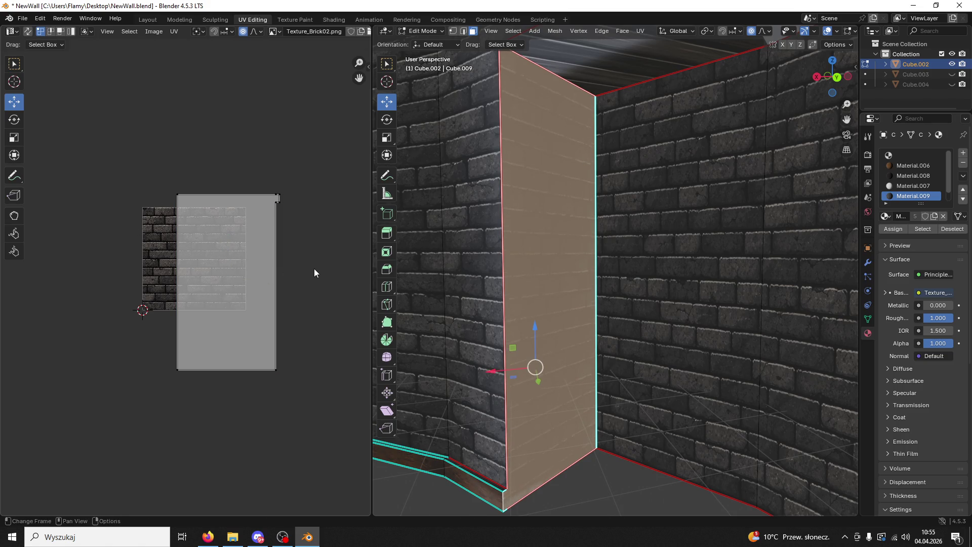
pyautogui.press('a')
pyautogui.press('s')
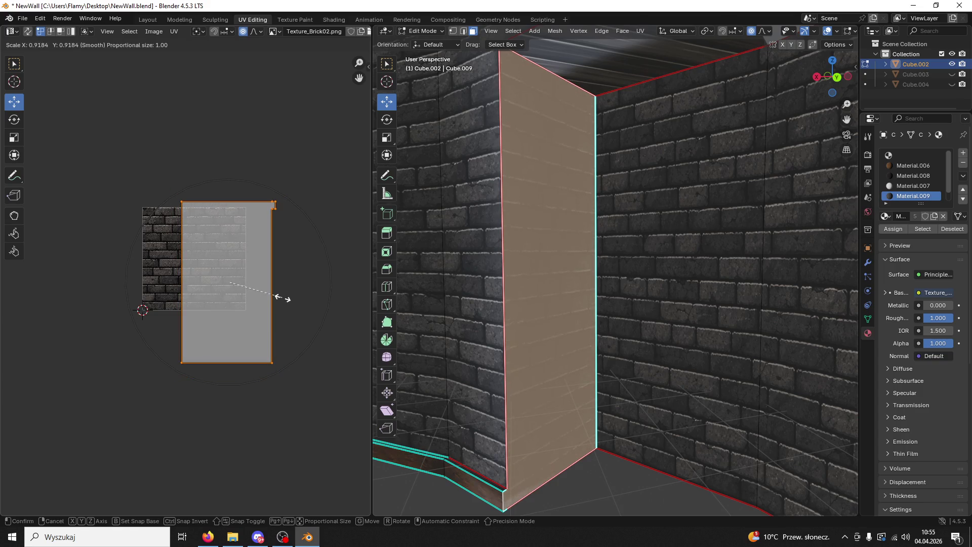
pyautogui.click(282, 302)
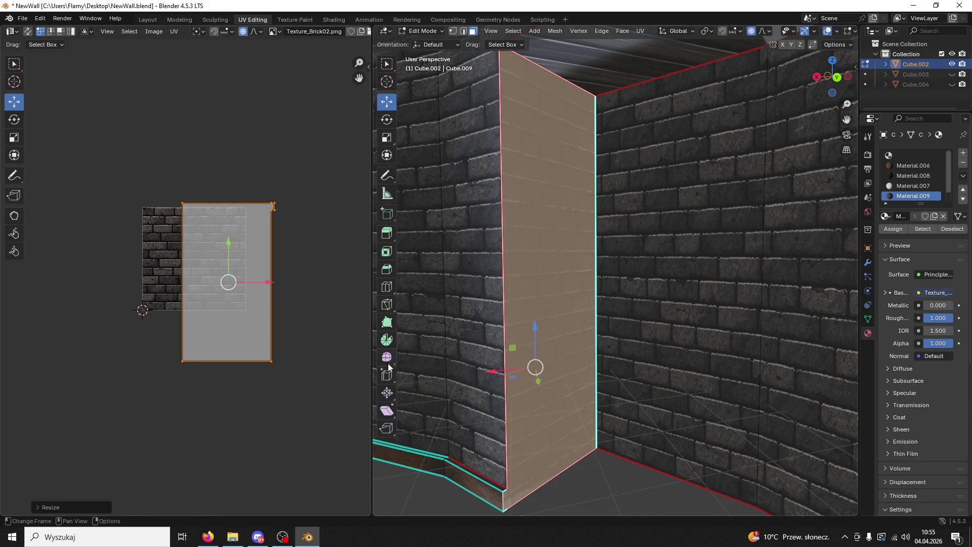
pyautogui.click(622, 478)
pyautogui.moveTo(620, 475); pyautogui.dragTo(620, 455, button='middle')
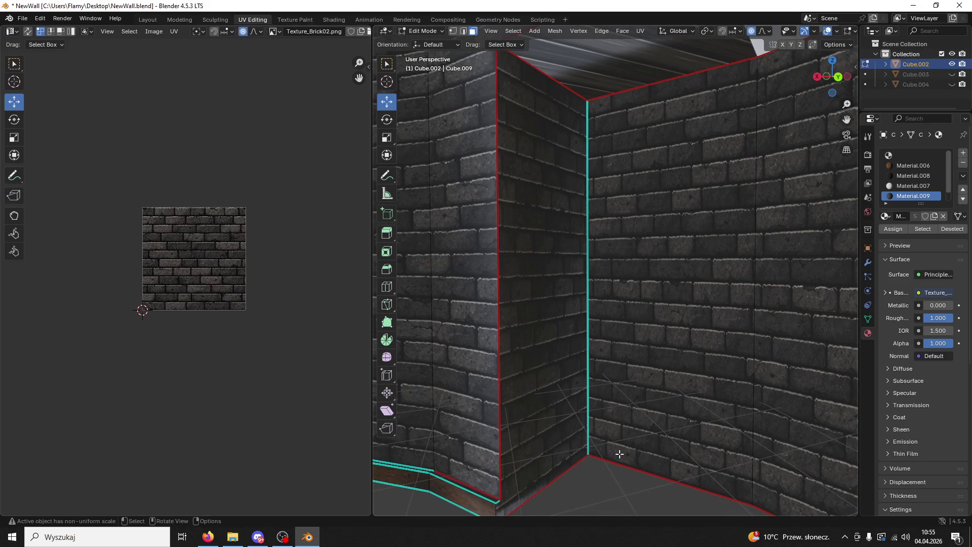
# Step: Rotate the neighbouring wall face's UV island to realign its bricks
pyautogui.click(532, 339)
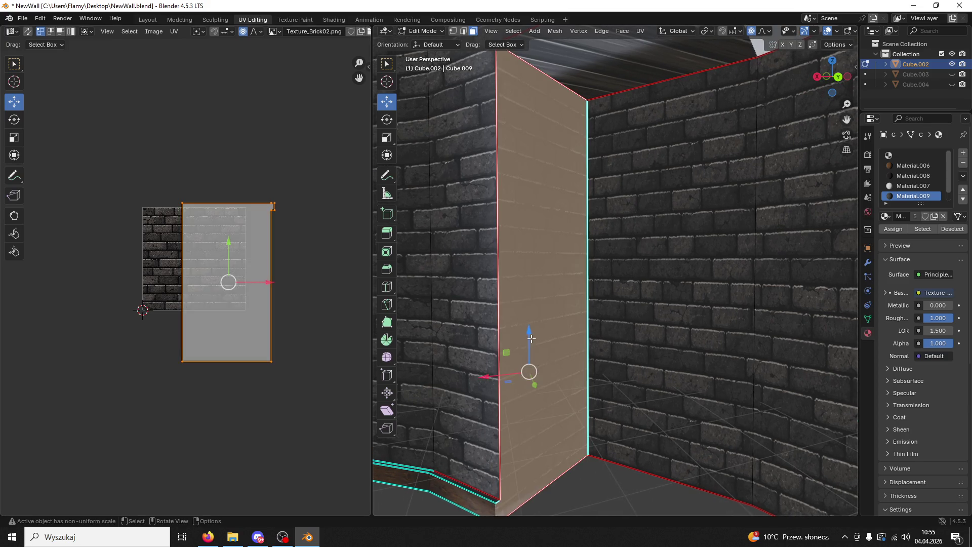
pyautogui.press('r')
pyautogui.click(310, 336)
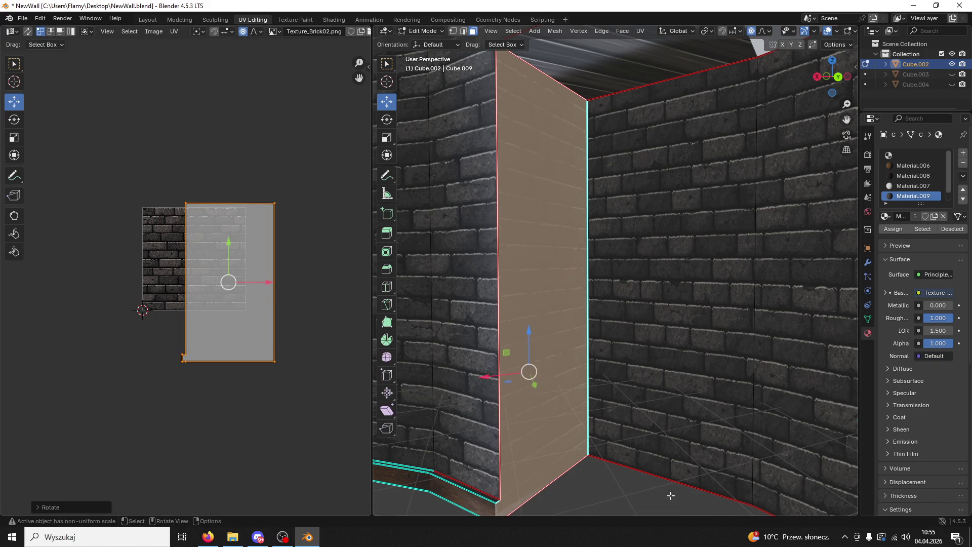
pyautogui.hotkey('alt', 'a')
# Step: Move the middle wall face's UV island so its bricks line up
pyautogui.click(493, 364)
pyautogui.click(519, 353)
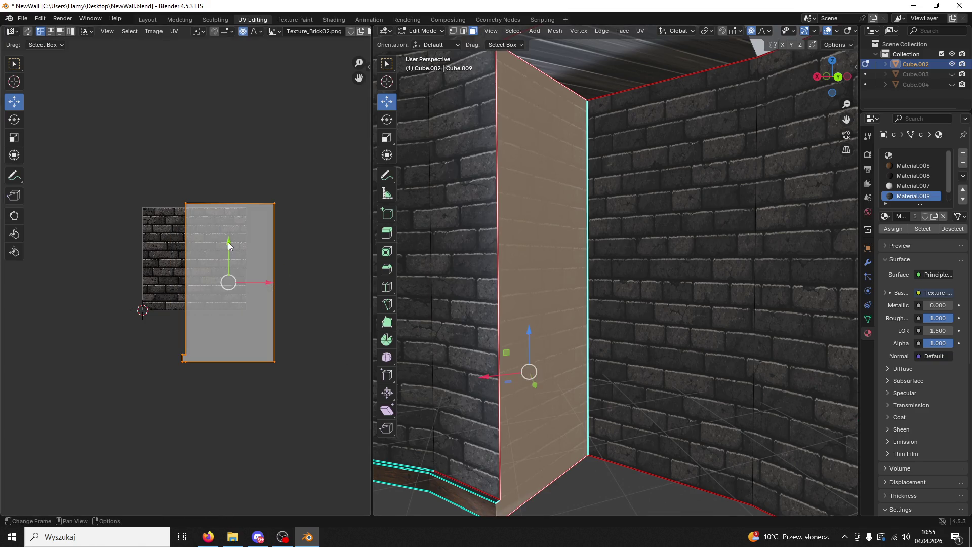
pyautogui.press('g')
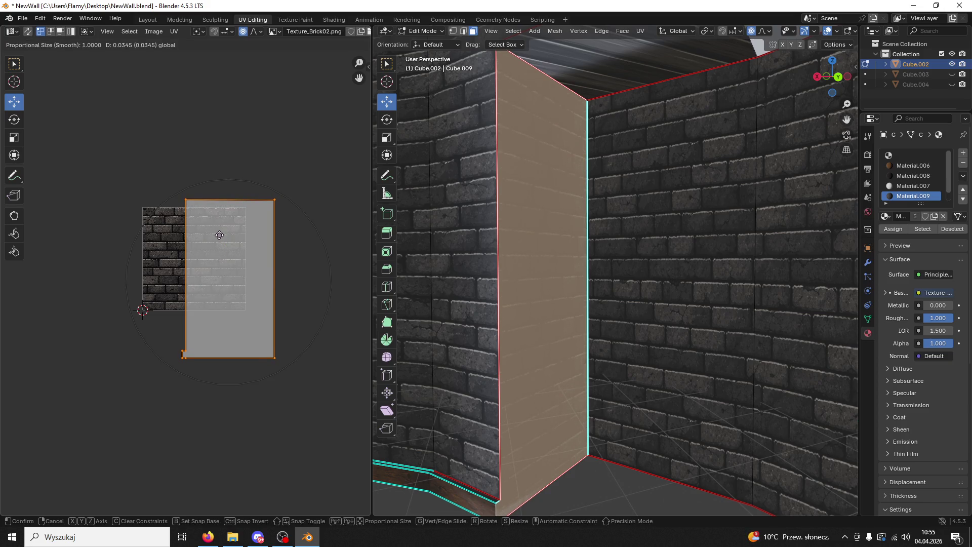
pyautogui.click(221, 237)
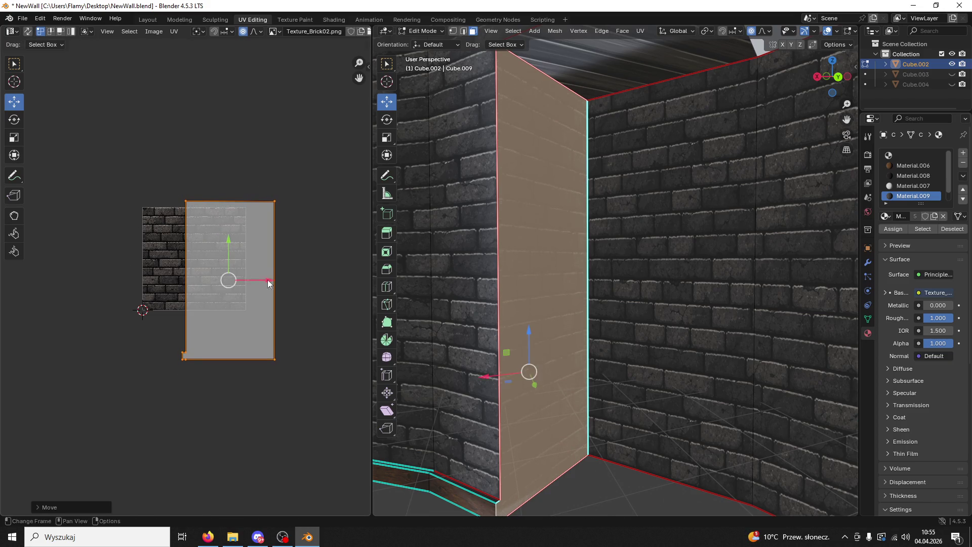
pyautogui.click(619, 487)
pyautogui.moveTo(601, 465)
pyautogui.mouseDown(button='middle')
pyautogui.moveTo(588, 460)
pyautogui.moveTo(699, 365)
pyautogui.mouseUp(button='middle')
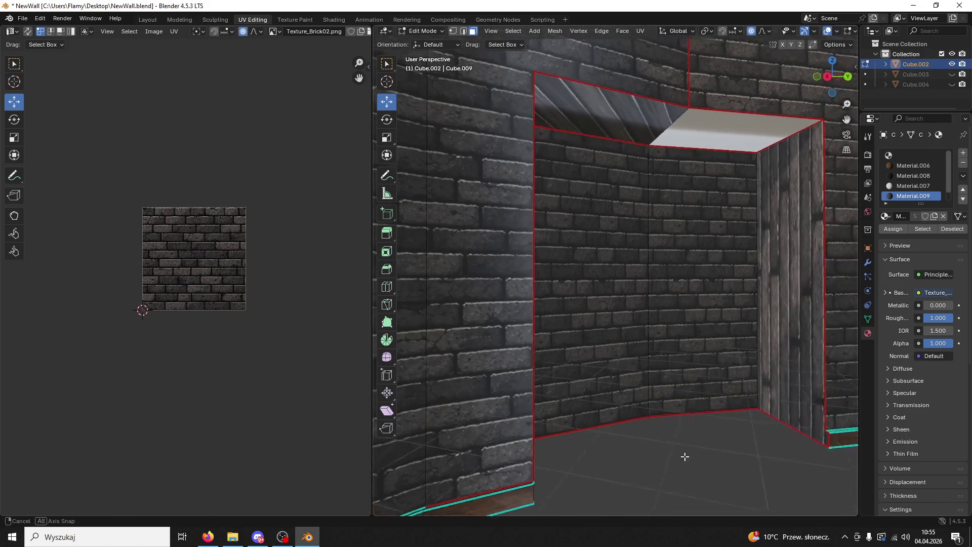
# Step: Enlarge the opening side face's UV island and rotate it 90 degrees
pyautogui.click(709, 325)
pyautogui.scroll(2, 256, 305)
pyautogui.press('a')
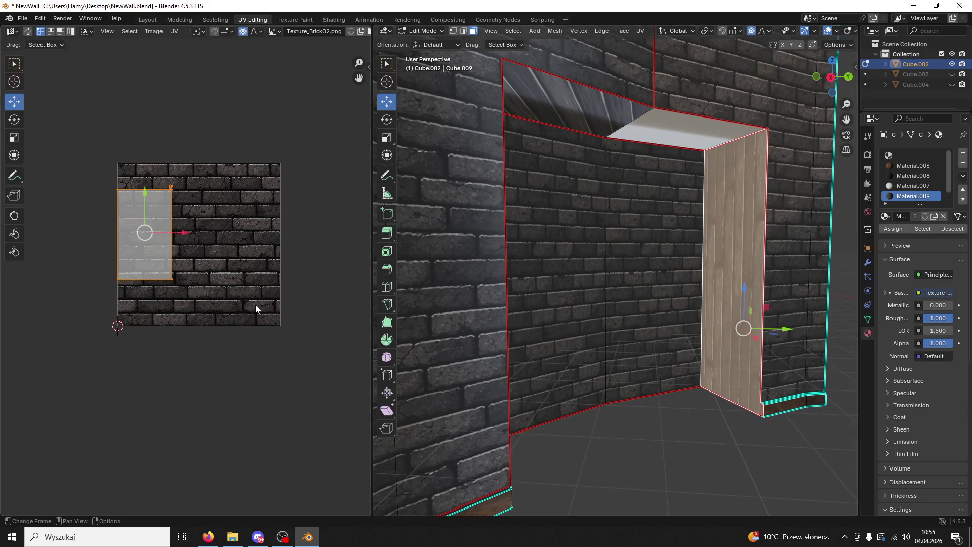
pyautogui.press('s')
pyautogui.click(82, 201)
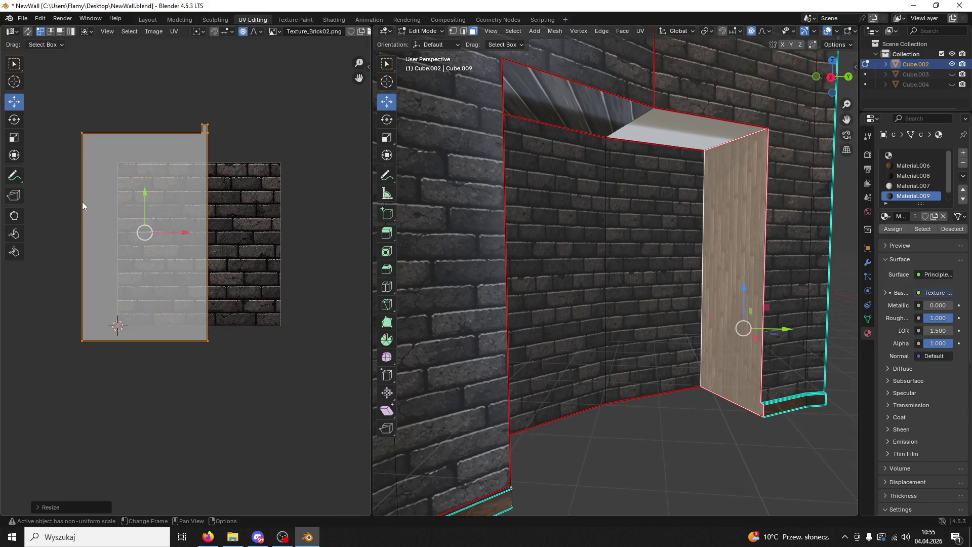
pyautogui.write('r90')
pyautogui.press('Return')
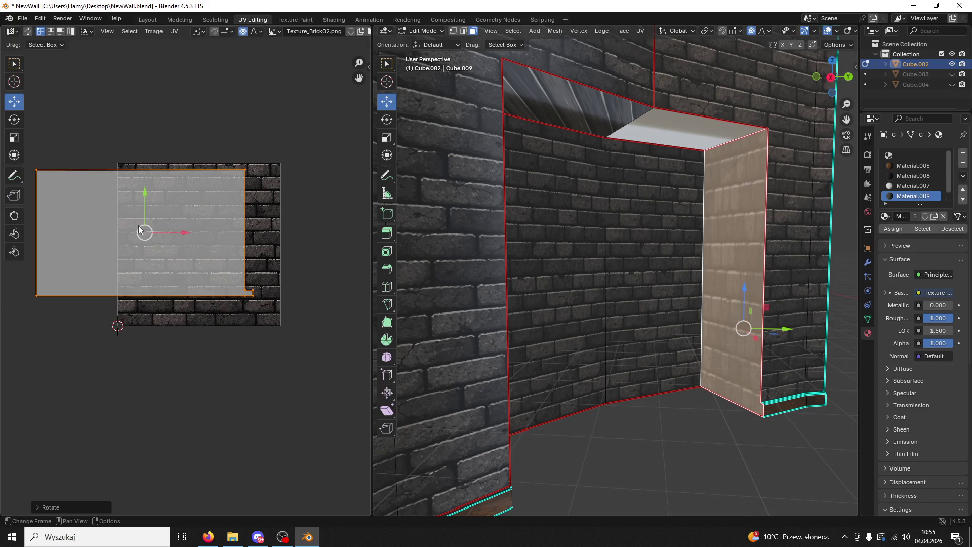
# Step: Stretch the side face's UV island along the horizontal X axis after trying Y
pyautogui.press('s')
pyautogui.press('x')
pyautogui.press('Escape')
pyautogui.press('s')
pyautogui.press('x')
pyautogui.press('y')
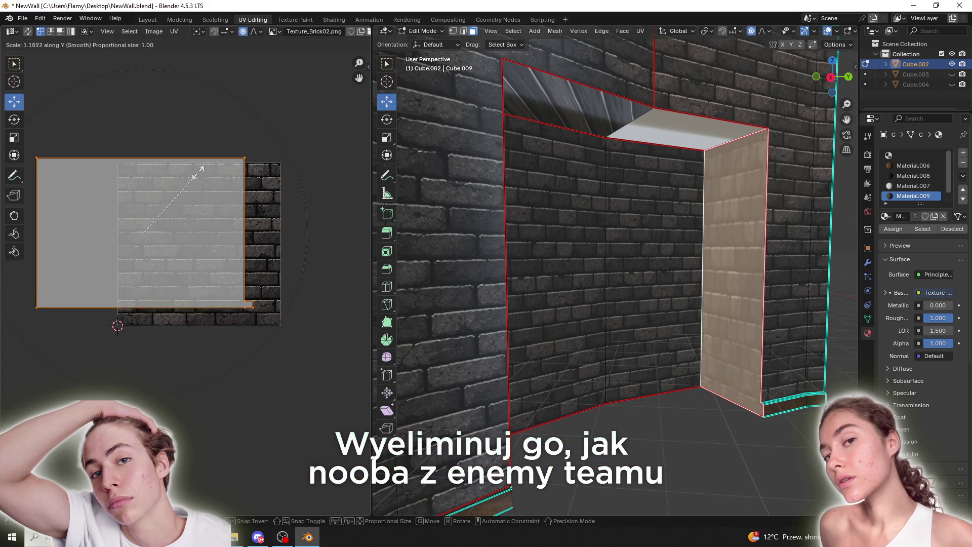
pyautogui.press('y')
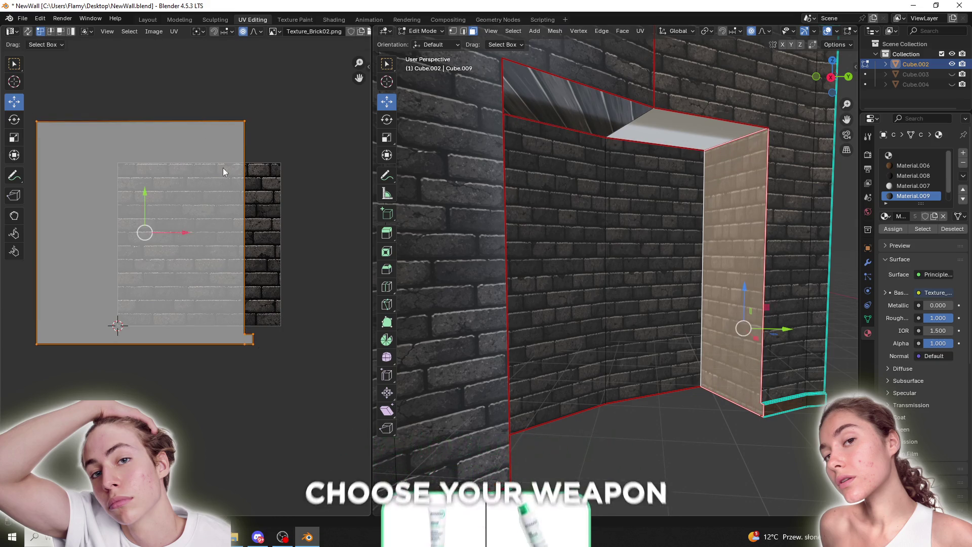
pyautogui.press('x')
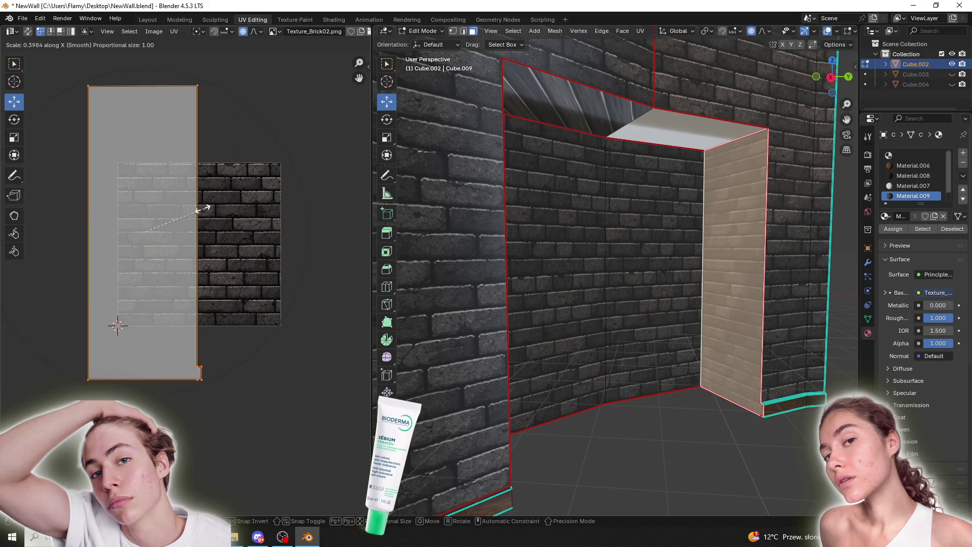
pyautogui.click(190, 210)
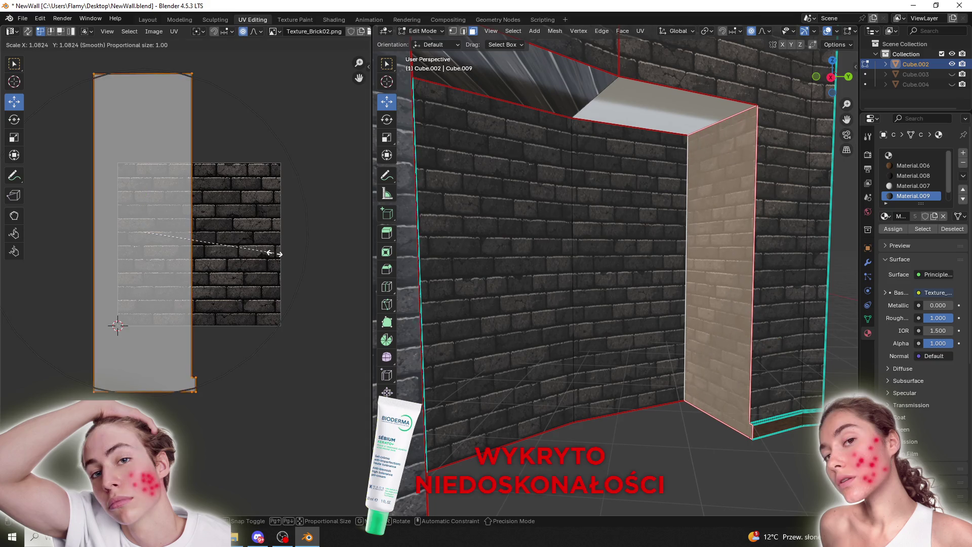
# Step: Shrink the island slightly and move it onto the brick texture so the jamb shows dark bricks
pyautogui.press('s')
pyautogui.click(232, 262)
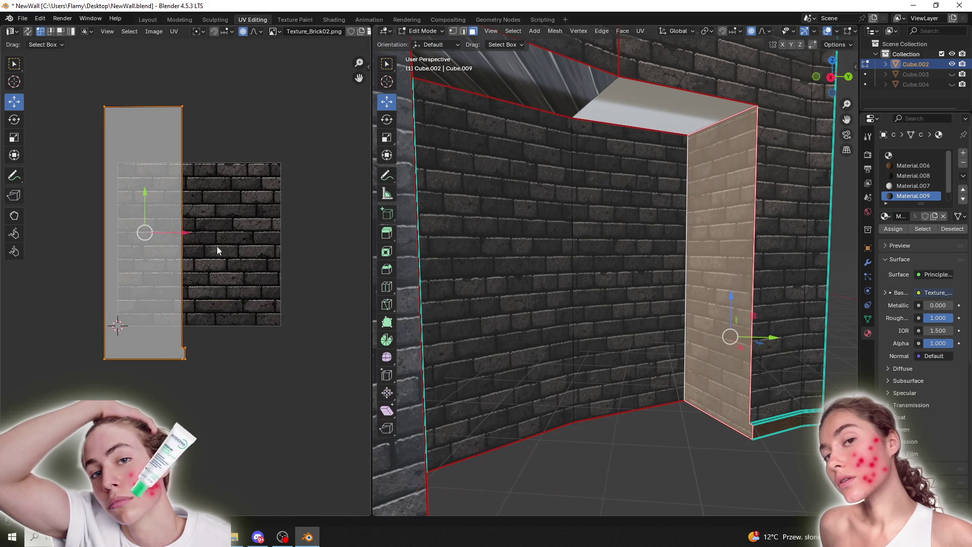
pyautogui.press('g')
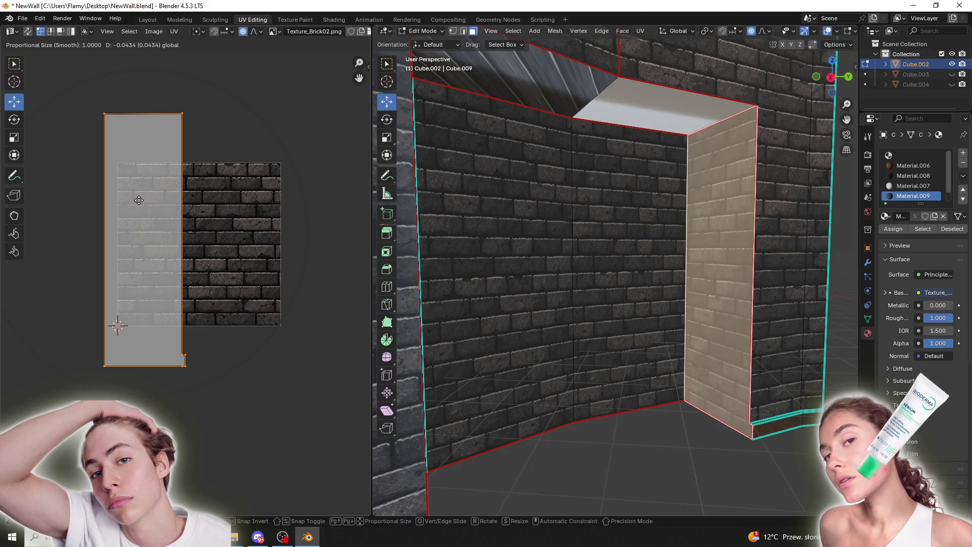
pyautogui.click(135, 197)
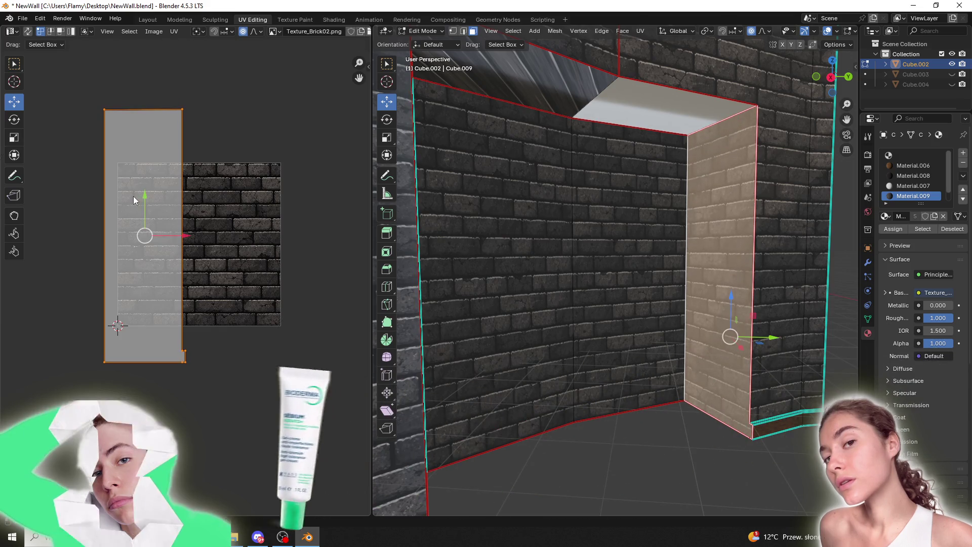
pyautogui.click(588, 472)
pyautogui.moveTo(646, 426); pyautogui.dragTo(569, 363, button='middle')
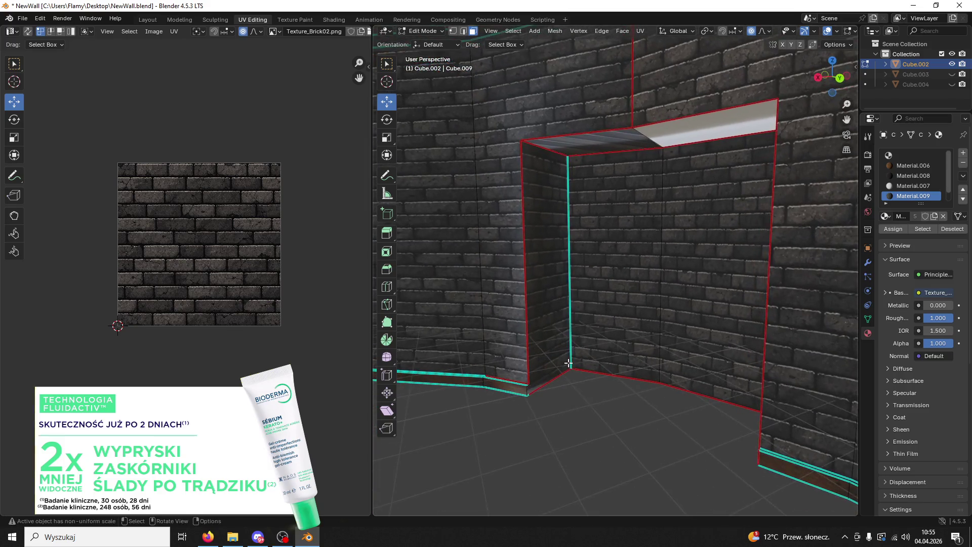
# Step: Select the doorway opening's two top faces, trying and cancelling a vertical move
pyautogui.moveTo(576, 351); pyautogui.dragTo(635, 278, button='middle')
pyautogui.click(605, 205)
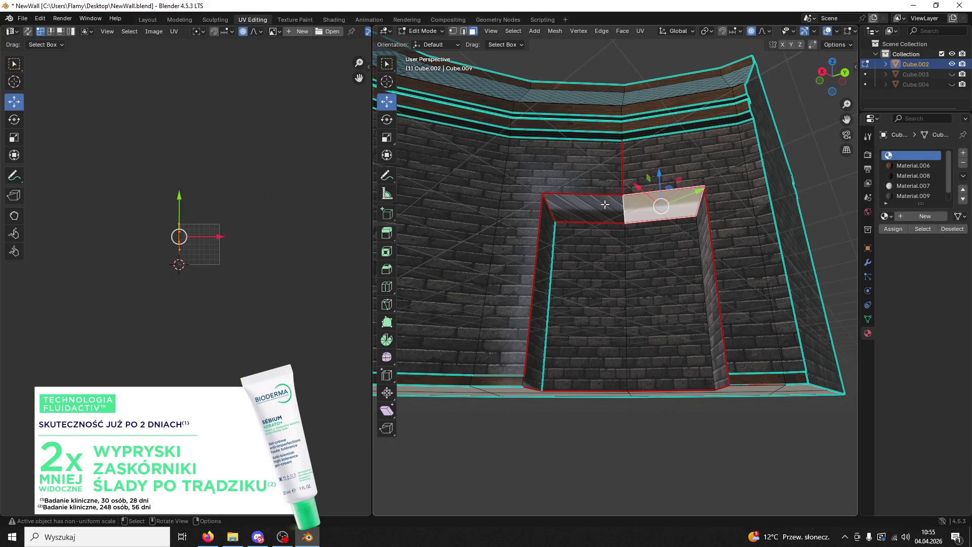
pyautogui.keyDown('shift'); pyautogui.click(659, 205); pyautogui.keyUp('shift')
pyautogui.press('g')
pyautogui.press('z')
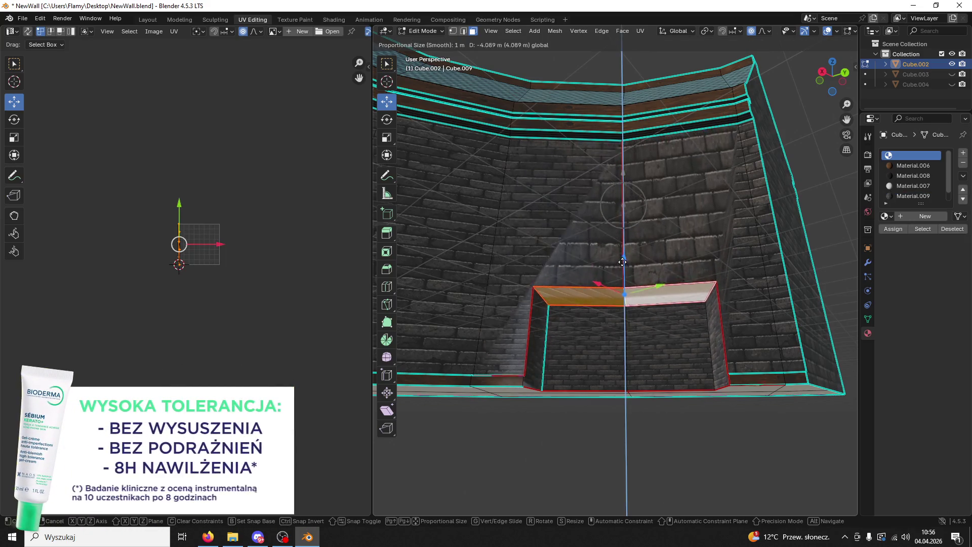
pyautogui.rightClick(624, 137)
pyautogui.scroll(3, 230, 182)
pyautogui.scroll(2, 211, 268)
pyautogui.scroll(2, 211, 269)
# Step: Re-unwrap the top faces with standard, conformal and Smart UV Project methods
pyautogui.press('u')
pyautogui.click(213, 269)
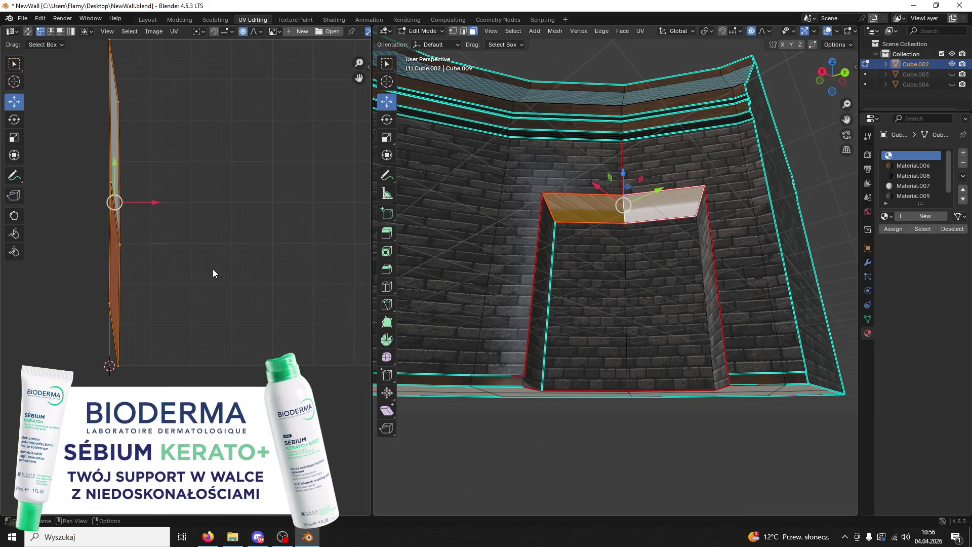
pyautogui.press('u')
pyautogui.click(212, 279)
pyautogui.press('u')
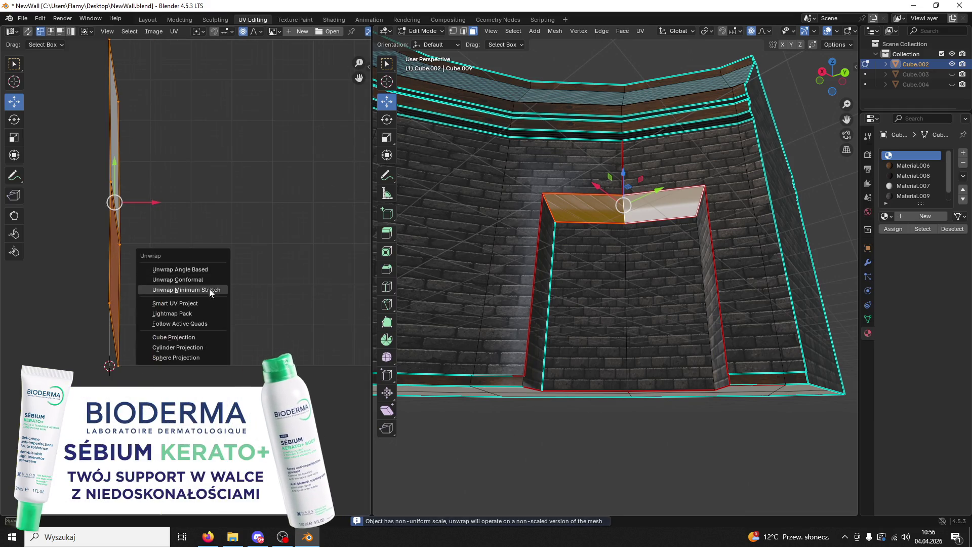
pyautogui.click(202, 304)
pyautogui.click(195, 401)
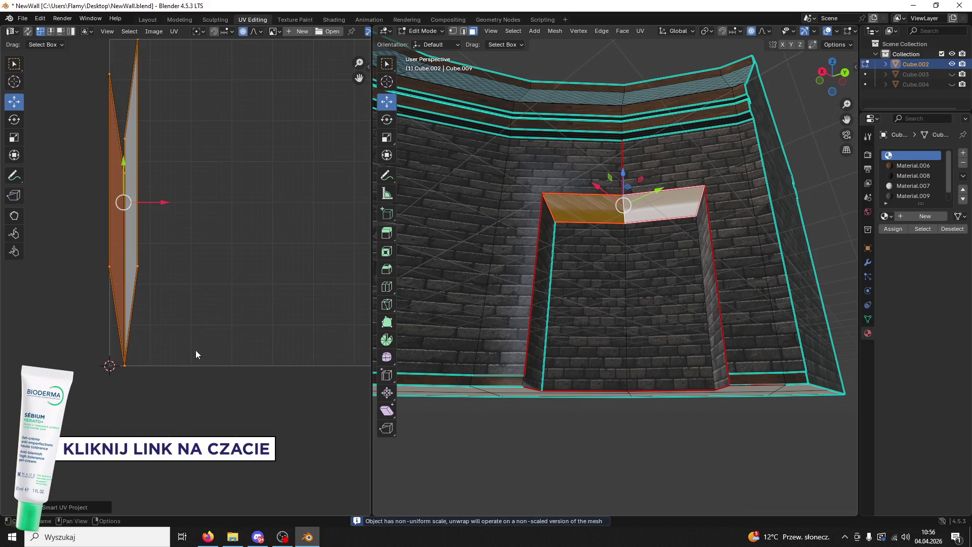
# Step: Try Follow Active Quads unwrap, undo it, then Lightmap Pack the islands
pyautogui.press('u')
pyautogui.click(190, 341)
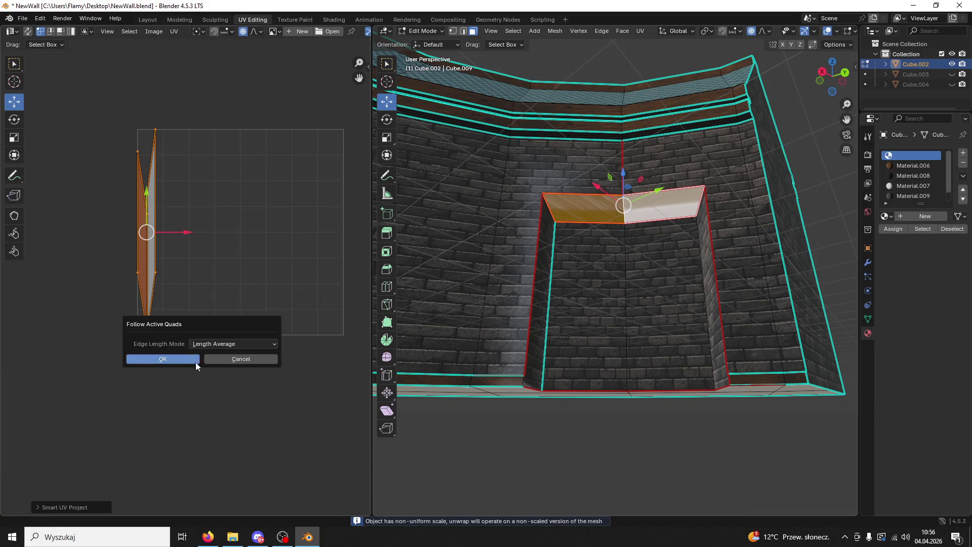
pyautogui.click(194, 362)
pyautogui.hotkey('ctrl', 'z')
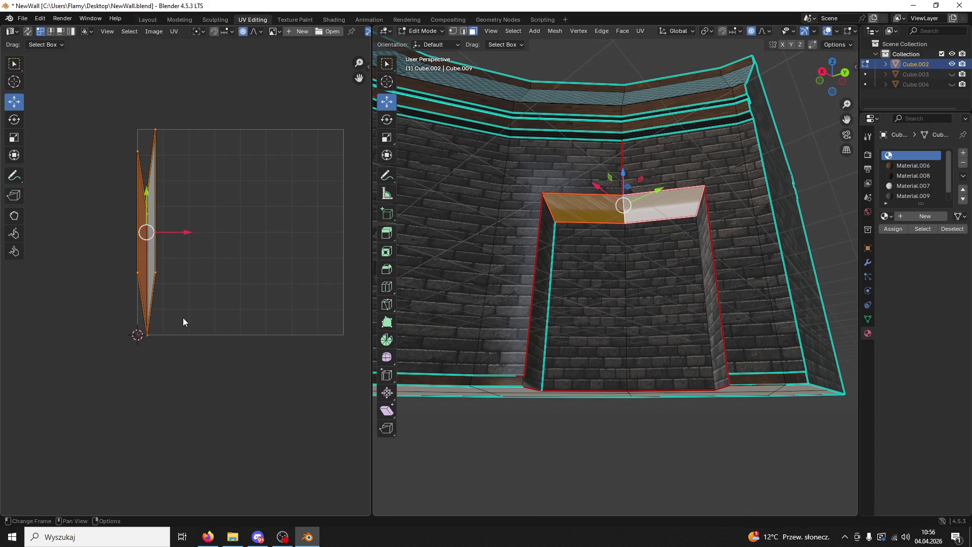
pyautogui.press('u')
pyautogui.click(166, 308)
pyautogui.click(165, 376)
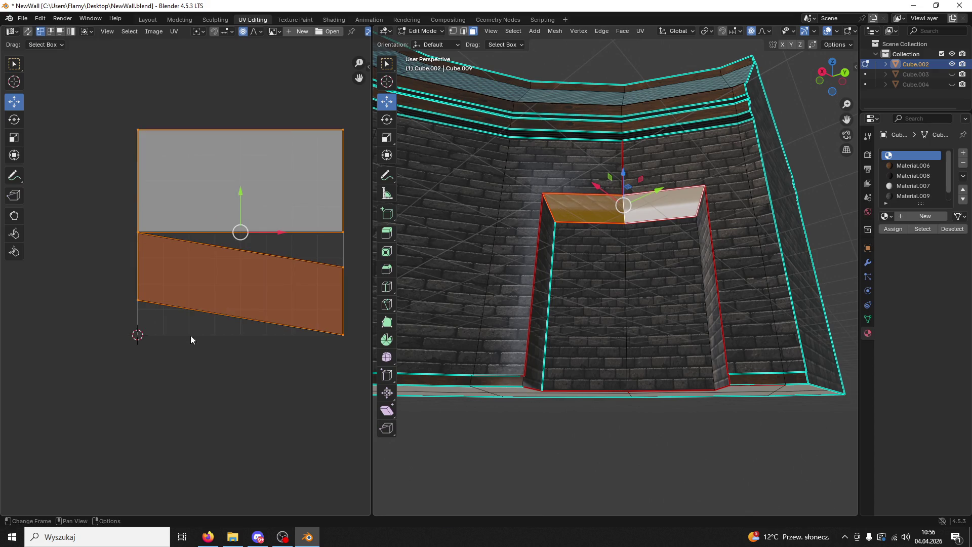
# Step: Drag the right-edge UV point upward, then undo and redo the move
pyautogui.click(343, 267)
pyautogui.moveTo(342, 267); pyautogui.dragTo(344, 229)
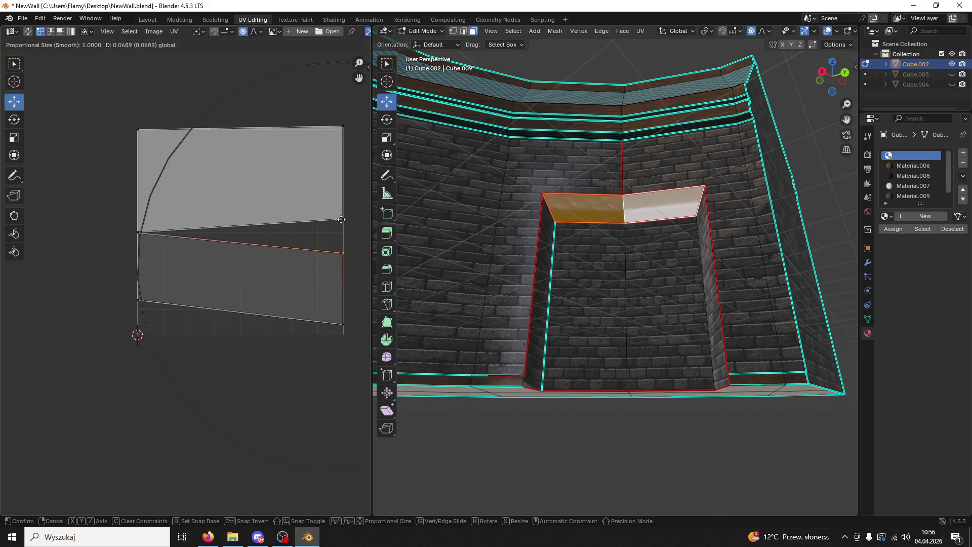
pyautogui.hotkey('ctrl', 'z')
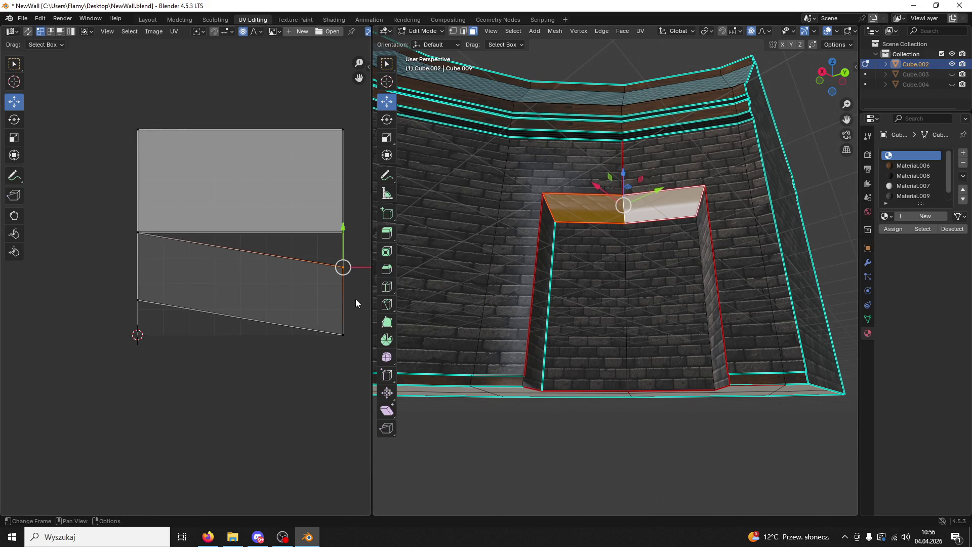
pyautogui.hotkey('ctrl', 'z')
pyautogui.hotkey('ctrl', 'shift', 'z')
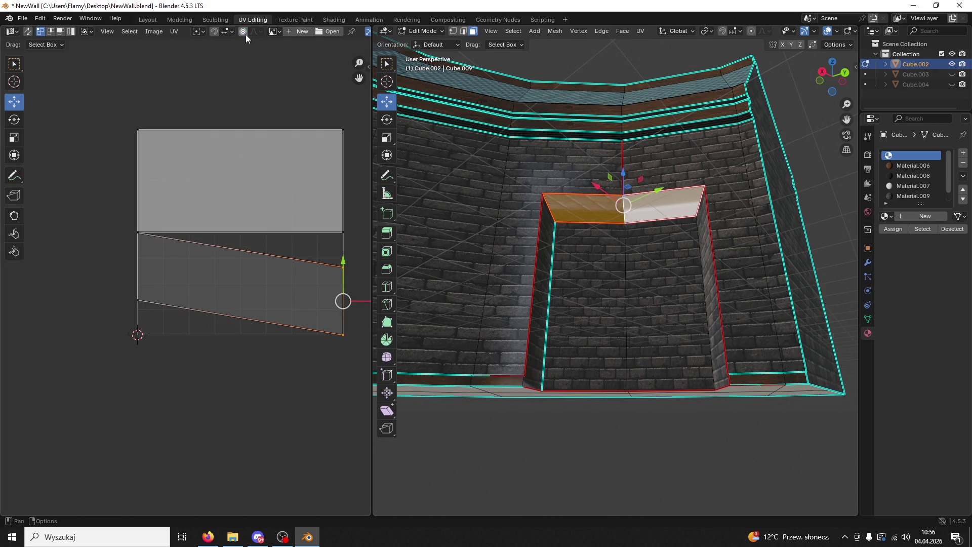
# Step: Move the right-side UV corners into a rectangle, select all UVs and activate Material.009
pyautogui.press('g')
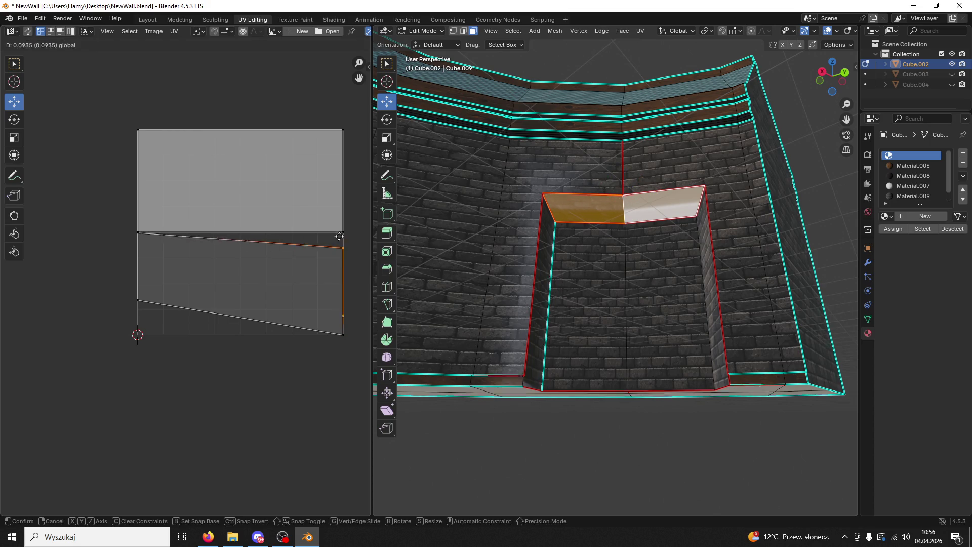
pyautogui.click(341, 225)
pyautogui.click(344, 334)
pyautogui.press('g')
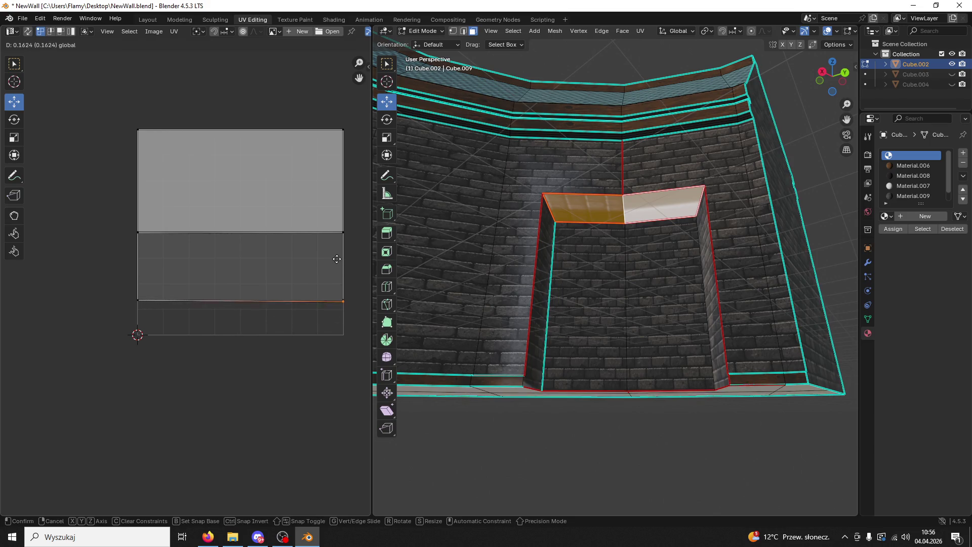
pyautogui.click(335, 256)
pyautogui.press('a')
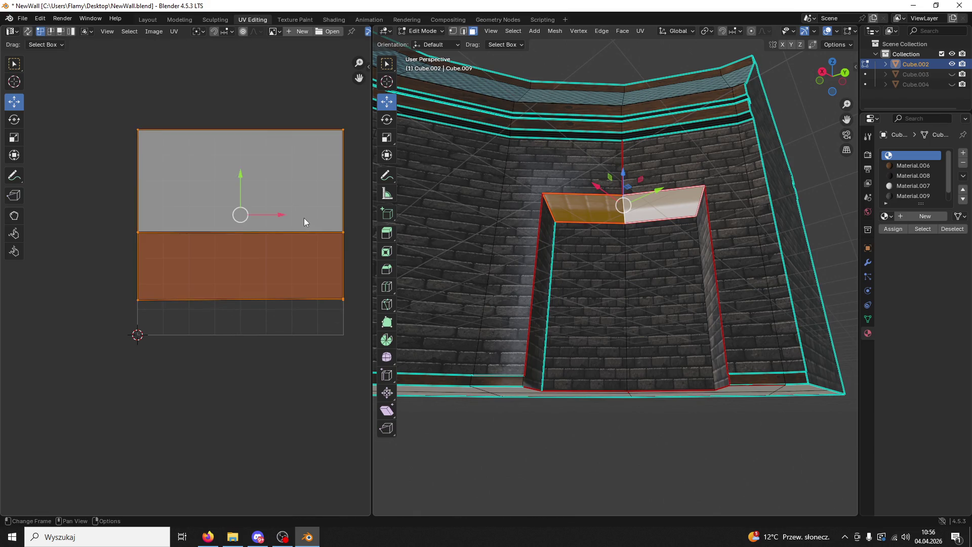
pyautogui.click(912, 196)
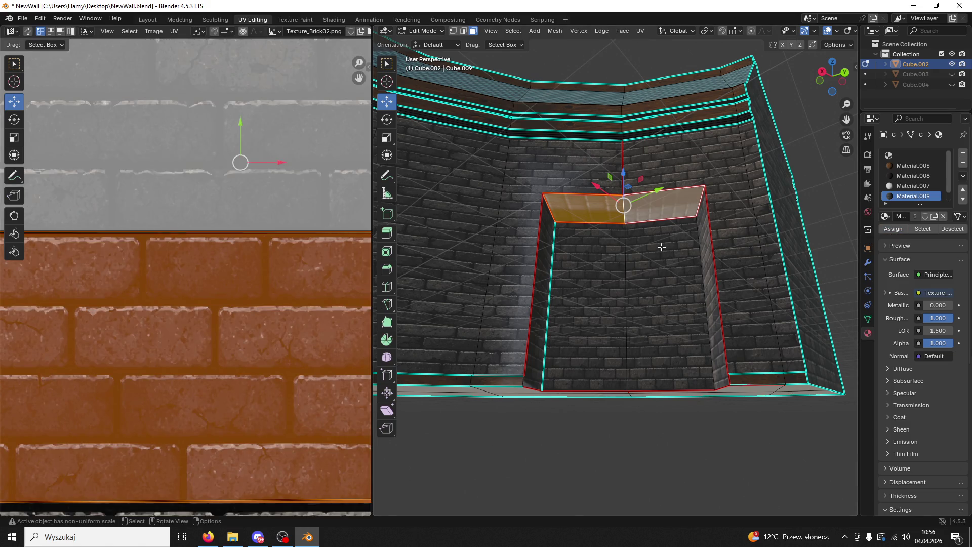
pyautogui.scroll(-3, 310, 297)
pyautogui.scroll(-3, 318, 296)
pyautogui.scroll(2, 577, 197)
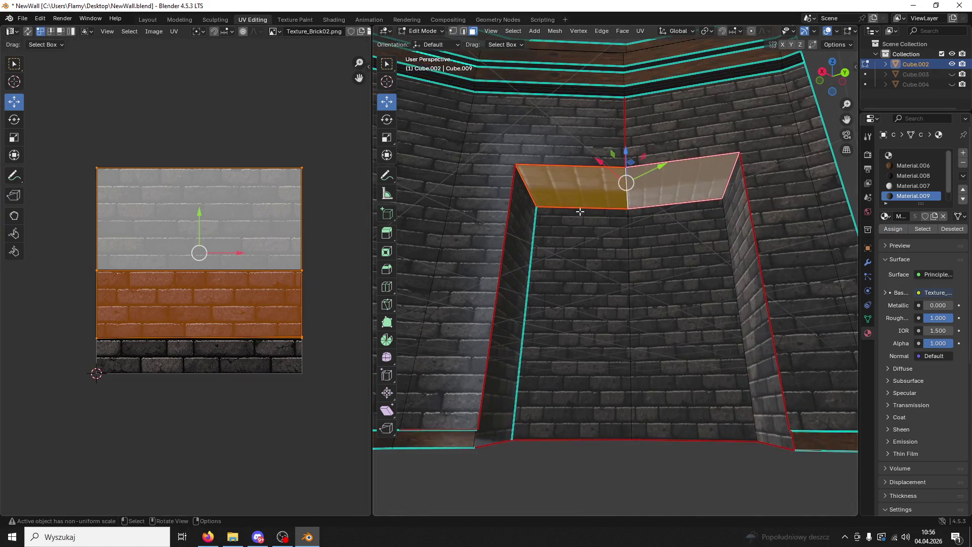
# Step: Re-unwrap each of the doorway's two top faces individually
pyautogui.click(578, 196)
pyautogui.press('u')
pyautogui.click(573, 193)
pyautogui.moveTo(565, 168)
pyautogui.mouseDown(button='middle')
pyautogui.moveTo(600, 198)
pyautogui.moveTo(639, 205)
pyautogui.moveTo(646, 191)
pyautogui.moveTo(543, 233)
pyautogui.mouseUp(button='middle')
pyautogui.click(646, 190)
pyautogui.press('u')
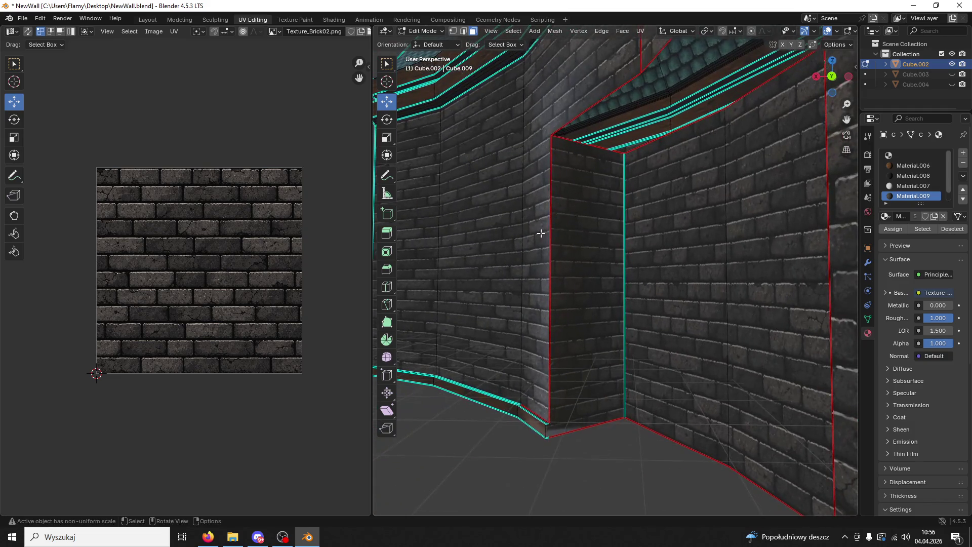
# Step: Select both top faces, shrink their UV islands and rotate them 90°
pyautogui.click(629, 98)
pyautogui.moveTo(630, 99)
pyautogui.mouseDown(button='middle')
pyautogui.moveTo(564, 228)
pyautogui.moveTo(532, 243)
pyautogui.mouseUp(button='middle')
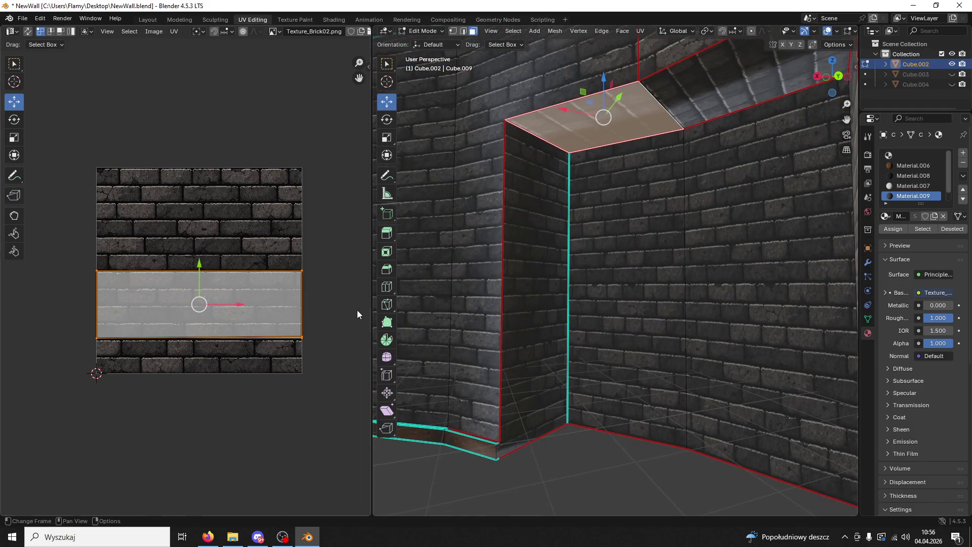
pyautogui.keyDown('shift'); pyautogui.click(719, 107); pyautogui.keyUp('shift')
pyautogui.press('s')
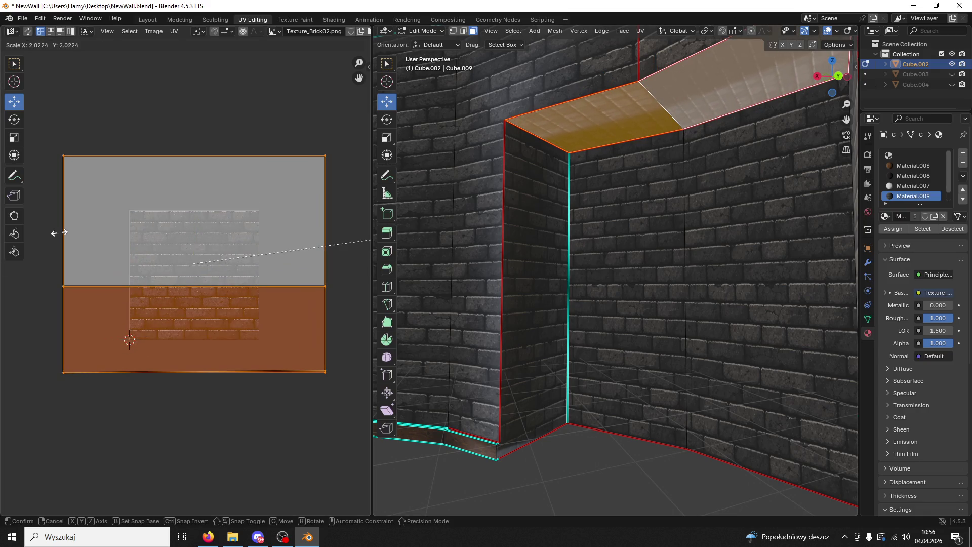
pyautogui.moveTo(59, 233); pyautogui.dragTo(80, 255)
pyautogui.click(80, 254)
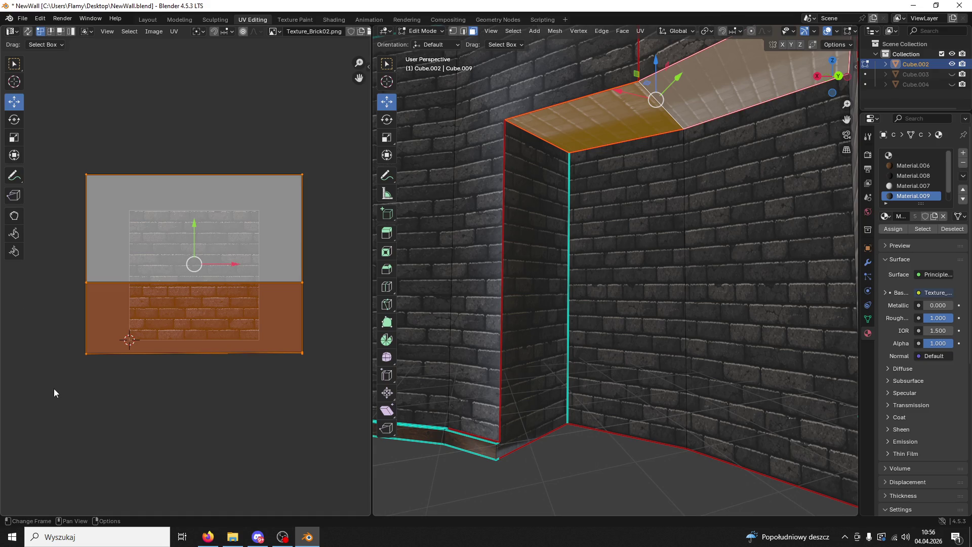
pyautogui.write('r90')
pyautogui.press('Return')
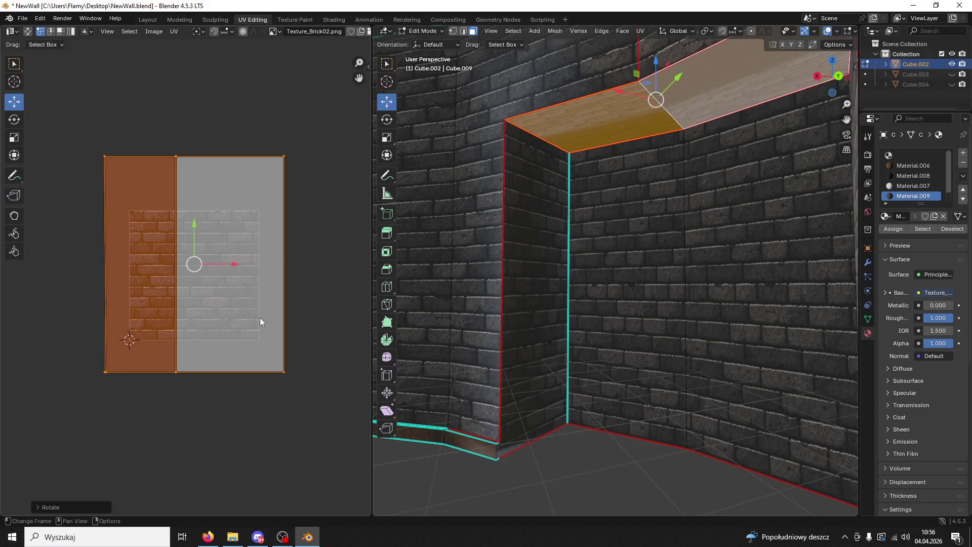
# Step: Rescale the islands evenly, along X and along Y until the bricks match the wall
pyautogui.press('s')
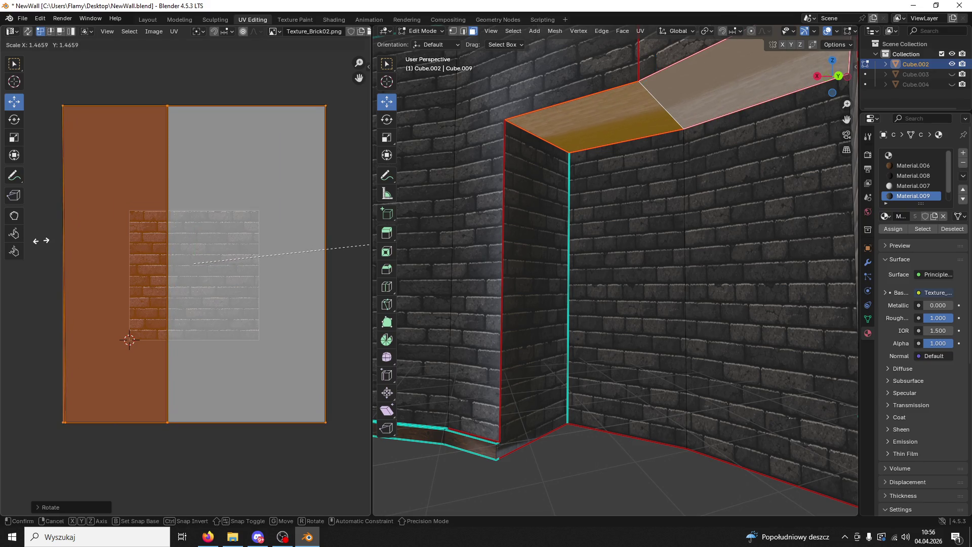
pyautogui.click(327, 297)
pyautogui.press('s')
pyautogui.press('x')
pyautogui.click(335, 313)
pyautogui.press('s')
pyautogui.press('y')
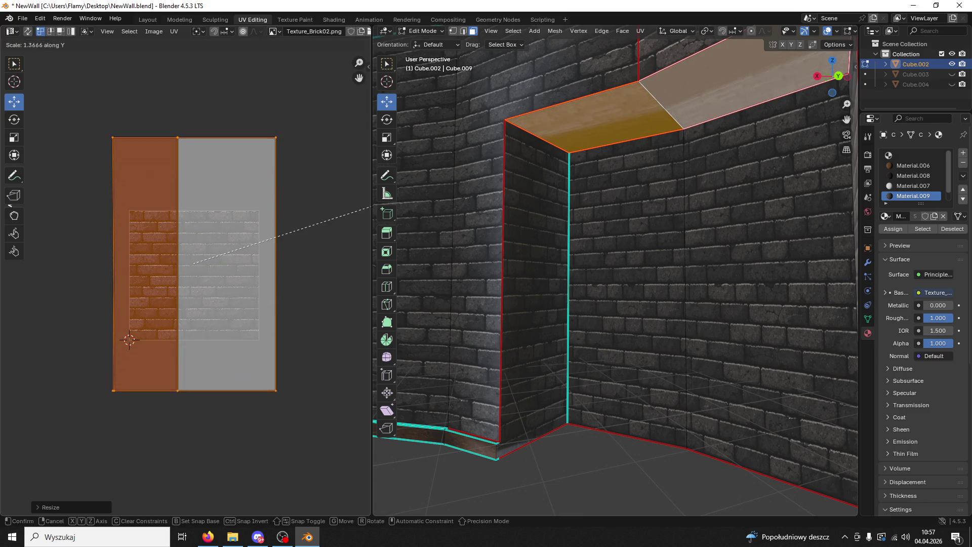
pyautogui.click(225, 245)
pyautogui.press('s')
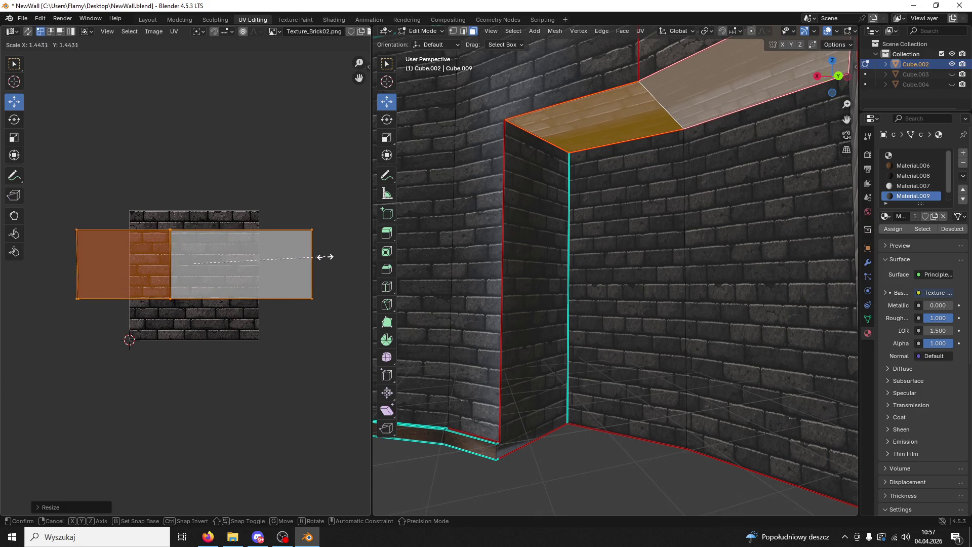
pyautogui.click(321, 264)
pyautogui.click(606, 331)
pyautogui.press('KP_Decimal')
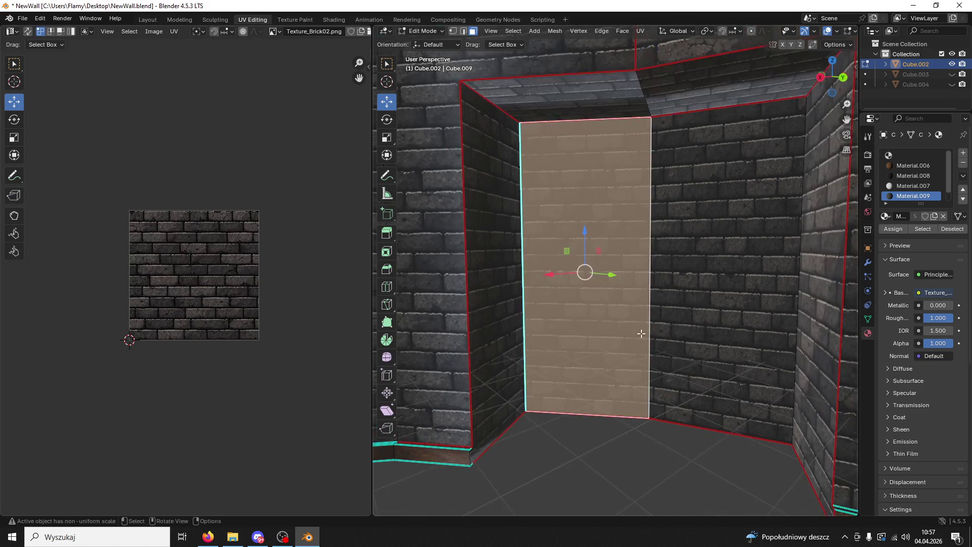
pyautogui.scroll(-1, 562, 245)
# Step: Switch to Object Mode and apply Shade Auto Smooth to the wall
pyautogui.click(423, 30)
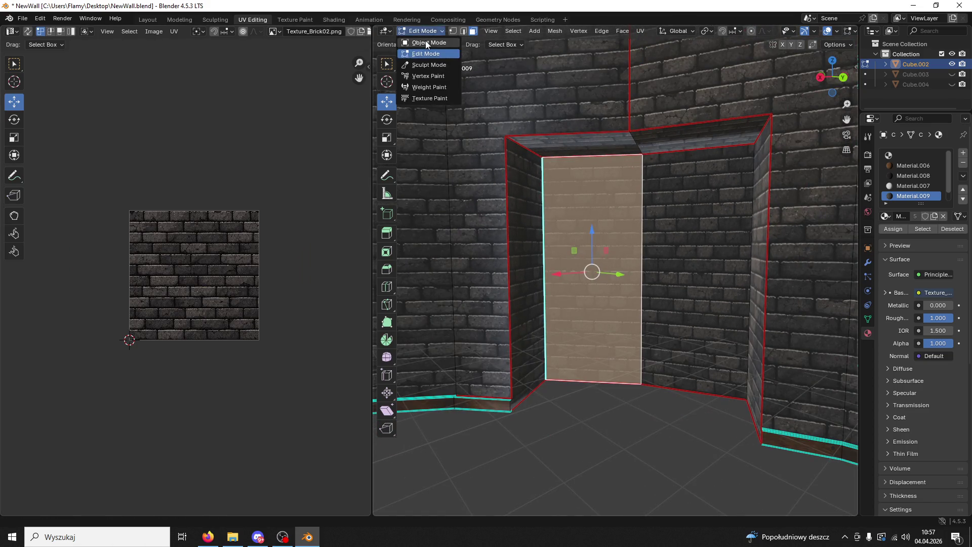
pyautogui.hotkey('ctrl', 's')
pyautogui.rightClick(637, 241)
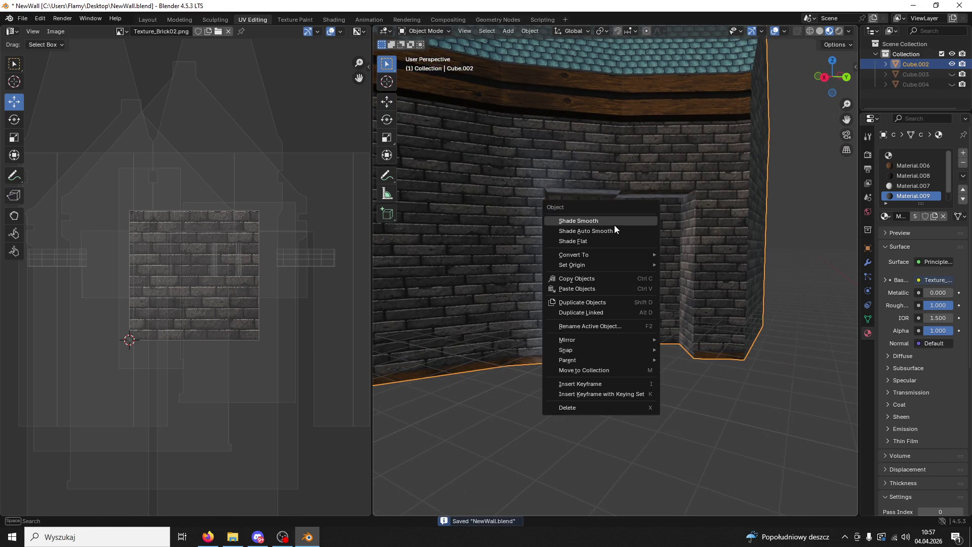
pyautogui.click(613, 226)
pyautogui.rightClick(613, 226)
pyautogui.click(605, 233)
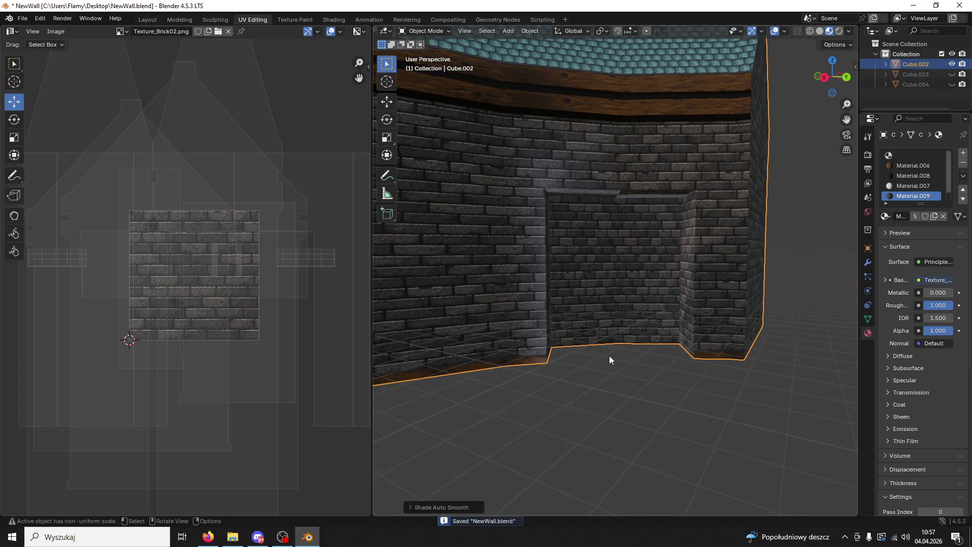
# Step: Return to Edit Mode and select the doorway's top face
pyautogui.moveTo(610, 357); pyautogui.dragTo(636, 332, button='middle')
pyautogui.scroll(1, 636, 326)
pyautogui.scroll(1, 598, 193)
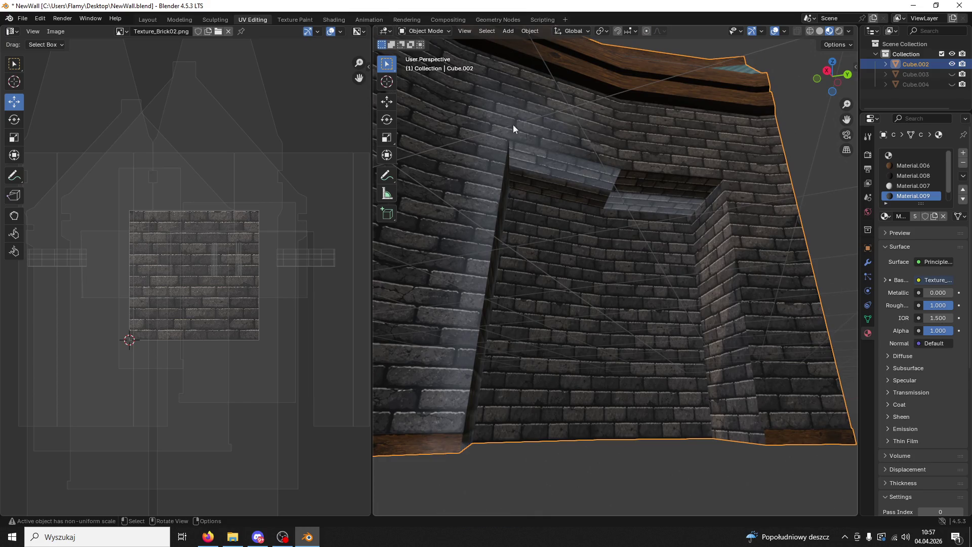
pyautogui.click(433, 34)
pyautogui.click(425, 52)
pyautogui.click(575, 185)
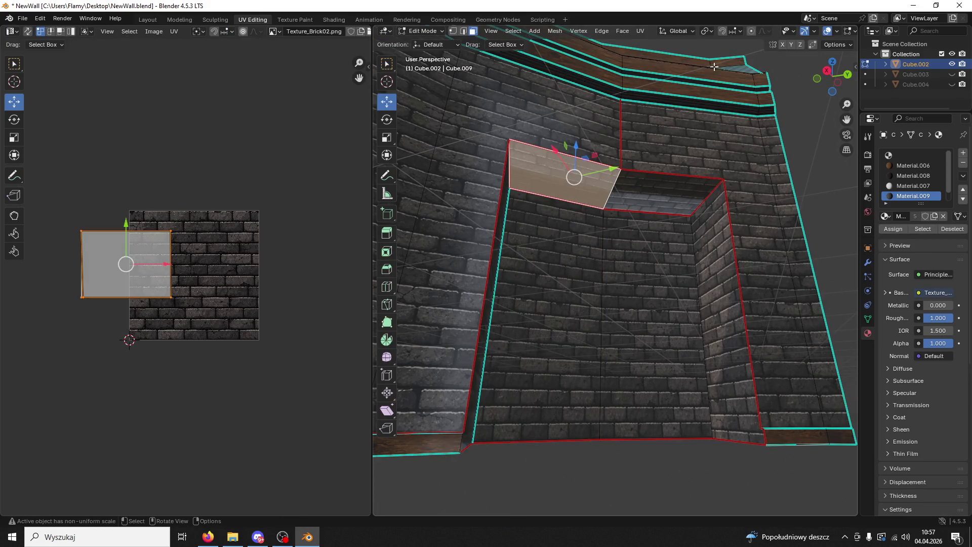
# Step: Flip the normals of the adjacent top face via Mesh > Normals, then return to Object Mode
pyautogui.click(790, 30)
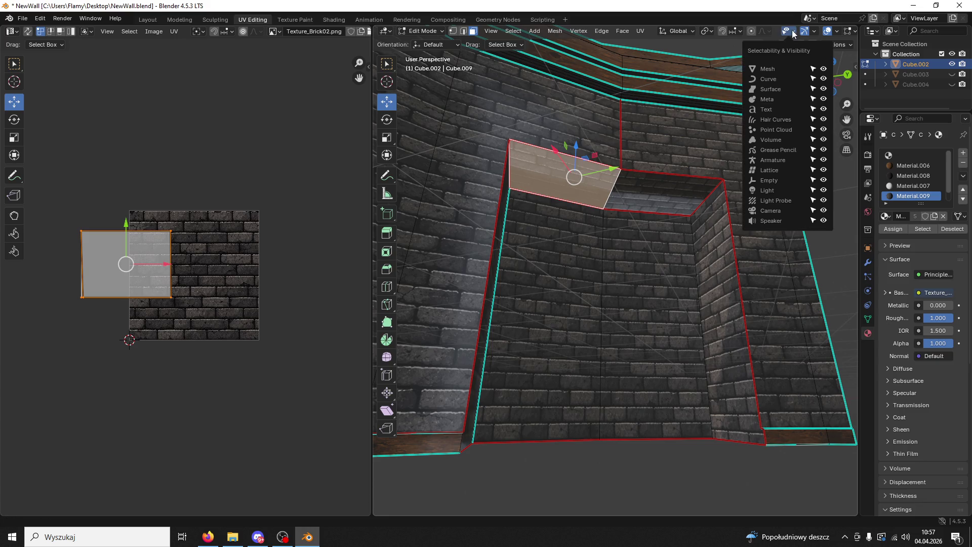
pyautogui.click(835, 31)
pyautogui.hotkey('ctrl', 'z')
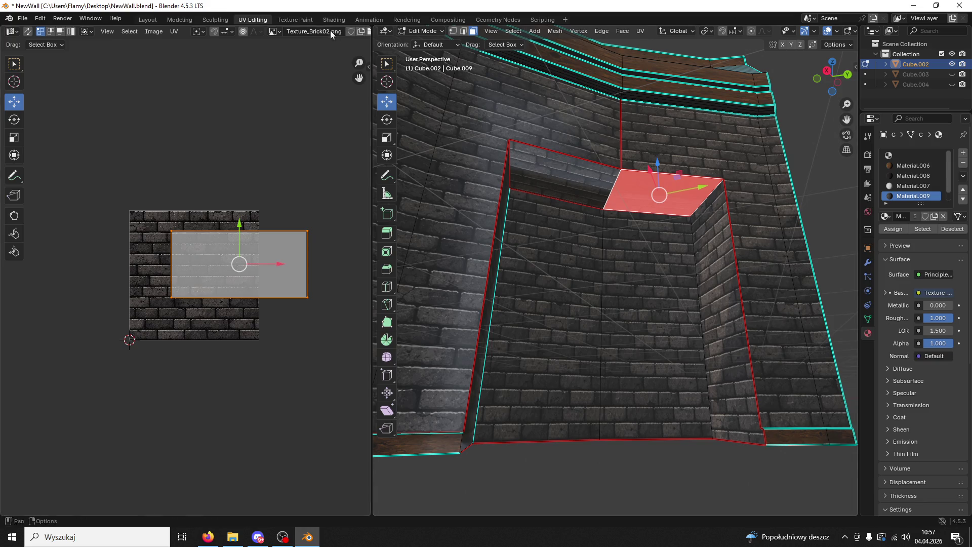
pyautogui.click(555, 31)
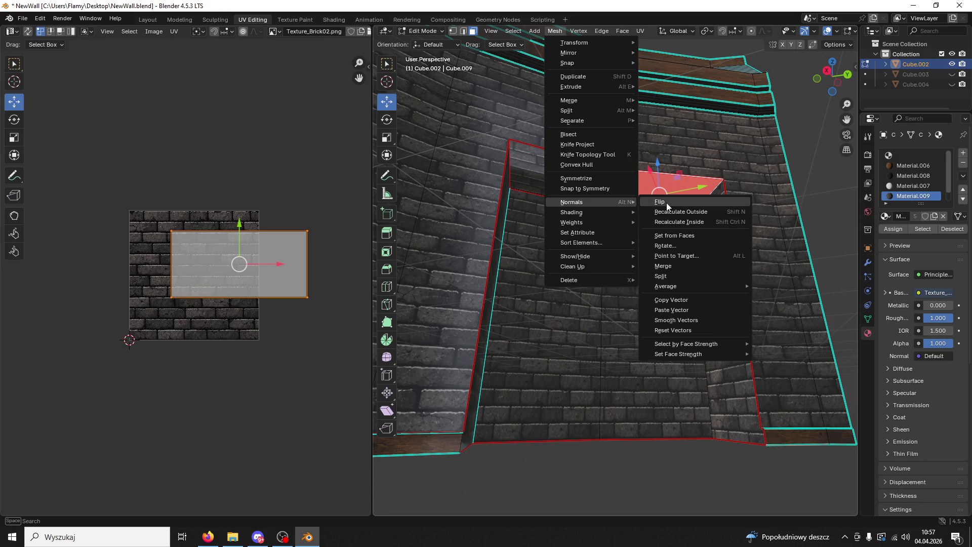
pyautogui.moveTo(572, 202)
pyautogui.click(655, 213)
pyautogui.click(430, 31)
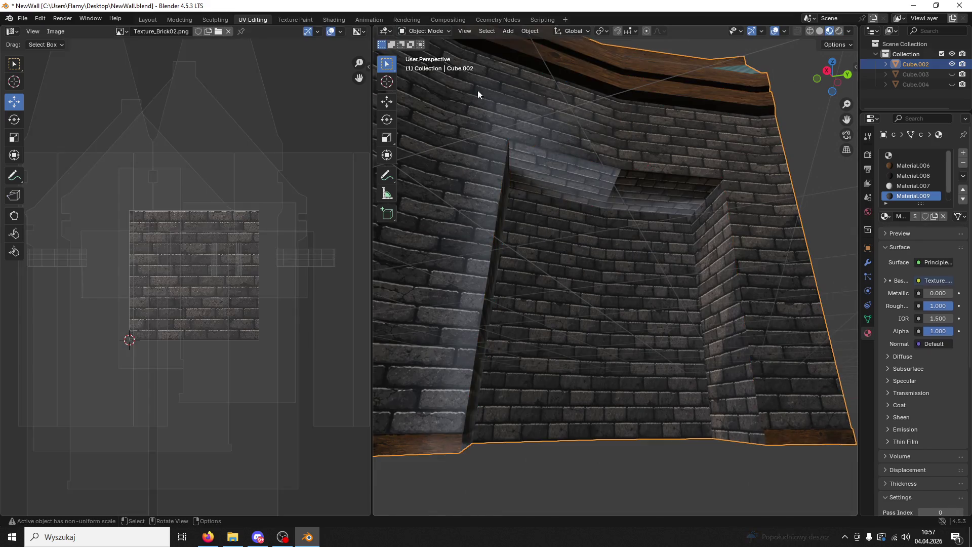
pyautogui.scroll(-5, 597, 163)
# Step: Save NewWall.blend with Ctrl+S and File > Save
pyautogui.moveTo(612, 205)
pyautogui.mouseDown(button='middle')
pyautogui.moveTo(503, 256)
pyautogui.moveTo(574, 254)
pyautogui.mouseUp(button='middle')
pyautogui.hotkey('ctrl', 's')
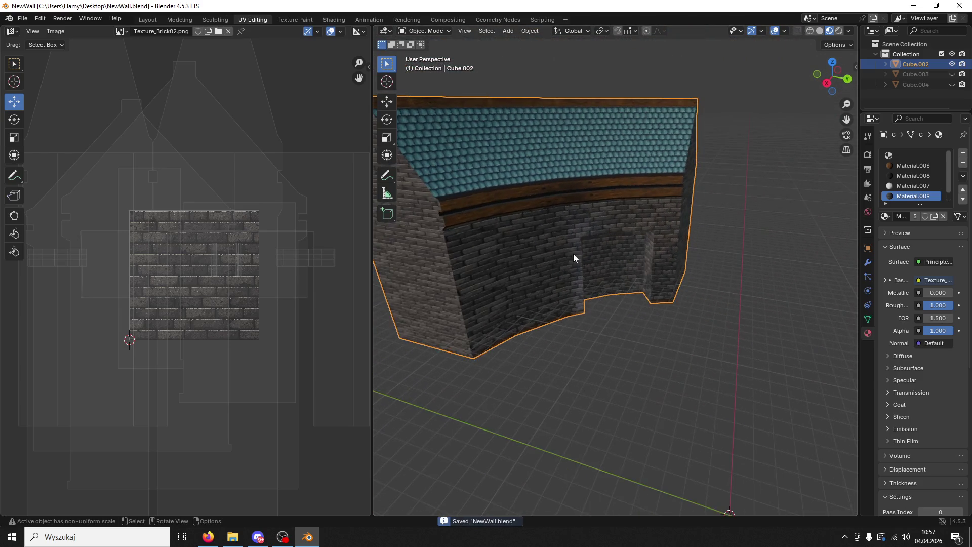
pyautogui.click(22, 21)
pyautogui.click(25, 96)
pyautogui.scroll(-5, 569, 316)
pyautogui.moveTo(569, 317); pyautogui.dragTo(542, 315, button='middle')
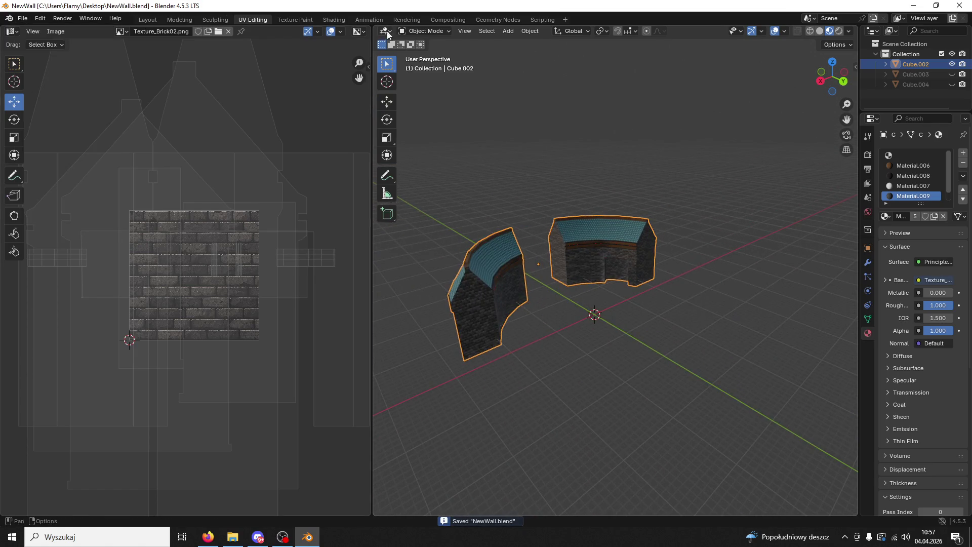
# Step: Export the walls as FBX to WallsNew.fbx and minimize Blender
pyautogui.click(25, 19)
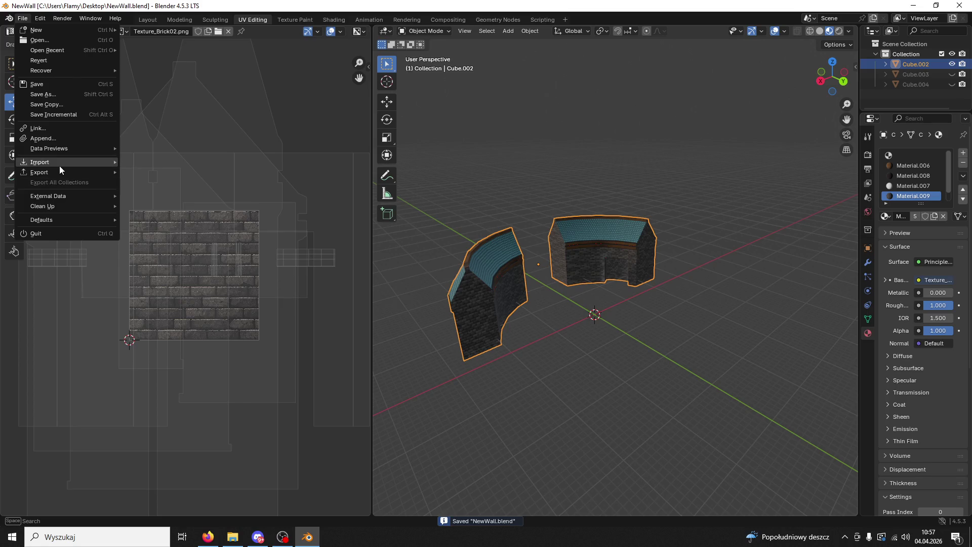
pyautogui.moveTo(40, 172)
pyautogui.click(152, 263)
pyautogui.click(441, 275)
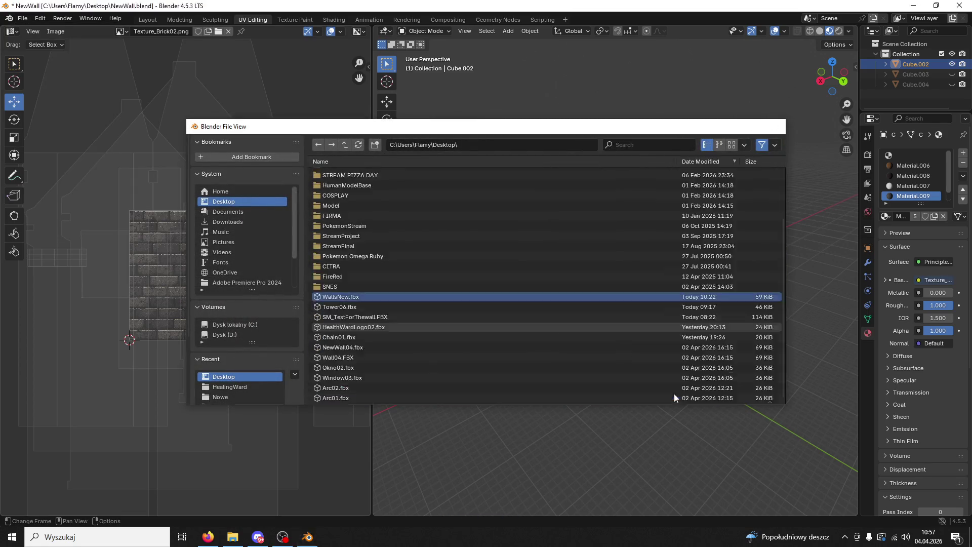
pyautogui.click(673, 394)
pyautogui.click(308, 537)
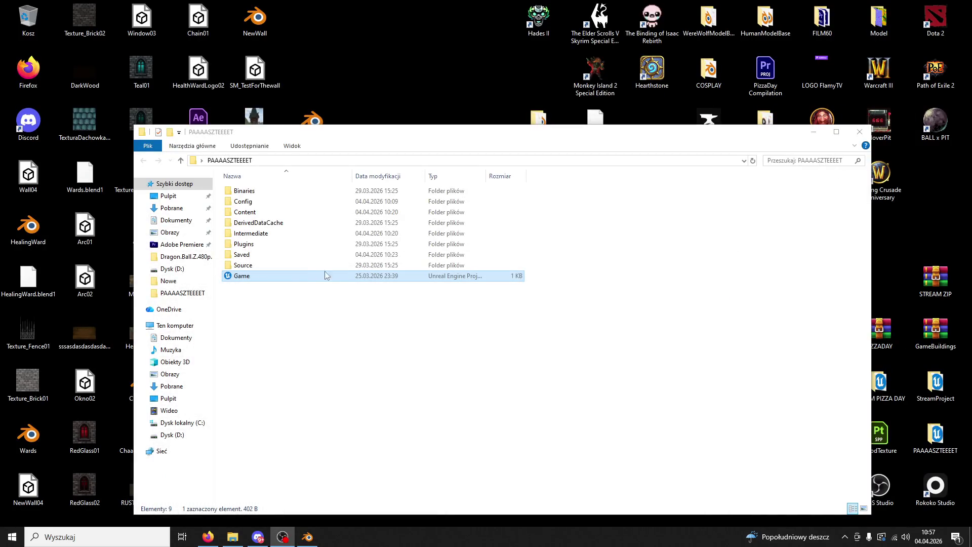
# Step: Launch Game.uproject from the PAAAASZTEEEET folder and close the folder window
pyautogui.doubleClick(302, 278)
pyautogui.click(858, 134)
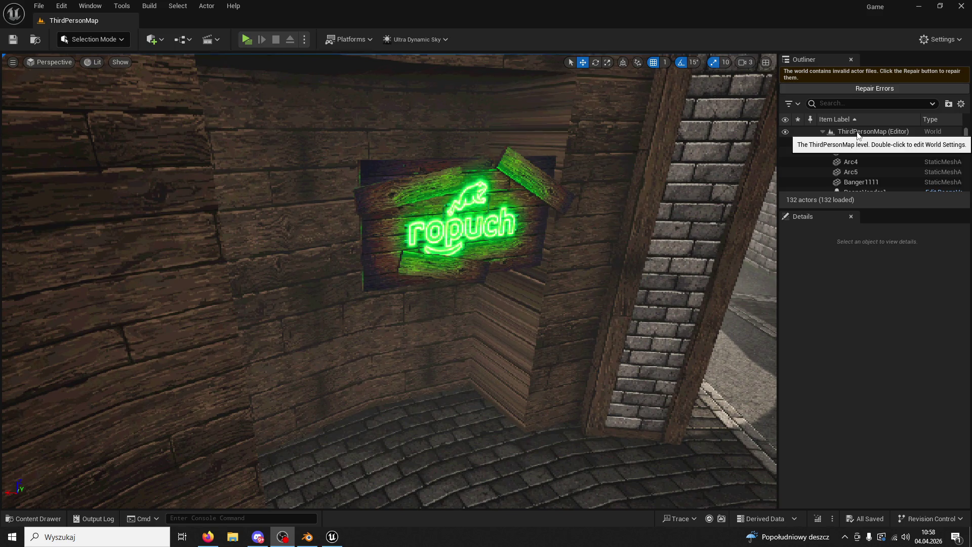
# Step: Locate the Wall03 mesh asset in the Content Browser and reimport it
pyautogui.click(243, 292)
pyautogui.hotkey('ctrl', 'space')
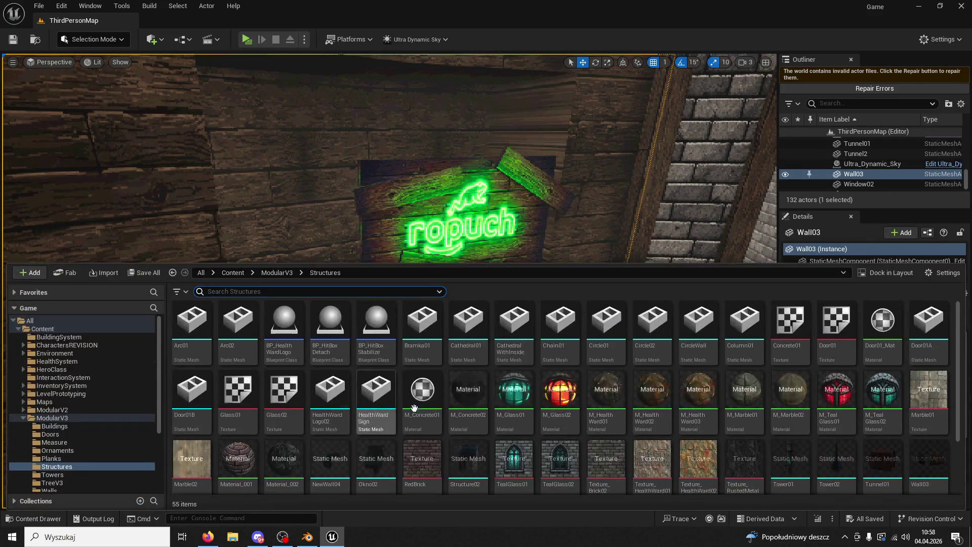
pyautogui.click(854, 174)
pyautogui.rightClick(859, 173)
pyautogui.press('Escape')
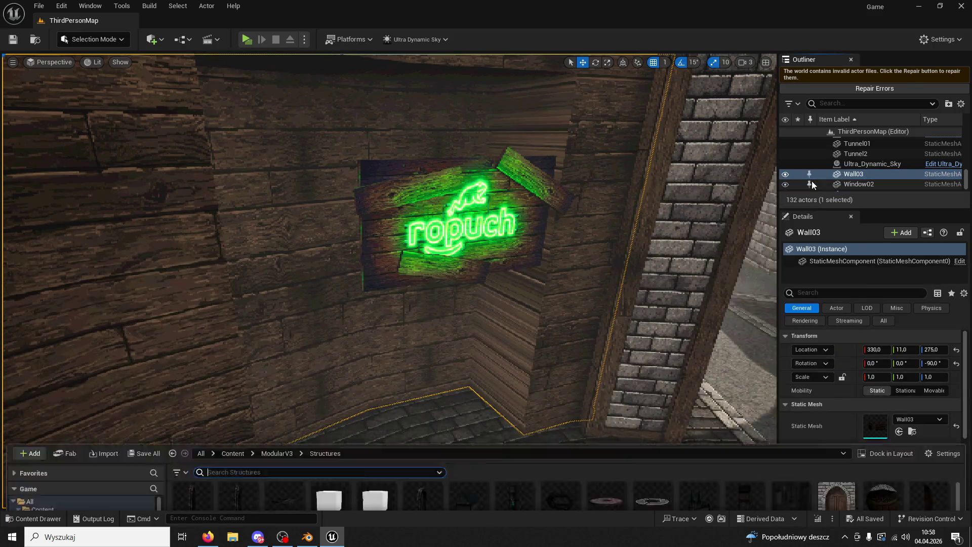
pyautogui.hotkey('ctrl', 'b')
pyautogui.rightClick(934, 459)
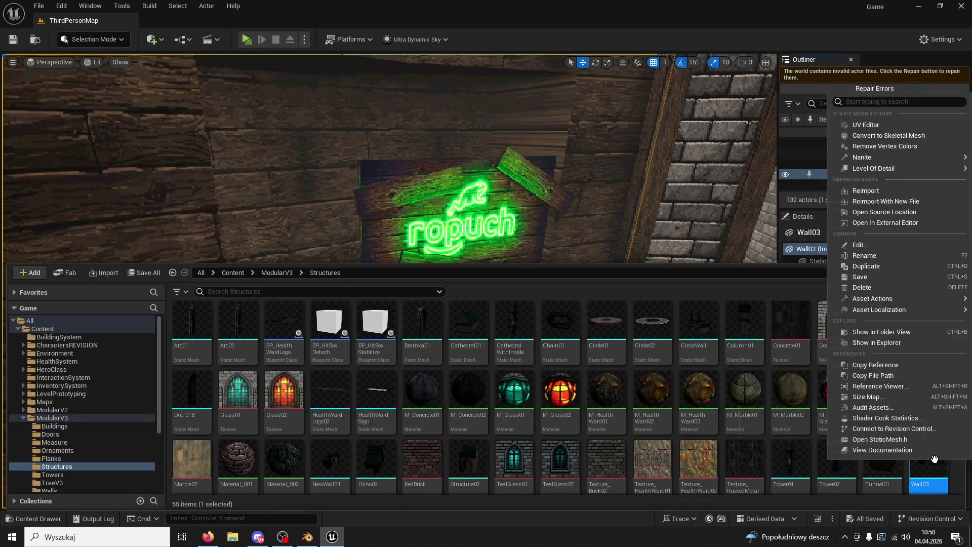
pyautogui.click(866, 190)
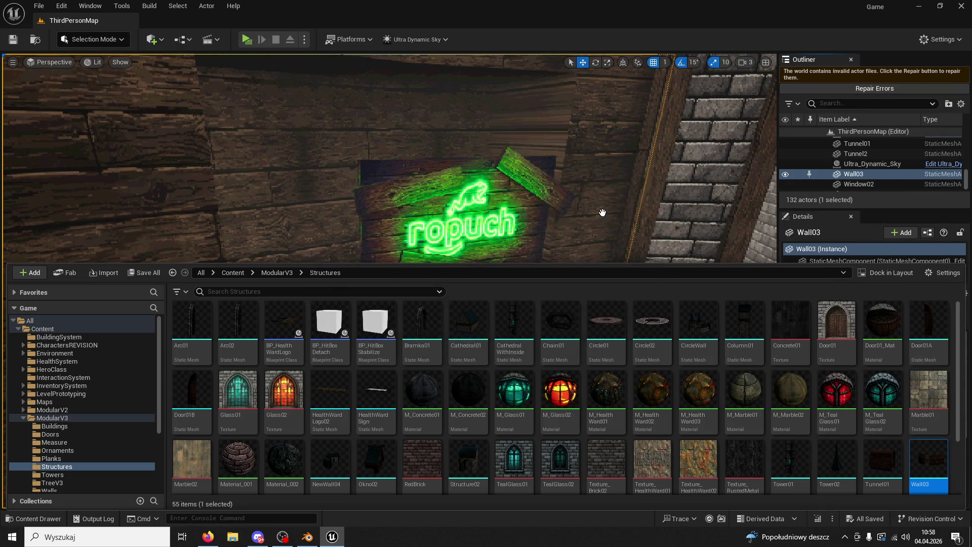
# Step: Fly toward the neon sign and assign M_Plank03 from ModularV3/Planks to the wall's first material slot
pyautogui.rightClick(602, 213)
pyautogui.moveTo(603, 213); pyautogui.dragTo(547, 175, button='right')
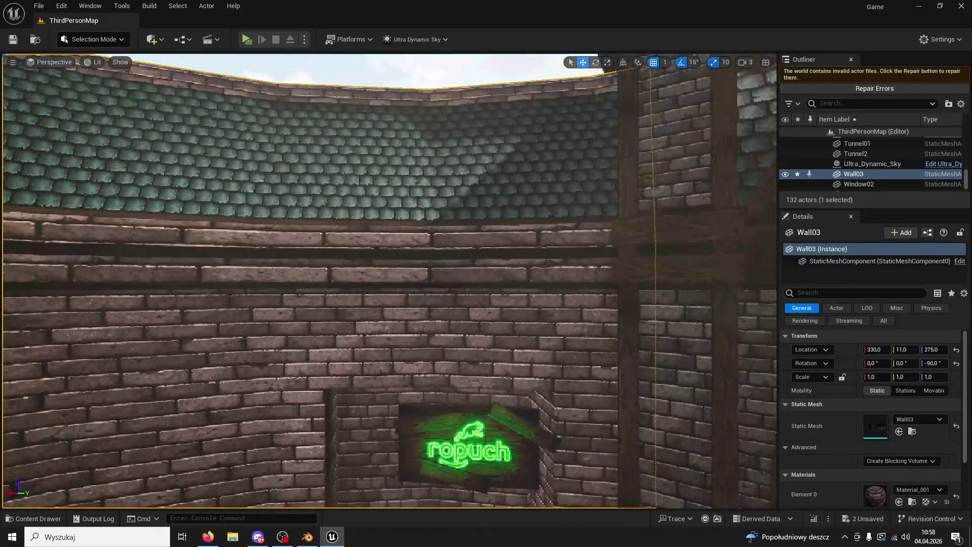
pyautogui.moveTo(547, 175); pyautogui.dragTo(547, 175, button='right')
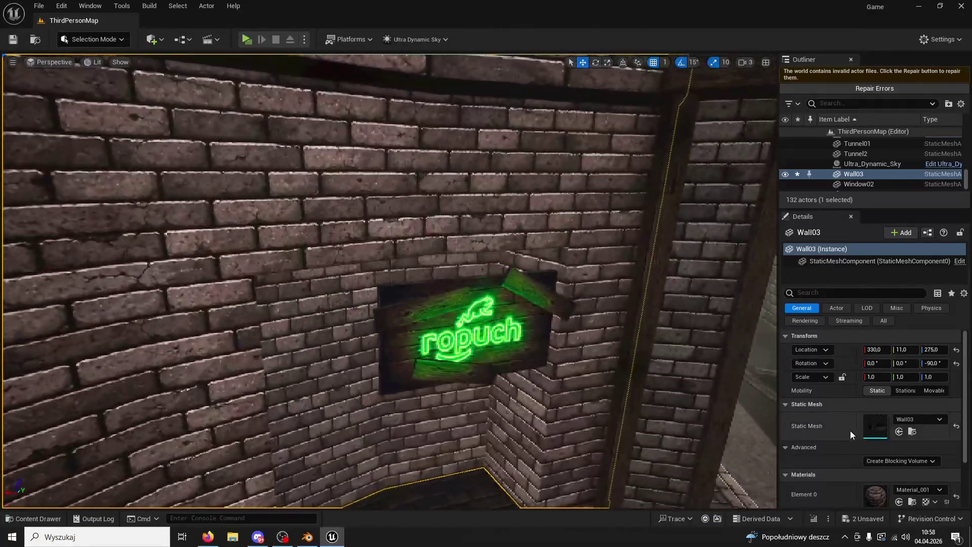
pyautogui.scroll(-5, 850, 429)
pyautogui.click(45, 520)
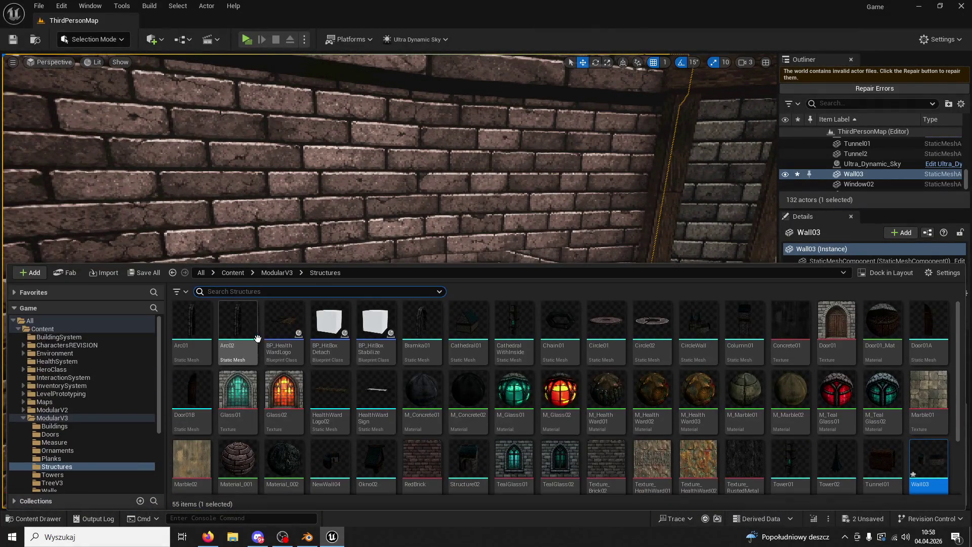
pyautogui.click(277, 272)
pyautogui.doubleClick(375, 323)
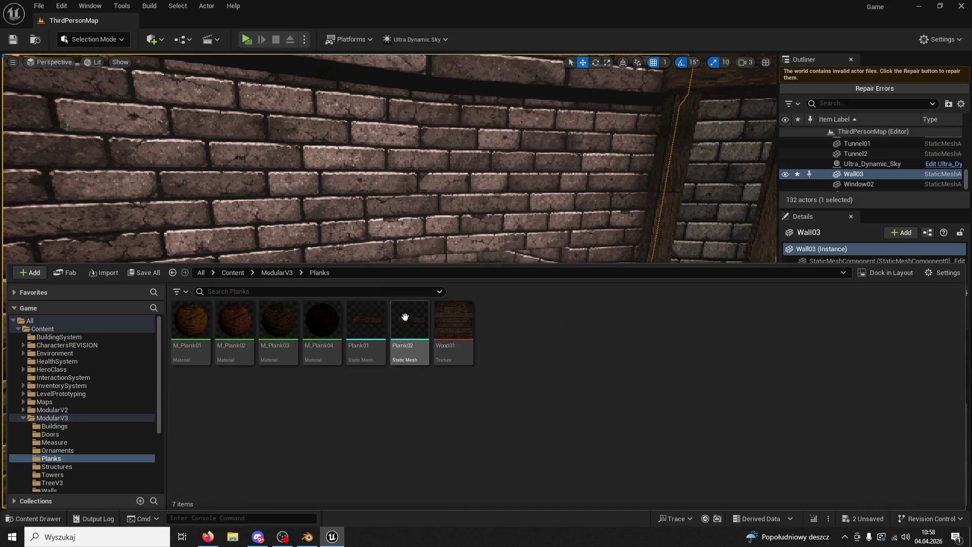
pyautogui.click(451, 113)
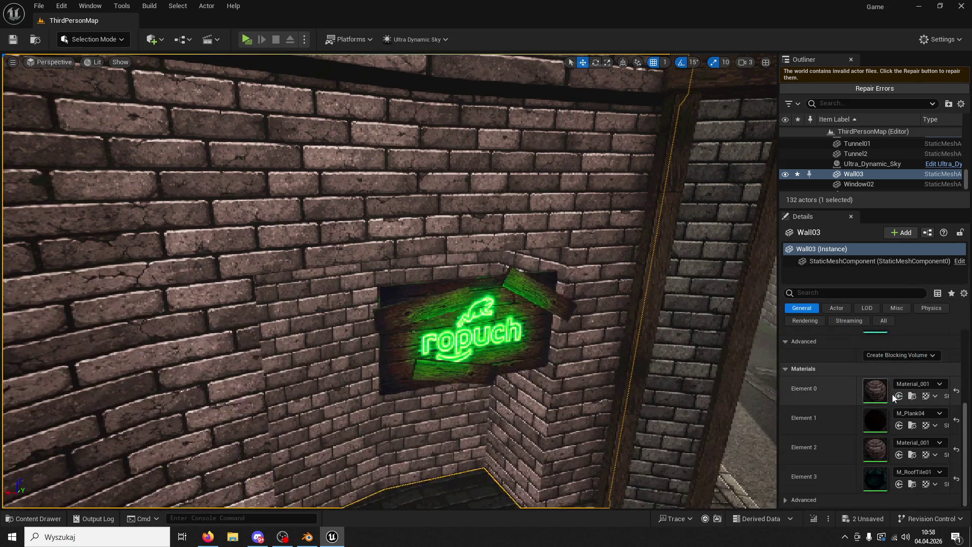
# Step: Assign M_Brick01 from ModularV3 to the wall's third material slot
pyautogui.moveTo(625, 305); pyautogui.dragTo(661, 335, button='right')
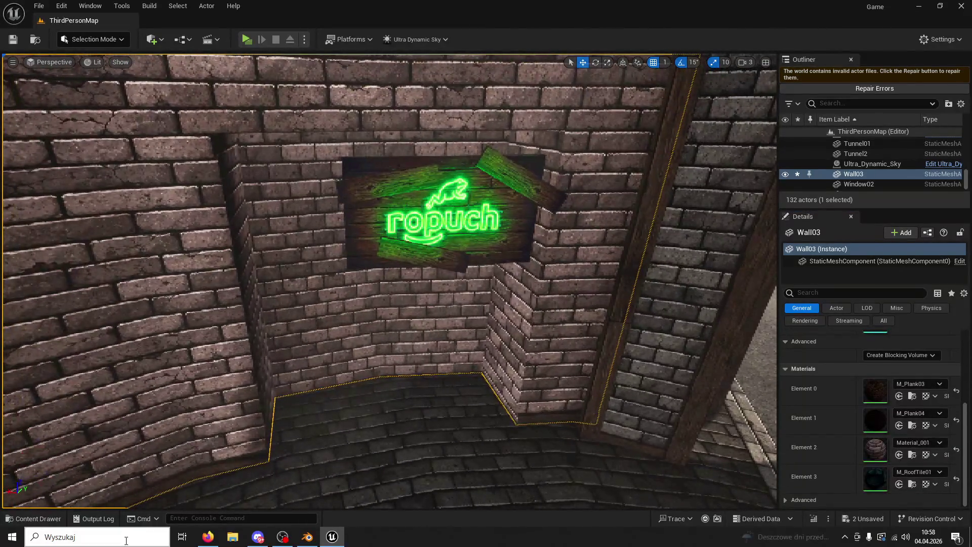
pyautogui.click(38, 518)
pyautogui.click(276, 272)
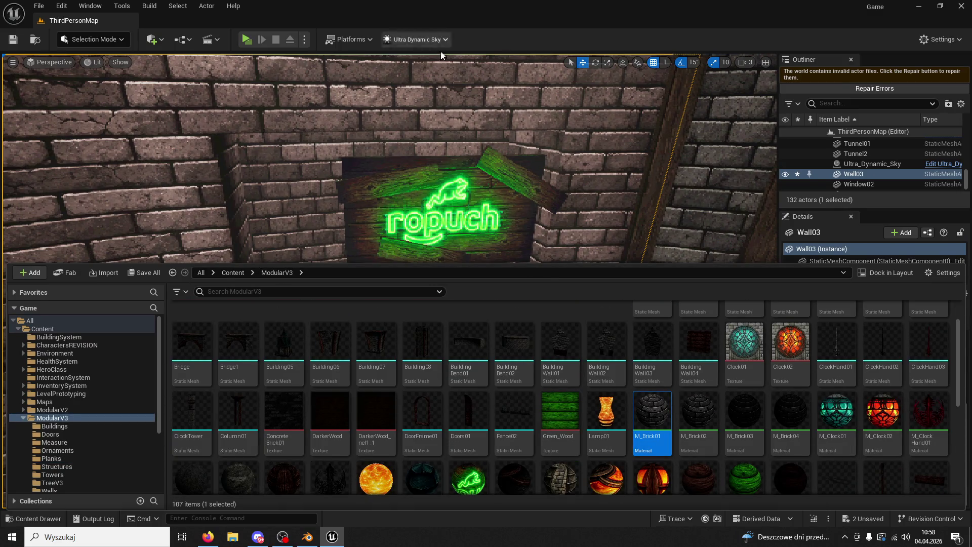
pyautogui.click(559, 132)
pyautogui.scroll(-2, 873, 426)
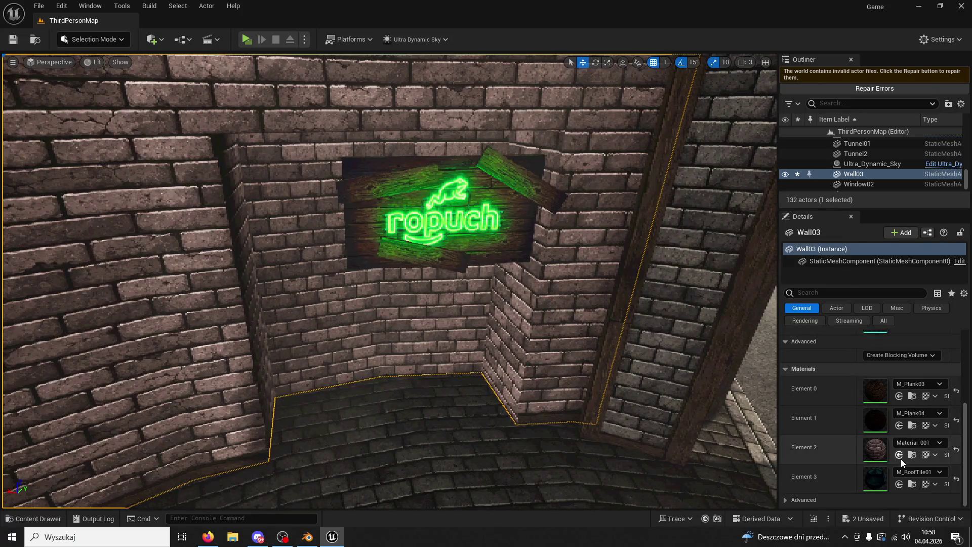
pyautogui.moveTo(699, 384)
pyautogui.mouseDown(button='right')
pyautogui.moveTo(706, 357)
pyautogui.moveTo(588, 386)
pyautogui.mouseUp(button='right')
# Step: Enter Modeling Mode and start an Edit Normals session on Wall03 from Attribs
pyautogui.click(93, 39)
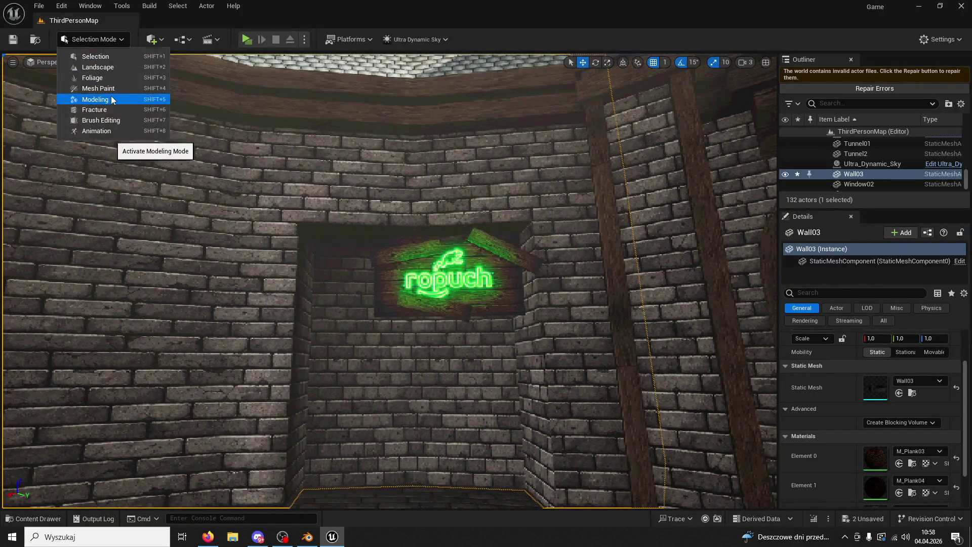
pyautogui.click(111, 99)
pyautogui.click(16, 315)
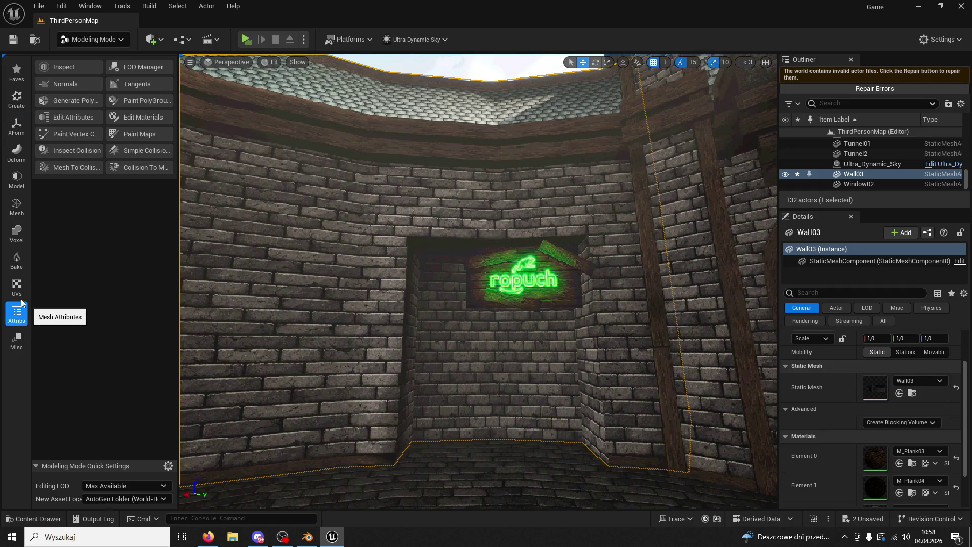
pyautogui.click(48, 85)
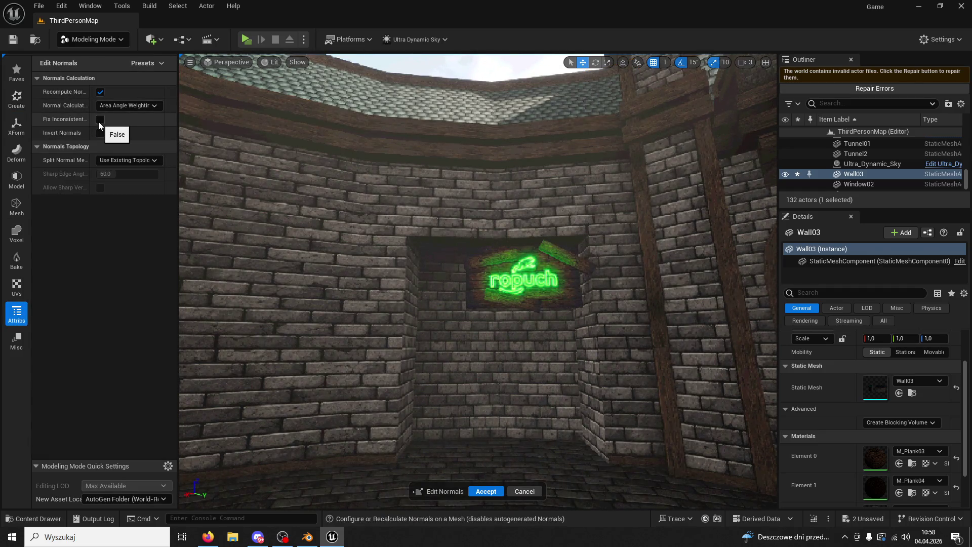
# Step: Toggle Recompute Normals off and on, then accept the recomputed normals
pyautogui.click(101, 91)
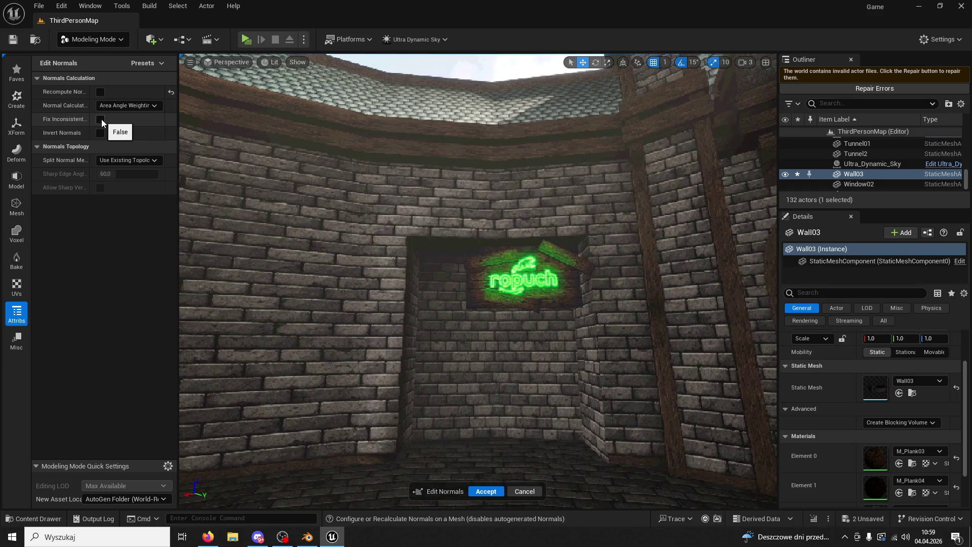
pyautogui.click(101, 92)
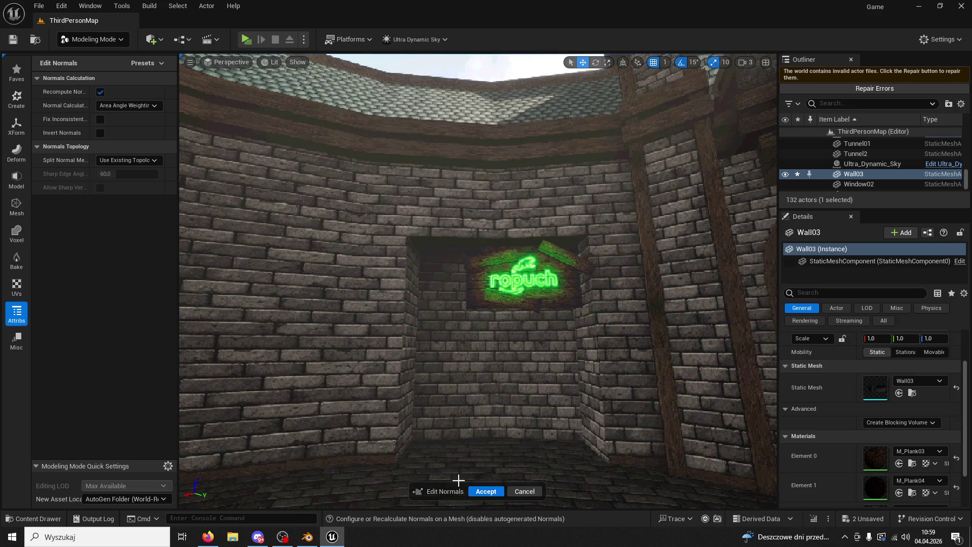
pyautogui.click(487, 491)
pyautogui.moveTo(497, 471); pyautogui.dragTo(426, 410, button='right')
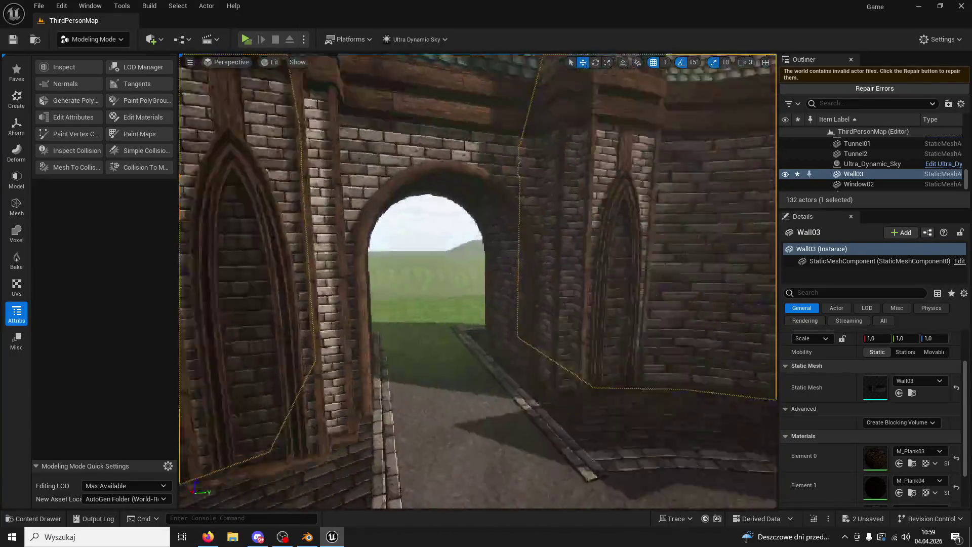
# Step: Select the ropuch neon sign, return to Selection mode and look over it on the curved wall
pyautogui.moveTo(426, 411); pyautogui.dragTo(332, 376, button='right')
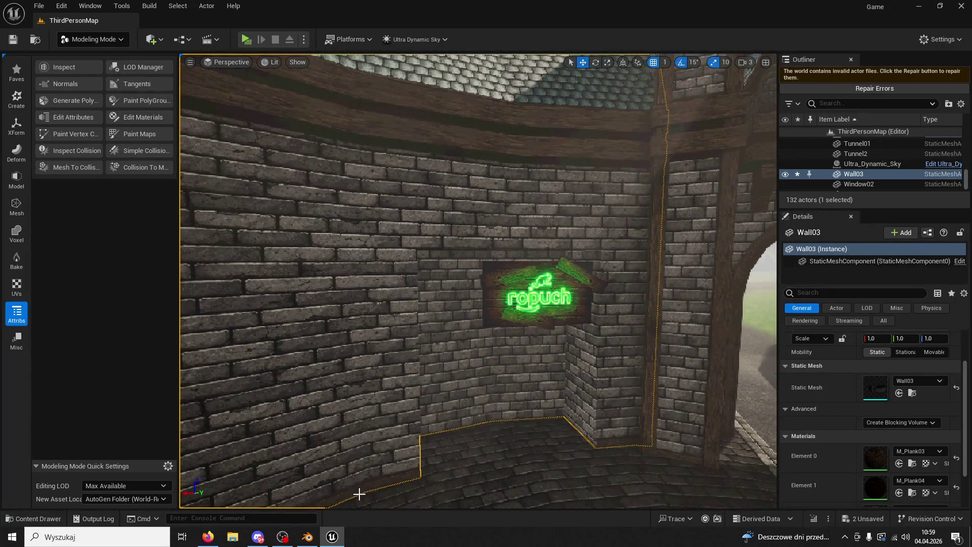
pyautogui.scroll(-2, 821, 443)
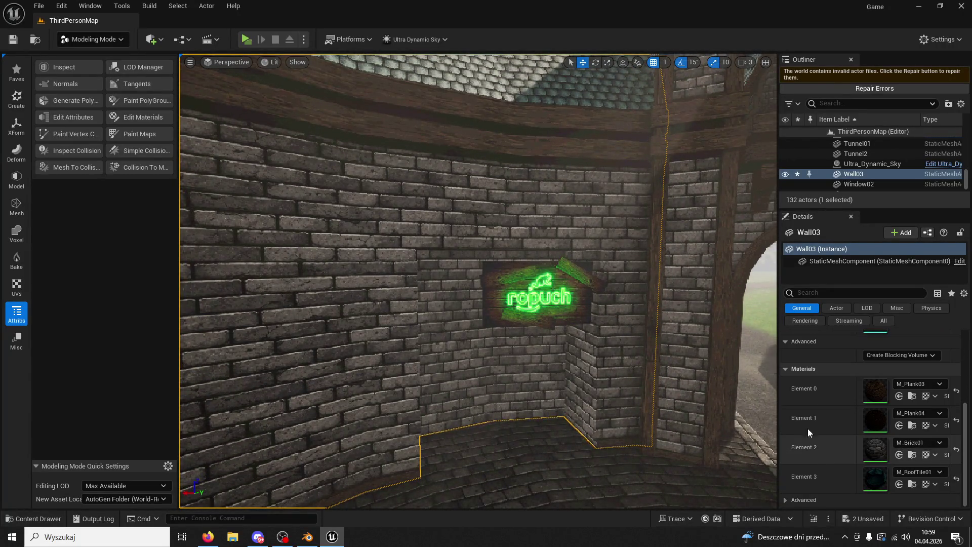
pyautogui.moveTo(426, 352); pyautogui.dragTo(426, 304, button='right')
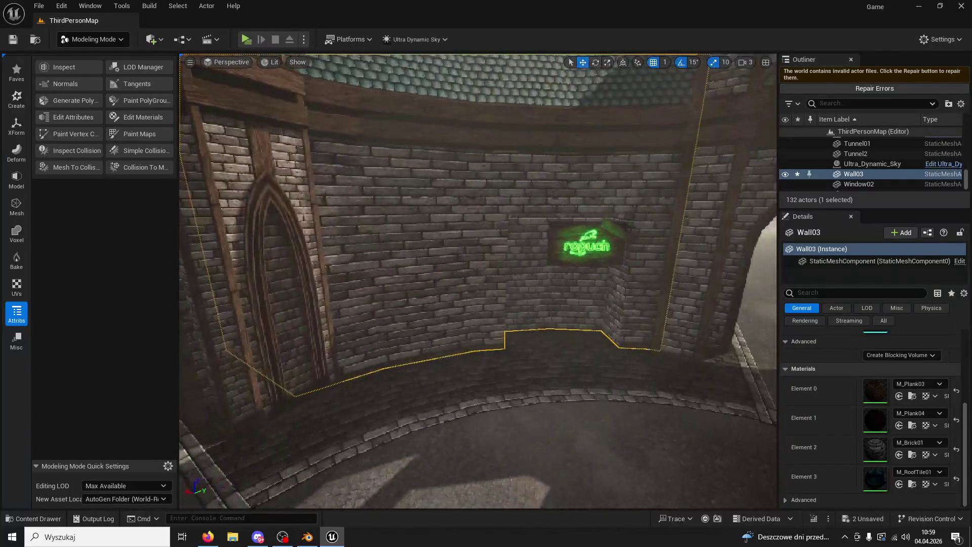
pyautogui.click(603, 230)
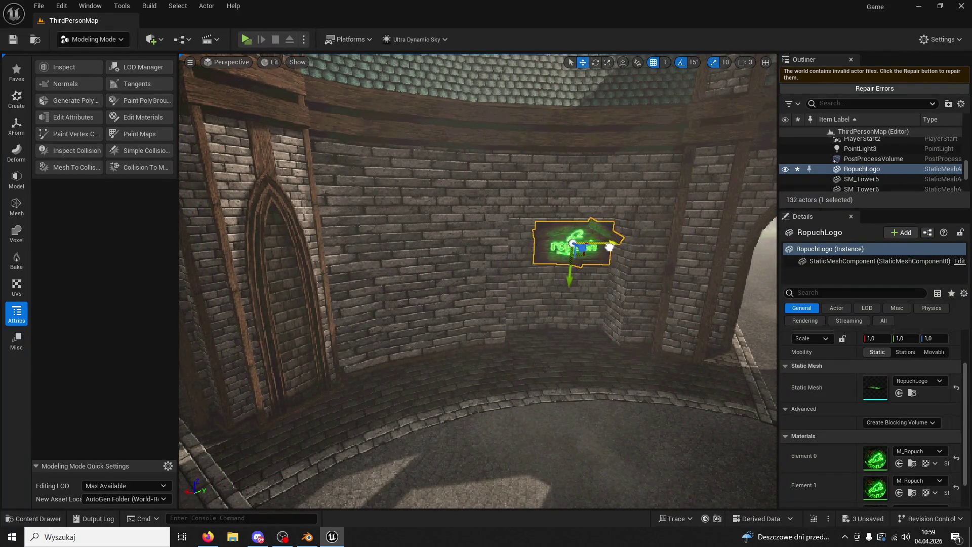
pyautogui.moveTo(582, 262); pyautogui.dragTo(539, 222, button='right')
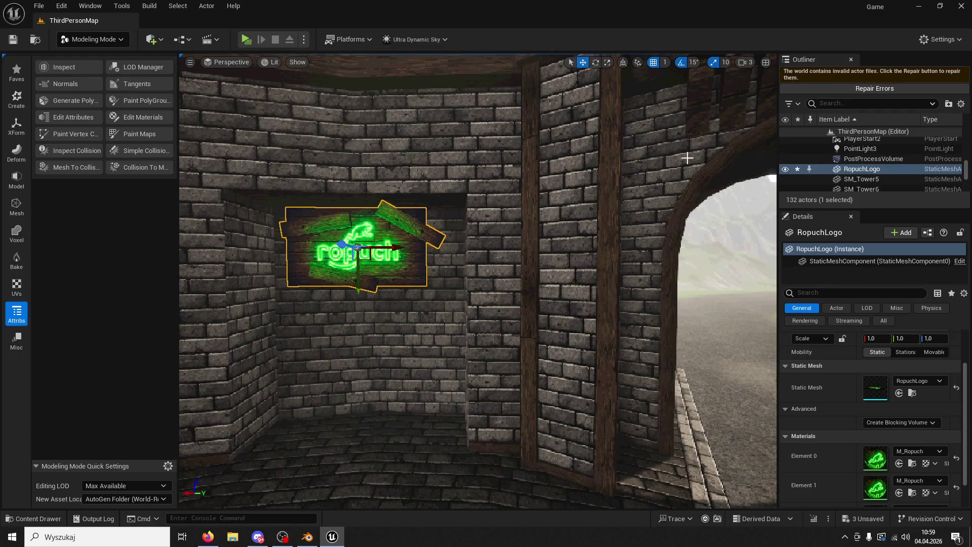
pyautogui.click(93, 38)
pyautogui.click(92, 58)
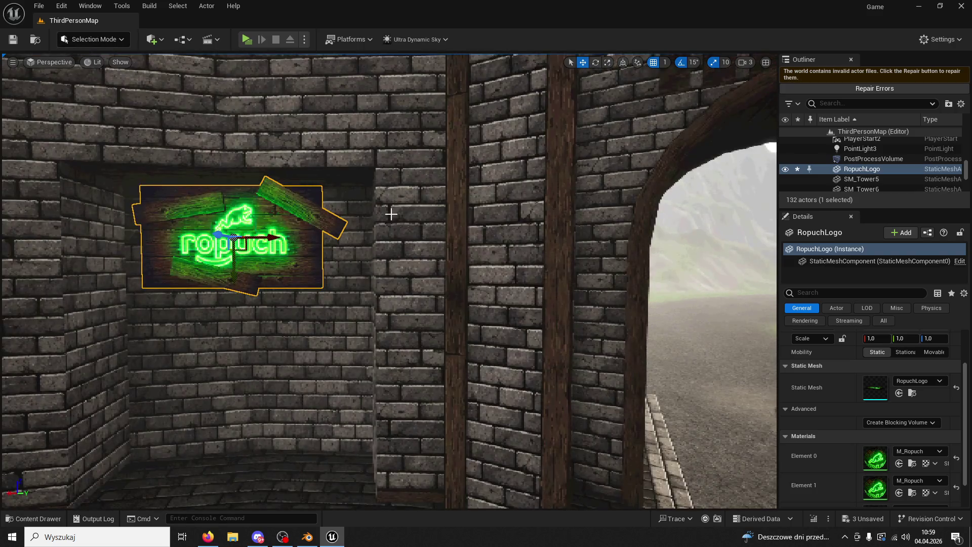
pyautogui.moveTo(390, 282); pyautogui.dragTo(390, 282, button='right')
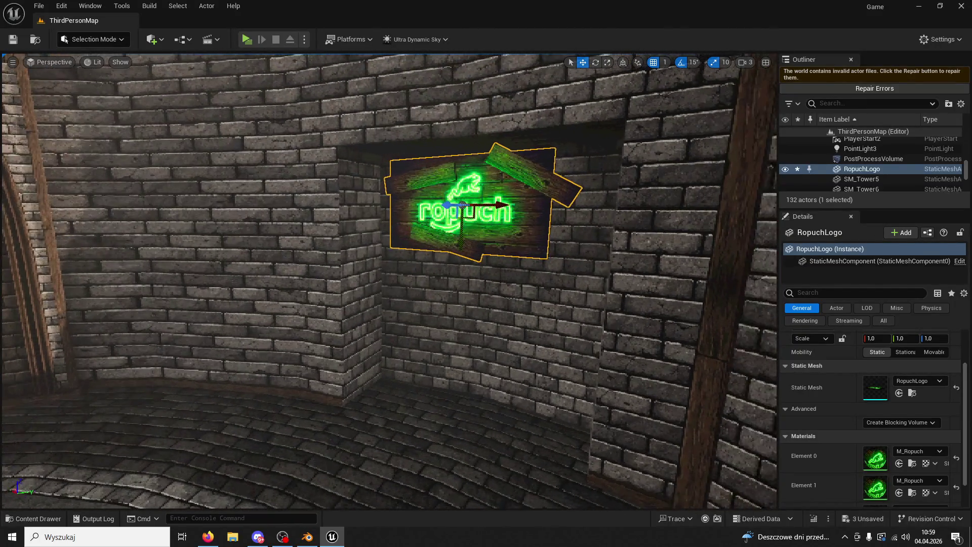
pyautogui.moveTo(481, 181); pyautogui.dragTo(477, 182, button='right')
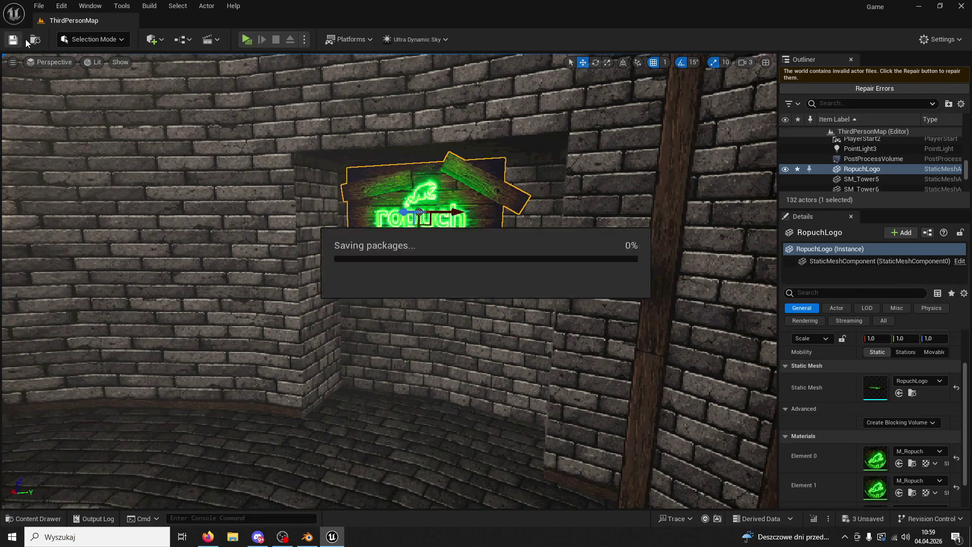
pyautogui.click(243, 39)
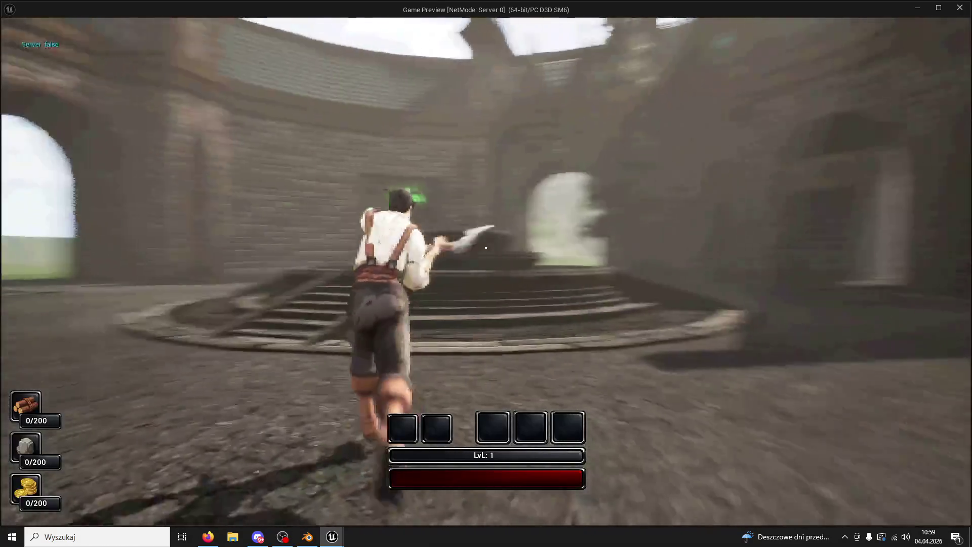
pyautogui.press('w')
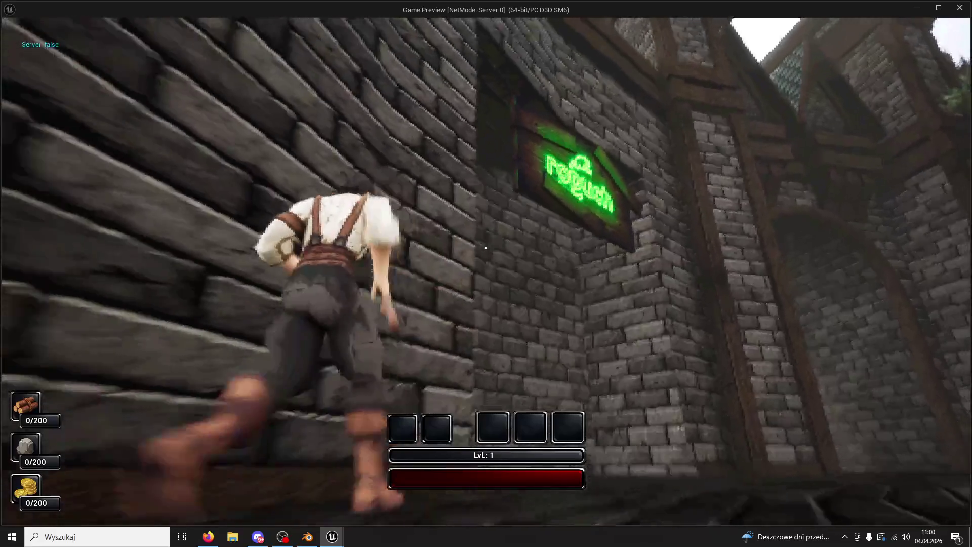
pyautogui.press('Escape')
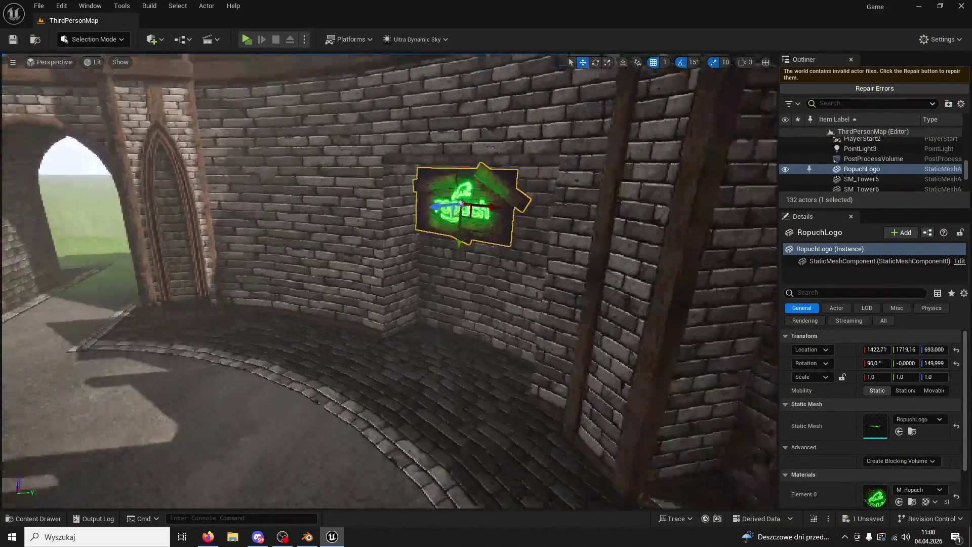
pyautogui.press('f')
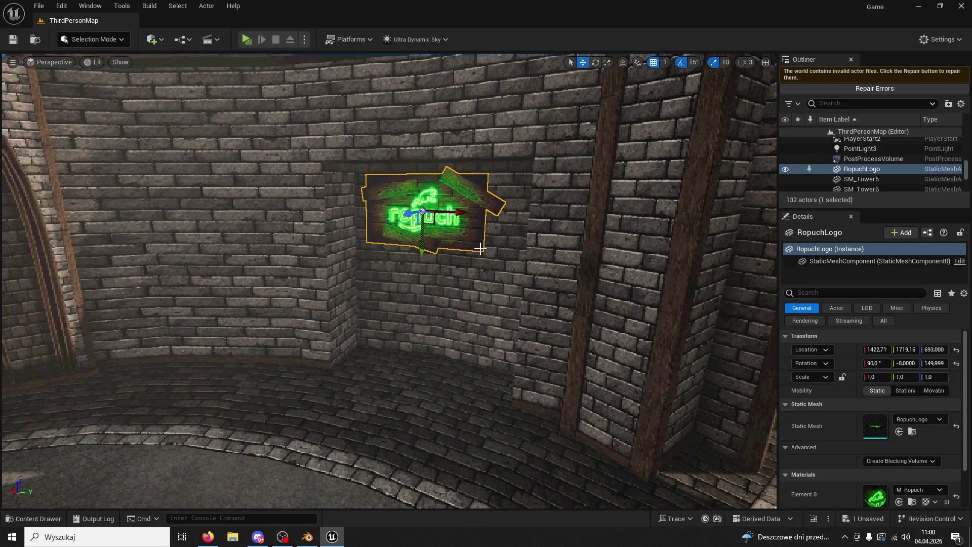
pyautogui.moveTo(480, 249); pyautogui.dragTo(342, 221, button='right')
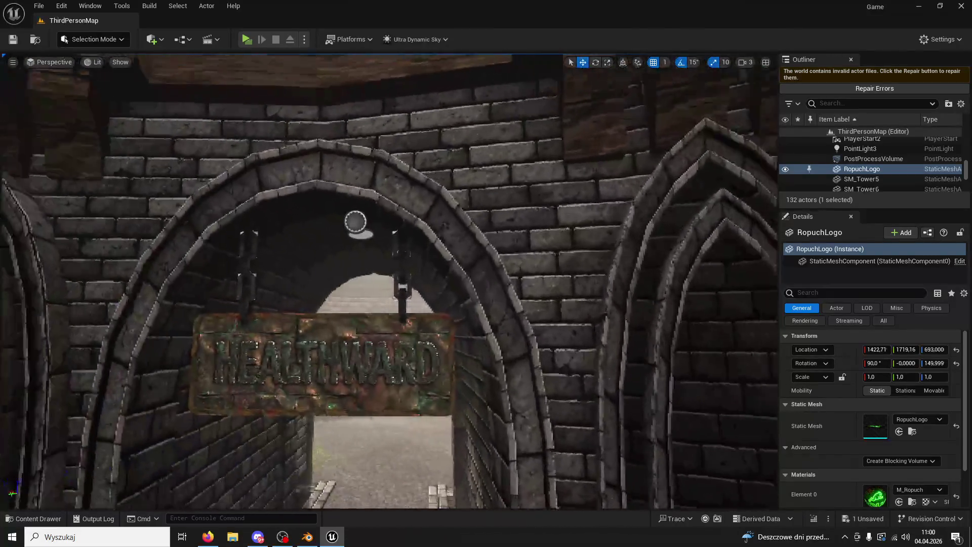
# Step: Drop the HEALTHWARD sign to the floor with End and play-test walking under it
pyautogui.click(374, 239)
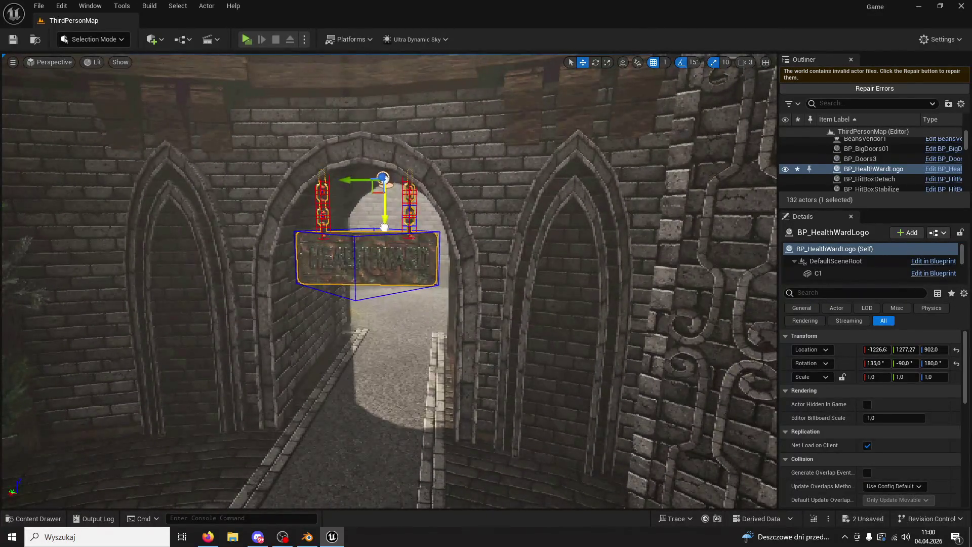
pyautogui.press('End')
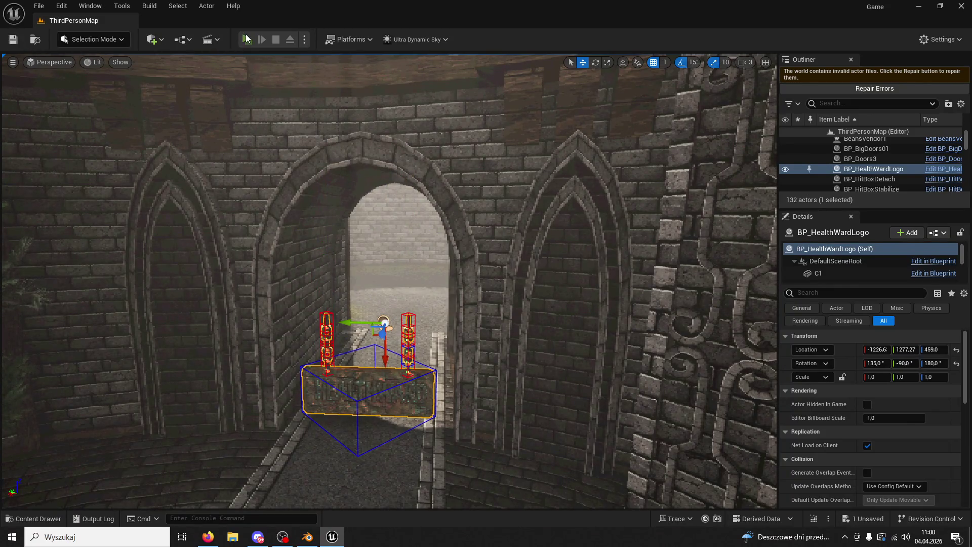
pyautogui.click(246, 39)
pyautogui.press('w')
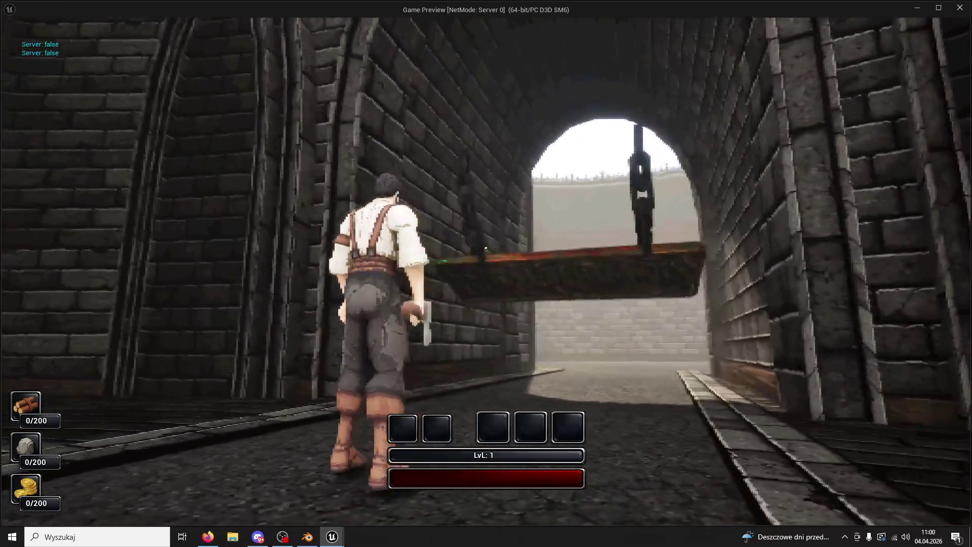
pyautogui.press('Escape')
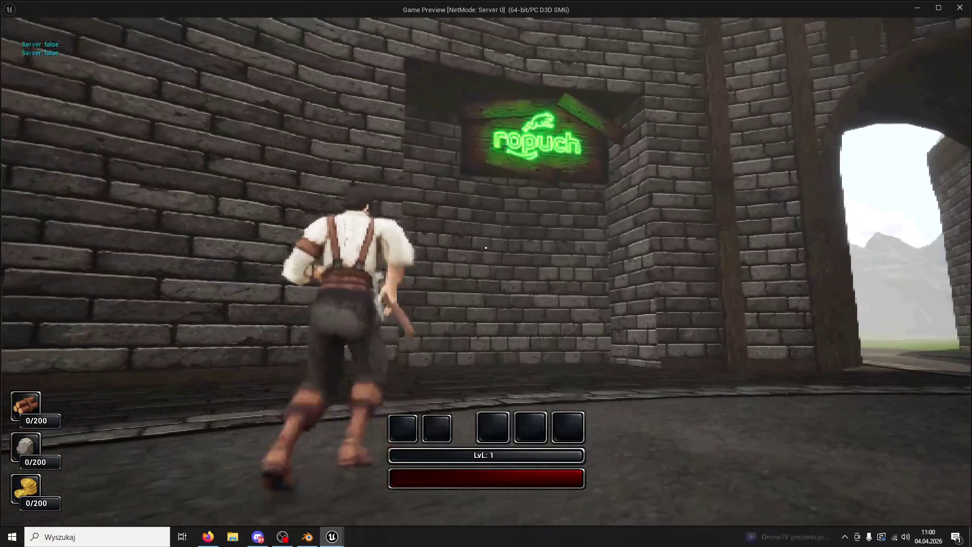
pyautogui.press('Escape')
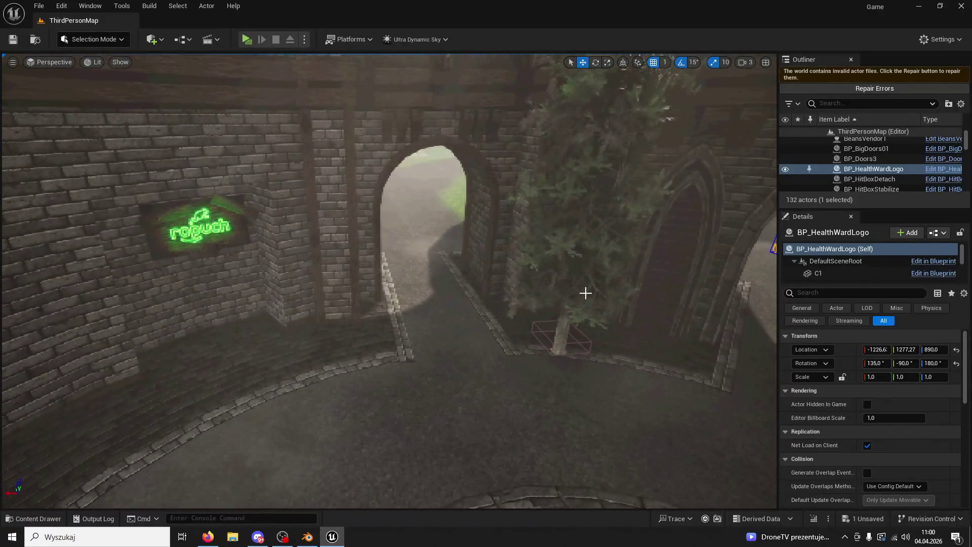
pyautogui.click(586, 292)
pyautogui.press('Delete')
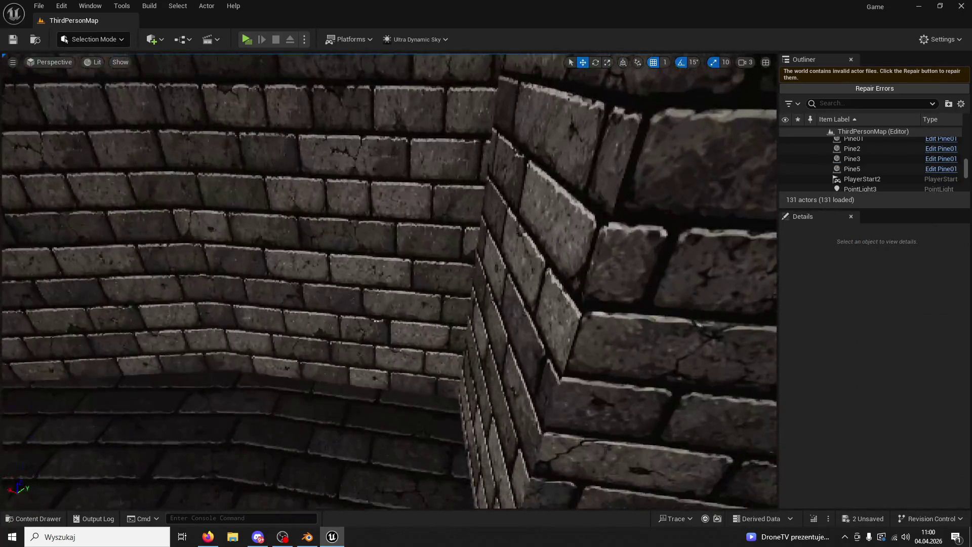
pyautogui.moveTo(389, 282); pyautogui.dragTo(389, 282, button='right')
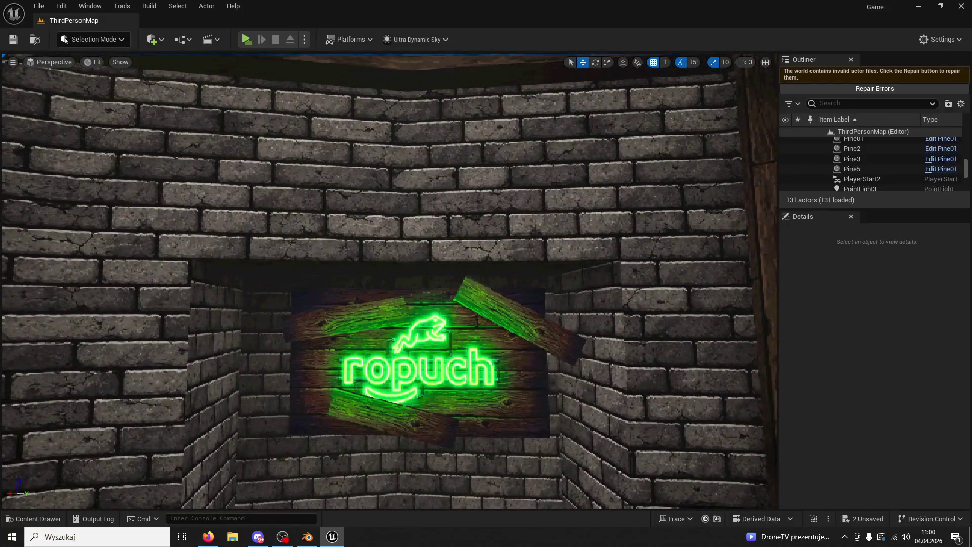
pyautogui.click(517, 354)
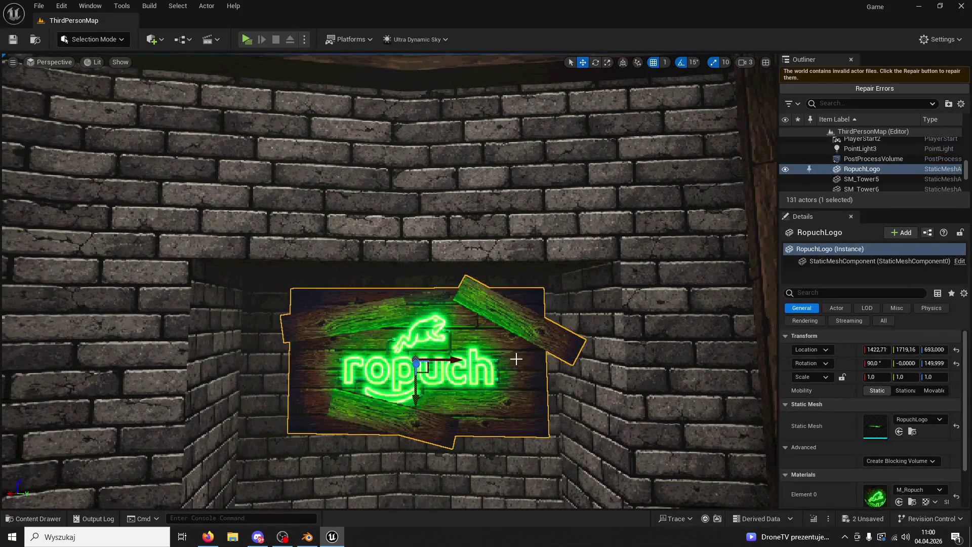
pyautogui.press('Delete')
pyautogui.moveTo(517, 355); pyautogui.dragTo(514, 357, button='right')
pyautogui.hotkey('ctrl', 'z')
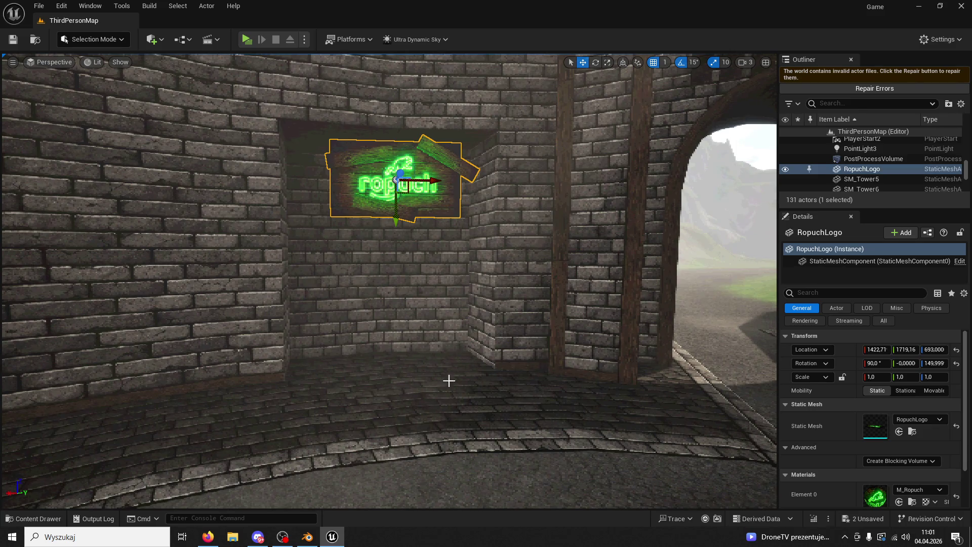
pyautogui.click(39, 518)
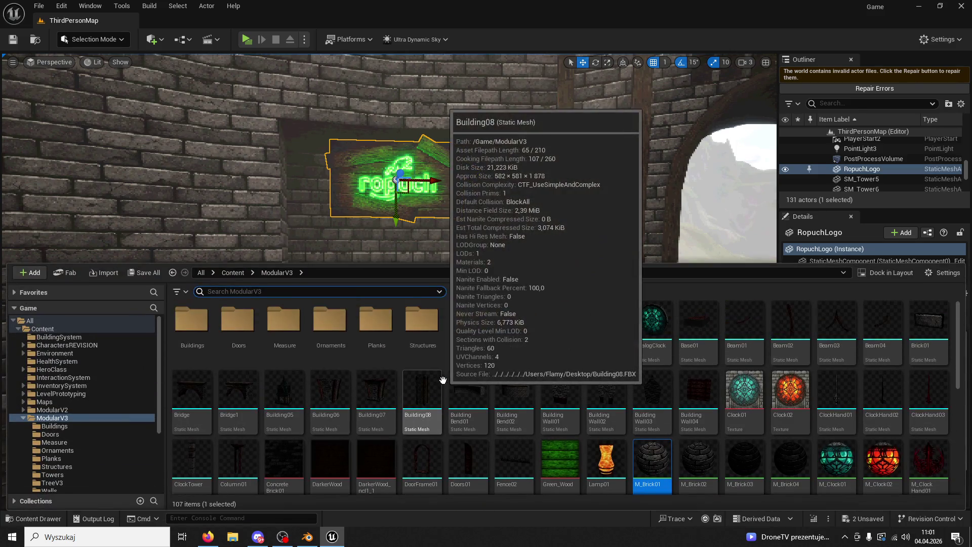
# Step: Place a Plank01 mesh from the Planks folder by the wall with locked uniform scale
pyautogui.doubleClick(376, 320)
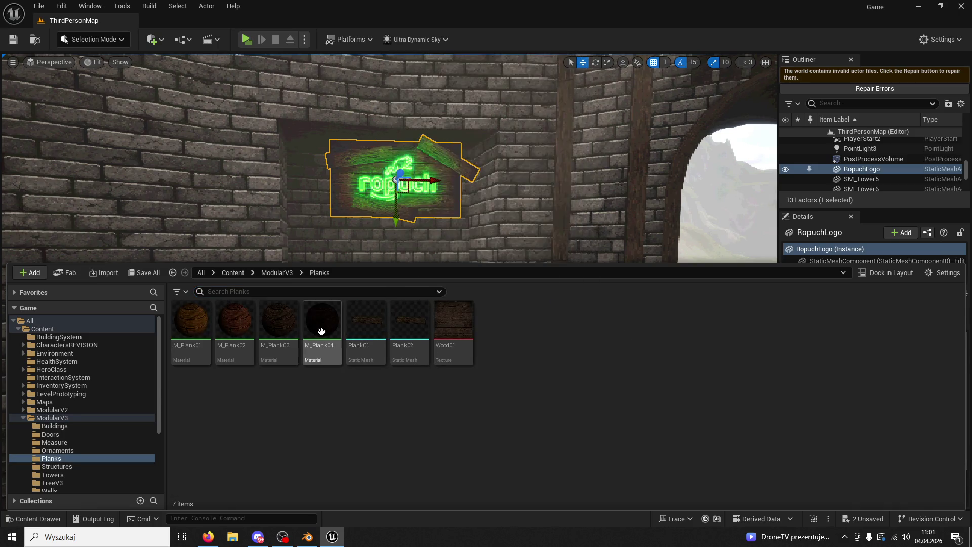
pyautogui.moveTo(363, 327); pyautogui.dragTo(383, 376)
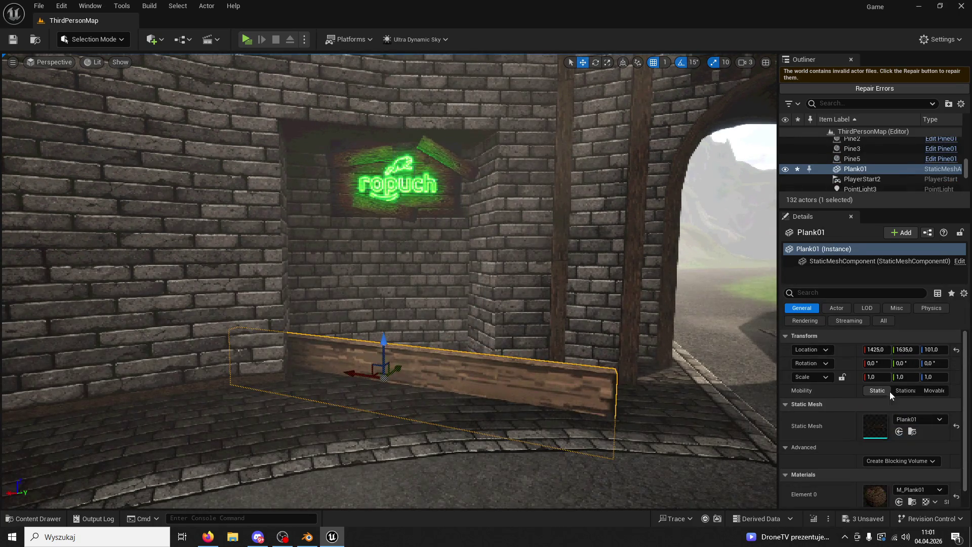
pyautogui.write('0.4')
pyautogui.press('Return')
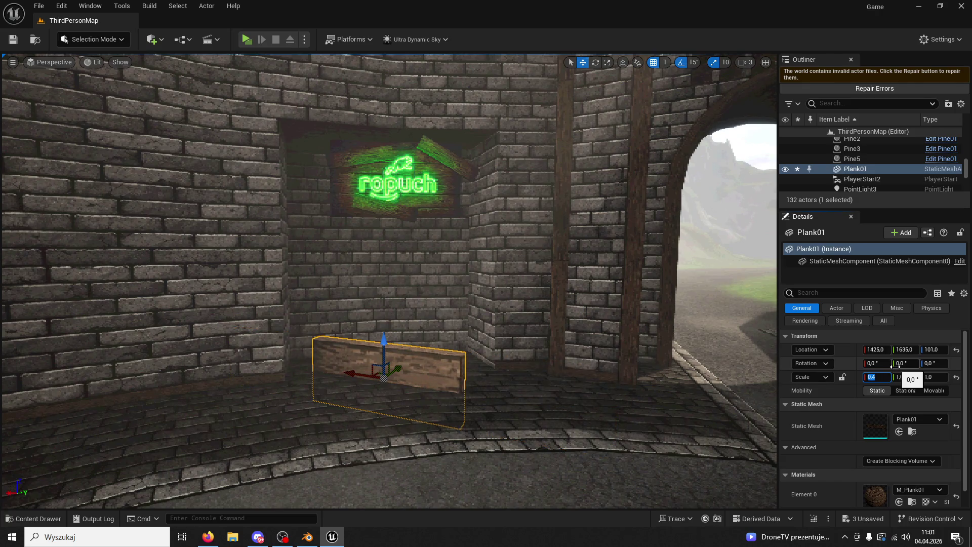
pyautogui.click(844, 377)
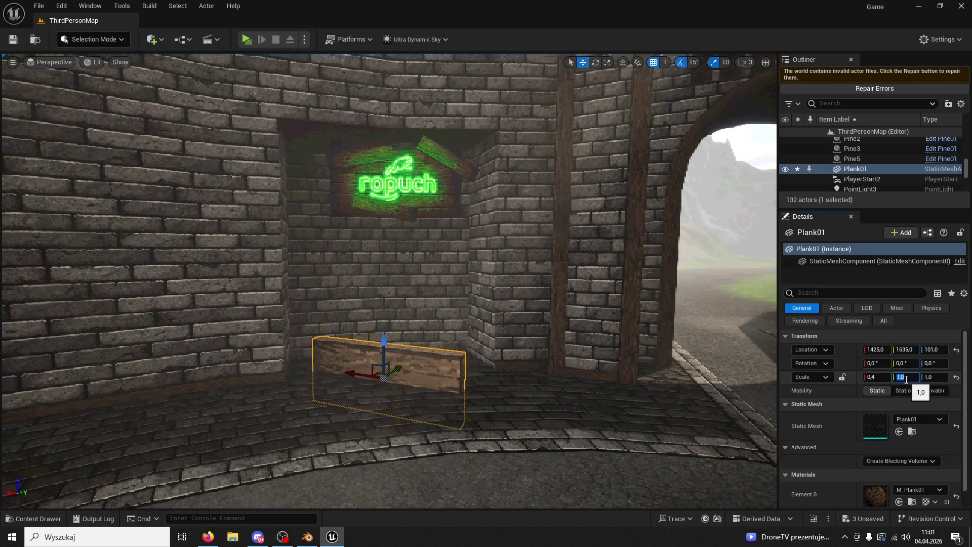
pyautogui.click(907, 377)
pyautogui.write('.4')
pyautogui.press('Tab')
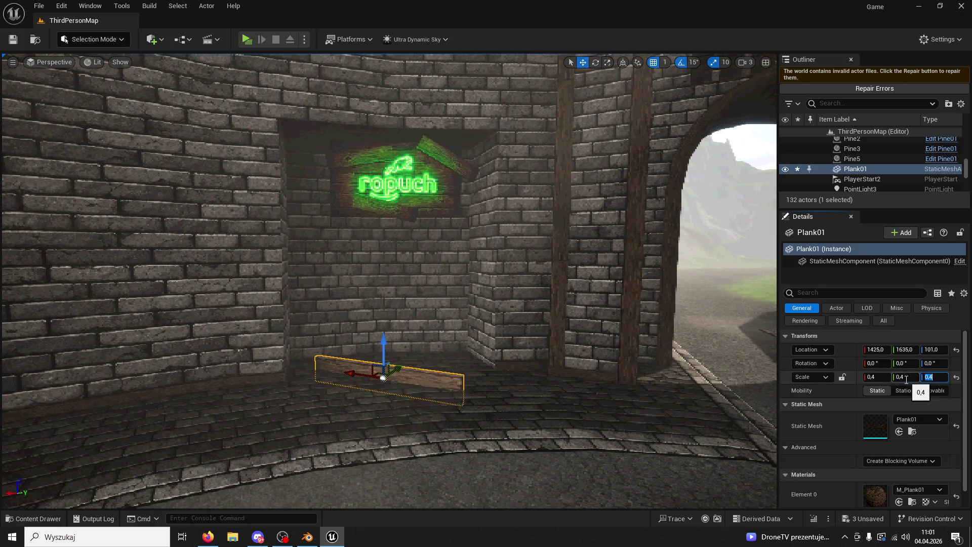
# Step: Assign the M_Plank03 material to the plank and set its scale to 0.2
pyautogui.click(34, 518)
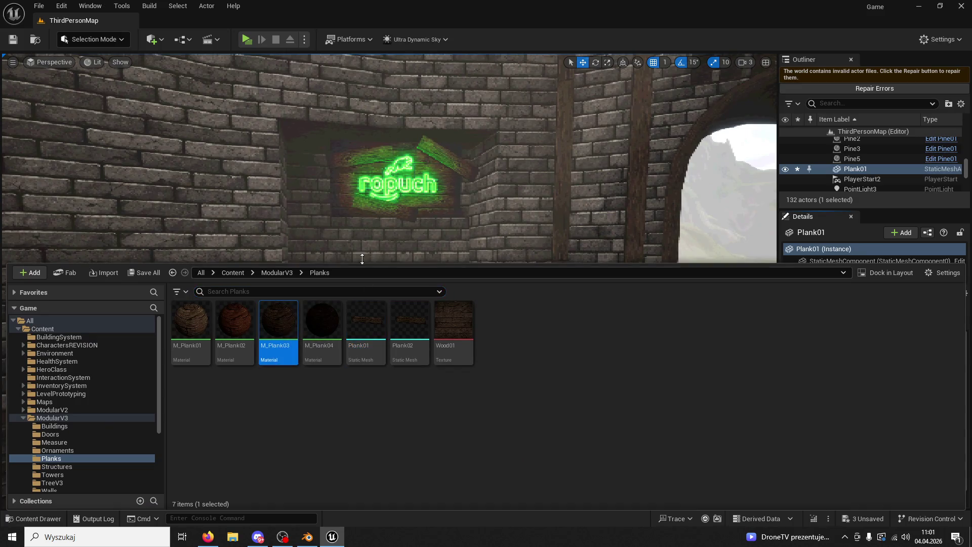
pyautogui.click(395, 182)
pyautogui.click(388, 372)
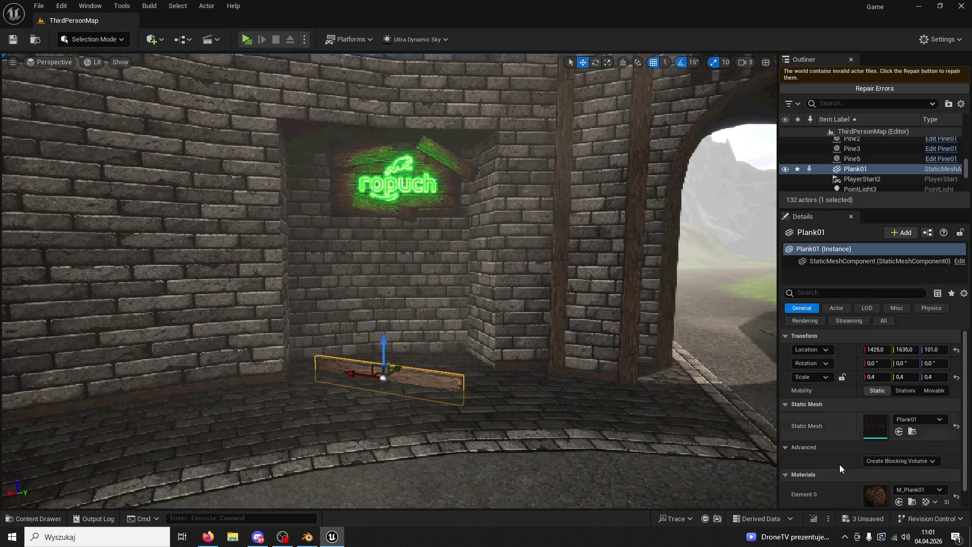
pyautogui.click(899, 501)
pyautogui.click(842, 377)
pyautogui.click(887, 380)
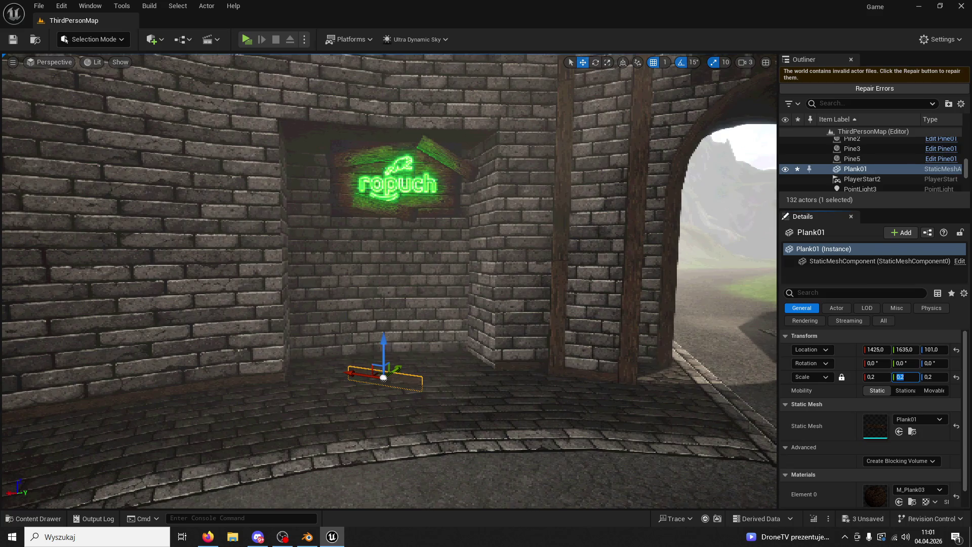
# Step: Rotate the plank 90° upright and position it against the brick wall corner
pyautogui.moveTo(387, 346); pyautogui.dragTo(355, 283, button='right')
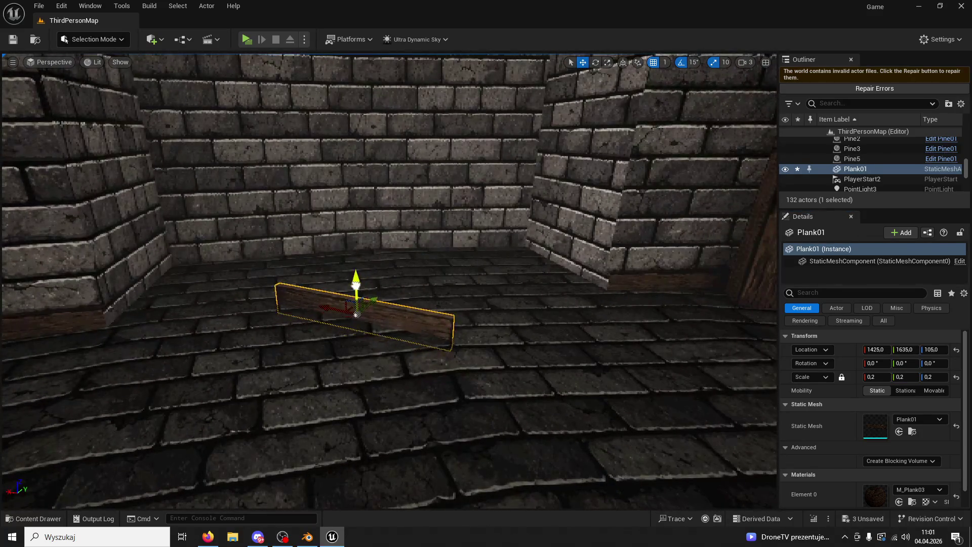
pyautogui.moveTo(356, 284)
pyautogui.mouseDown()
pyautogui.moveTo(355, 273)
pyautogui.moveTo(443, 319)
pyautogui.moveTo(559, 332)
pyautogui.mouseUp()
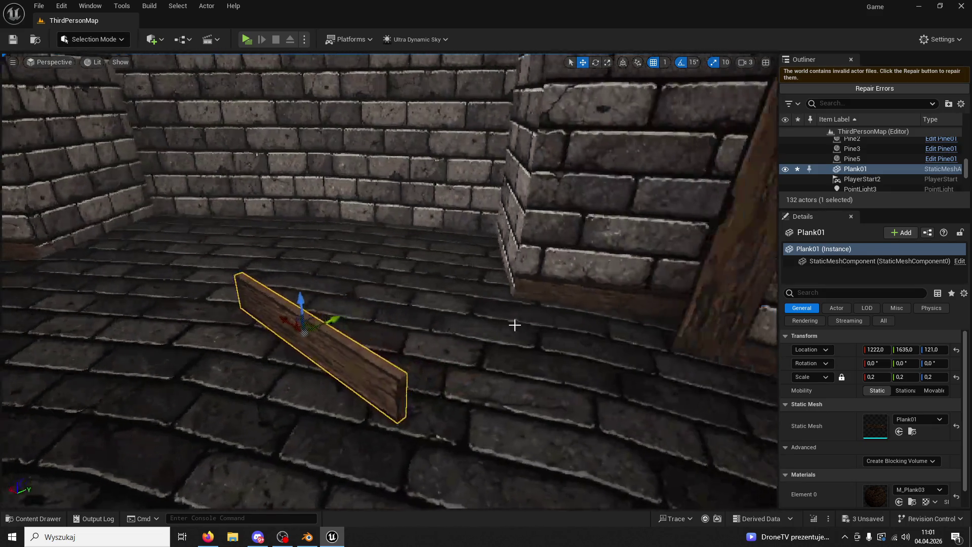
pyautogui.moveTo(553, 328); pyautogui.dragTo(322, 321, button='right')
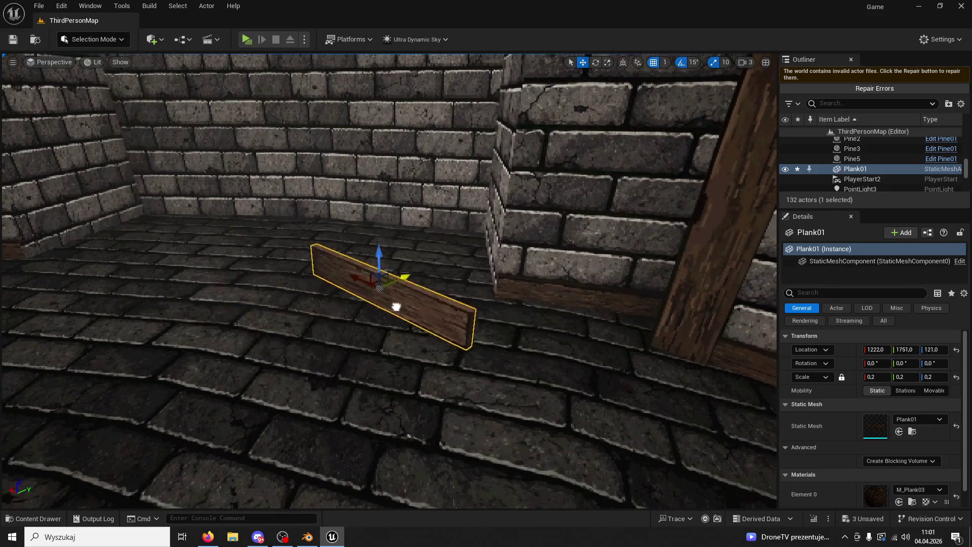
pyautogui.moveTo(322, 322); pyautogui.dragTo(453, 291)
pyautogui.click(592, 67)
pyautogui.moveTo(477, 229); pyautogui.dragTo(478, 228)
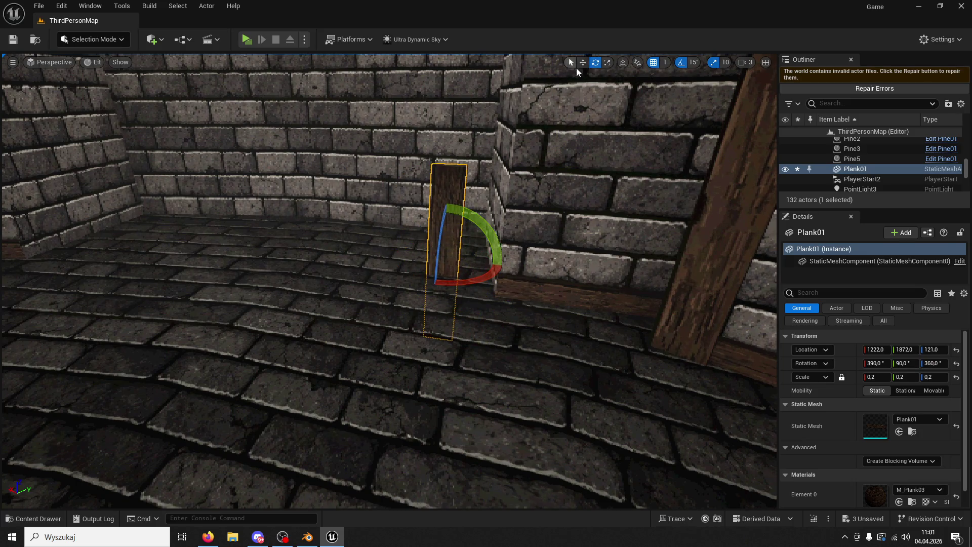
pyautogui.moveTo(552, 119); pyautogui.dragTo(552, 119, button='right')
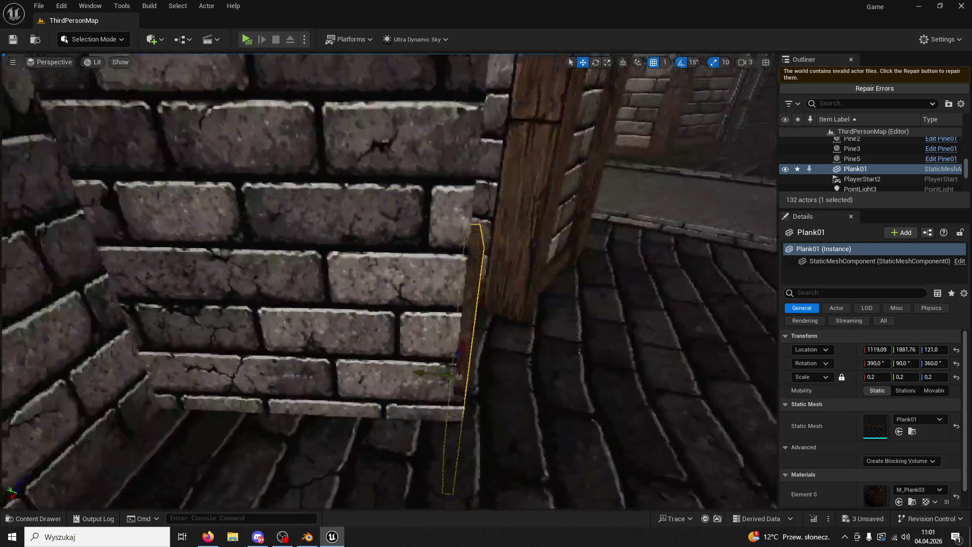
pyautogui.moveTo(671, 251)
pyautogui.mouseDown(button='right')
pyautogui.moveTo(525, 321)
pyautogui.moveTo(445, 309)
pyautogui.mouseUp(button='right')
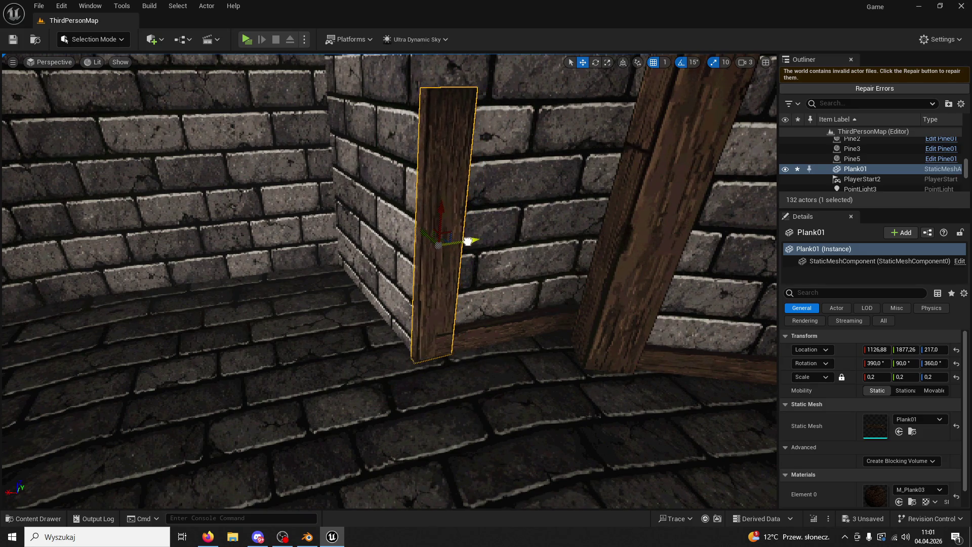
pyautogui.moveTo(468, 241); pyautogui.dragTo(475, 239, button='right')
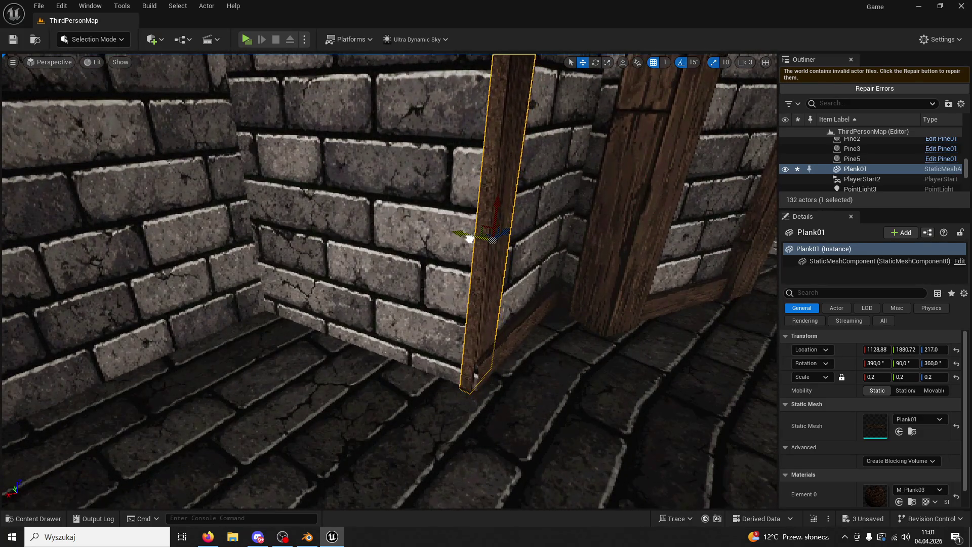
pyautogui.moveTo(473, 239); pyautogui.dragTo(473, 239, button='right')
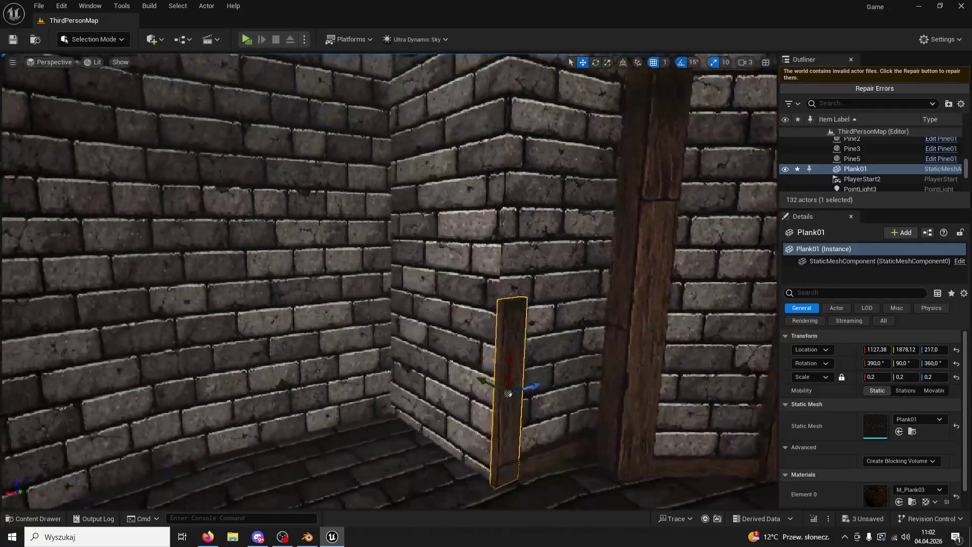
pyautogui.moveTo(473, 239); pyautogui.dragTo(588, 338, button='right')
# Step: Duplicate and stack plank copies up the corner, then undo to remove the extras
pyautogui.hotkey('ctrl', 'd')
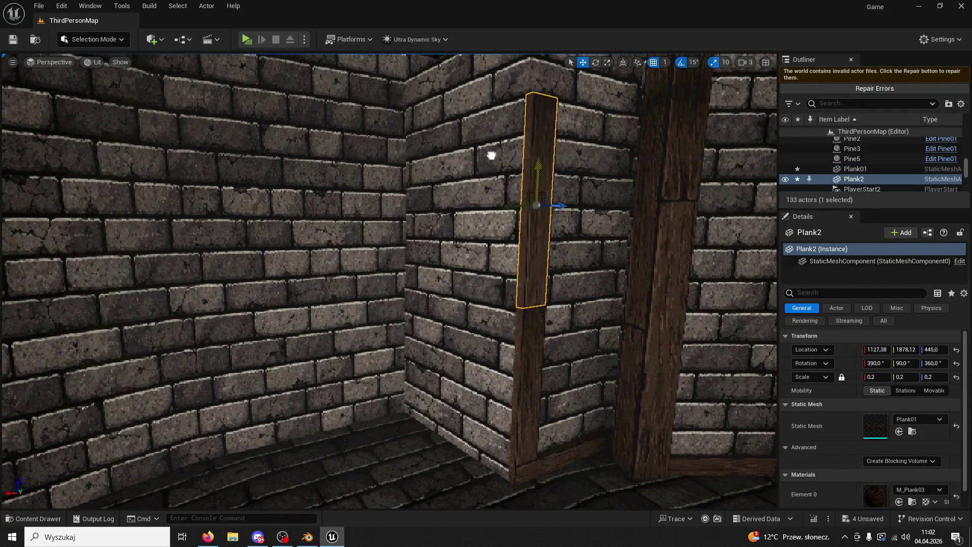
pyautogui.moveTo(506, 158); pyautogui.dragTo(508, 293, button='right')
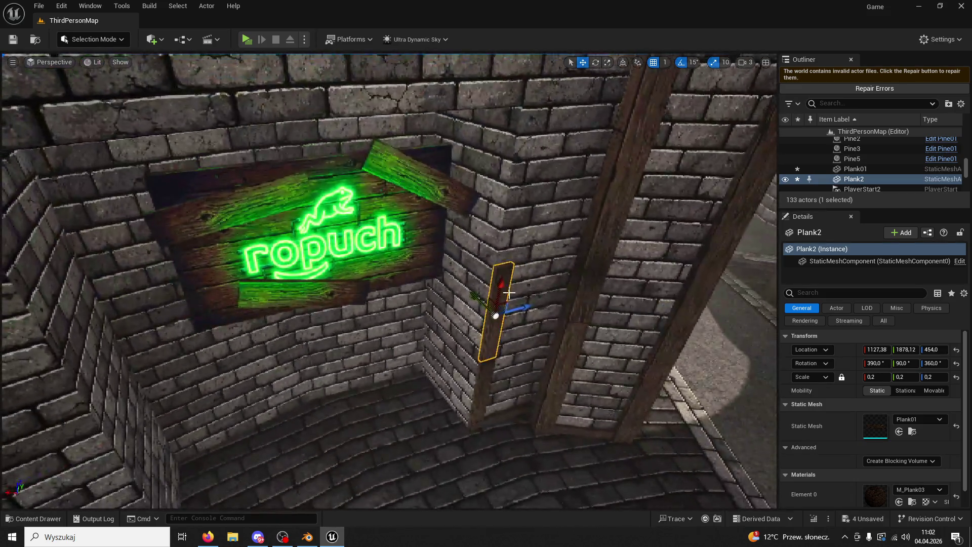
pyautogui.keyDown('alt'); pyautogui.moveTo(508, 292); pyautogui.dragTo(504, 181); pyautogui.keyUp('alt')
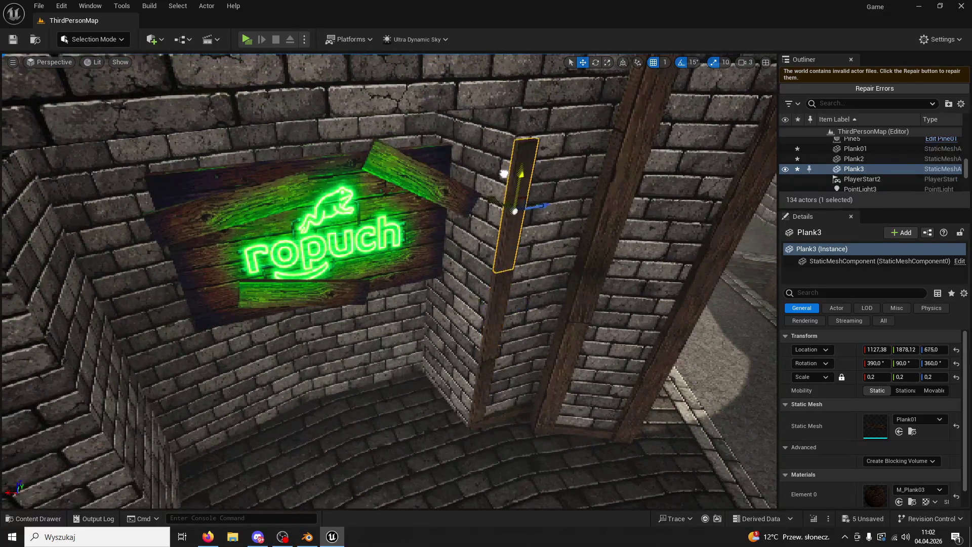
pyautogui.moveTo(502, 165); pyautogui.dragTo(455, 320, button='right')
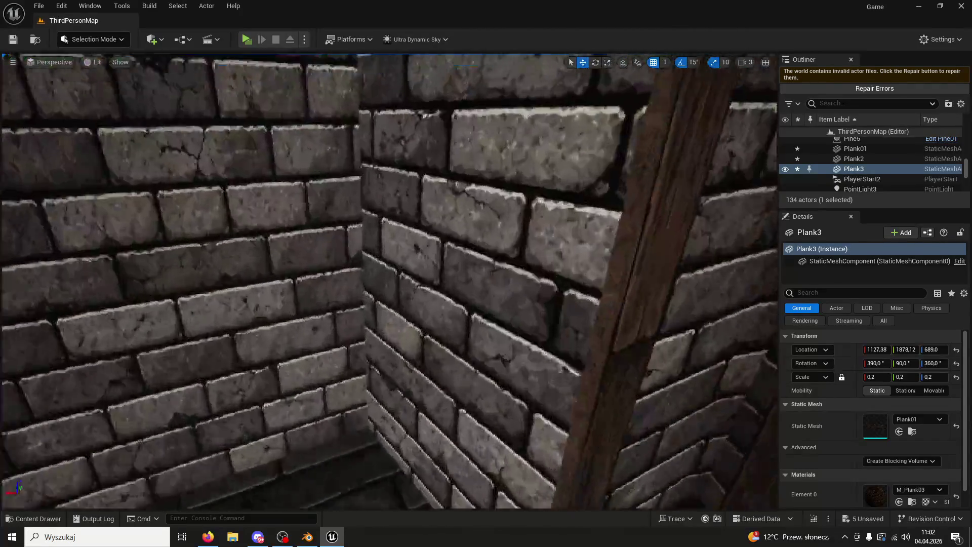
pyautogui.hotkey('ctrl', 'z')
pyautogui.hotkey('ctrl', 'z')
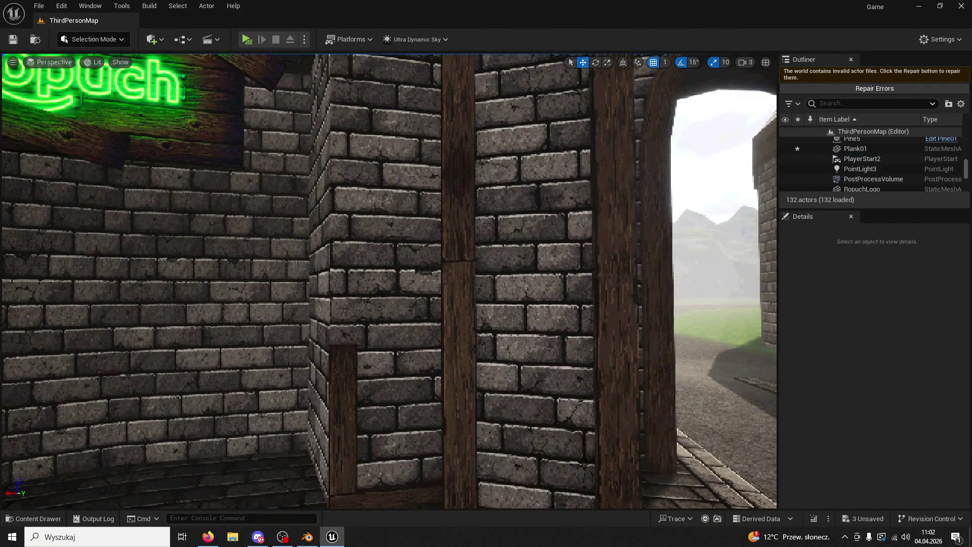
# Step: Lengthen the corner plank to Scale X 0.35, undoing an oversized gizmo stretch first
pyautogui.click(352, 364)
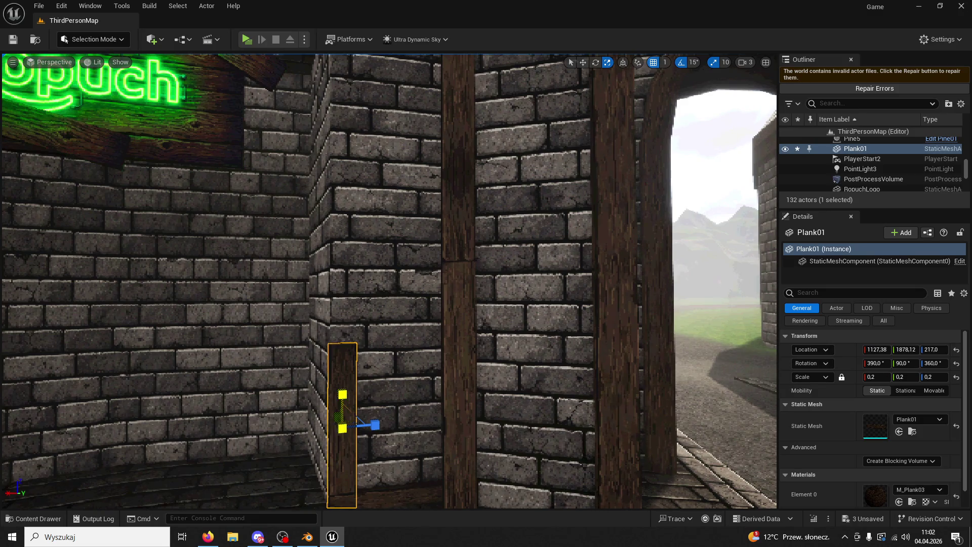
pyautogui.moveTo(343, 395); pyautogui.dragTo(347, 383)
pyautogui.moveTo(437, 352)
pyautogui.mouseDown(button='right')
pyautogui.moveTo(423, 314)
pyautogui.moveTo(380, 315)
pyautogui.mouseUp(button='right')
pyautogui.hotkey('ctrl', 'z')
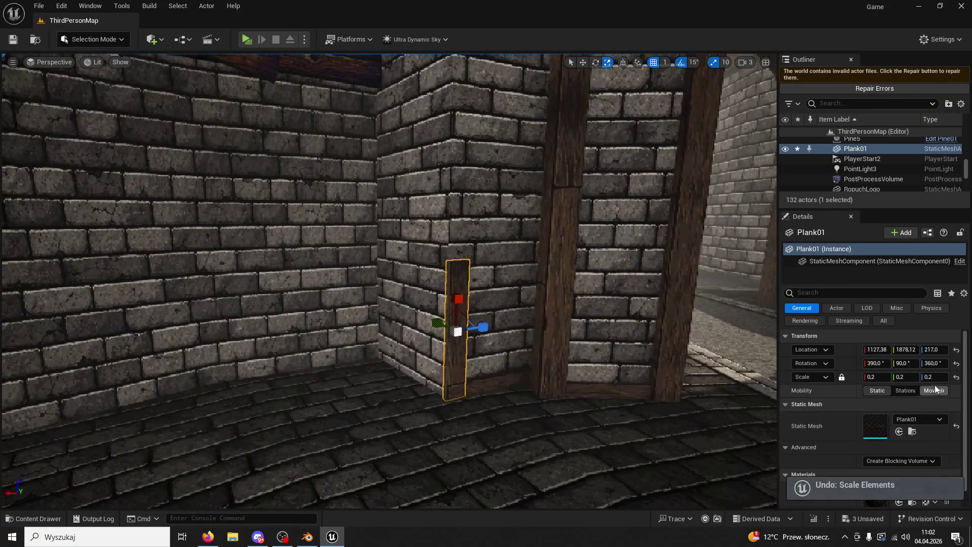
pyautogui.click(873, 377)
pyautogui.write('0,325')
pyautogui.press('Return')
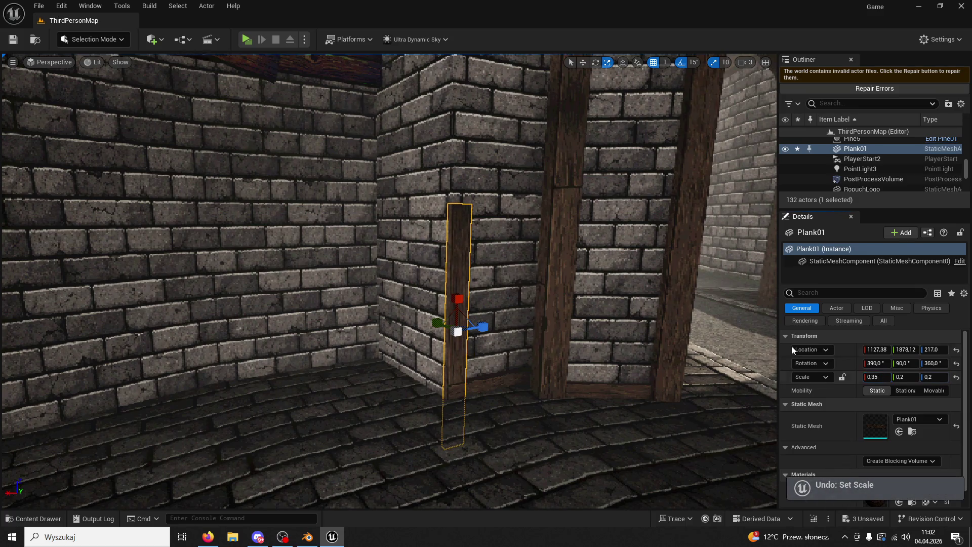
# Step: Widen the plank to Scale Y 0.33, adjust its height in the corner, and duplicate it as Plank2
pyautogui.press('w')
pyautogui.moveTo(460, 298); pyautogui.dragTo(449, 228)
pyautogui.scroll(2, 441, 232)
pyautogui.scroll(2, 441, 232)
pyautogui.moveTo(441, 232)
pyautogui.mouseDown(button='right')
pyautogui.moveTo(472, 232)
pyautogui.moveTo(623, 322)
pyautogui.mouseUp(button='right')
pyautogui.moveTo(906, 378); pyautogui.dragTo(942, 377)
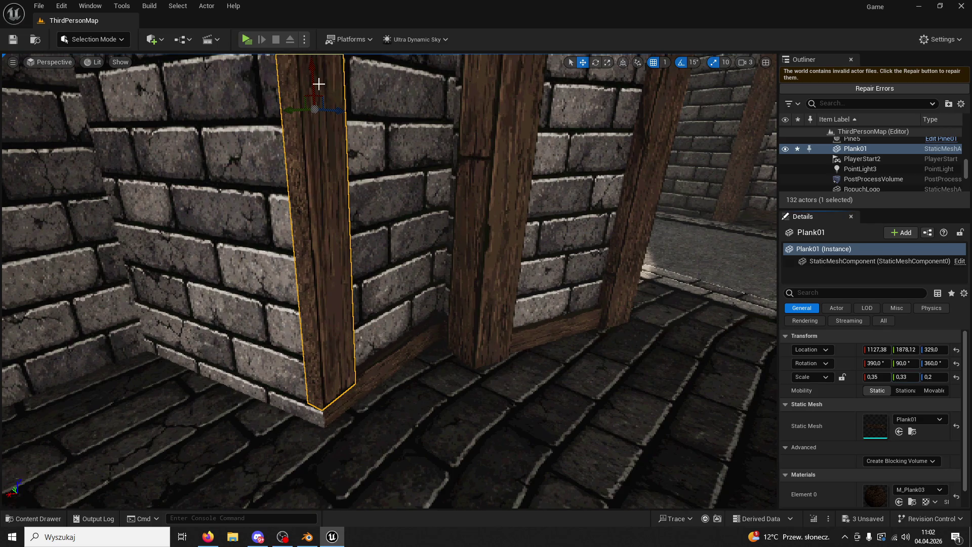
pyautogui.moveTo(314, 93); pyautogui.dragTo(306, 123)
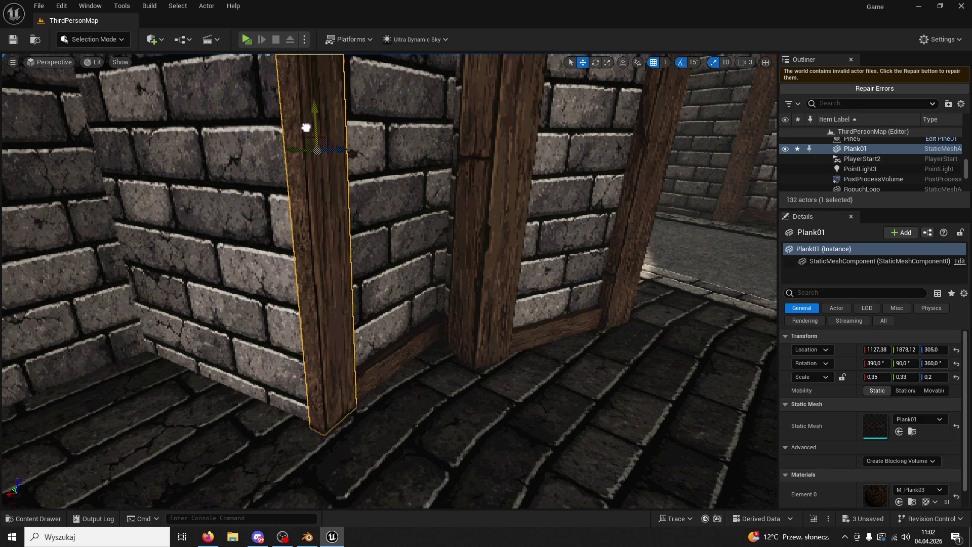
pyautogui.moveTo(316, 149)
pyautogui.mouseDown(button='right')
pyautogui.moveTo(392, 293)
pyautogui.moveTo(446, 321)
pyautogui.mouseUp(button='right')
pyautogui.hotkey('ctrl', 'd')
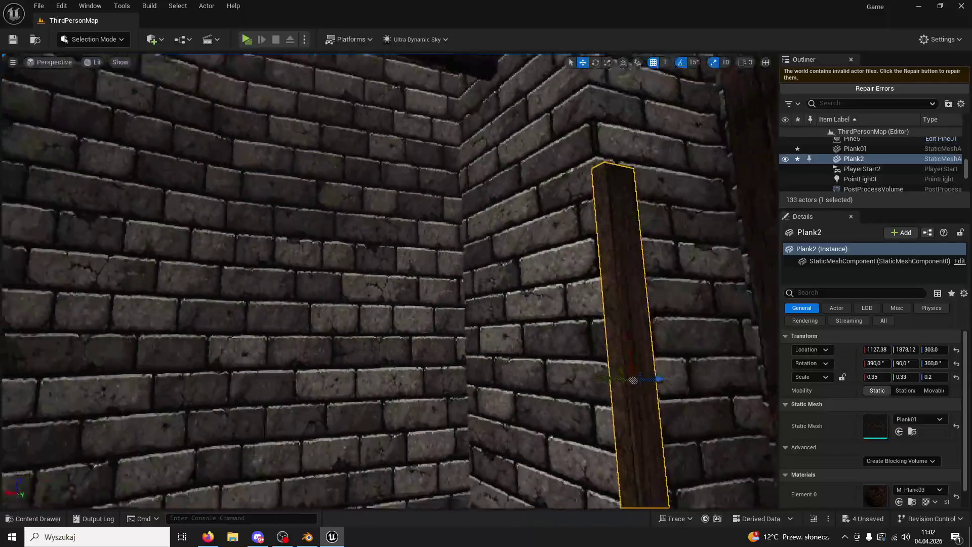
# Step: Lift Plank2 above the first plank and rotate it -180° to match the lower one
pyautogui.moveTo(472, 324)
pyautogui.mouseDown()
pyautogui.moveTo(464, 106)
pyautogui.moveTo(466, 137)
pyautogui.mouseUp()
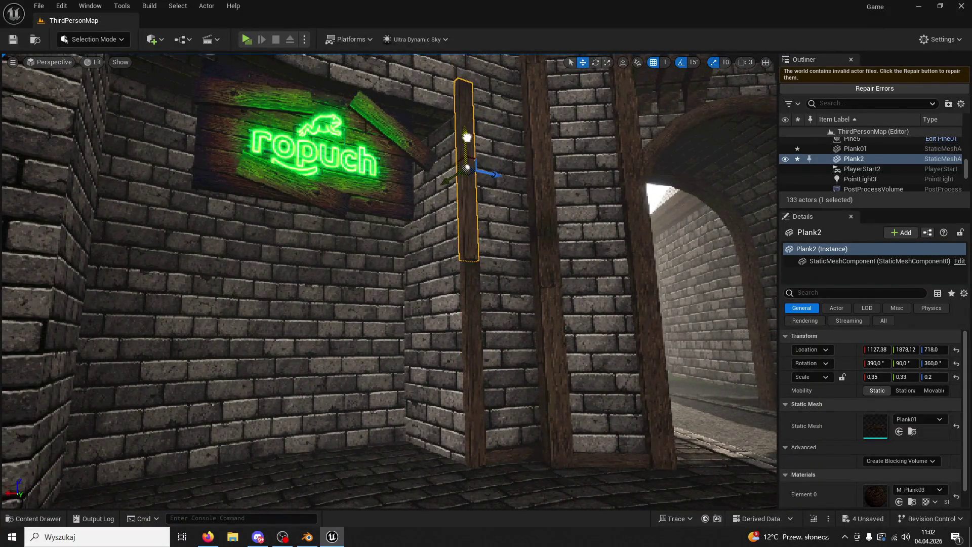
pyautogui.moveTo(389, 282); pyautogui.dragTo(389, 282, button='right')
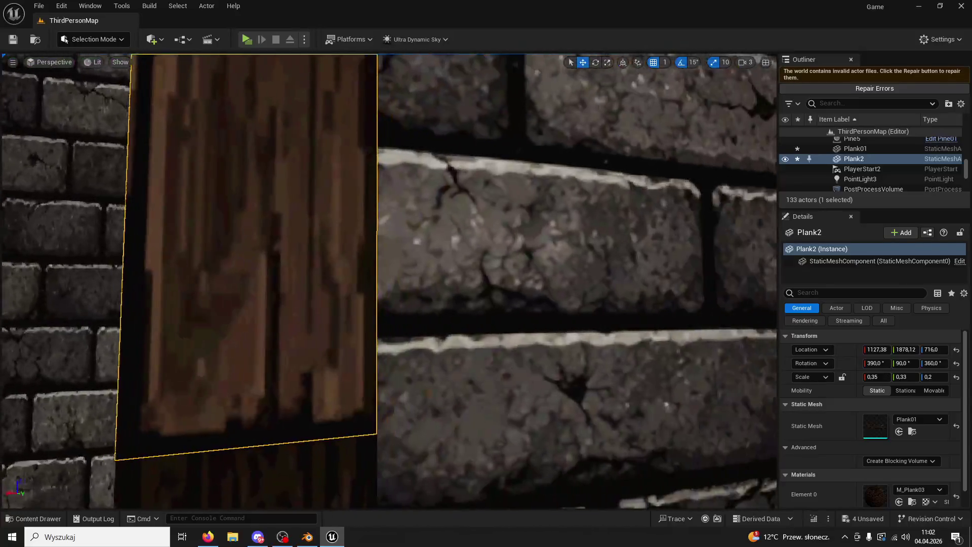
pyautogui.moveTo(496, 216); pyautogui.dragTo(496, 216, button='right')
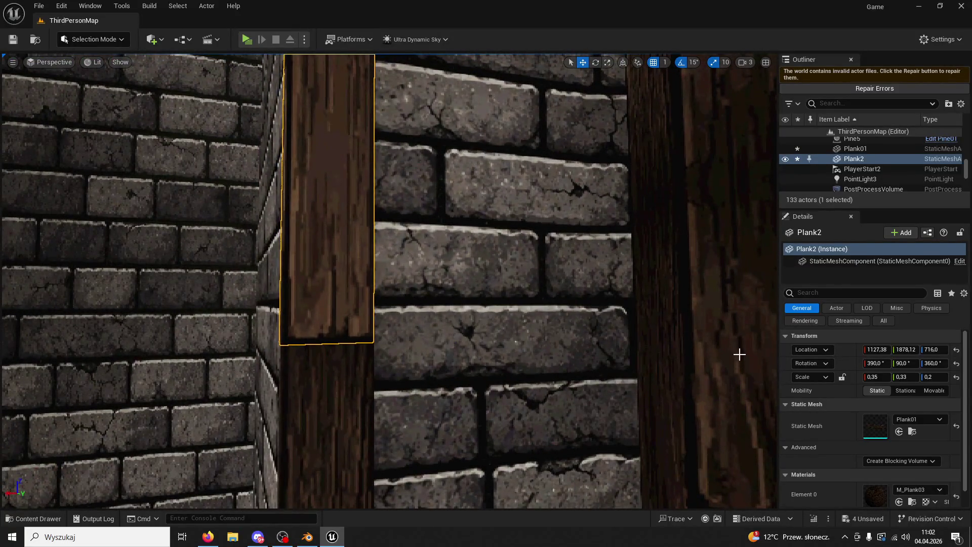
pyautogui.scroll(-3, 405, 147)
pyautogui.scroll(-3, 405, 147)
pyautogui.click(596, 63)
pyautogui.moveTo(328, 190); pyautogui.dragTo(370, 220)
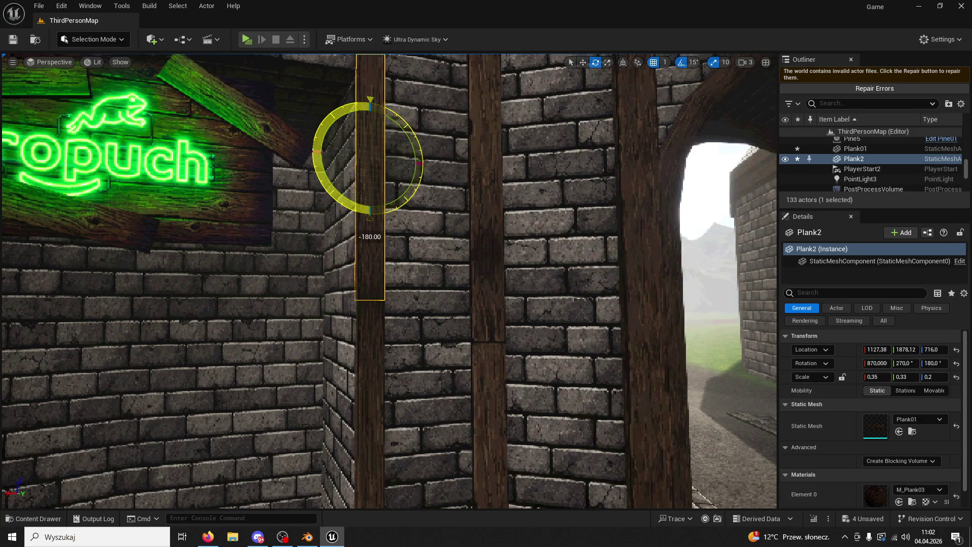
pyautogui.click(406, 326)
pyautogui.moveTo(406, 326); pyautogui.dragTo(406, 325, button='right')
# Step: Undo the accidental height change on the upper plank and narrow it to Scale X 0.32
pyautogui.click(343, 381)
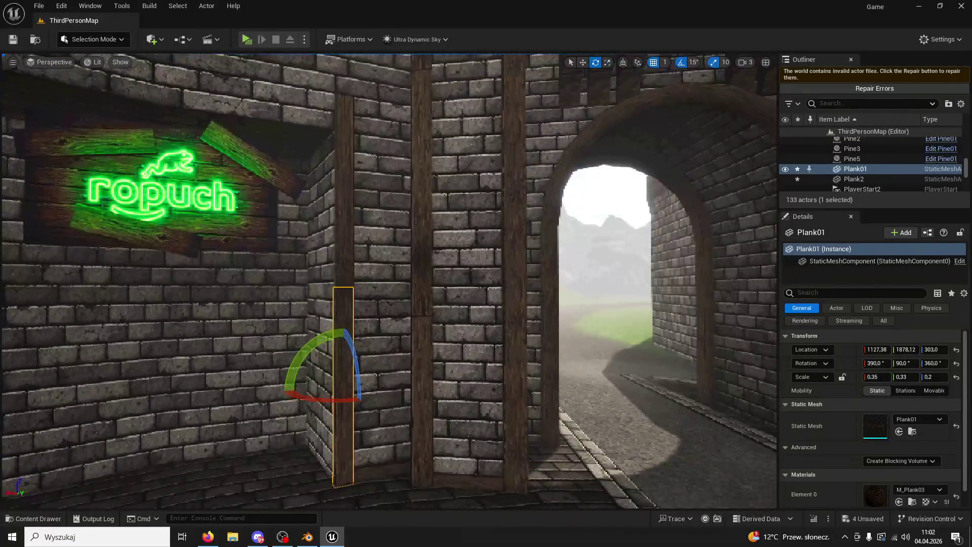
pyautogui.moveTo(347, 224); pyautogui.dragTo(347, 223, button='right')
pyautogui.press('w')
pyautogui.click(358, 224)
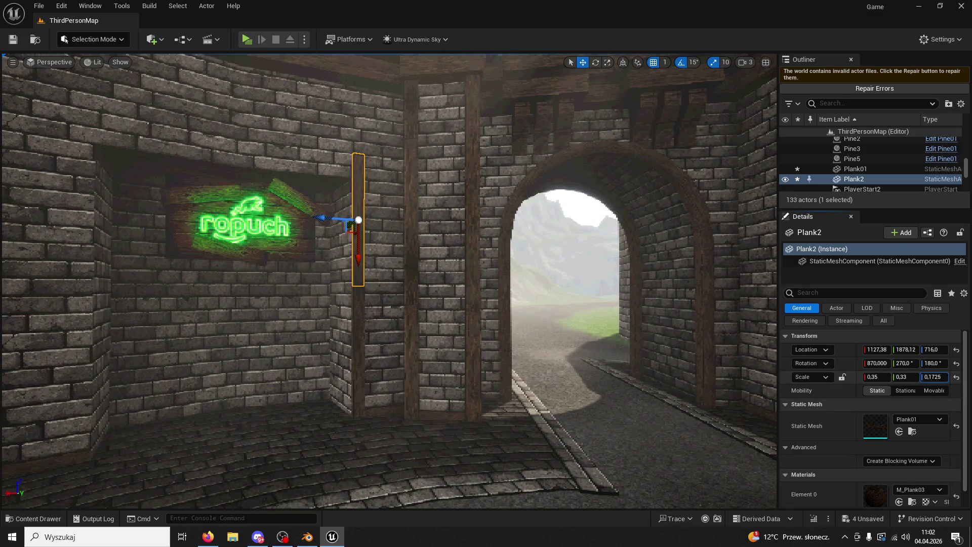
pyautogui.hotkey('ctrl', 'z')
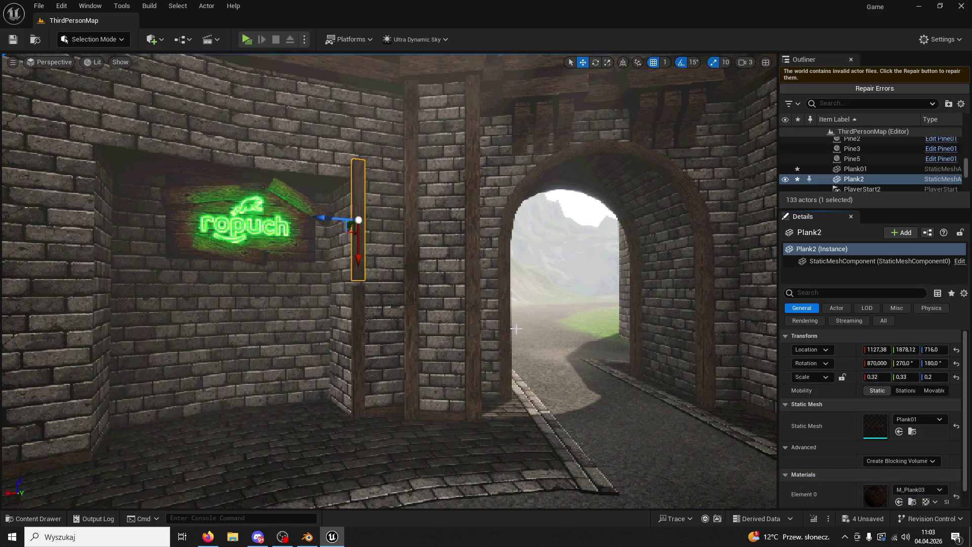
pyautogui.moveTo(556, 337); pyautogui.dragTo(426, 174)
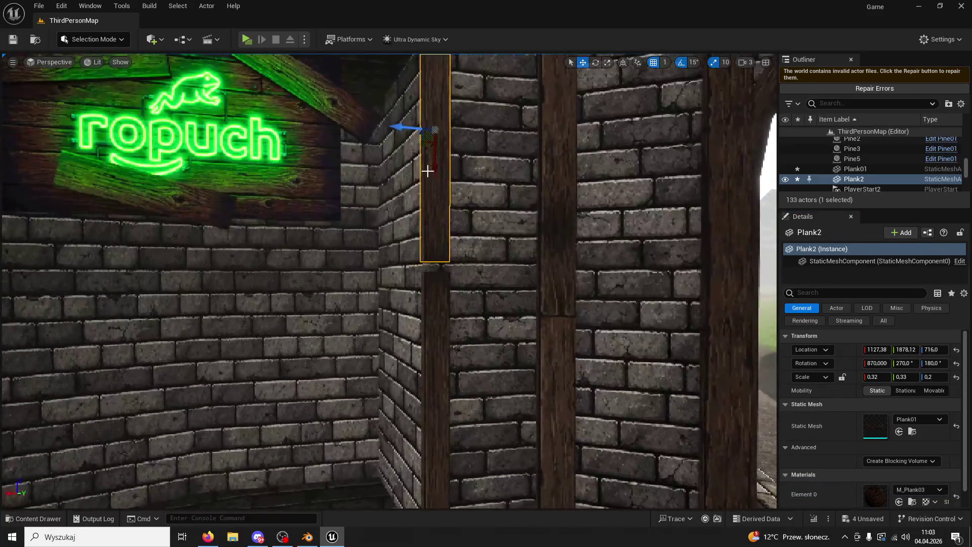
pyautogui.scroll(5, 498, 230)
pyautogui.click(506, 249)
pyautogui.scroll(-5, 506, 248)
pyautogui.scroll(-3, 410, 372)
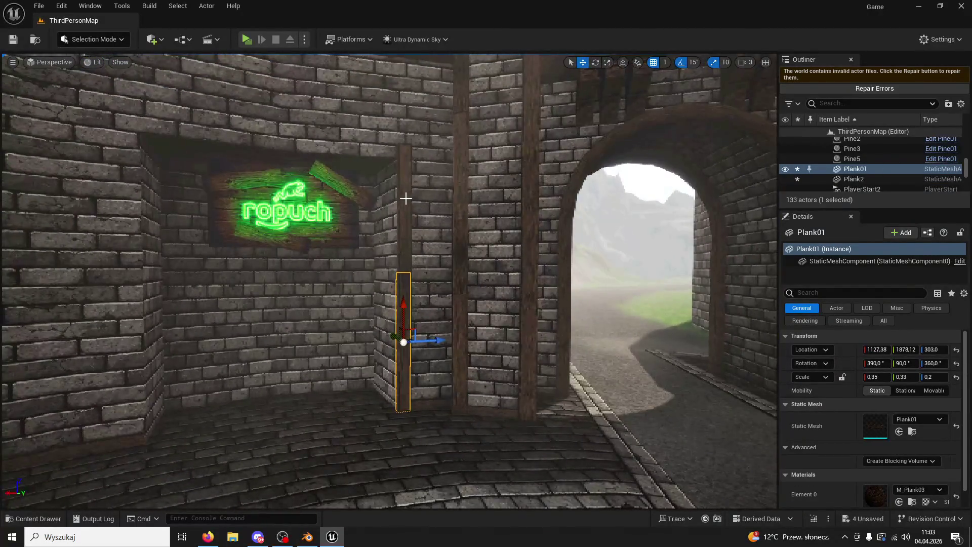
# Step: Duplicate both corner planks as Plank3 and Plank4 and move them into the corner beside the neon sign
pyautogui.keyDown('ctrl'); pyautogui.click(404, 200); pyautogui.keyUp('ctrl')
pyautogui.hotkey('ctrl', 'd')
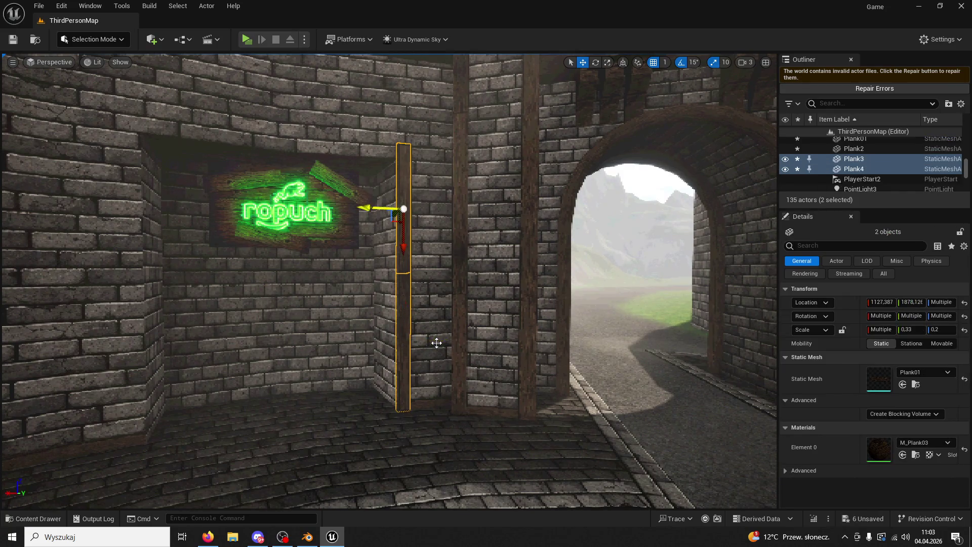
pyautogui.moveTo(378, 214); pyautogui.dragTo(145, 228)
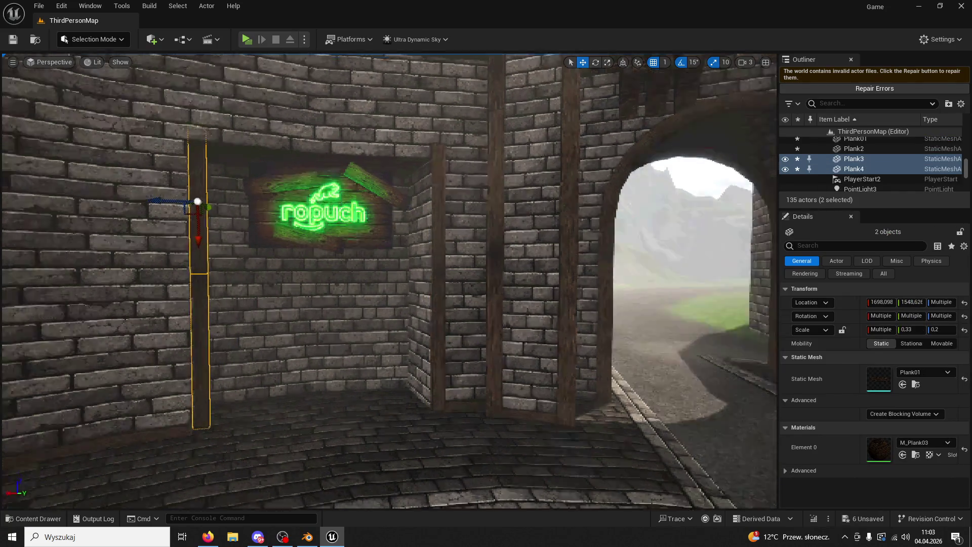
pyautogui.moveTo(225, 233); pyautogui.dragTo(251, 233)
pyautogui.moveTo(252, 232)
pyautogui.mouseDown(button='right')
pyautogui.moveTo(380, 251)
pyautogui.moveTo(304, 281)
pyautogui.mouseUp(button='right')
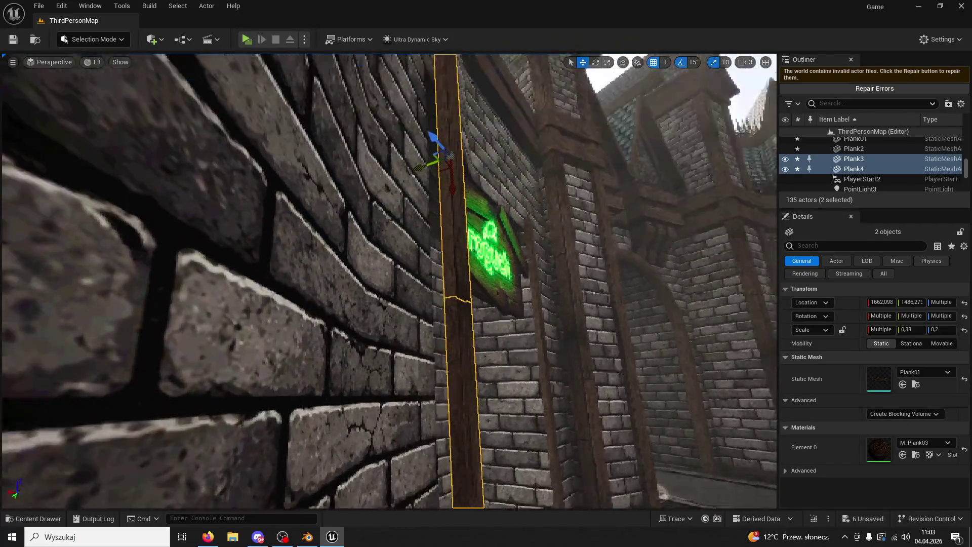
pyautogui.moveTo(389, 281); pyautogui.dragTo(389, 224, button='right')
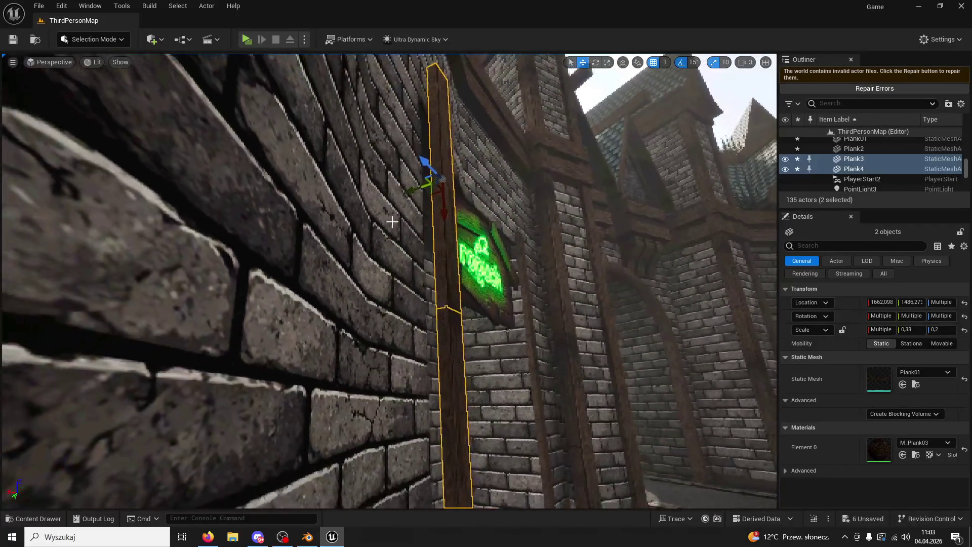
pyautogui.moveTo(490, 216); pyautogui.dragTo(425, 228, button='right')
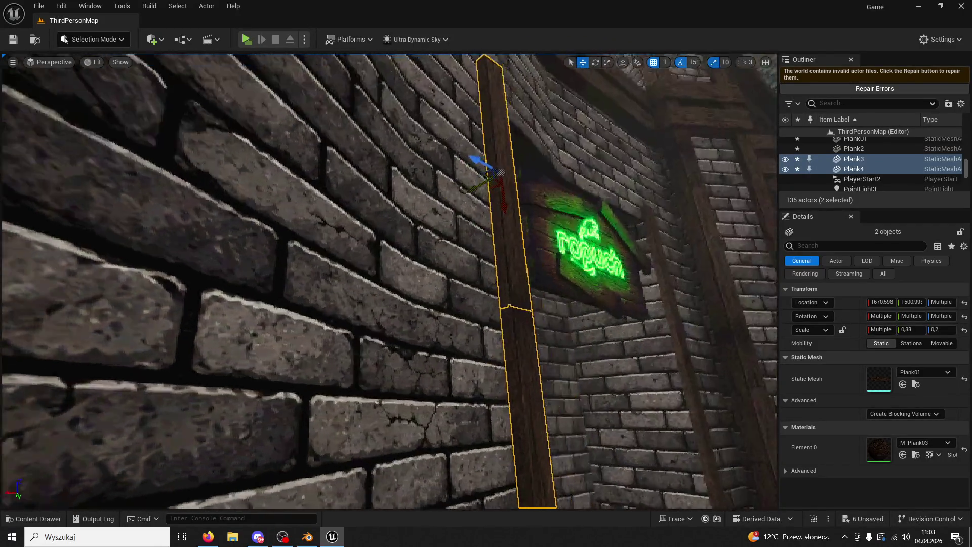
pyautogui.moveTo(456, 191); pyautogui.dragTo(450, 191)
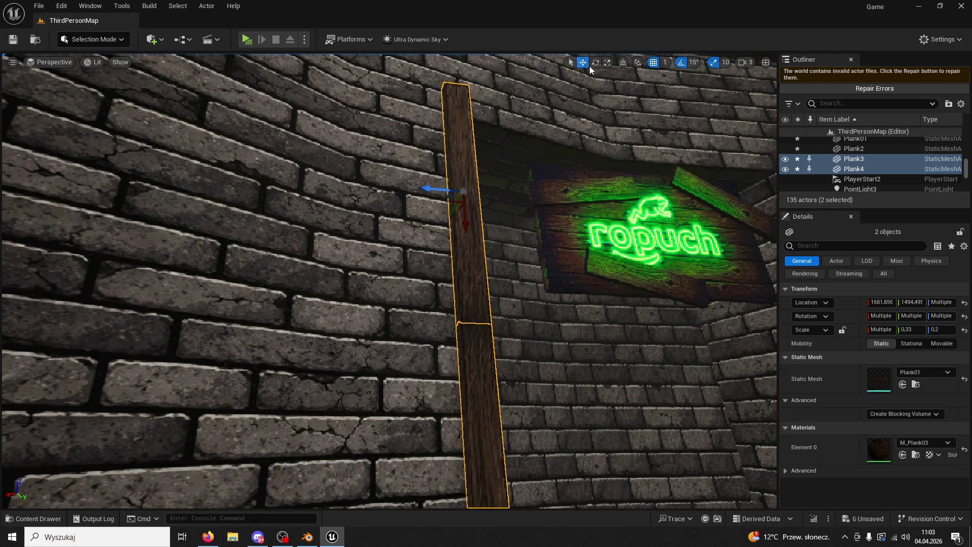
# Step: Tilt the copied planks about 15° toward the wall and nudge them into place
pyautogui.moveTo(410, 183)
pyautogui.mouseDown(button='right')
pyautogui.moveTo(486, 183)
pyautogui.moveTo(425, 228)
pyautogui.mouseUp(button='right')
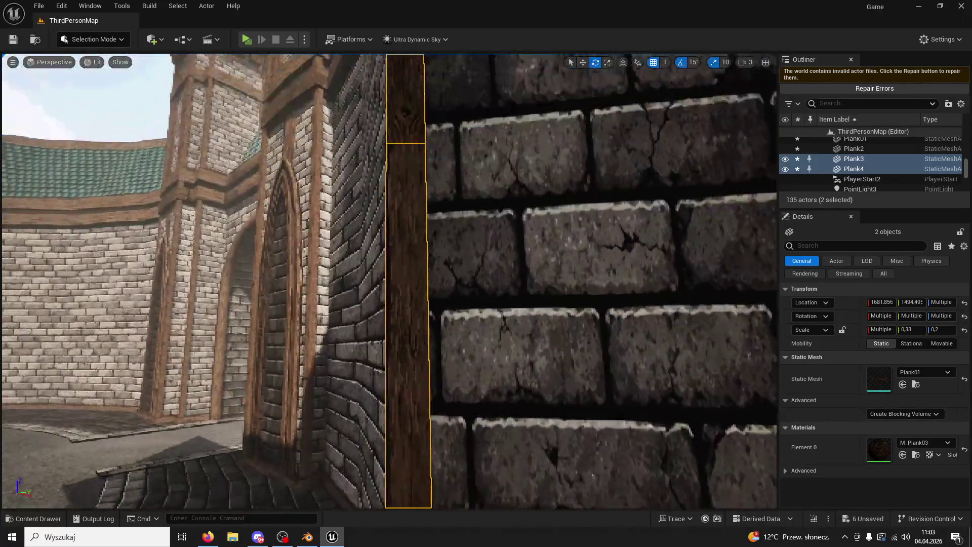
pyautogui.moveTo(426, 228)
pyautogui.mouseDown(button='right')
pyautogui.moveTo(410, 167)
pyautogui.moveTo(395, 243)
pyautogui.mouseUp(button='right')
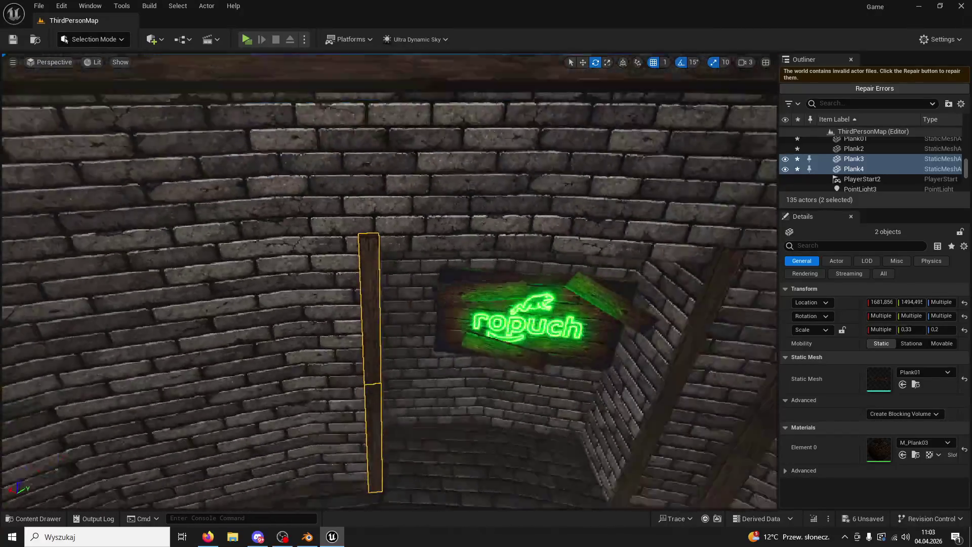
pyautogui.moveTo(486, 228); pyautogui.dragTo(486, 245, button='right')
pyautogui.moveTo(308, 213); pyautogui.dragTo(397, 228)
pyautogui.moveTo(397, 228); pyautogui.dragTo(411, 250, button='right')
pyautogui.moveTo(456, 327); pyautogui.dragTo(373, 296)
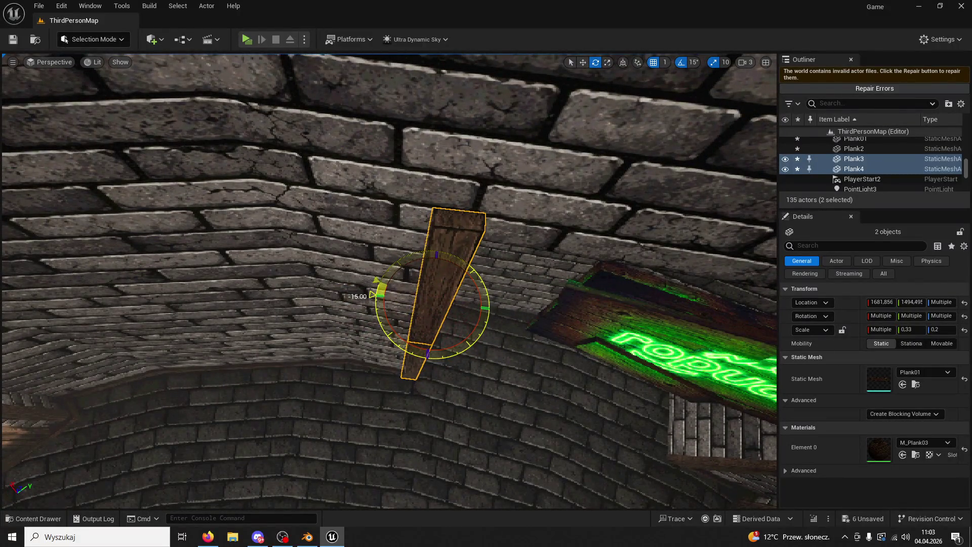
pyautogui.click(583, 62)
pyautogui.moveTo(438, 270); pyautogui.dragTo(438, 267)
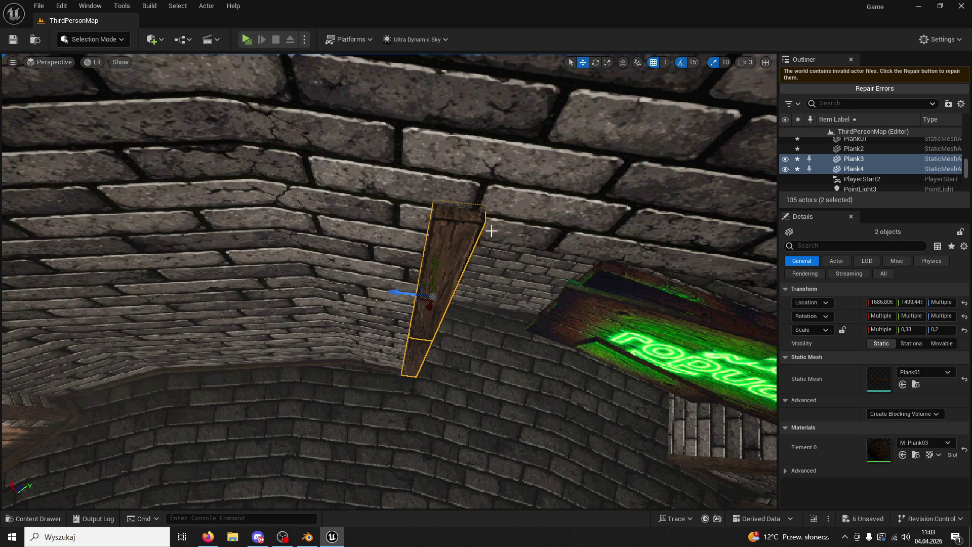
# Step: Rotate the planks a further 10° with snapping, fine-tune them flush with snap off, and save the level
pyautogui.click(694, 63)
pyautogui.click(705, 100)
pyautogui.click(596, 63)
pyautogui.moveTo(374, 289)
pyautogui.mouseDown()
pyautogui.moveTo(378, 300)
pyautogui.moveTo(479, 282)
pyautogui.mouseUp()
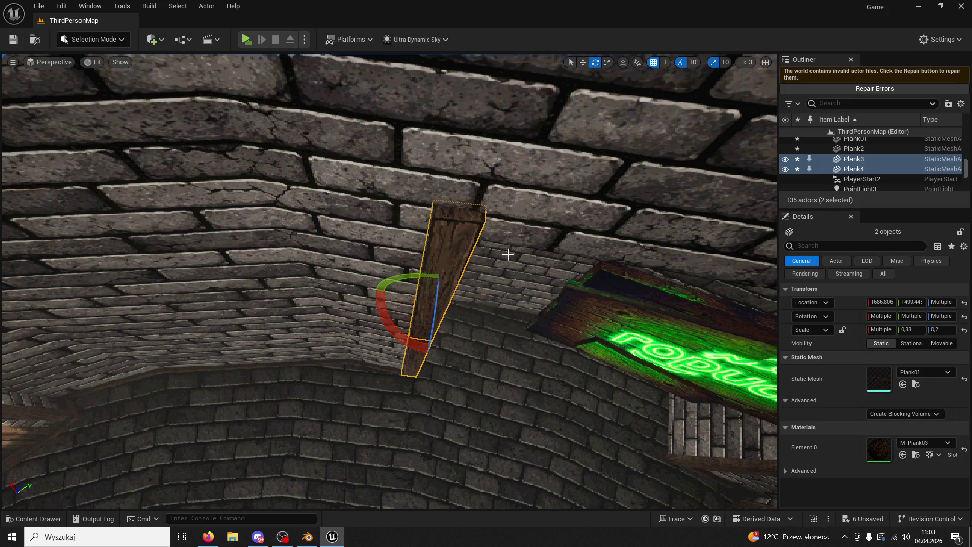
pyautogui.click(691, 62)
pyautogui.moveTo(416, 345); pyautogui.dragTo(416, 344)
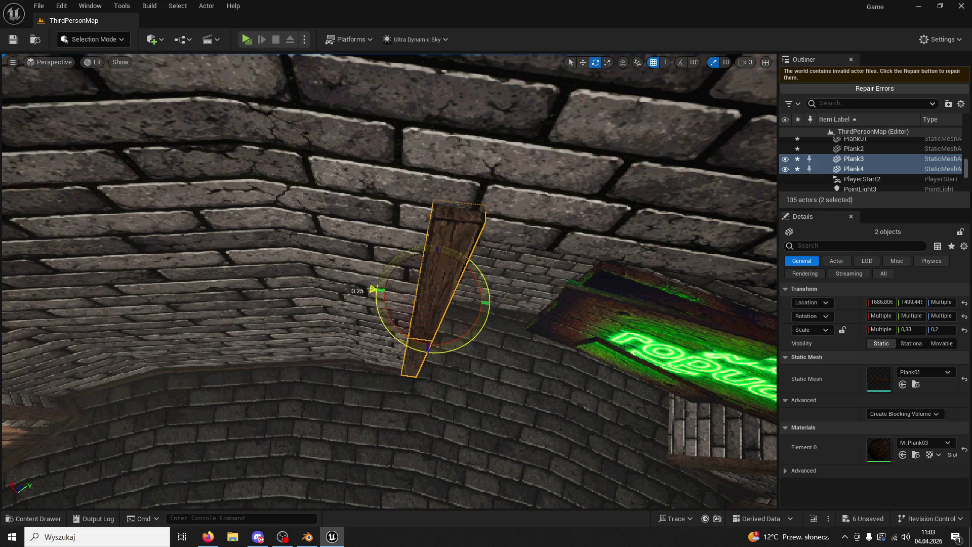
pyautogui.moveTo(374, 289); pyautogui.dragTo(532, 293)
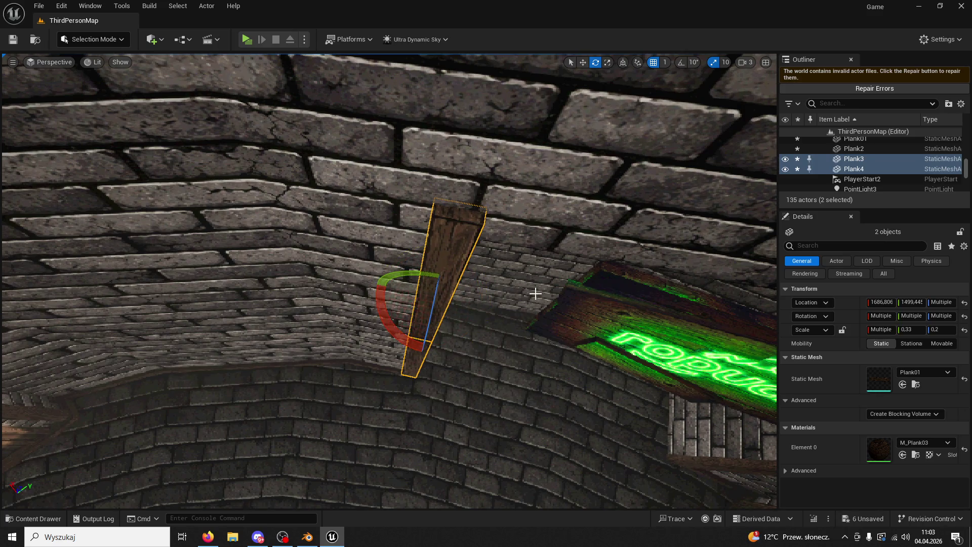
pyautogui.moveTo(532, 293); pyautogui.dragTo(532, 294, button='right')
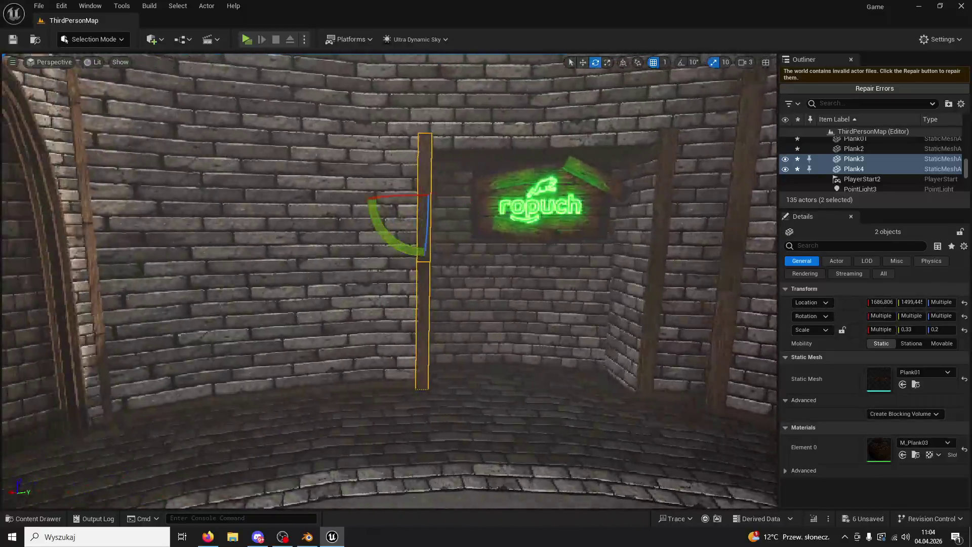
pyautogui.moveTo(395, 193); pyautogui.dragTo(395, 193, button='right')
pyautogui.click(23, 36)
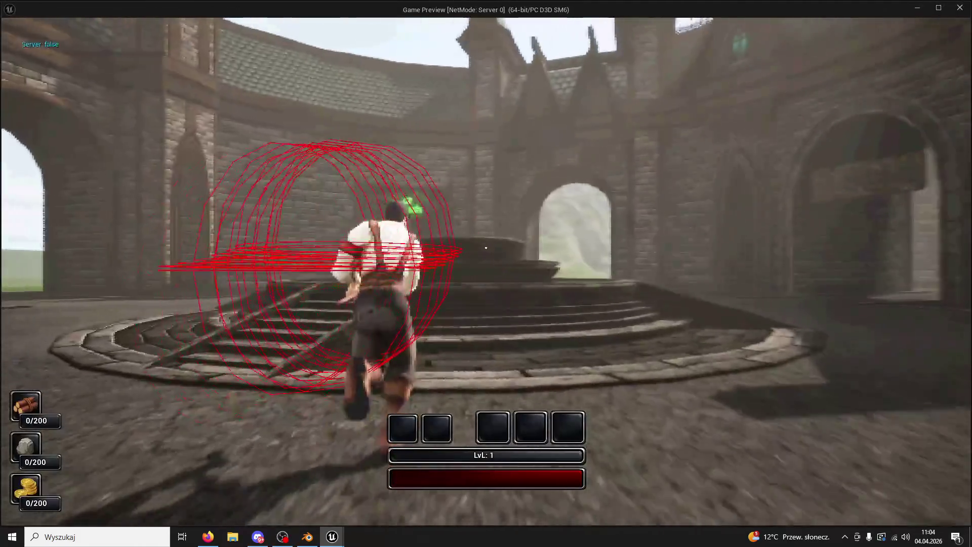
# Step: Run and jump the character across the plaza up to the wall with the ropuch sign
pyautogui.press('space')
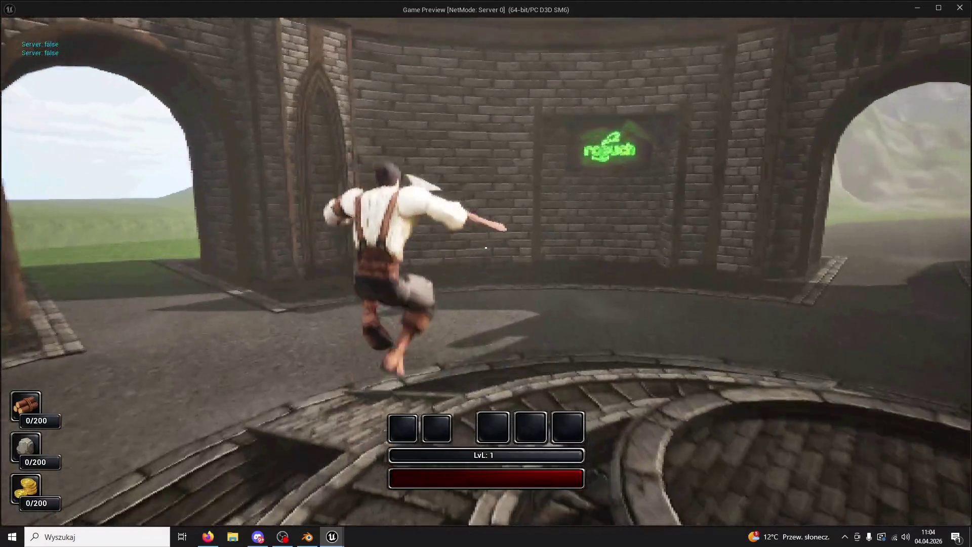
pyautogui.press('space')
pyautogui.press('w')
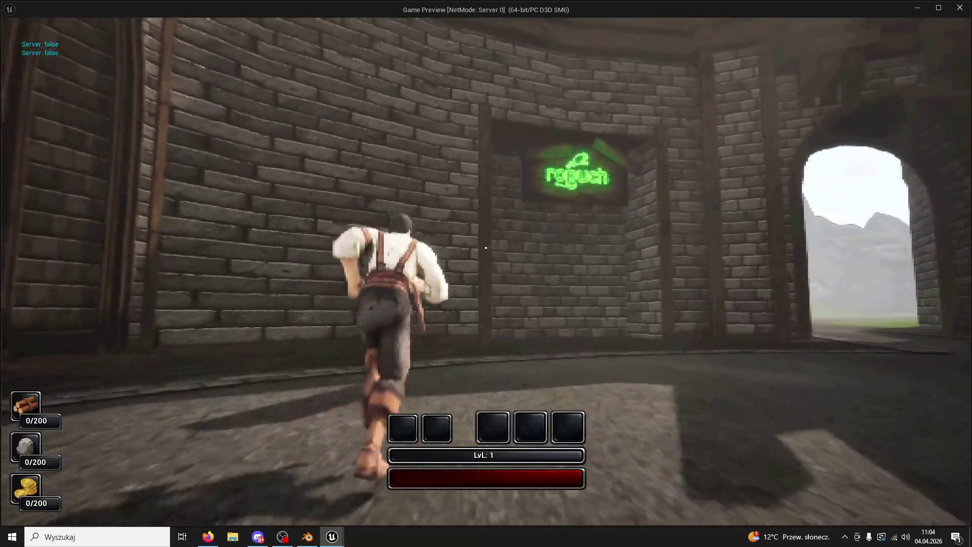
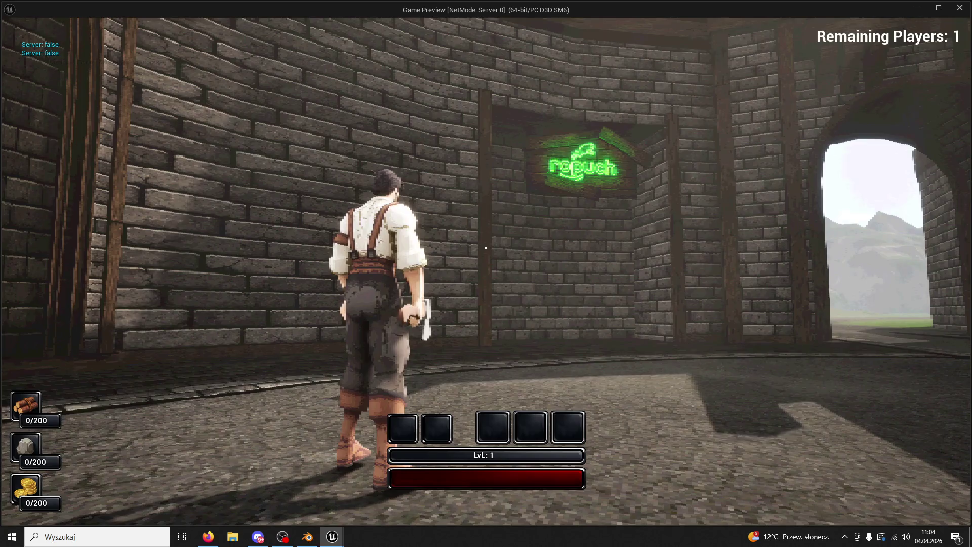
# Step: Stop the preview, duplicate Plank4 and rotate the copy horizontal using angle snapping
pyautogui.press('Escape')
pyautogui.click(451, 181)
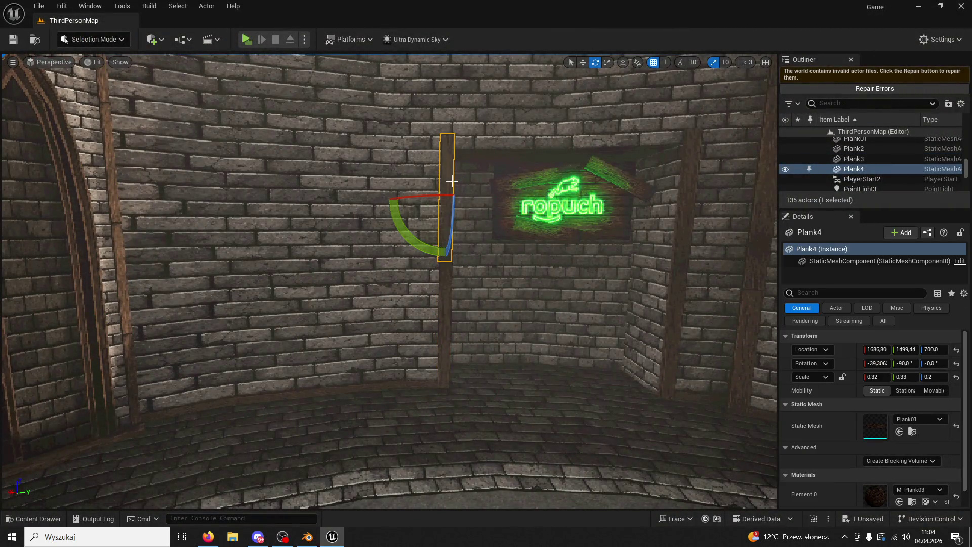
pyautogui.hotkey('ctrl', 'd')
pyautogui.moveTo(408, 221)
pyautogui.mouseDown()
pyautogui.moveTo(411, 259)
pyautogui.moveTo(441, 201)
pyautogui.mouseUp()
pyautogui.click(680, 63)
pyautogui.moveTo(445, 246); pyautogui.dragTo(472, 200)
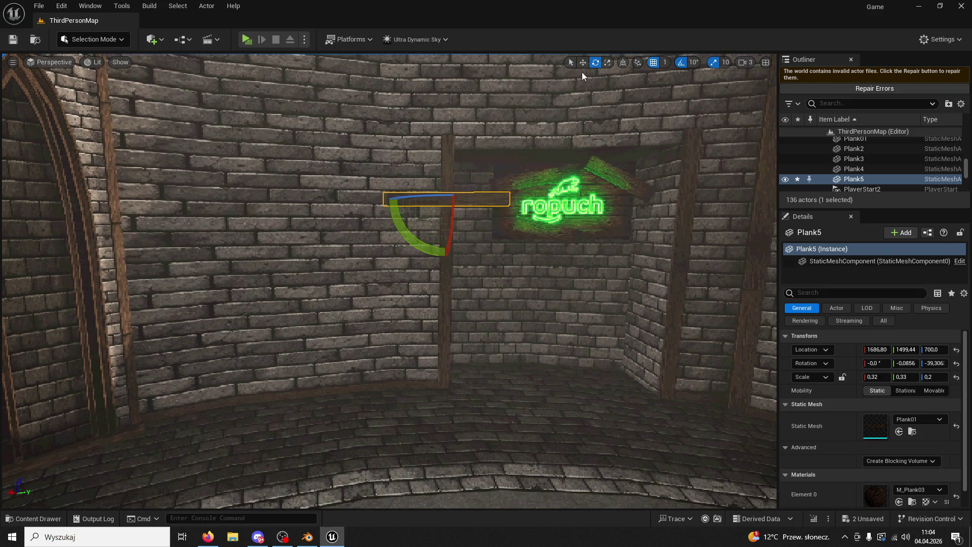
pyautogui.scroll(2, 452, 164)
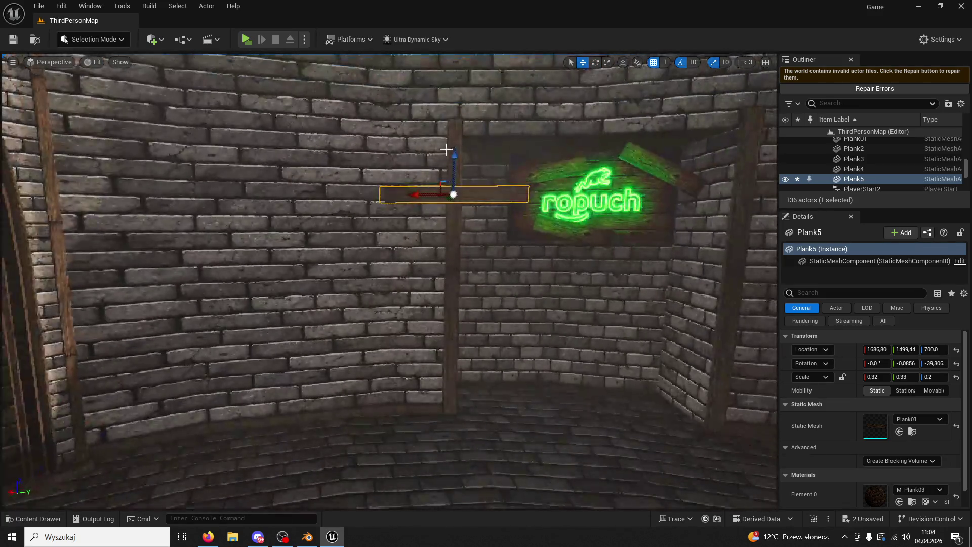
# Step: Raise the new plank to the niche top and slide it across the opening, undoing a stray scale
pyautogui.moveTo(446, 150); pyautogui.dragTo(464, 86)
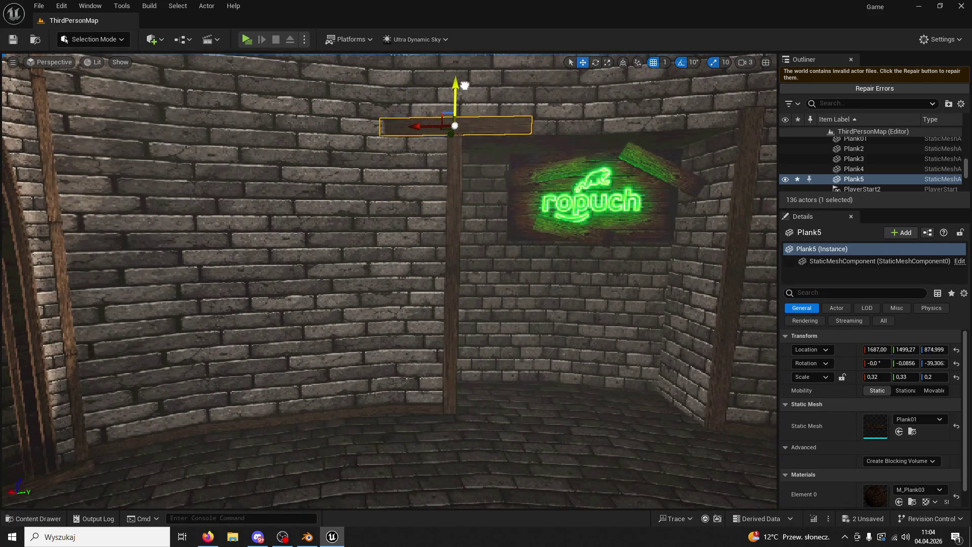
pyautogui.moveTo(430, 123)
pyautogui.mouseDown()
pyautogui.moveTo(512, 125)
pyautogui.moveTo(530, 165)
pyautogui.moveTo(502, 189)
pyautogui.moveTo(599, 93)
pyautogui.mouseUp()
pyautogui.press('f')
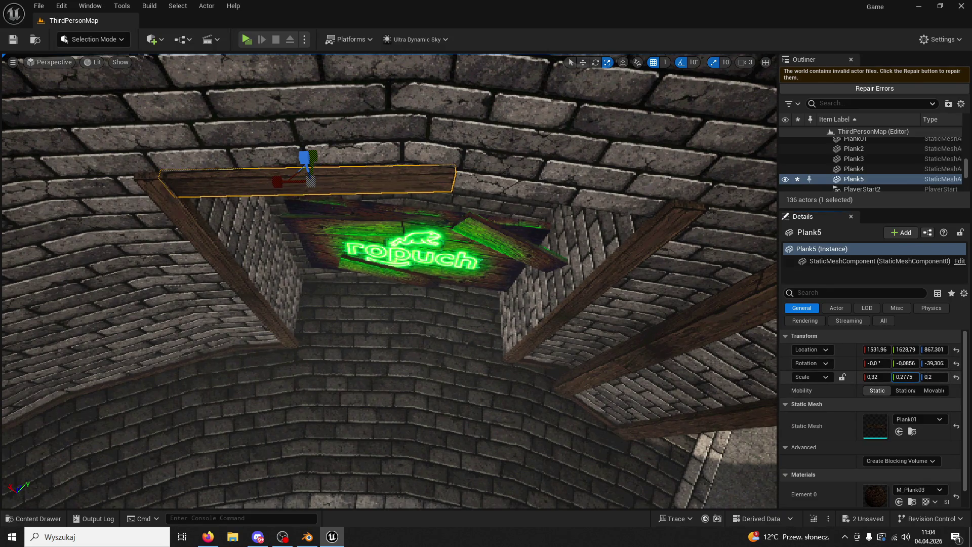
pyautogui.hotkey('ctrl', 'z')
pyautogui.hotkey('ctrl', 'z')
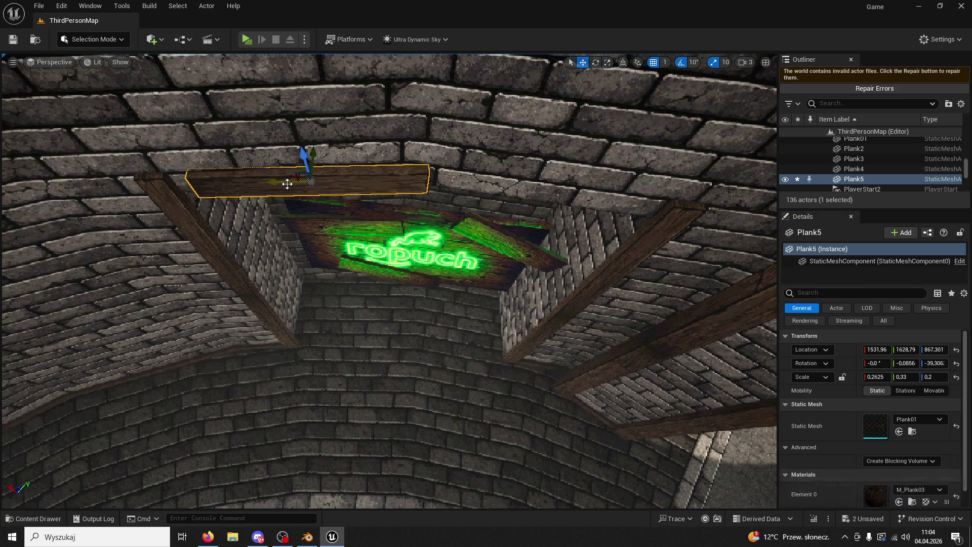
pyautogui.moveTo(287, 184); pyautogui.dragTo(266, 184)
# Step: Turn the plank 10 degrees to follow the wall and nudge it into place at the niche top
pyautogui.moveTo(454, 193); pyautogui.dragTo(455, 193, button='right')
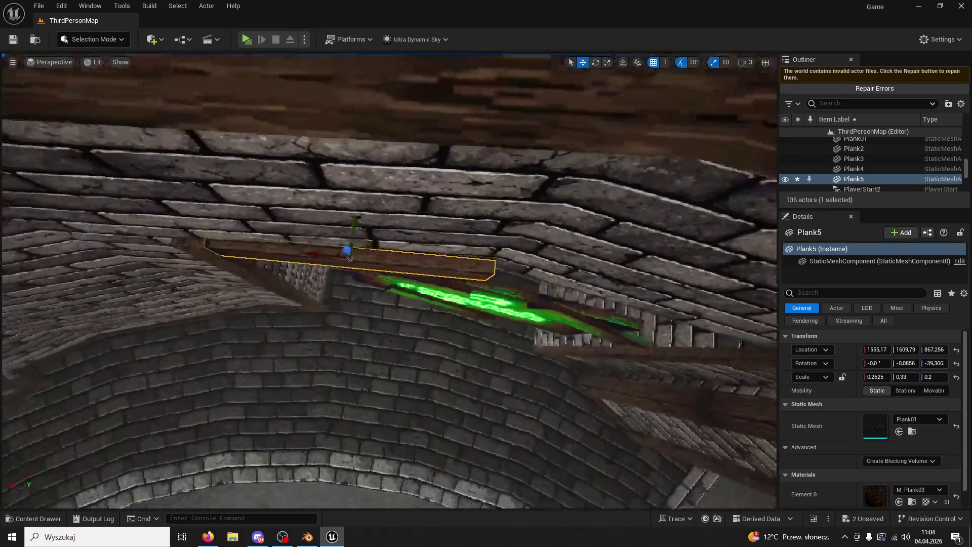
pyautogui.moveTo(592, 87); pyautogui.dragTo(592, 88, button='right')
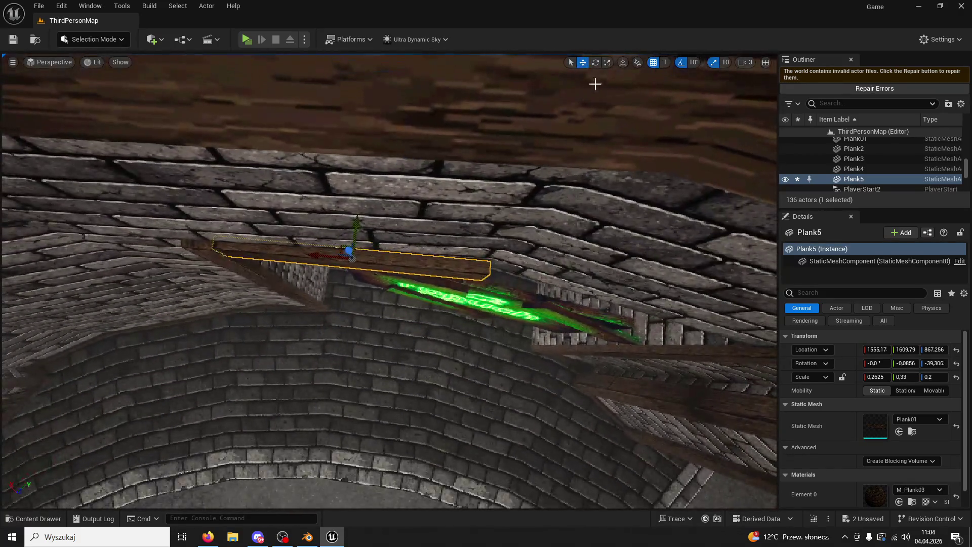
pyautogui.click(593, 66)
pyautogui.moveTo(346, 308)
pyautogui.mouseDown()
pyautogui.moveTo(324, 303)
pyautogui.moveTo(401, 278)
pyautogui.moveTo(396, 299)
pyautogui.mouseUp()
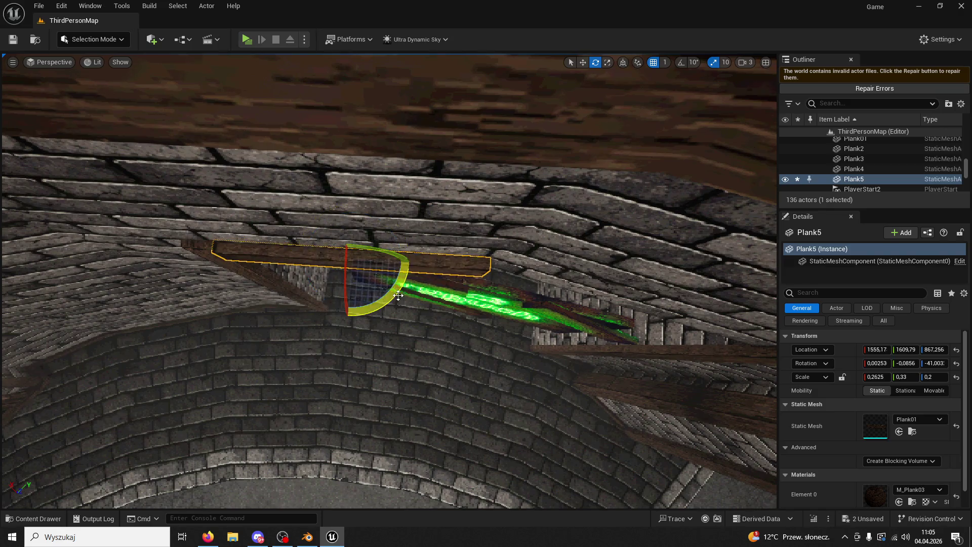
pyautogui.click(583, 63)
pyautogui.moveTo(357, 229); pyautogui.dragTo(353, 225)
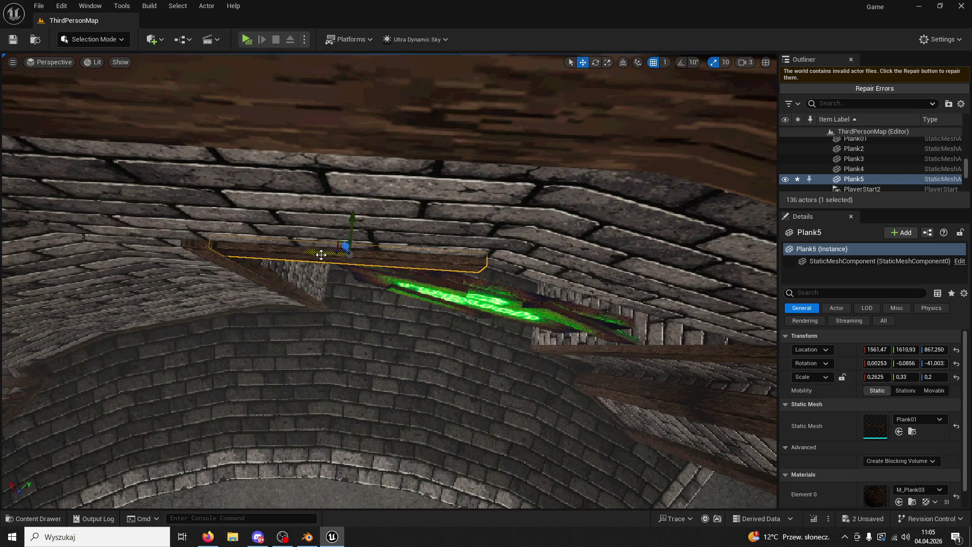
# Step: Alt-drag a second copy, angle it to match the other side, fit it against the first and play-test
pyautogui.keyDown('alt'); pyautogui.moveTo(322, 254); pyautogui.dragTo(434, 268); pyautogui.keyUp('alt')
pyautogui.moveTo(576, 276); pyautogui.dragTo(540, 235, button='middle')
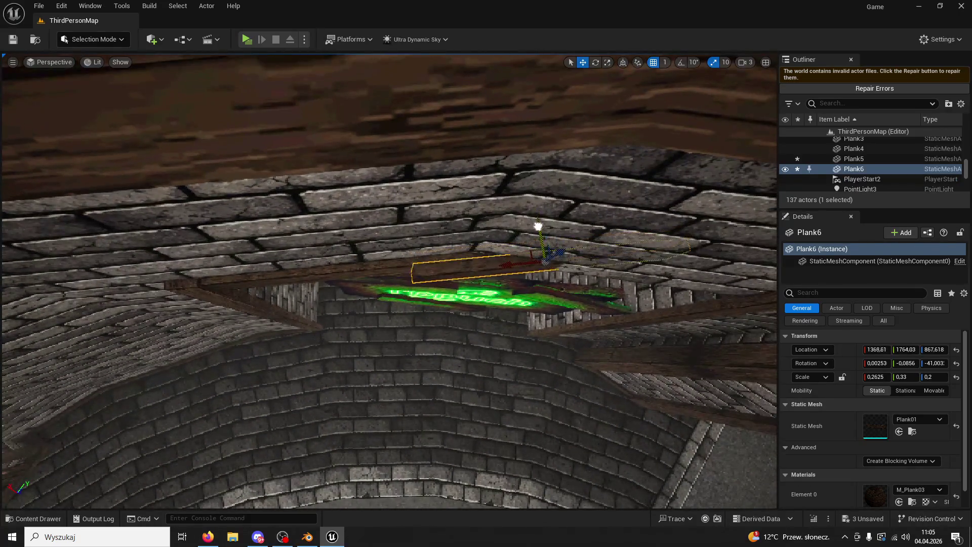
pyautogui.click(597, 62)
pyautogui.moveTo(548, 326)
pyautogui.mouseDown()
pyautogui.moveTo(531, 335)
pyautogui.moveTo(544, 334)
pyautogui.mouseUp()
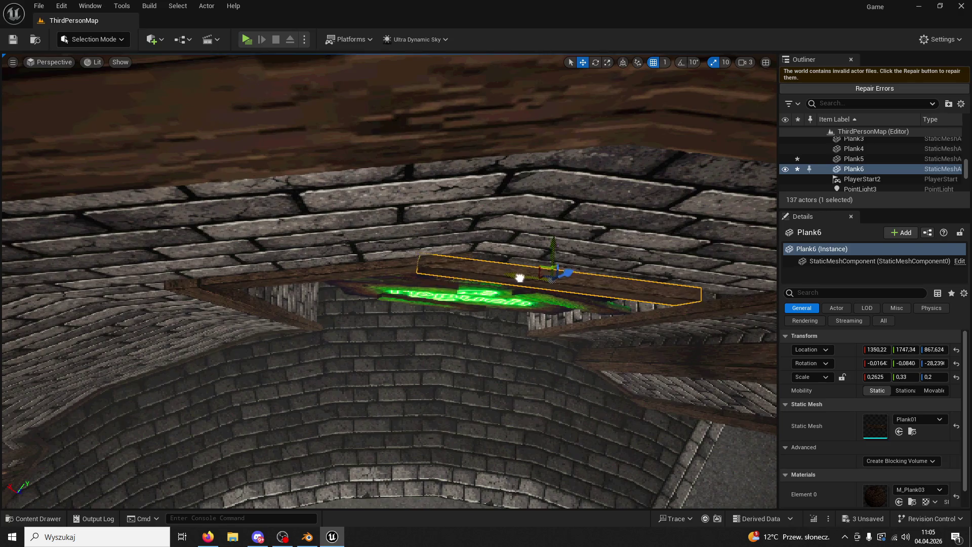
pyautogui.moveTo(614, 254); pyautogui.dragTo(608, 241)
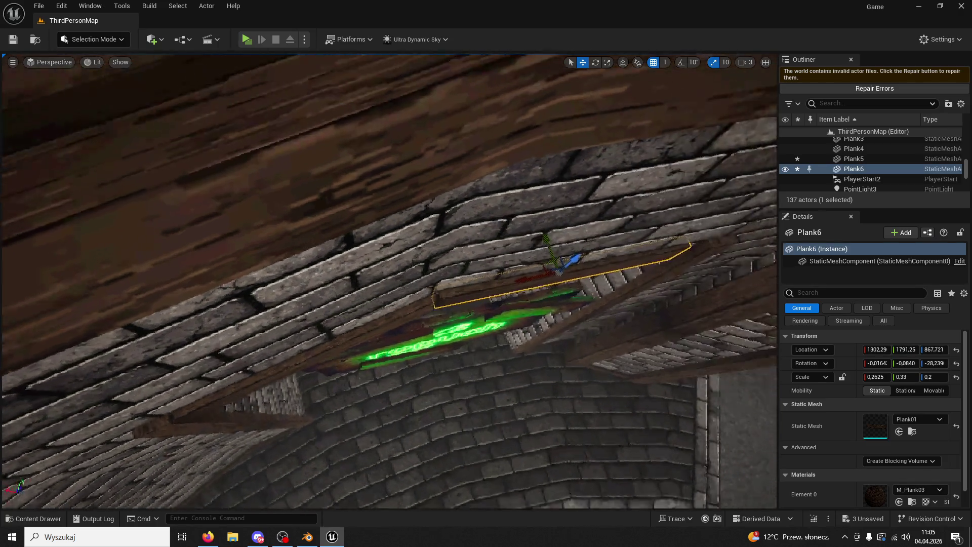
pyautogui.moveTo(573, 269); pyautogui.dragTo(532, 251, button='right')
pyautogui.hotkey('alt', 'p')
pyautogui.press('w')
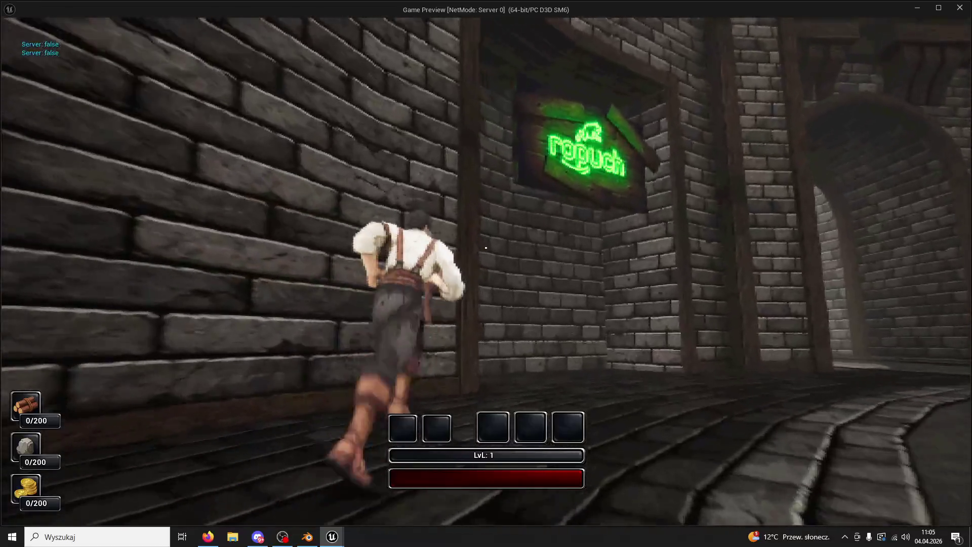
# Step: Exit the preview and select both top planks, Plank5 and Plank6
pyautogui.press('Escape')
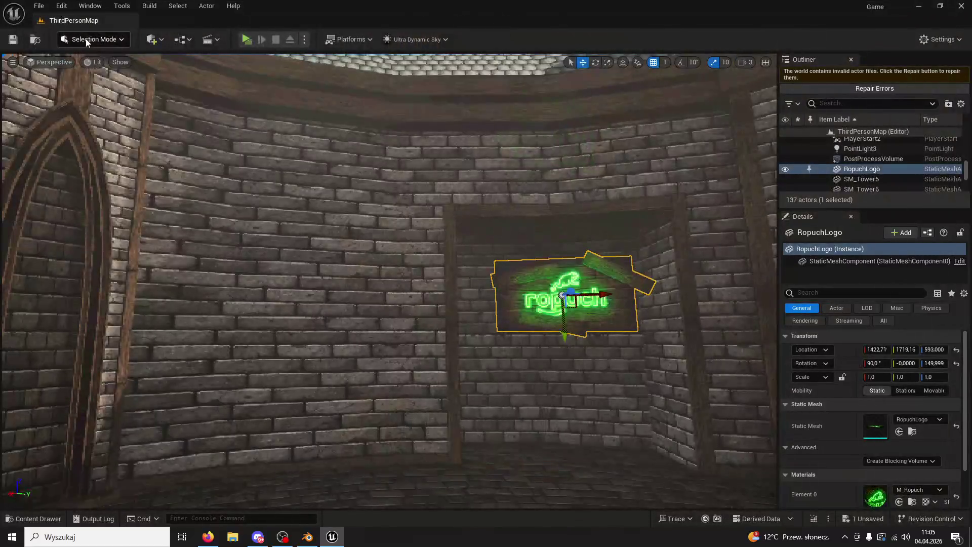
pyautogui.moveTo(121, 64); pyautogui.dragTo(134, 67, button='right')
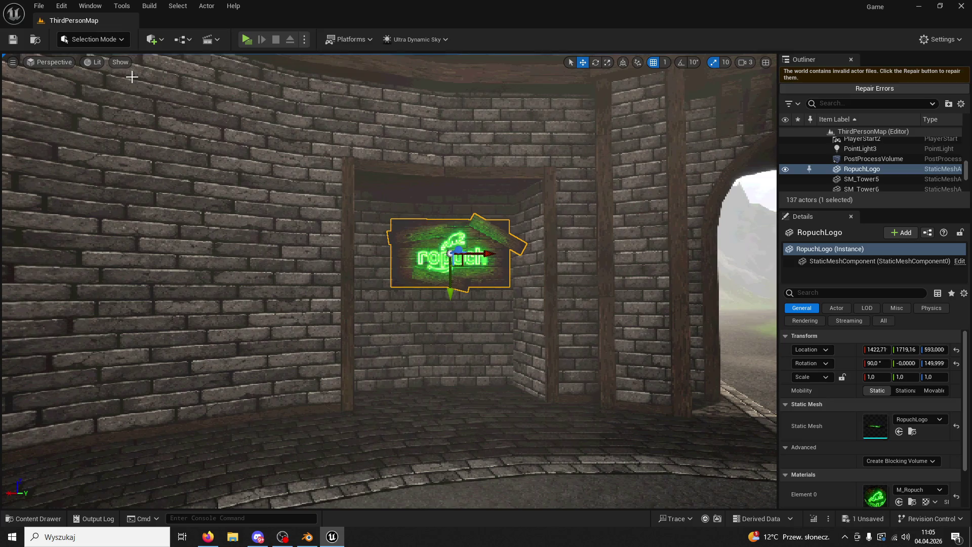
pyautogui.moveTo(198, 76); pyautogui.dragTo(508, 218, button='right')
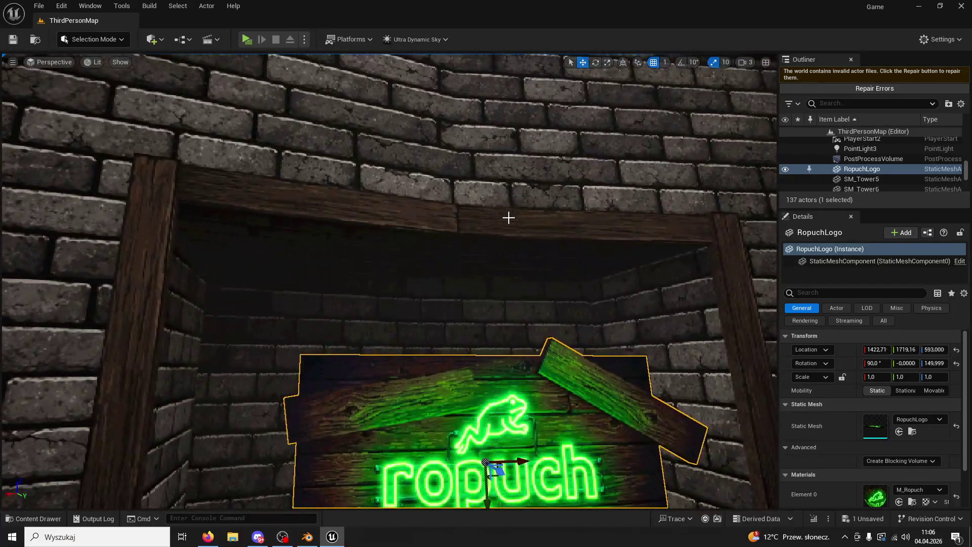
pyautogui.click(509, 218)
pyautogui.keyDown('ctrl'); pyautogui.click(352, 206); pyautogui.keyUp('ctrl')
pyautogui.moveTo(351, 206); pyautogui.dragTo(329, 219, button='right')
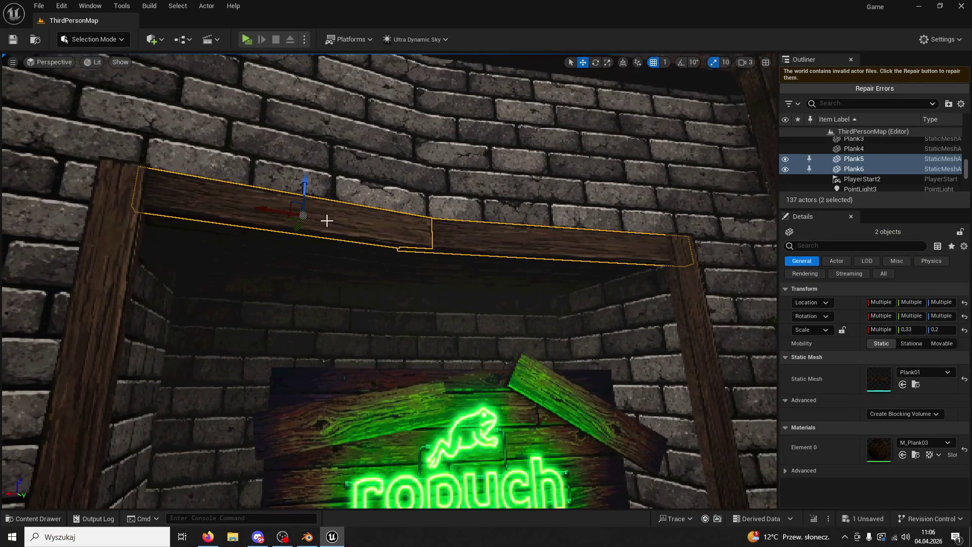
# Step: Alt-drag copies of both top planks downward and adjust them under the beam
pyautogui.moveTo(534, 247); pyautogui.dragTo(485, 294)
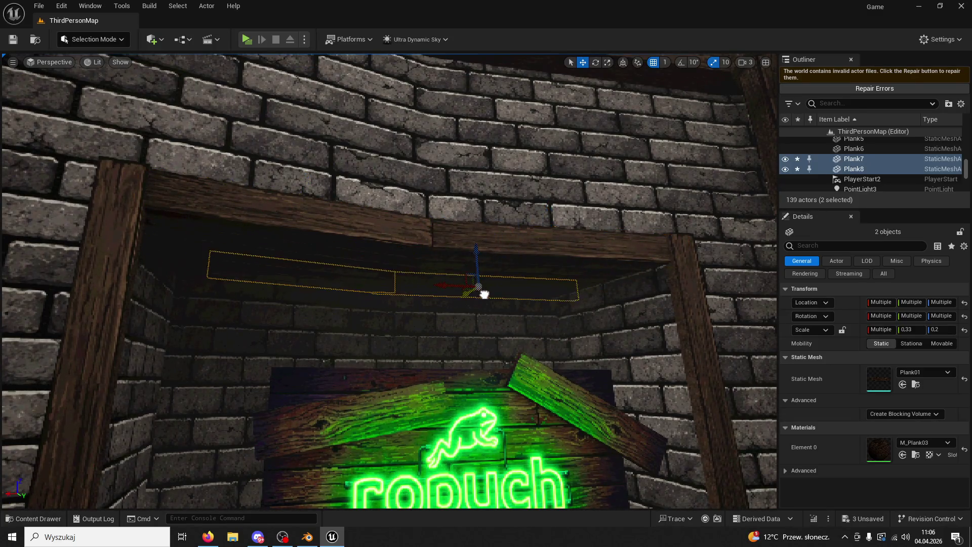
pyautogui.click(474, 283)
pyautogui.hotkey('ctrl', 'z')
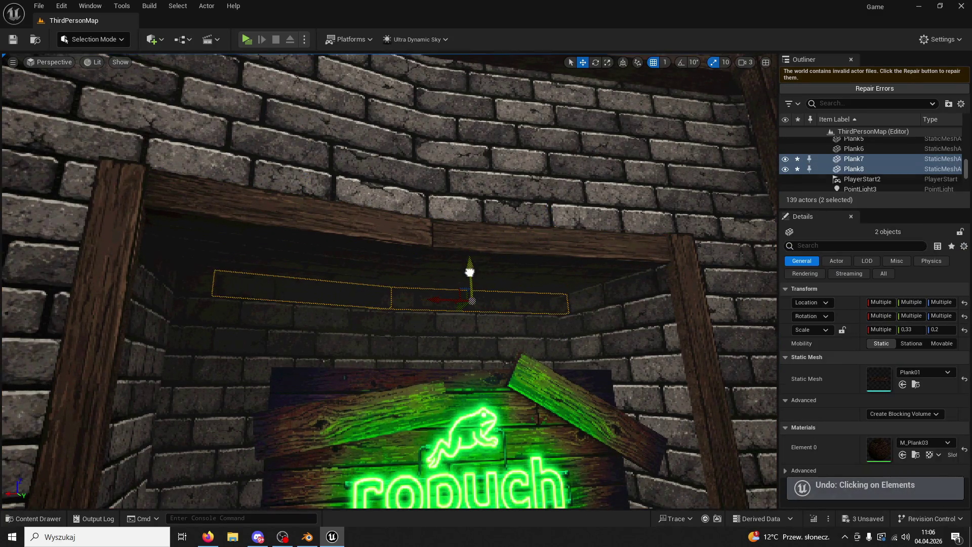
pyautogui.moveTo(466, 312); pyautogui.dragTo(552, 309)
pyautogui.moveTo(556, 306); pyautogui.dragTo(426, 305, button='right')
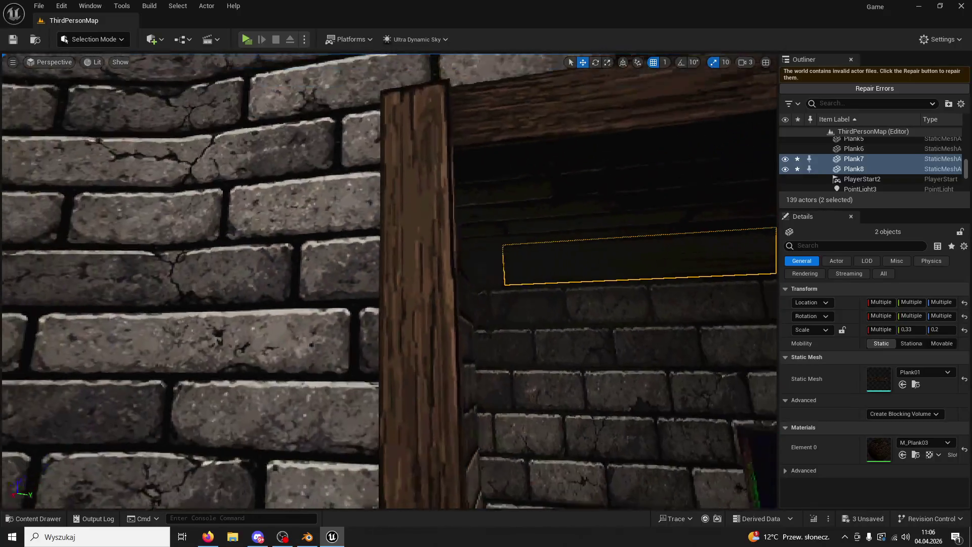
pyautogui.moveTo(538, 300); pyautogui.dragTo(537, 301, button='right')
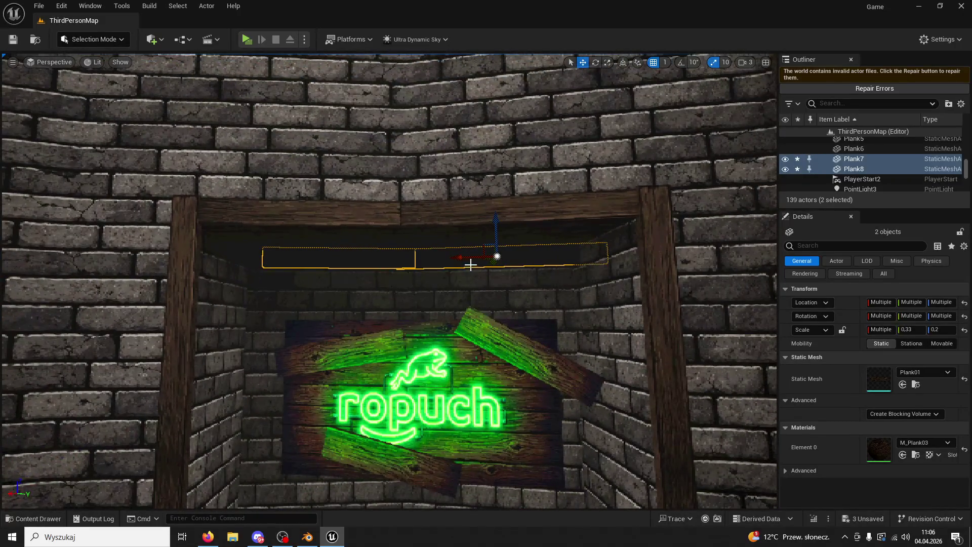
# Step: Select Plank8 alone and duplicate it as Plank9
pyautogui.click(469, 261)
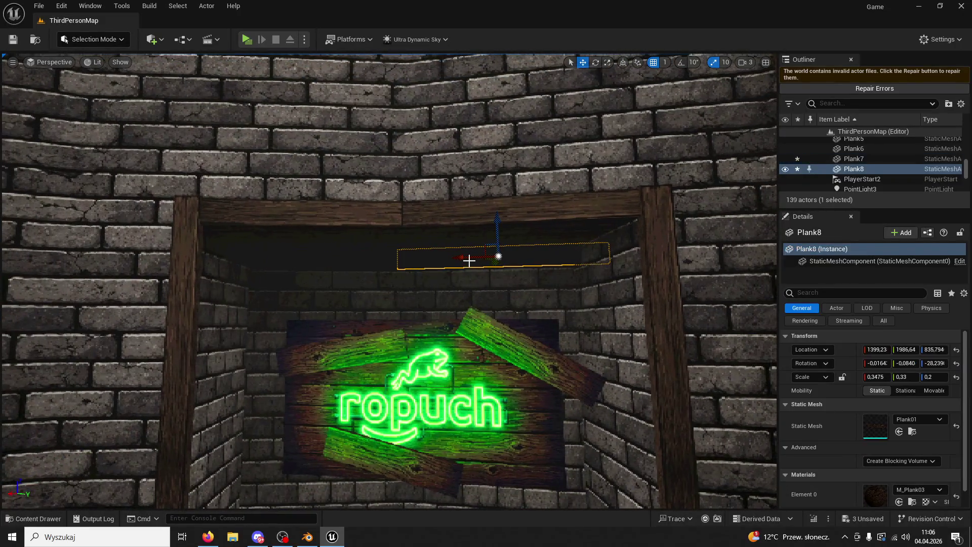
pyautogui.hotkey('ctrl', 'z')
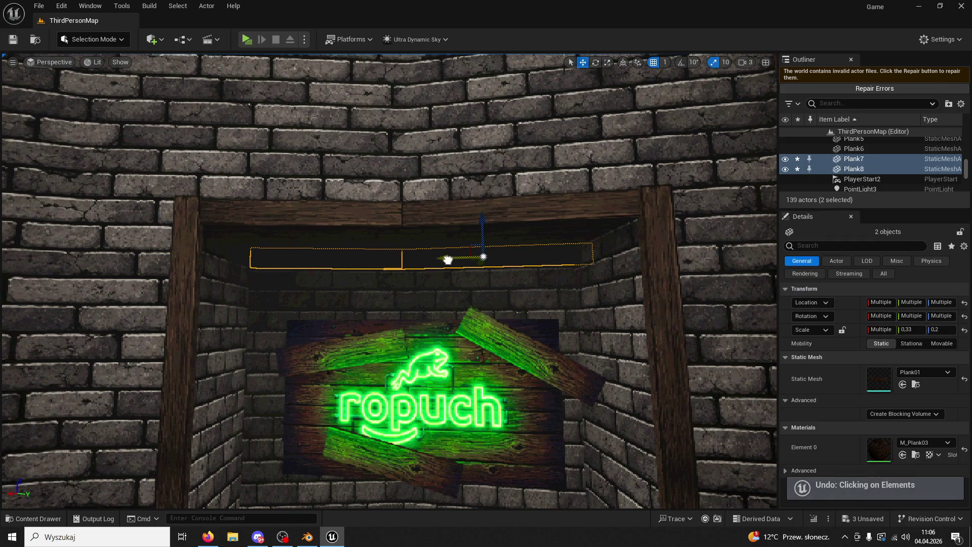
pyautogui.click(482, 291)
pyautogui.moveTo(482, 291); pyautogui.dragTo(477, 271, button='right')
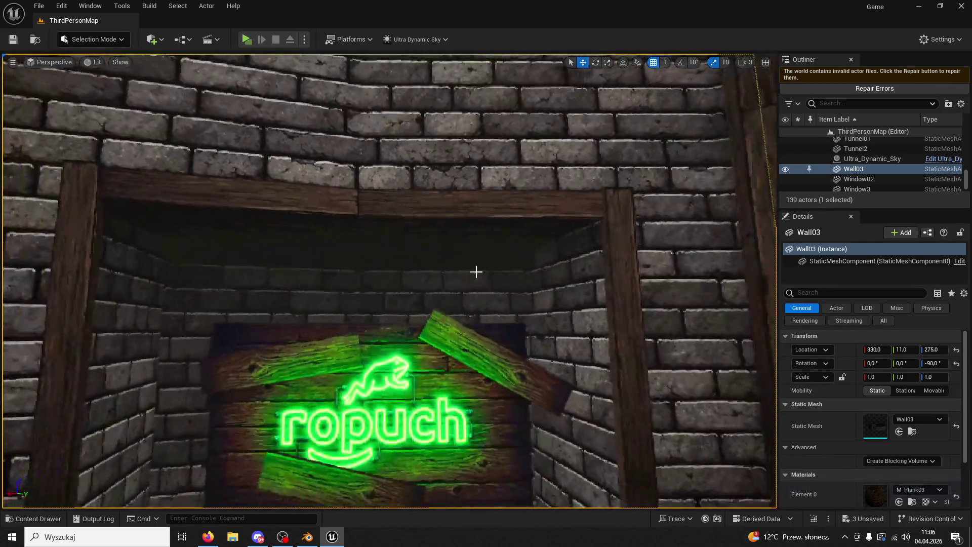
pyautogui.click(477, 265)
pyautogui.hotkey('ctrl', 'd')
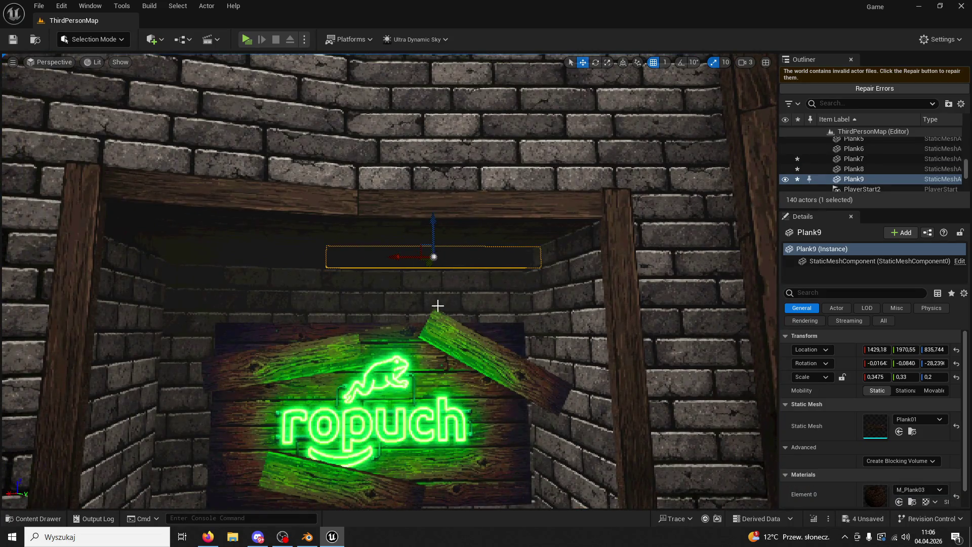
# Step: Slide Plank9 right, tilt it 20 degrees with angle snapping and move it toward the right side
pyautogui.moveTo(467, 256); pyautogui.dragTo(539, 207)
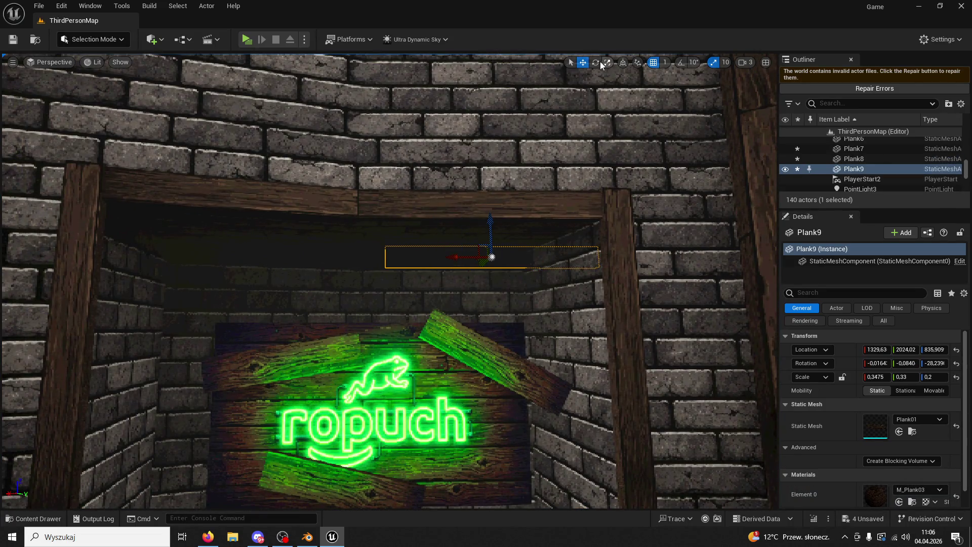
pyautogui.hotkey('ctrl', 'z')
pyautogui.click(682, 61)
pyautogui.moveTo(473, 249)
pyautogui.mouseDown()
pyautogui.moveTo(433, 255)
pyautogui.moveTo(584, 63)
pyautogui.mouseUp()
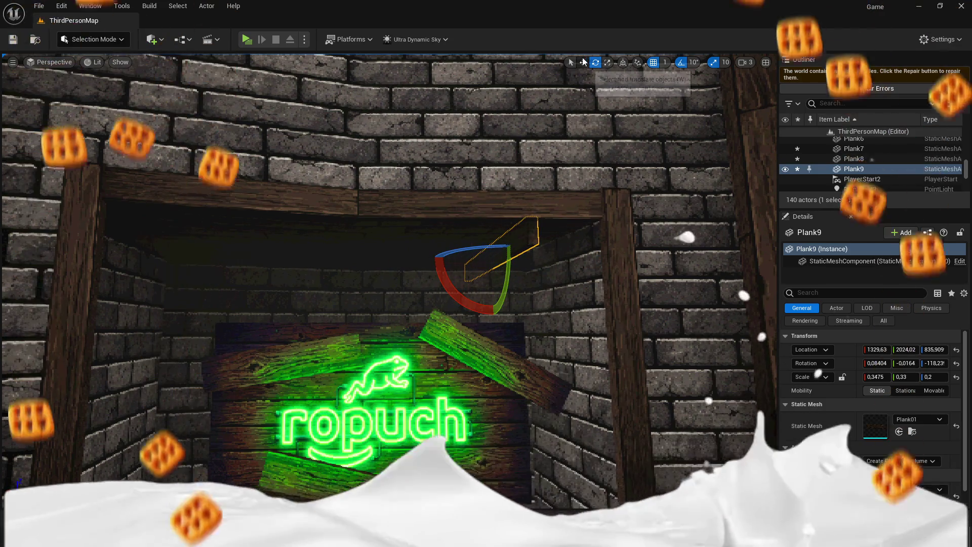
pyautogui.click(584, 63)
pyautogui.moveTo(475, 259)
pyautogui.mouseDown()
pyautogui.moveTo(533, 259)
pyautogui.moveTo(503, 274)
pyautogui.moveTo(525, 261)
pyautogui.mouseUp()
pyautogui.moveTo(525, 261); pyautogui.dragTo(608, 74, button='right')
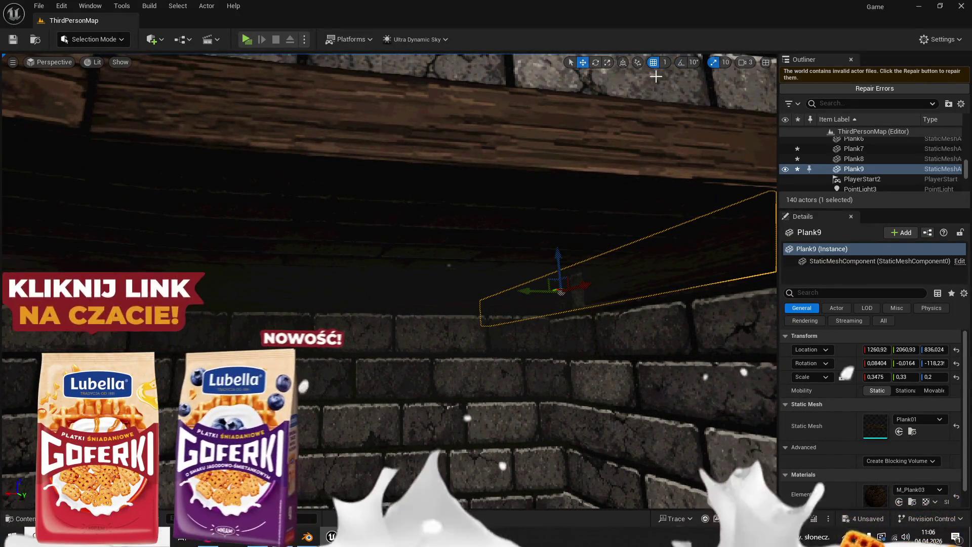
# Step: Fine-tune Plank9's angle, lower it slightly and slide it sideways snug under the beam
pyautogui.click(596, 61)
pyautogui.moveTo(547, 282)
pyautogui.mouseDown()
pyautogui.moveTo(608, 280)
pyautogui.moveTo(532, 288)
pyautogui.mouseUp()
pyautogui.moveTo(604, 306); pyautogui.dragTo(475, 328, button='right')
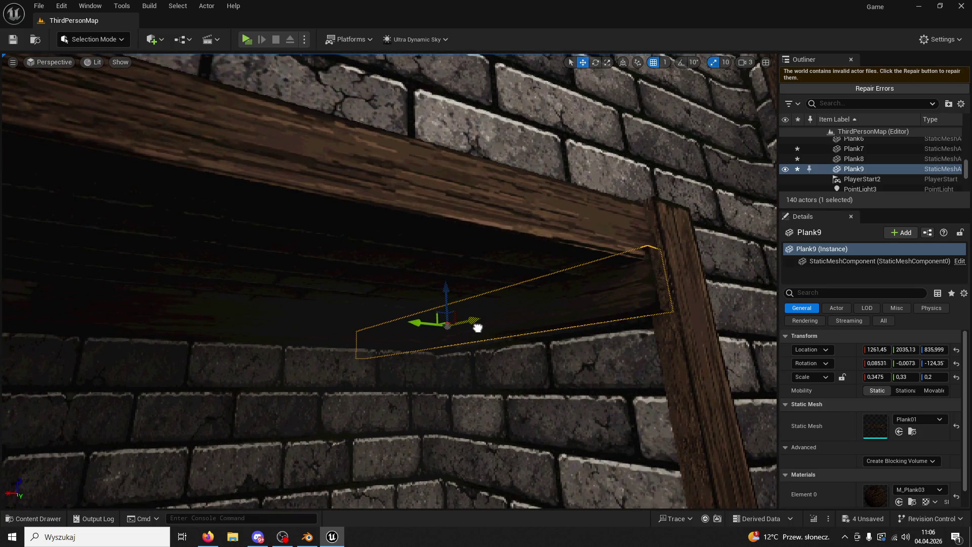
pyautogui.moveTo(474, 329); pyautogui.dragTo(464, 304, button='right')
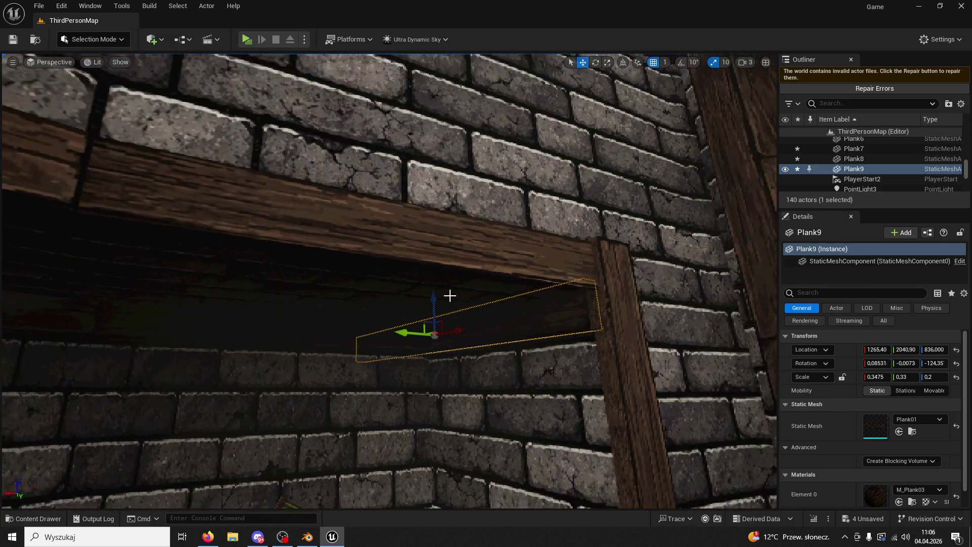
pyautogui.moveTo(438, 299); pyautogui.dragTo(438, 303)
pyautogui.moveTo(467, 322); pyautogui.dragTo(468, 321, button='right')
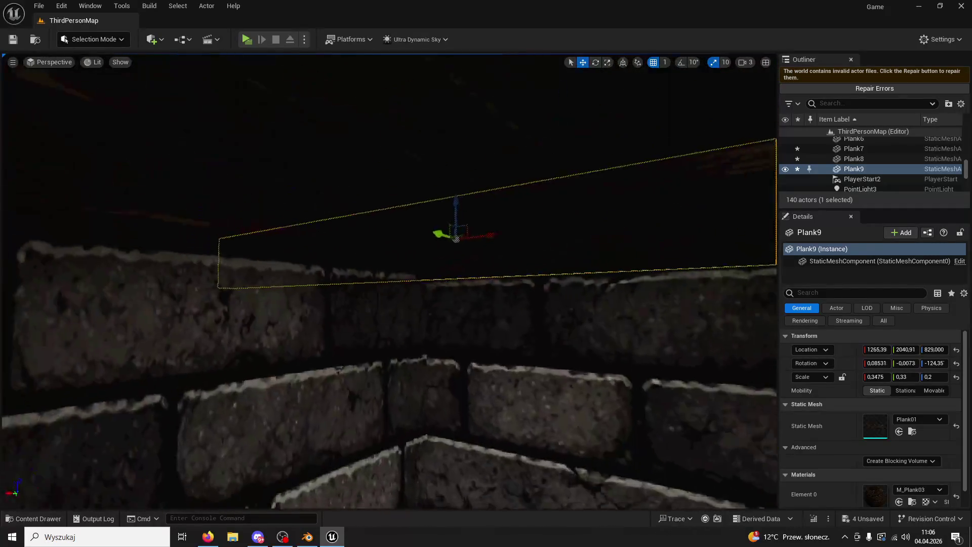
pyautogui.moveTo(222, 252); pyautogui.dragTo(223, 253, button='right')
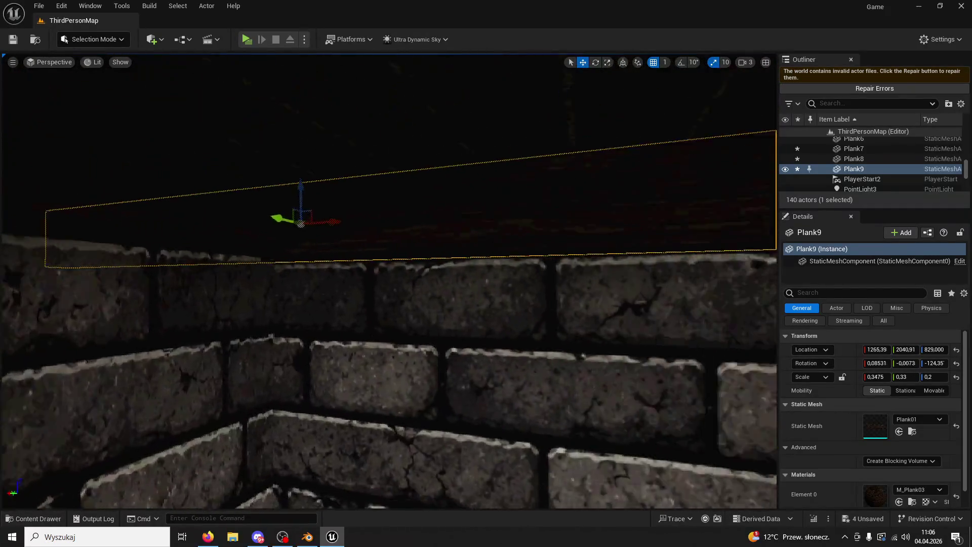
pyautogui.moveTo(214, 264); pyautogui.dragTo(225, 277)
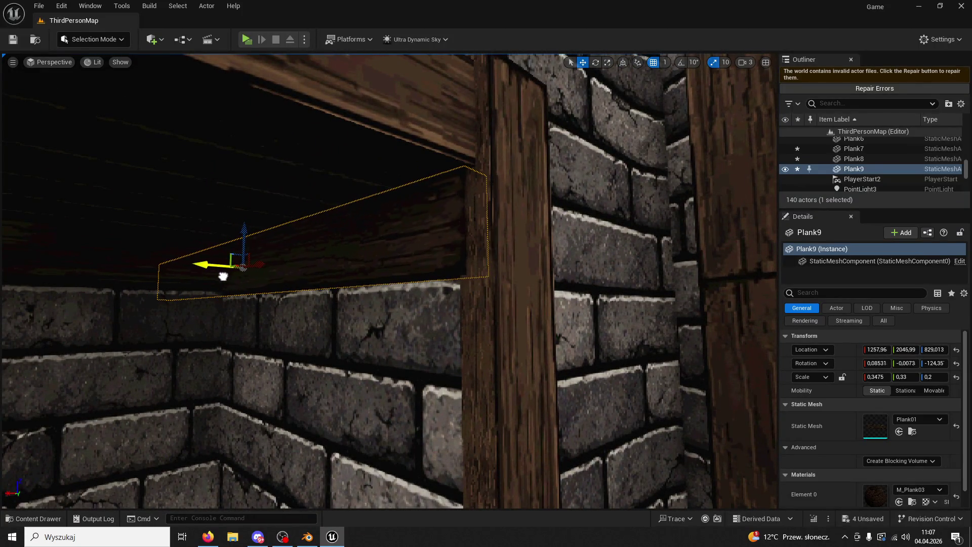
pyautogui.click(484, 311)
pyautogui.moveTo(485, 311); pyautogui.dragTo(505, 322, button='right')
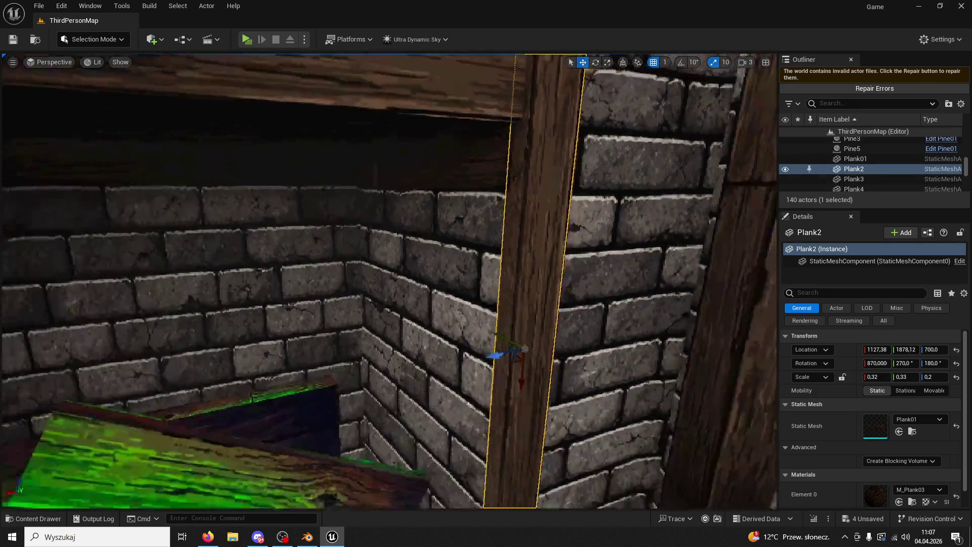
# Step: Select the plank, rotate Plank10 about 85 degrees and reposition it inside the doorway
pyautogui.moveTo(495, 324); pyautogui.dragTo(498, 323)
pyautogui.moveTo(497, 322)
pyautogui.mouseDown(button='right')
pyautogui.moveTo(463, 193)
pyautogui.moveTo(413, 200)
pyautogui.mouseUp(button='right')
pyautogui.click(463, 193)
pyautogui.click(368, 163)
pyautogui.click(490, 211)
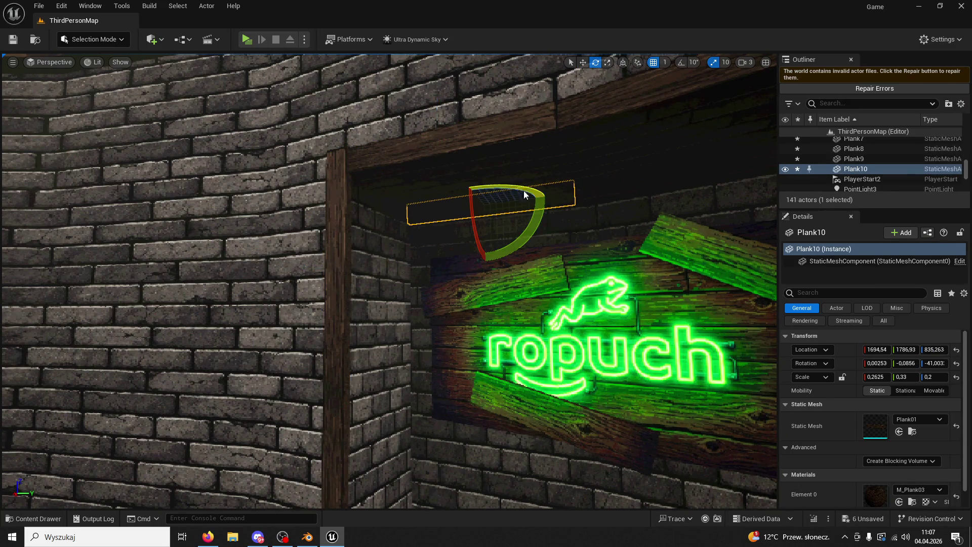
pyautogui.moveTo(524, 196); pyautogui.dragTo(494, 221)
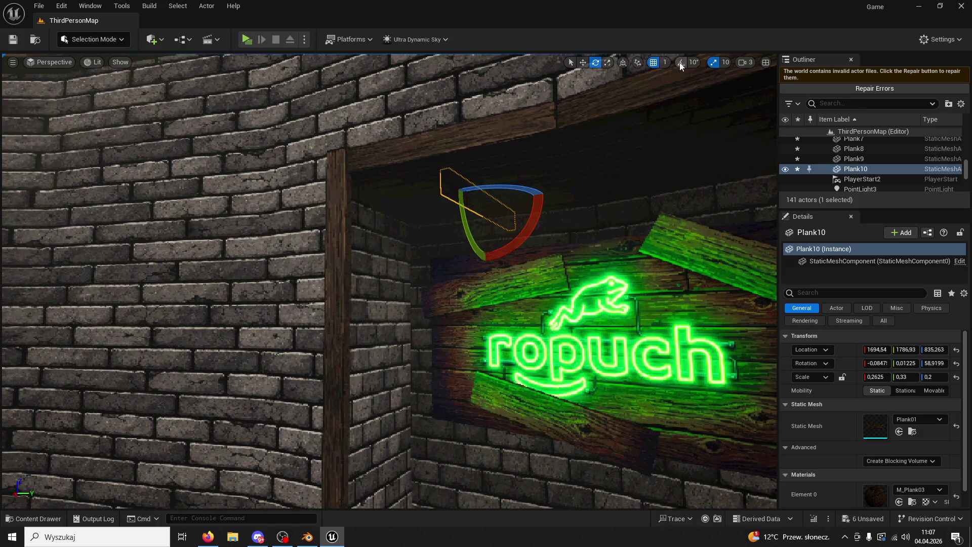
pyautogui.click(583, 62)
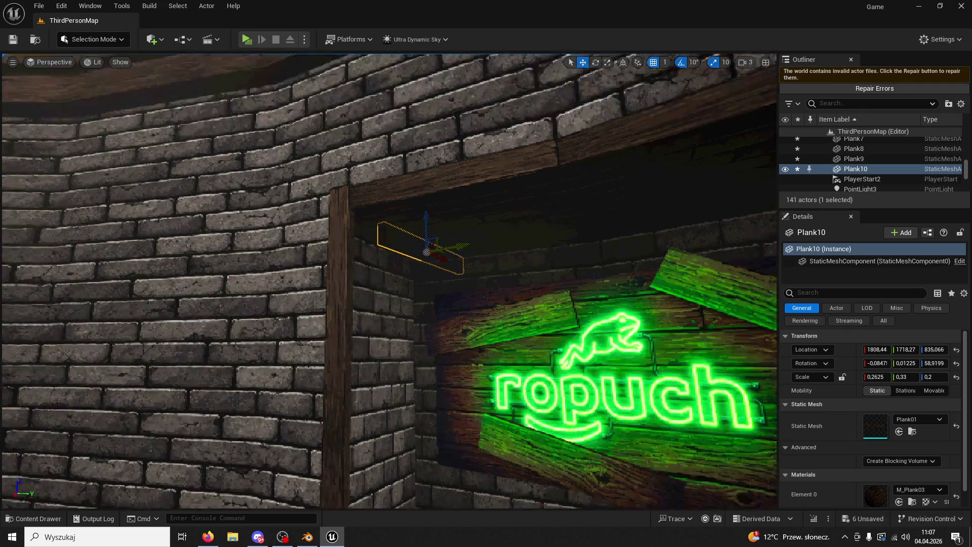
pyautogui.keyDown('shift'); pyautogui.moveTo(443, 203); pyautogui.dragTo(456, 208); pyautogui.keyUp('shift')
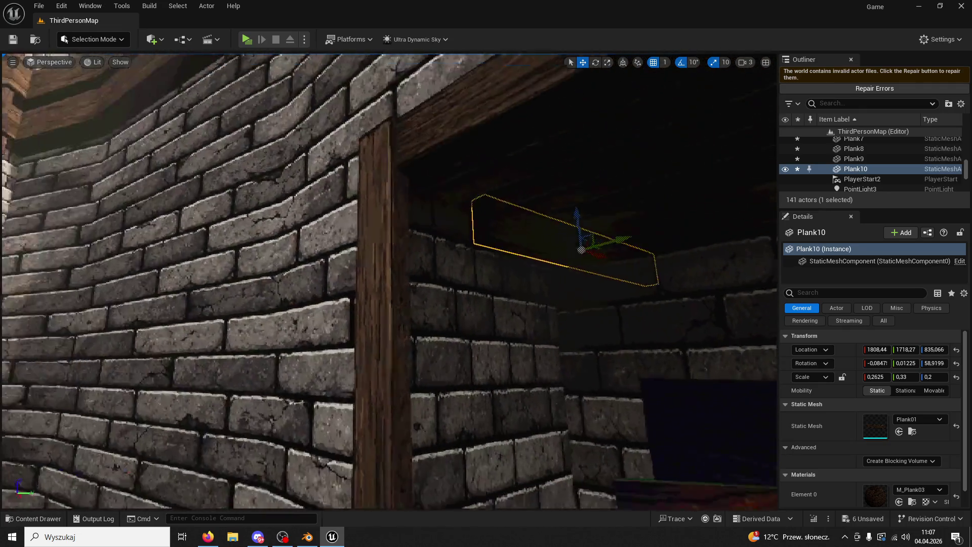
# Step: Rotate Plank10 a further ten degrees, slide it into its final spot and save the level
pyautogui.moveTo(568, 258); pyautogui.dragTo(568, 257)
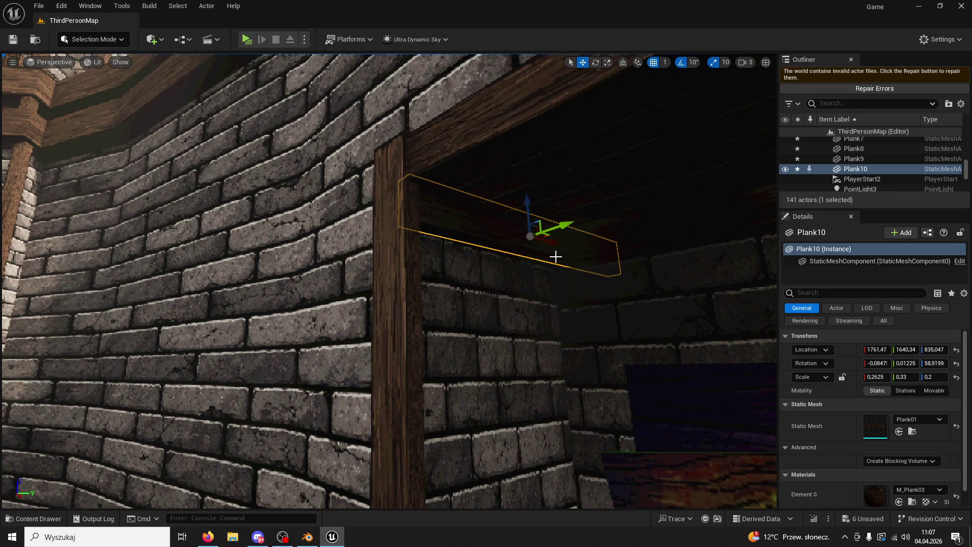
pyautogui.moveTo(557, 258); pyautogui.dragTo(556, 228)
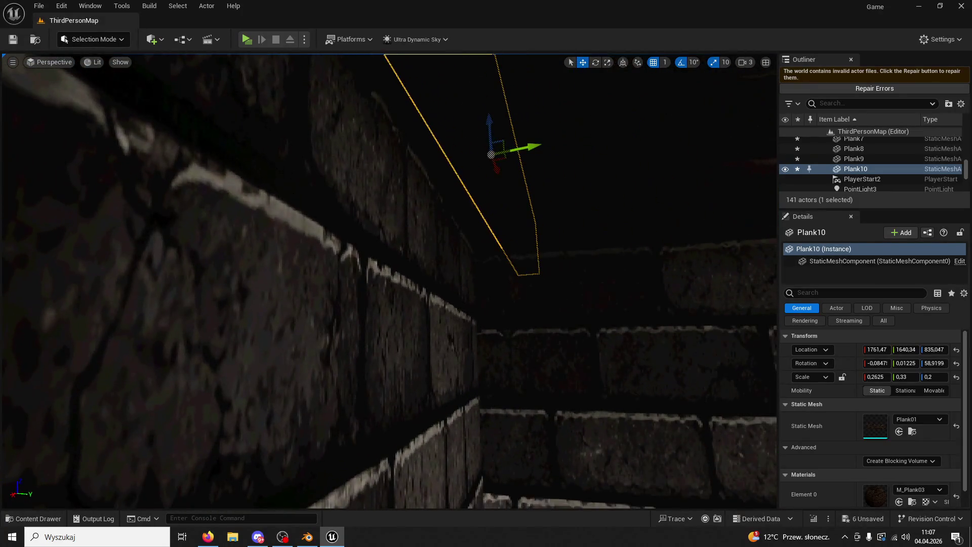
pyautogui.click(596, 63)
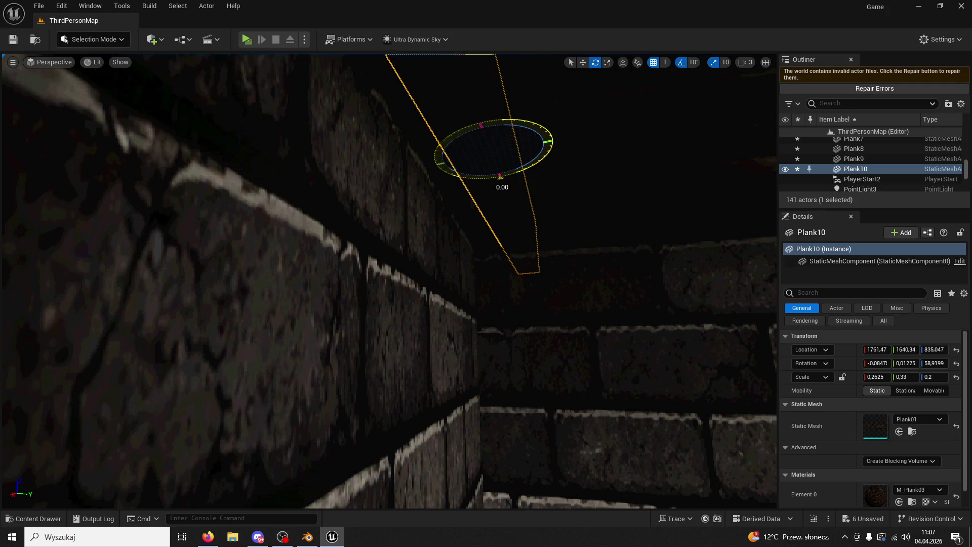
pyautogui.moveTo(492, 177); pyautogui.dragTo(601, 89)
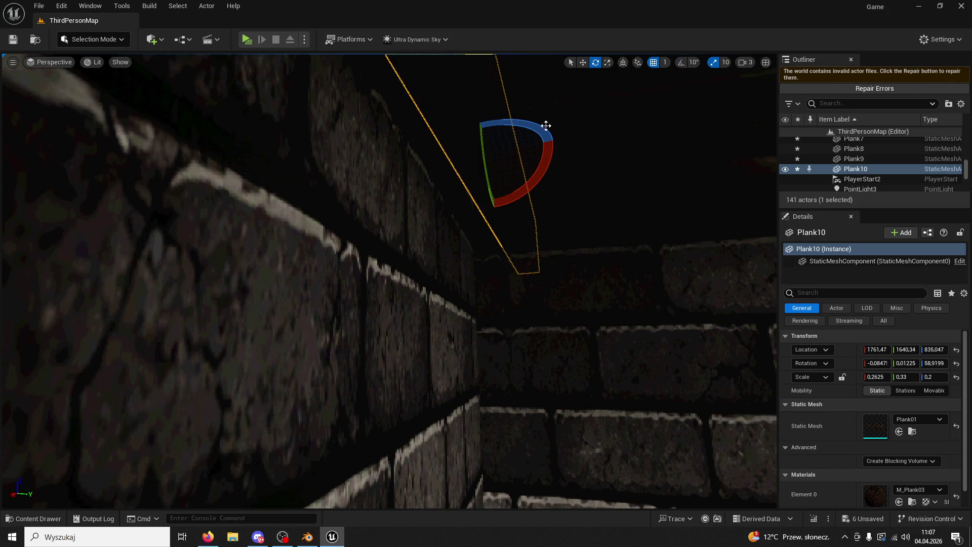
pyautogui.click(583, 62)
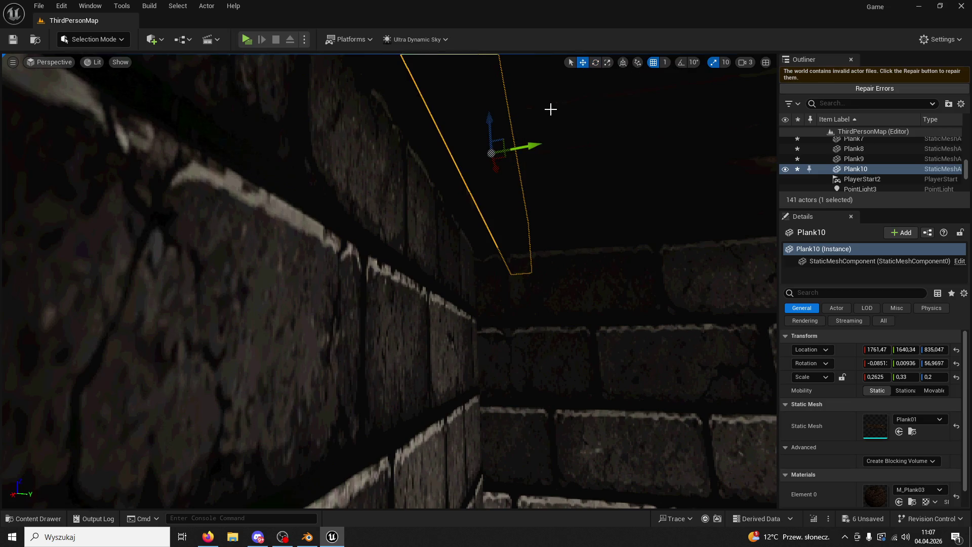
pyautogui.moveTo(530, 146); pyautogui.dragTo(495, 155)
pyautogui.moveTo(495, 155); pyautogui.dragTo(499, 157, button='right')
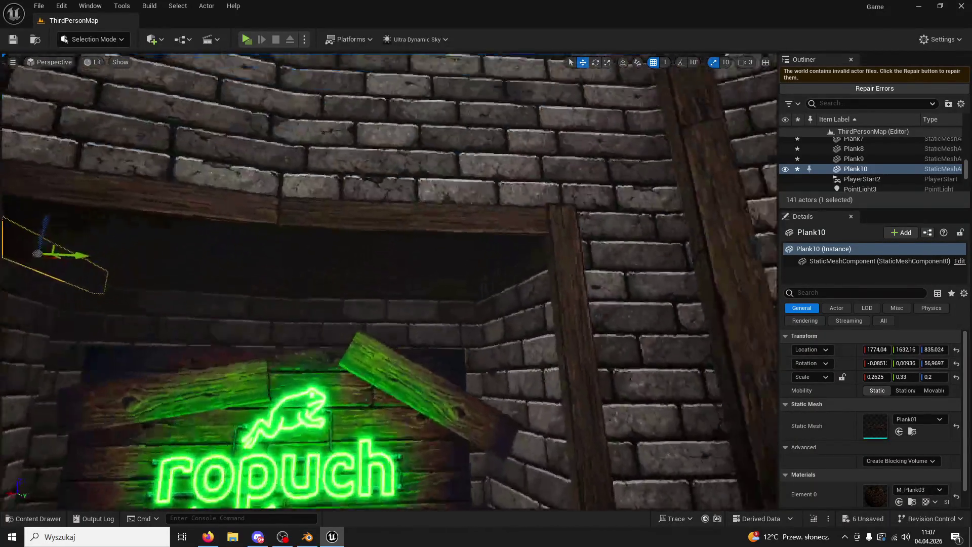
pyautogui.moveTo(508, 201); pyautogui.dragTo(507, 201, button='right')
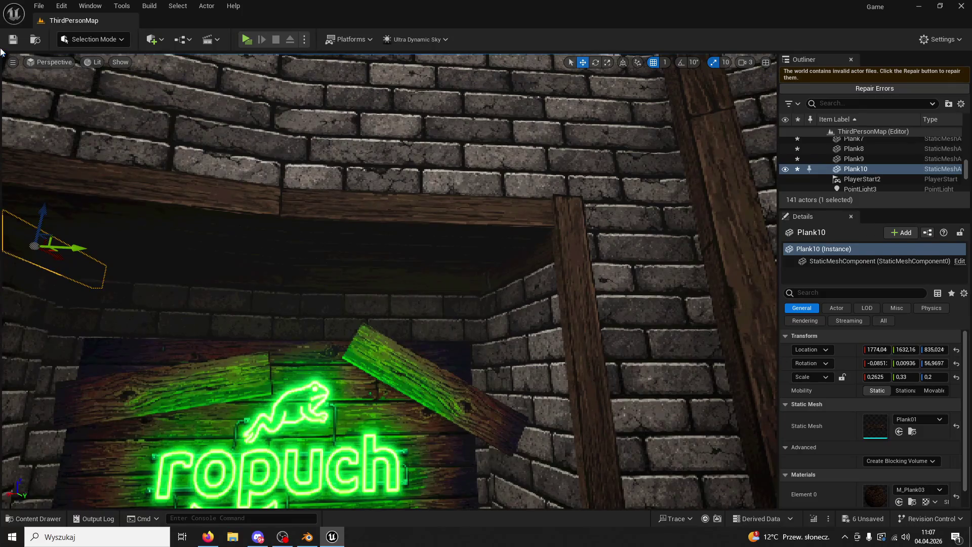
pyautogui.click(14, 40)
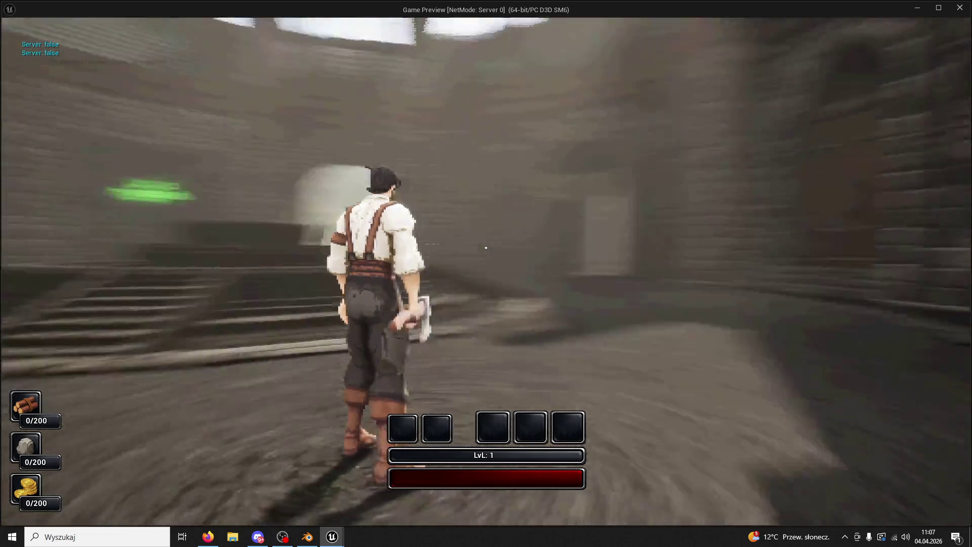
# Step: Walk the character up to the neon sign in the preview, then return to the editor
pyautogui.press('w')
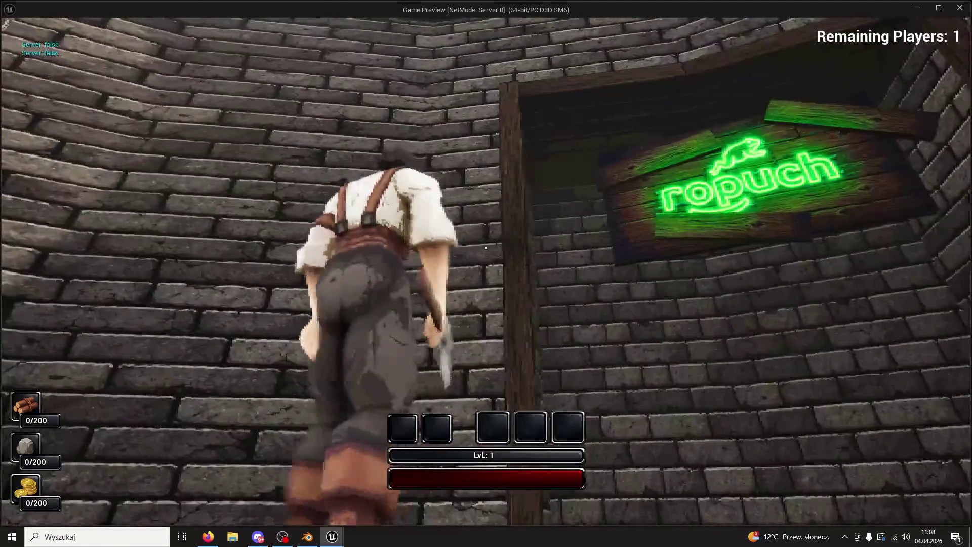
pyautogui.press('Escape')
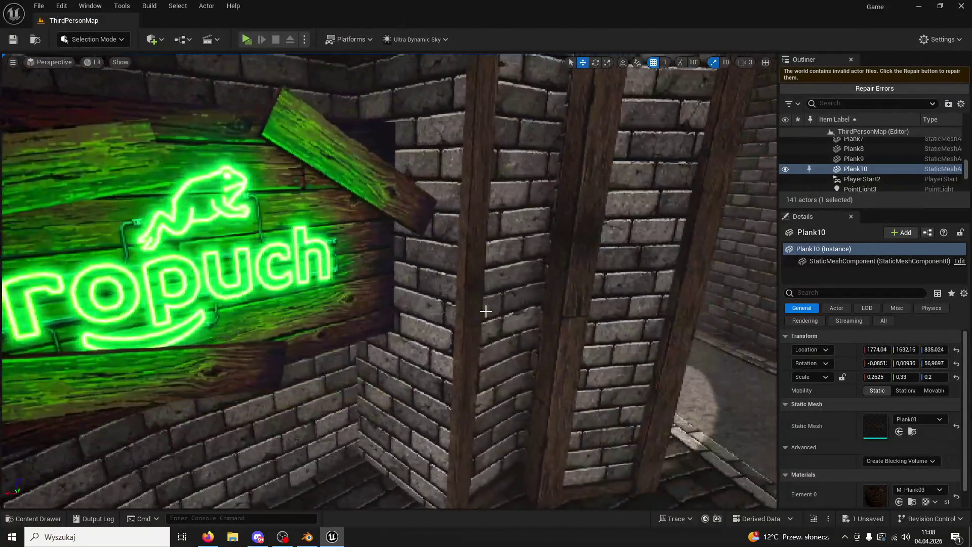
# Step: Alt-drag the vertical plank beside the sign to duplicate it above the original
pyautogui.click(486, 310)
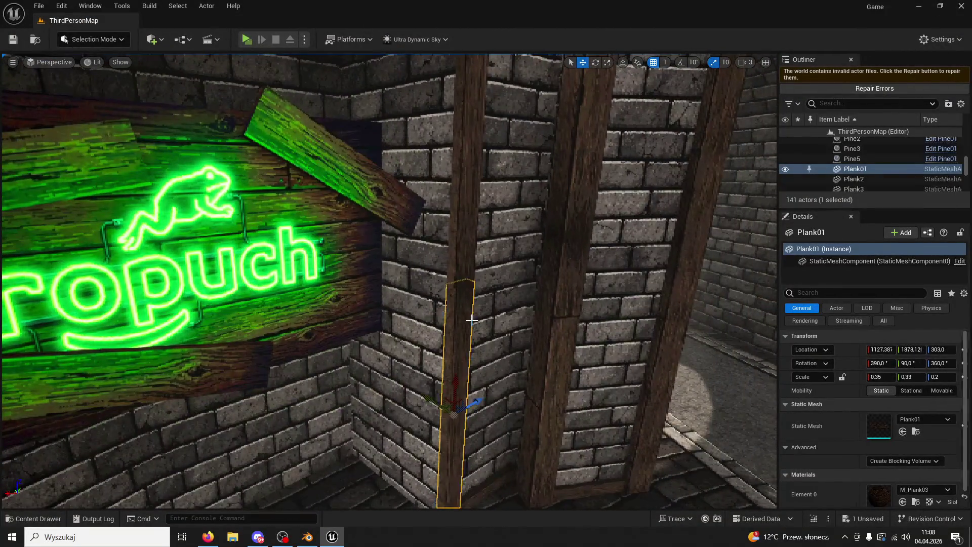
pyautogui.keyDown('alt'); pyautogui.moveTo(434, 326); pyautogui.dragTo(417, 157); pyautogui.keyUp('alt')
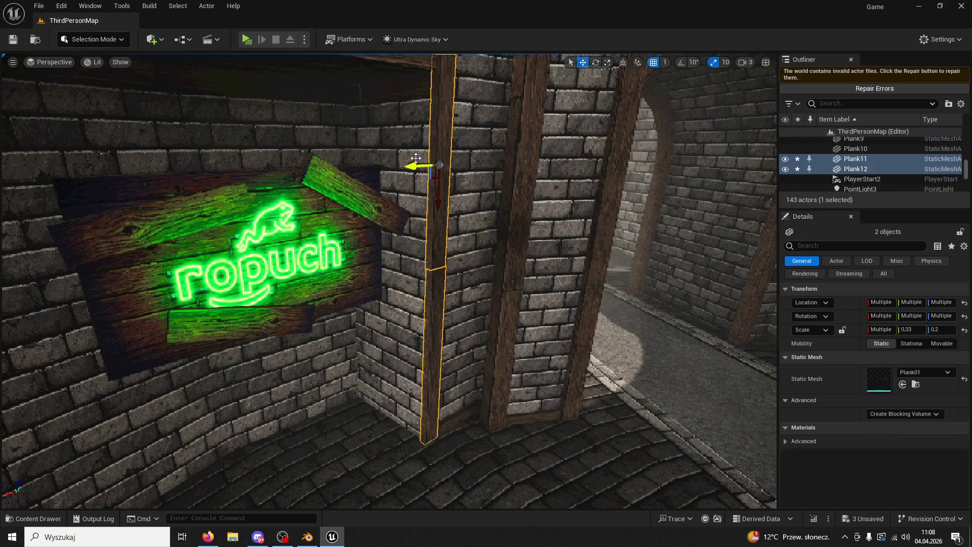
pyautogui.moveTo(416, 159); pyautogui.dragTo(509, 226, button='right')
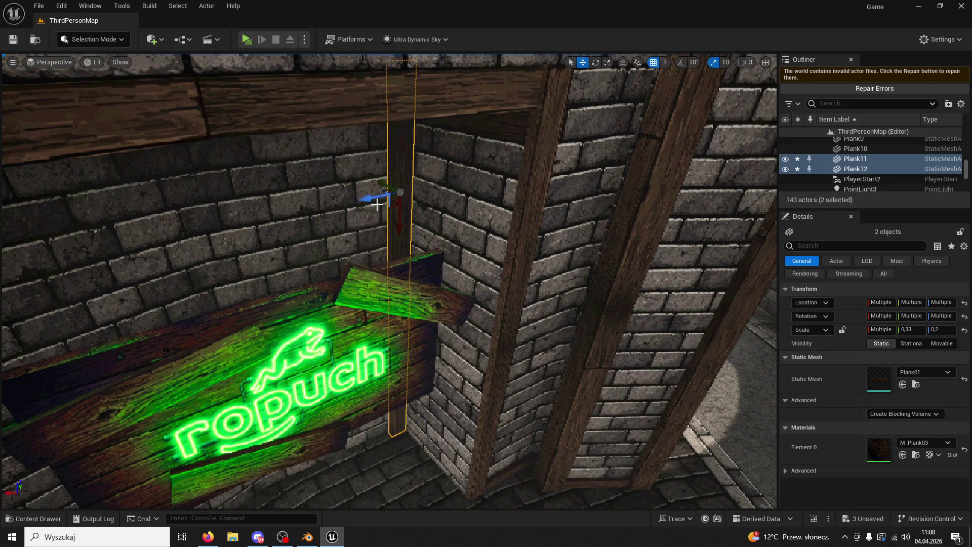
pyautogui.moveTo(389, 192); pyautogui.dragTo(457, 229, button='right')
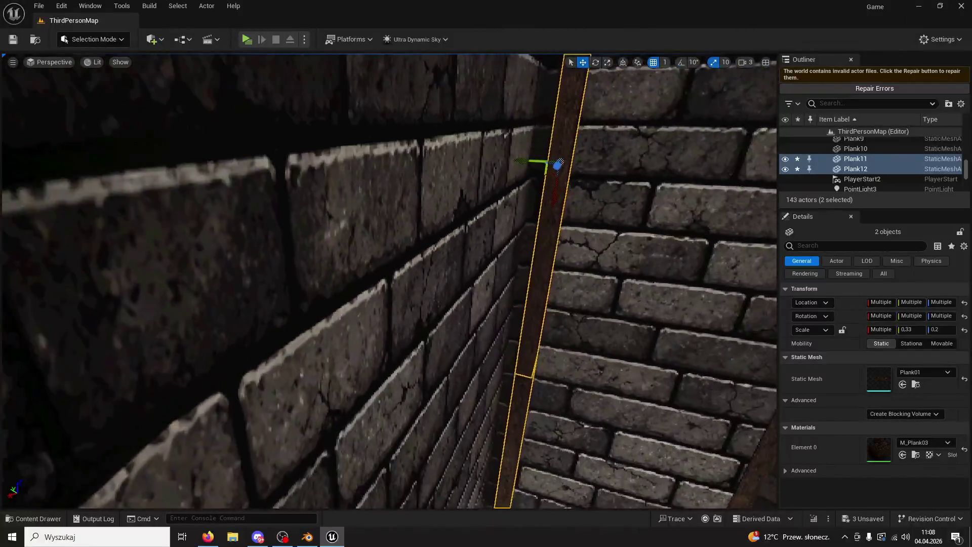
pyautogui.moveTo(523, 158)
pyautogui.mouseDown(button='right')
pyautogui.moveTo(502, 165)
pyautogui.moveTo(527, 169)
pyautogui.mouseUp(button='right')
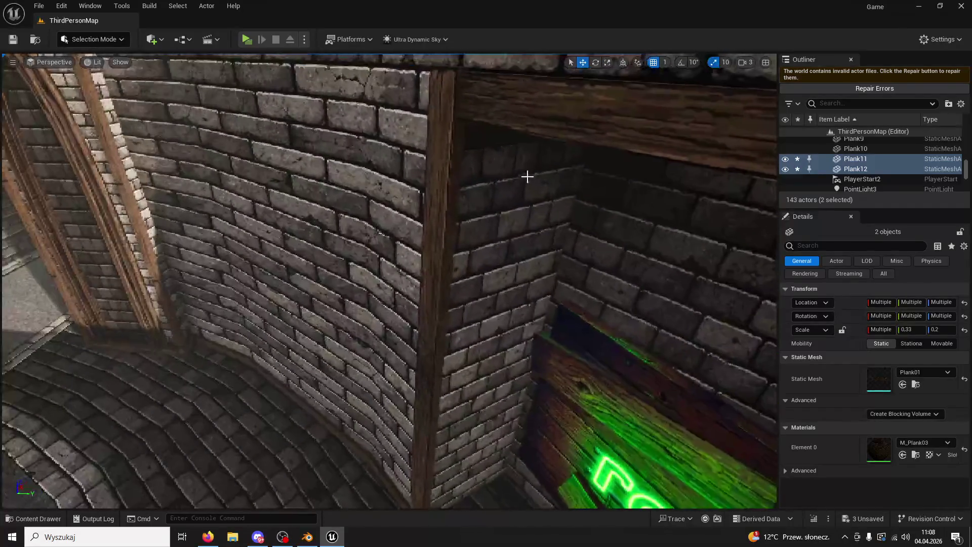
# Step: Select the two corner-post planks, Alt-drag copies further right, then select Plank3
pyautogui.click(445, 228)
pyautogui.keyDown('ctrl'); pyautogui.click(419, 407); pyautogui.keyUp('ctrl')
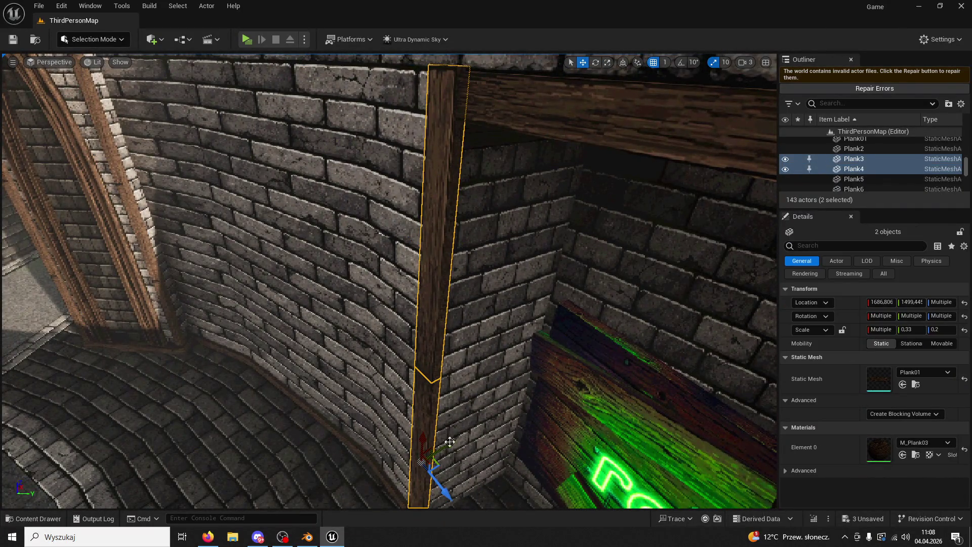
pyautogui.moveTo(460, 258); pyautogui.dragTo(553, 213)
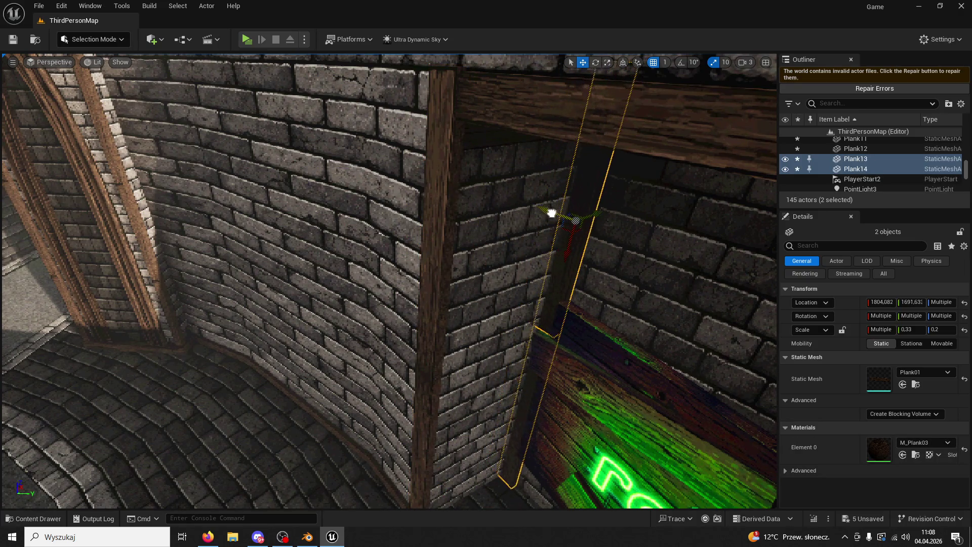
pyautogui.moveTo(563, 217); pyautogui.dragTo(563, 216, button='right')
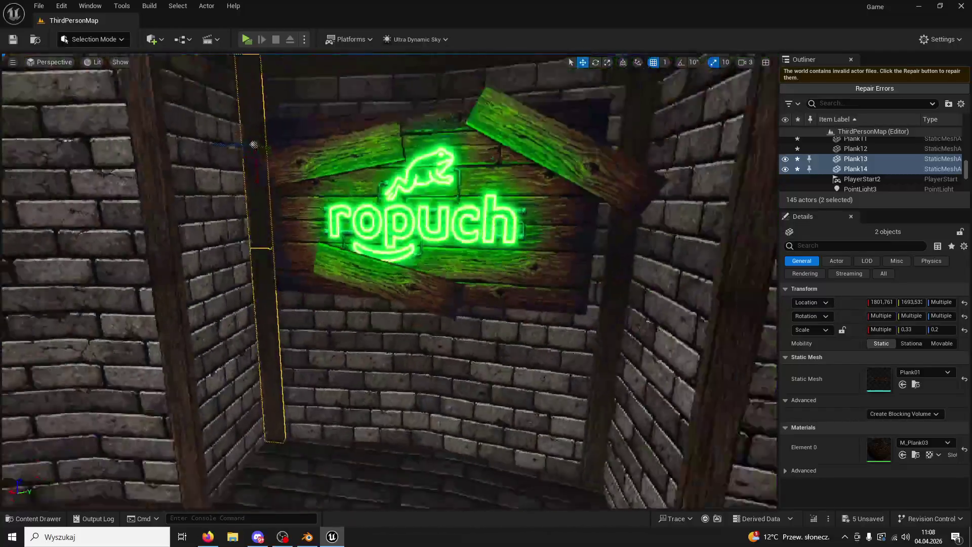
pyautogui.moveTo(442, 412); pyautogui.dragTo(443, 412, button='right')
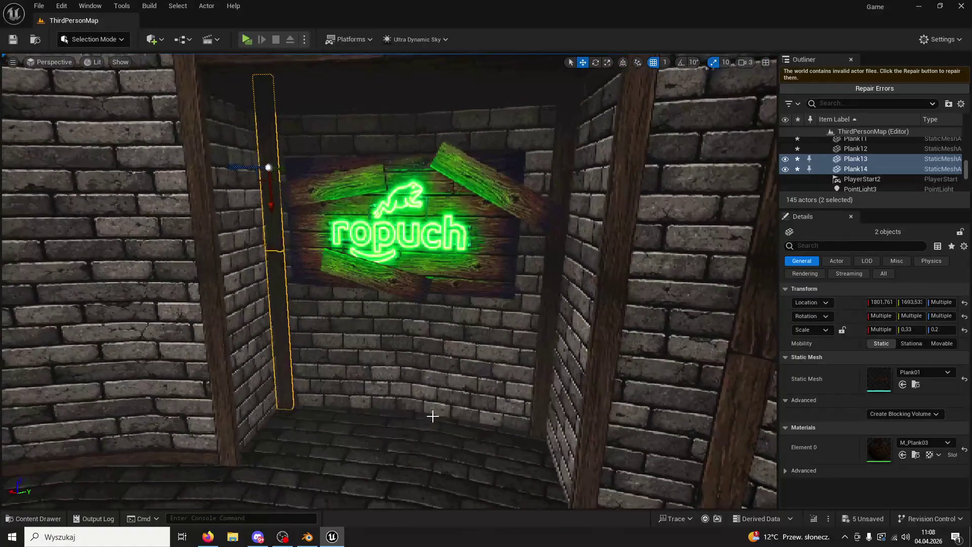
pyautogui.click(231, 414)
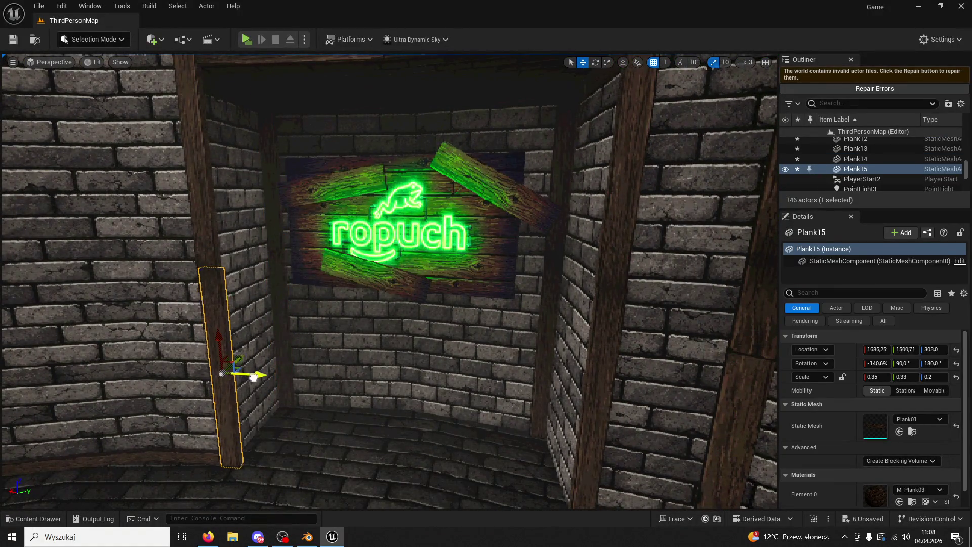
# Step: Move the plank beneath the sign and rotate it from upright to lying flat with snapping on
pyautogui.moveTo(251, 378); pyautogui.dragTo(421, 372)
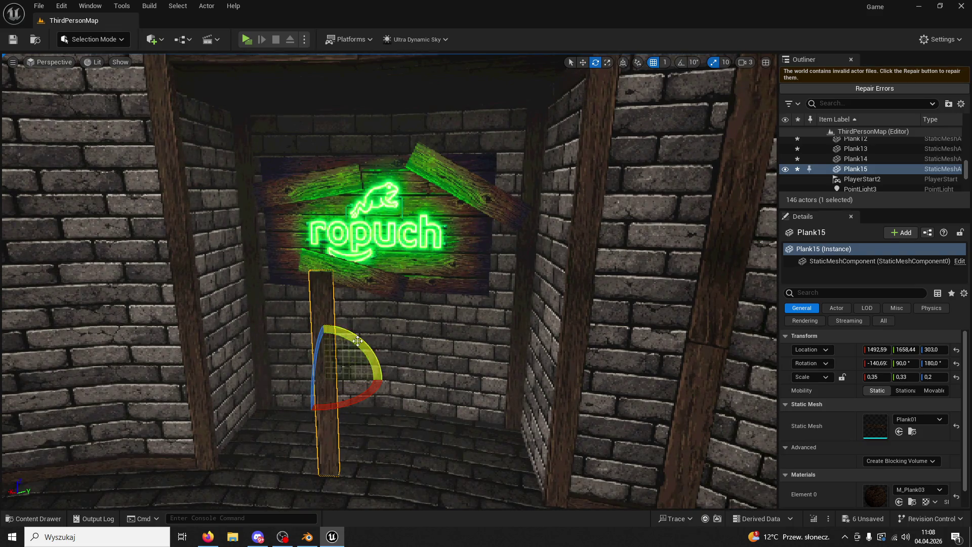
pyautogui.moveTo(361, 341); pyautogui.dragTo(391, 379)
pyautogui.click(682, 62)
pyautogui.moveTo(402, 315); pyautogui.dragTo(434, 370)
pyautogui.moveTo(433, 369)
pyautogui.mouseDown(button='right')
pyautogui.moveTo(412, 343)
pyautogui.moveTo(491, 343)
pyautogui.mouseUp(button='right')
pyautogui.moveTo(454, 335); pyautogui.dragTo(457, 358)
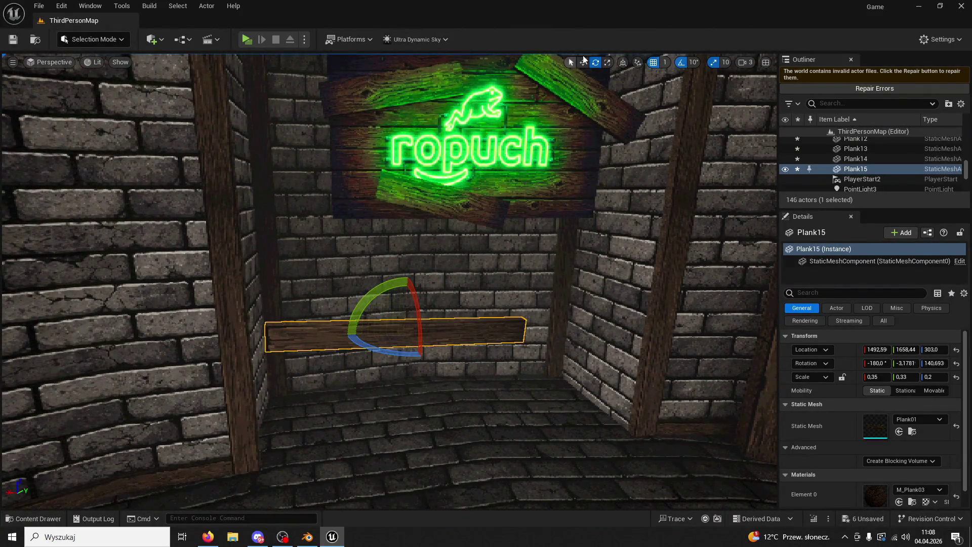
# Step: Lower the plank to floor level, level it with snapping off and raise it slightly off the floor
pyautogui.moveTo(402, 371); pyautogui.dragTo(402, 473)
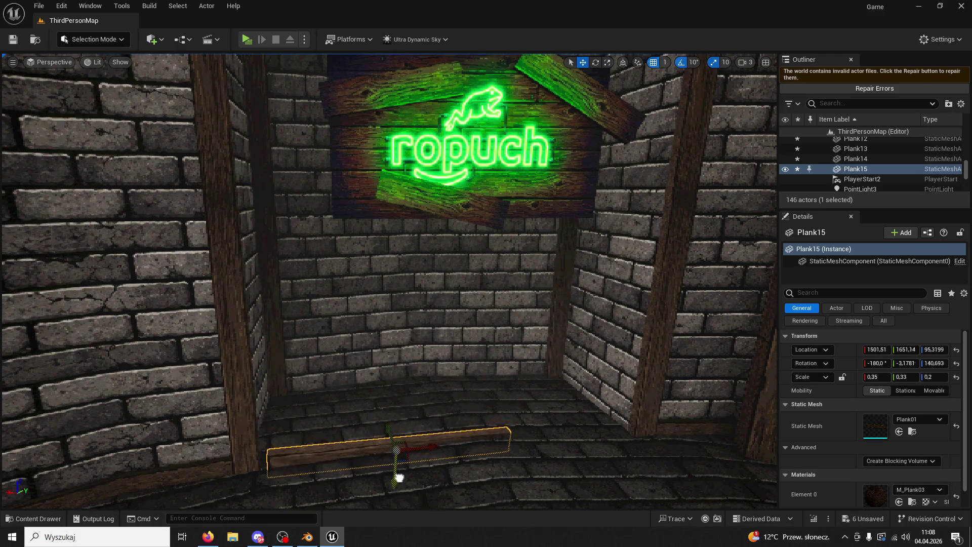
pyautogui.moveTo(454, 466); pyautogui.dragTo(453, 448, button='right')
pyautogui.moveTo(592, 70); pyautogui.dragTo(593, 70, button='right')
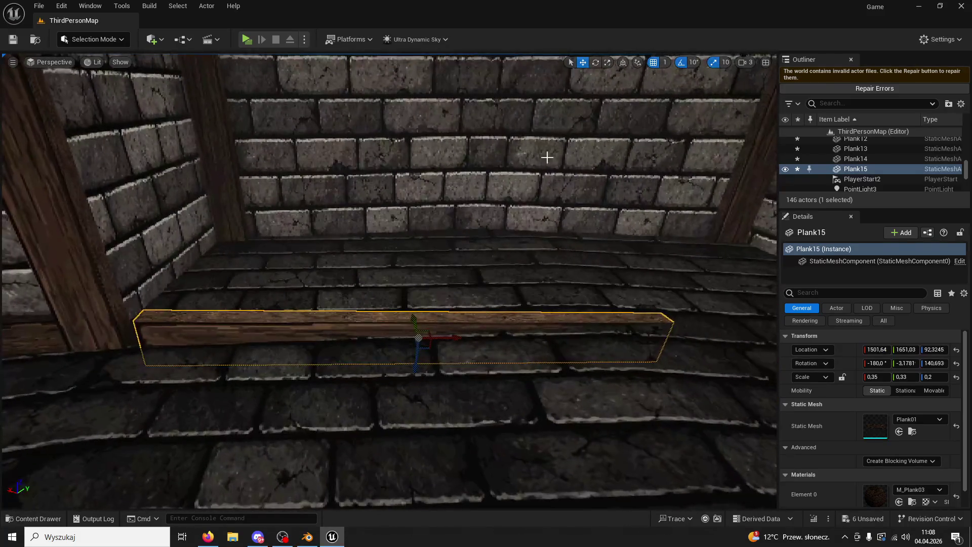
pyautogui.click(681, 62)
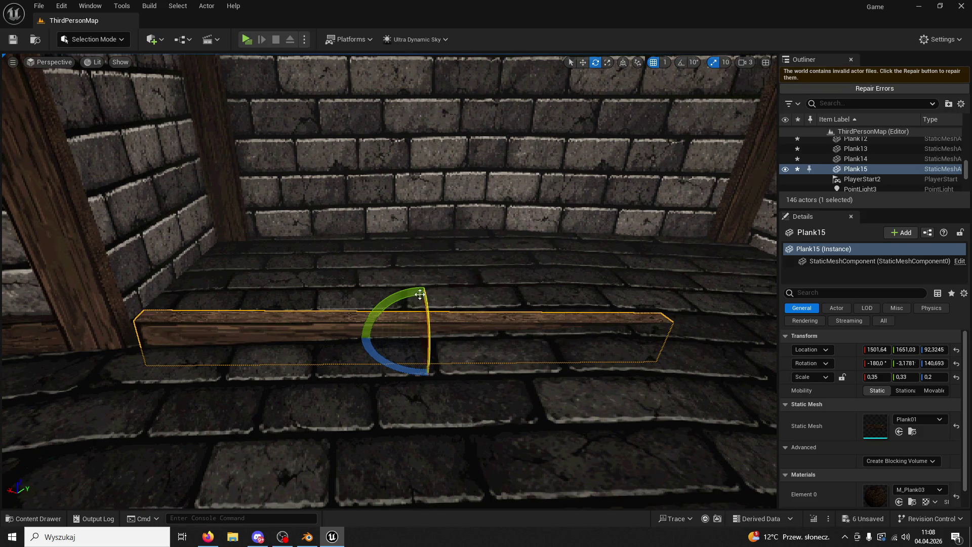
pyautogui.moveTo(422, 294); pyautogui.dragTo(456, 305)
pyautogui.moveTo(477, 338); pyautogui.dragTo(478, 338)
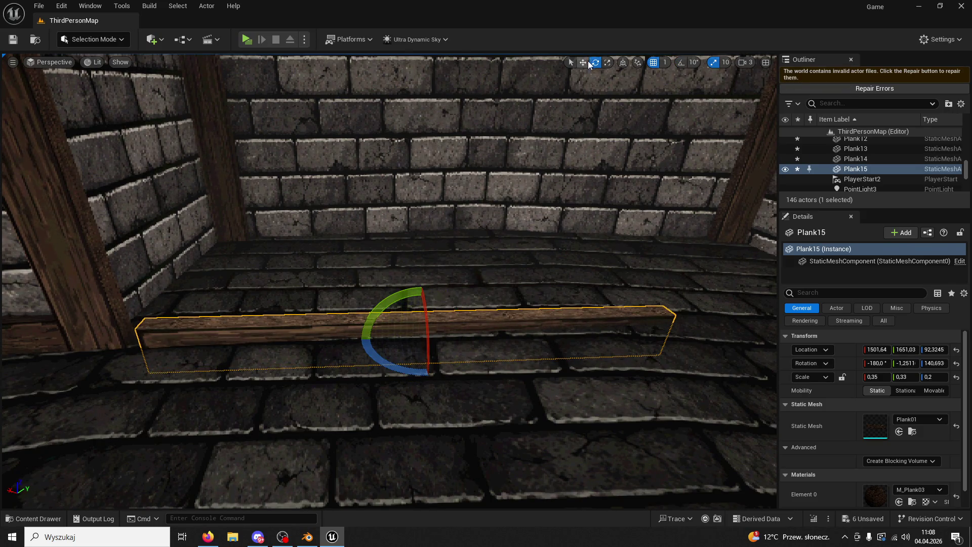
pyautogui.press('w')
pyautogui.moveTo(415, 362); pyautogui.dragTo(422, 306)
# Step: Slide the plank up against the back wall and level its tilt
pyautogui.moveTo(422, 306); pyautogui.dragTo(499, 185, button='right')
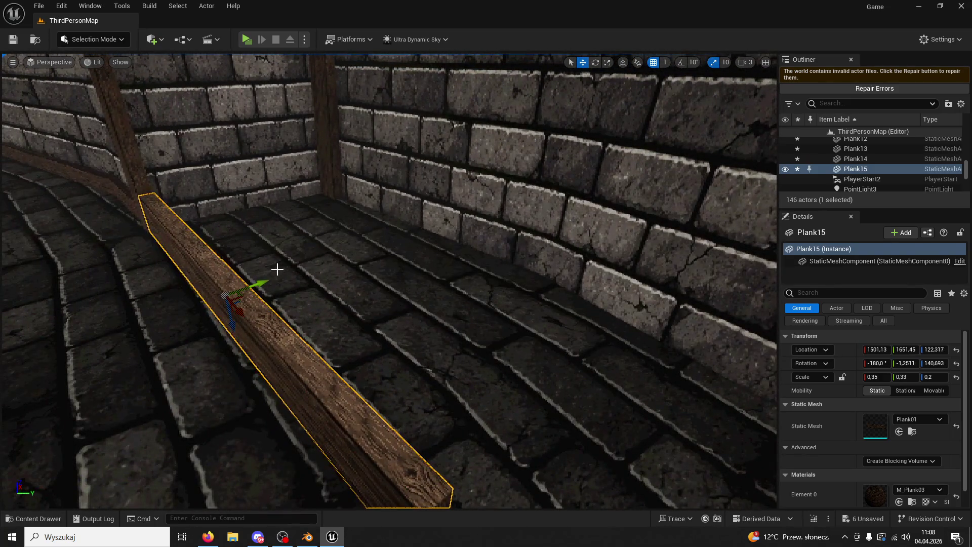
pyautogui.moveTo(278, 269)
pyautogui.mouseDown()
pyautogui.moveTo(348, 271)
pyautogui.moveTo(446, 249)
pyautogui.mouseUp()
pyautogui.moveTo(448, 252); pyautogui.dragTo(458, 250)
pyautogui.moveTo(458, 249)
pyautogui.mouseDown(button='right')
pyautogui.moveTo(486, 251)
pyautogui.moveTo(612, 76)
pyautogui.mouseUp(button='right')
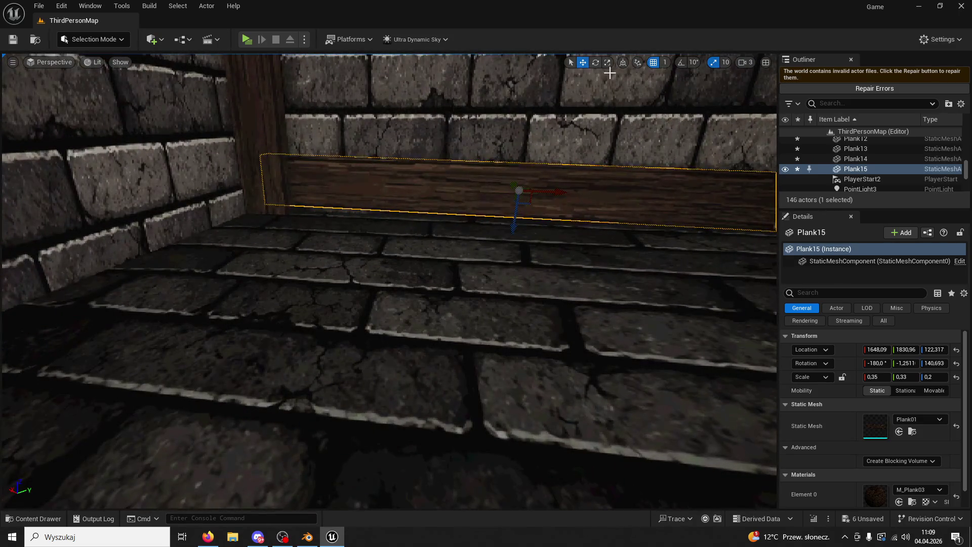
pyautogui.moveTo(508, 145); pyautogui.dragTo(510, 227)
pyautogui.click(583, 61)
pyautogui.moveTo(511, 227); pyautogui.dragTo(625, 73, button='right')
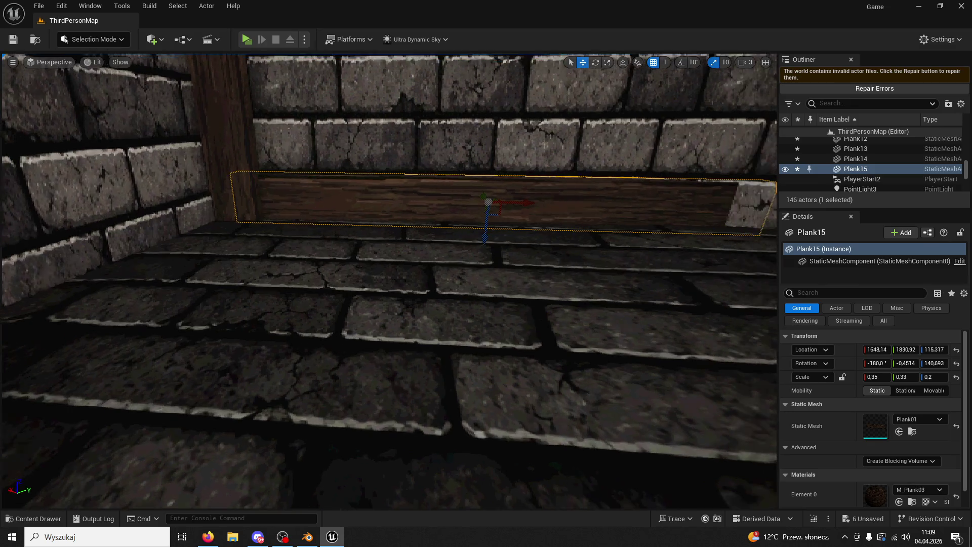
pyautogui.moveTo(462, 158); pyautogui.dragTo(462, 157)
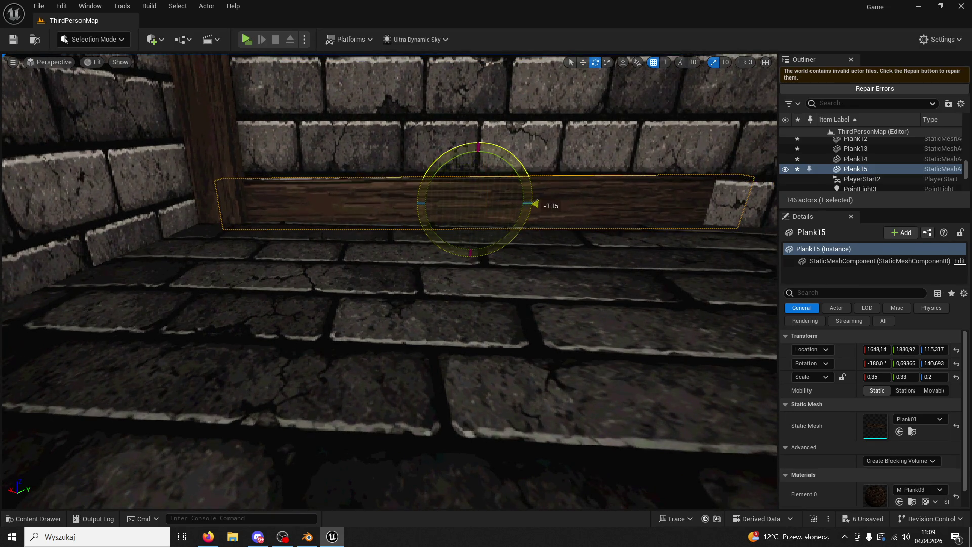
# Step: Raise and nudge Plank15 along the wall, then Alt-drag a copy, Plank16, farther along it
pyautogui.click(459, 152)
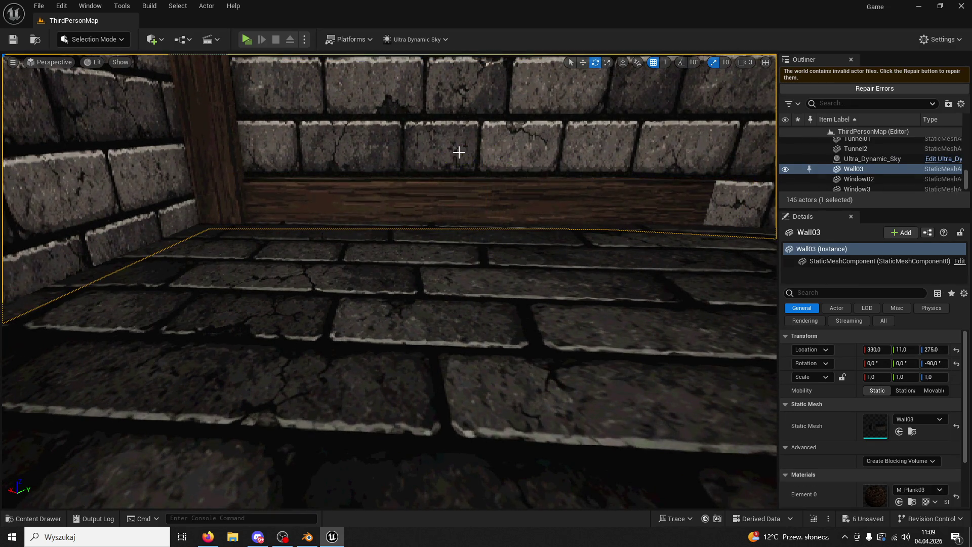
pyautogui.click(456, 195)
pyautogui.moveTo(471, 234); pyautogui.dragTo(467, 229)
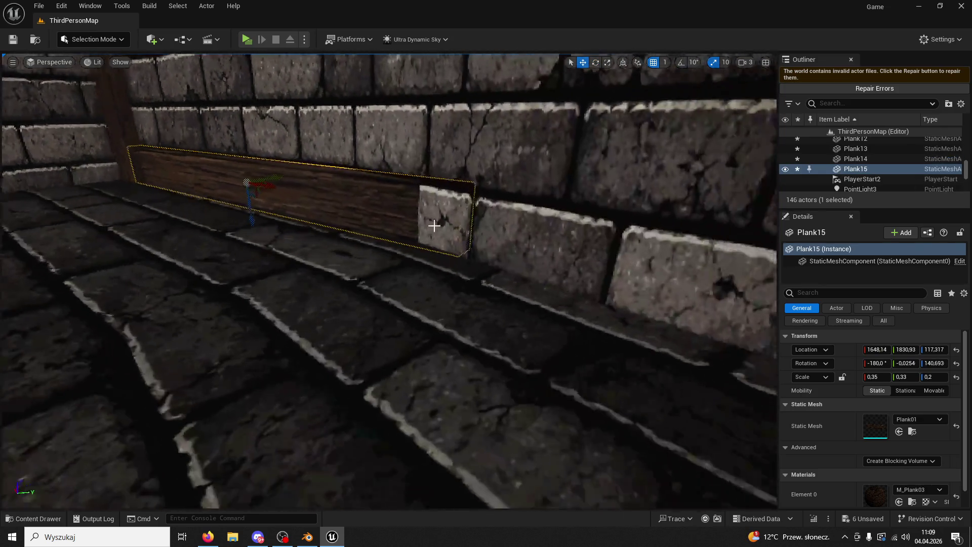
pyautogui.moveTo(518, 205); pyautogui.dragTo(265, 174, button='right')
pyautogui.moveTo(266, 174); pyautogui.dragTo(261, 177)
pyautogui.moveTo(259, 176); pyautogui.dragTo(228, 183, button='right')
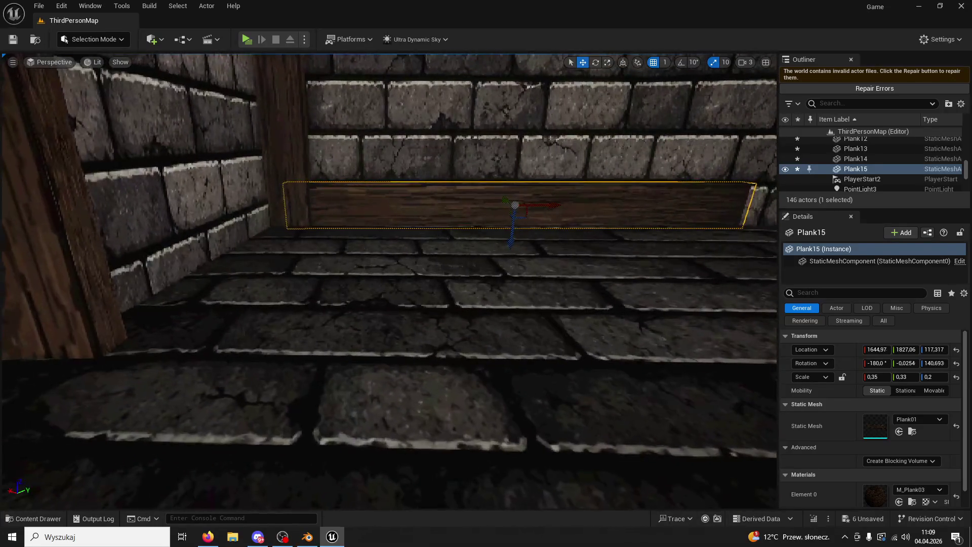
pyautogui.scroll(5, 229, 182)
pyautogui.scroll(-5, 228, 183)
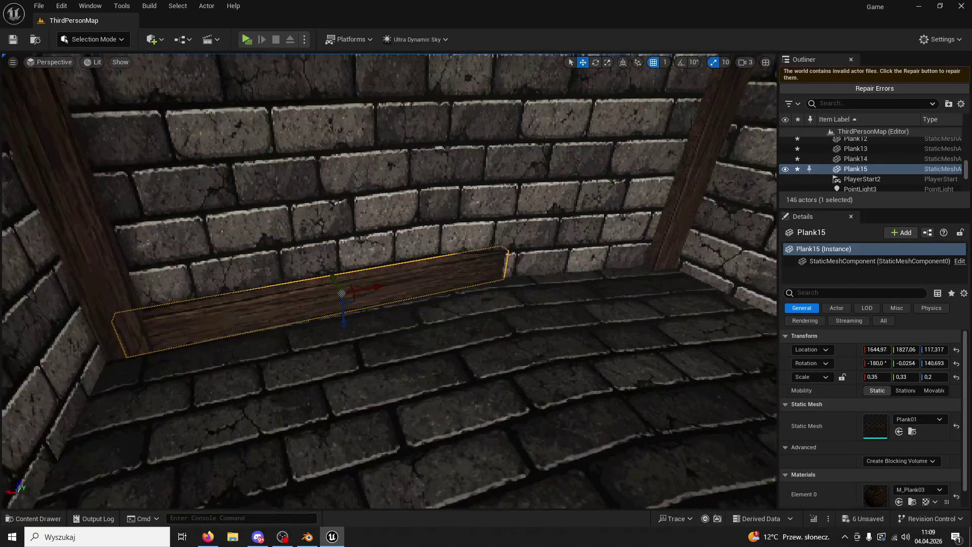
pyautogui.moveTo(338, 293); pyautogui.dragTo(521, 317, button='right')
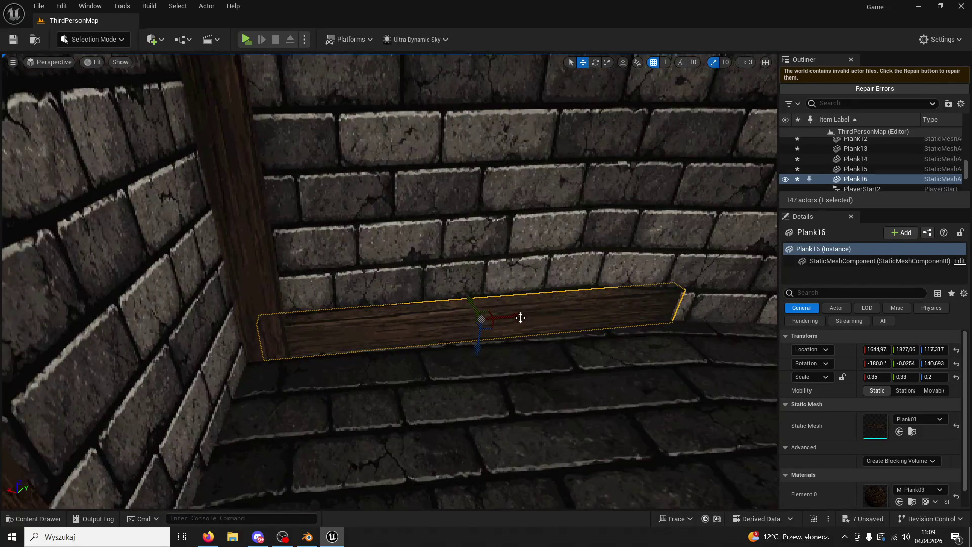
pyautogui.keyDown('alt'); pyautogui.moveTo(522, 316); pyautogui.dragTo(631, 308); pyautogui.keyUp('alt')
pyautogui.moveTo(630, 308); pyautogui.dragTo(609, 73, button='right')
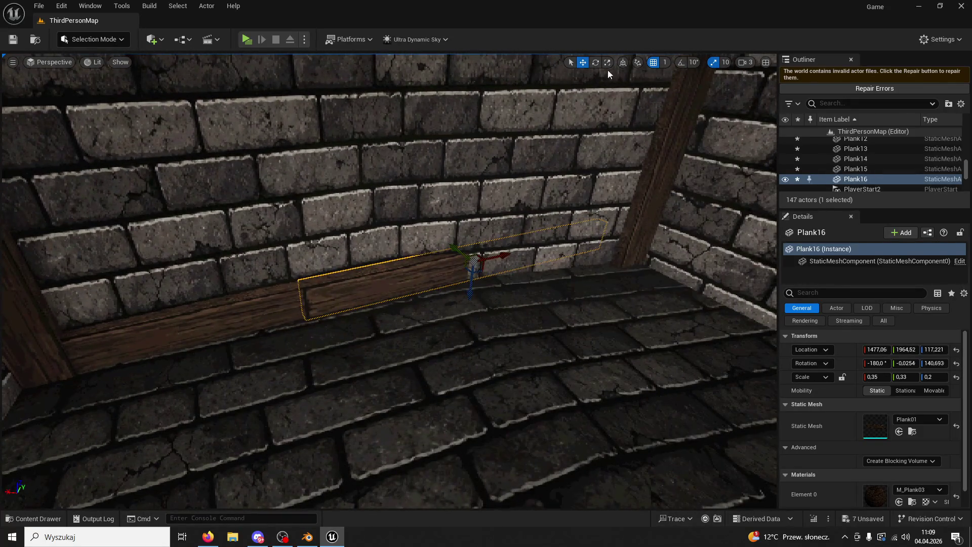
# Step: Turn Plank16 to follow the wall's angle and nudge it closer, undoing one move
pyautogui.moveTo(486, 284); pyautogui.dragTo(525, 284)
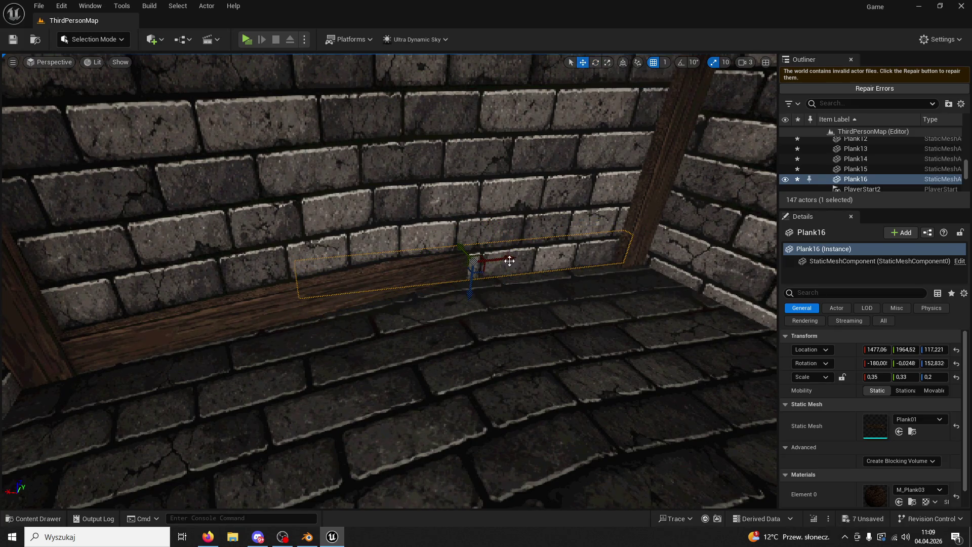
pyautogui.moveTo(466, 251); pyautogui.dragTo(467, 252)
pyautogui.click(549, 250)
pyautogui.moveTo(549, 249)
pyautogui.mouseDown(button='right')
pyautogui.moveTo(555, 311)
pyautogui.moveTo(543, 317)
pyautogui.mouseUp(button='right')
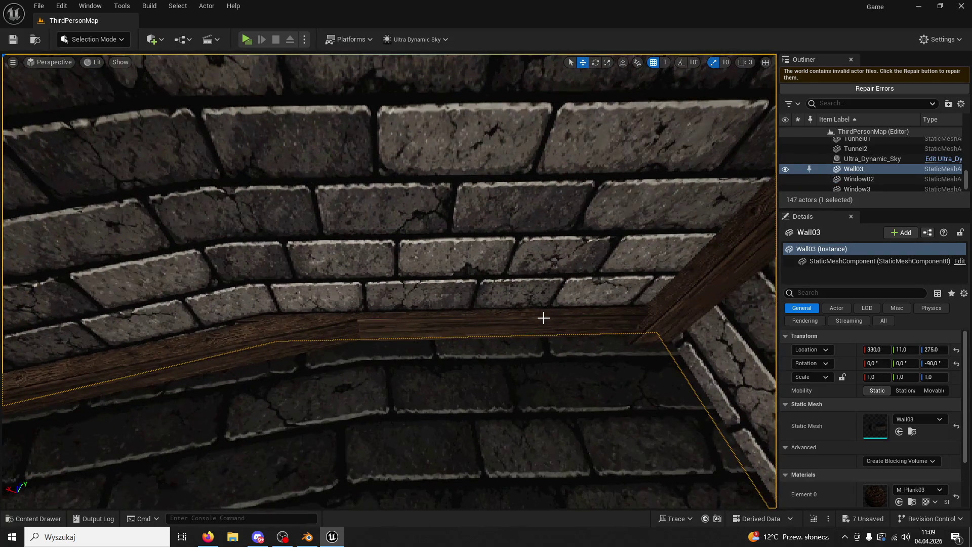
pyautogui.click(493, 327)
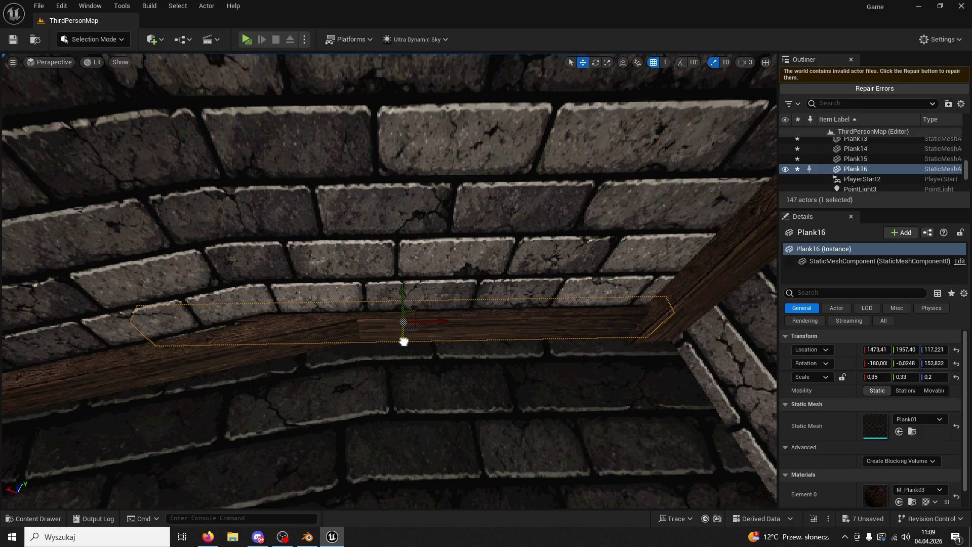
pyautogui.hotkey('ctrl', 'z')
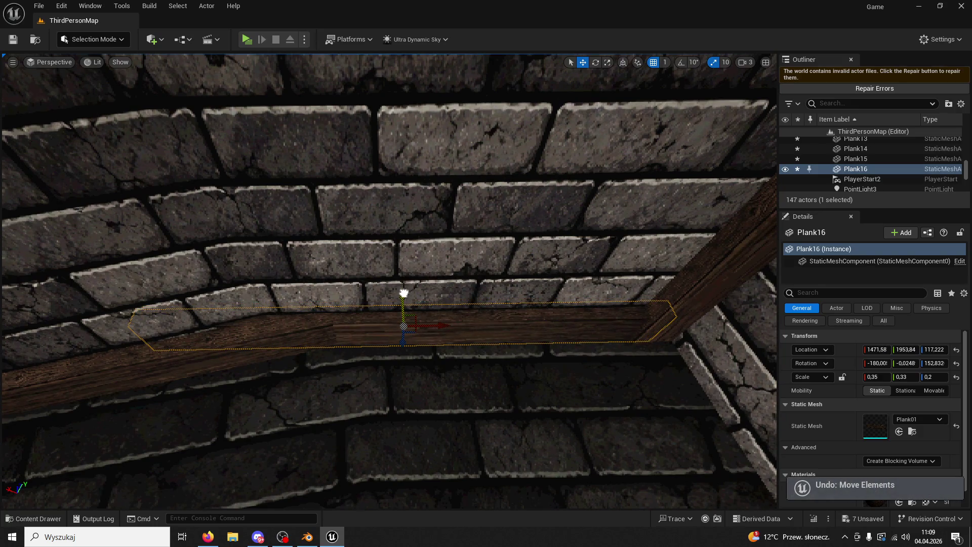
# Step: Select both floor planks and Alt-drag copies up to the top of the neon sign
pyautogui.moveTo(410, 295); pyautogui.dragTo(410, 294, button='right')
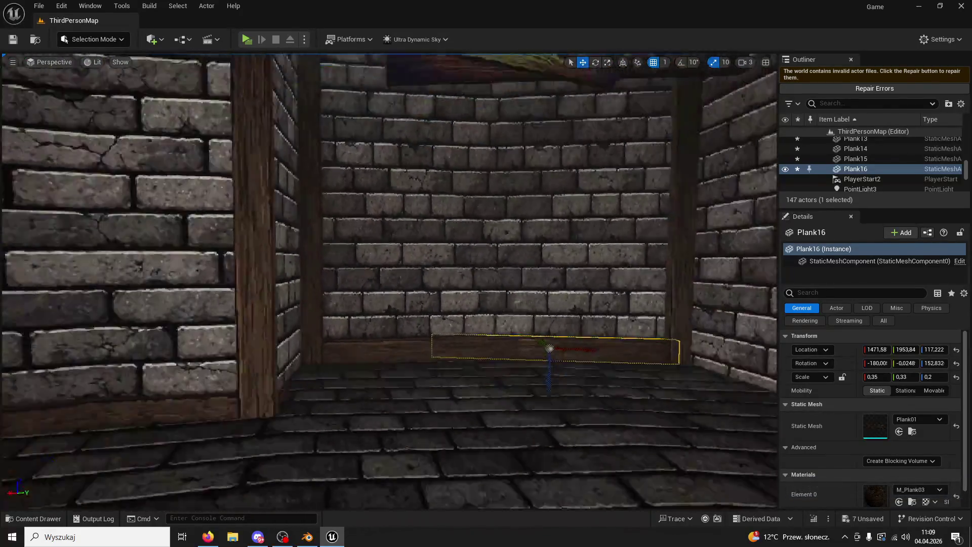
pyautogui.moveTo(396, 411); pyautogui.dragTo(396, 411, button='right')
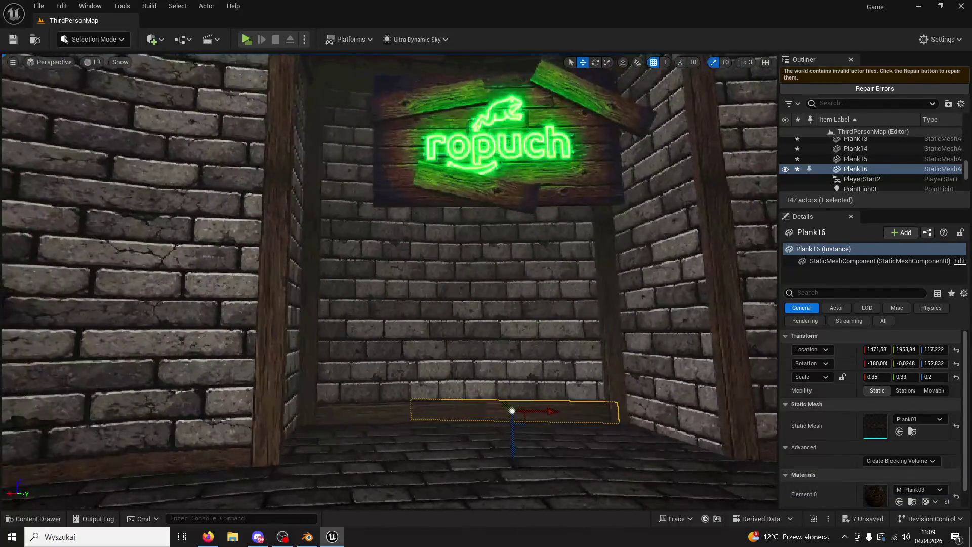
pyautogui.keyDown('ctrl'); pyautogui.click(395, 410); pyautogui.keyUp('ctrl')
pyautogui.moveTo(504, 450); pyautogui.dragTo(524, 135)
pyautogui.moveTo(524, 135); pyautogui.dragTo(524, 134, button='right')
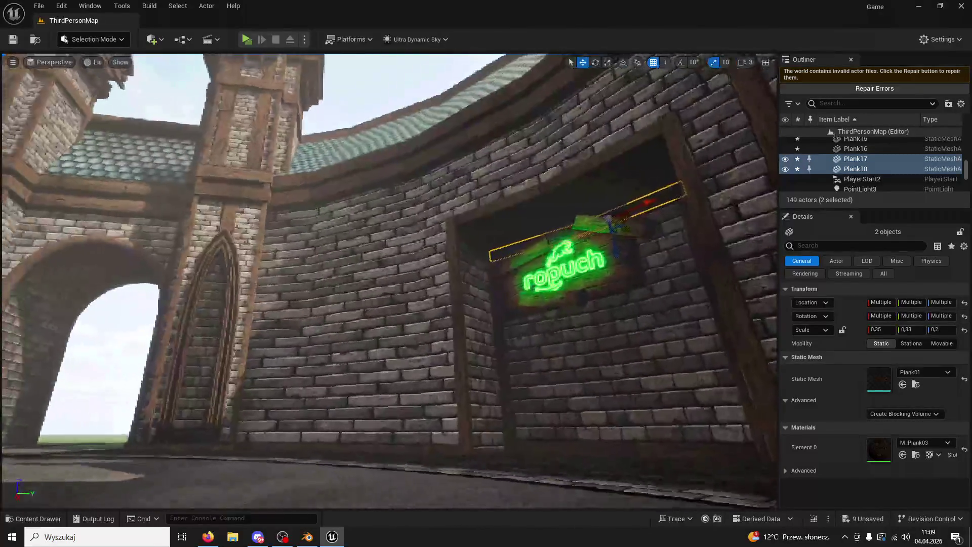
# Step: Duplicate a plank beside the neon sign and lower the copy down onto the floor
pyautogui.moveTo(393, 319); pyautogui.dragTo(392, 317, button='right')
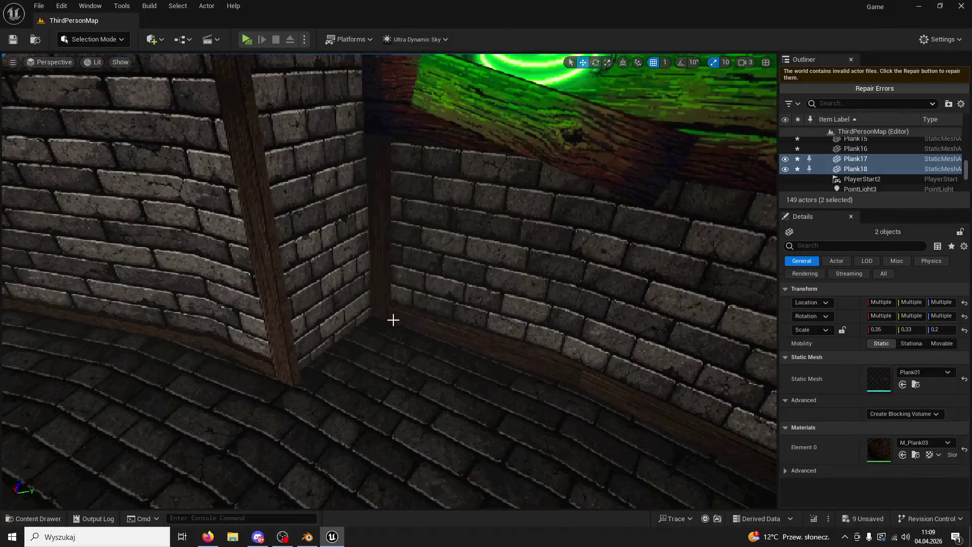
pyautogui.click(393, 318)
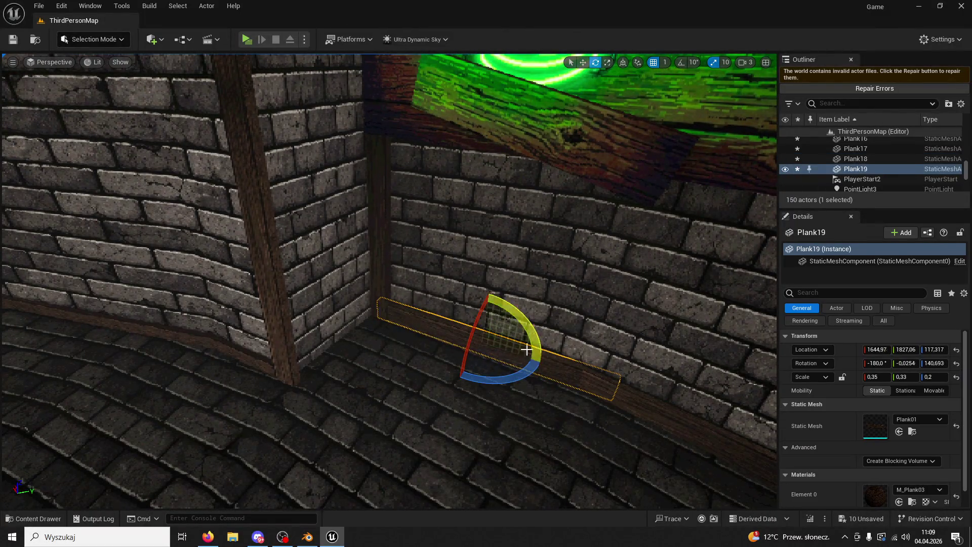
pyautogui.click(633, 266)
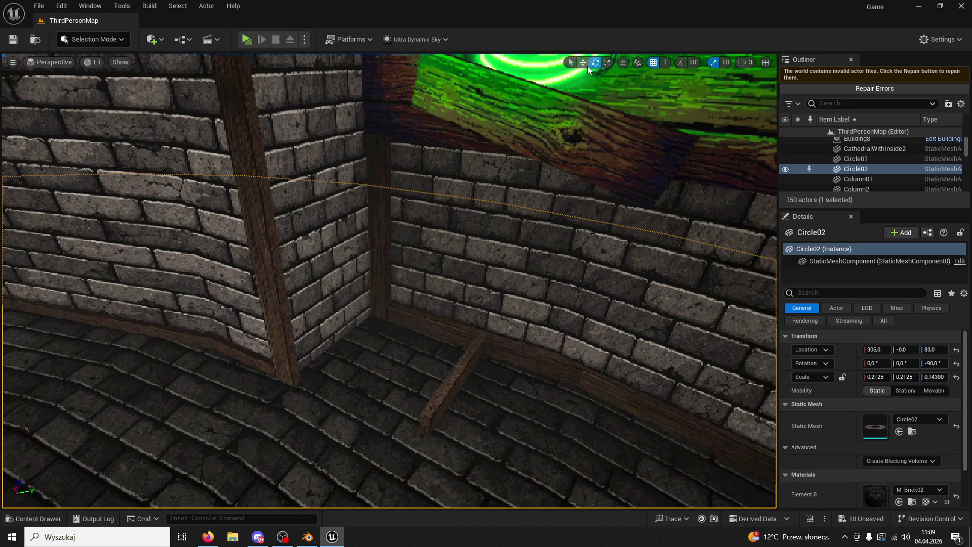
pyautogui.moveTo(466, 362); pyautogui.dragTo(469, 352, button='right')
pyautogui.click(439, 239)
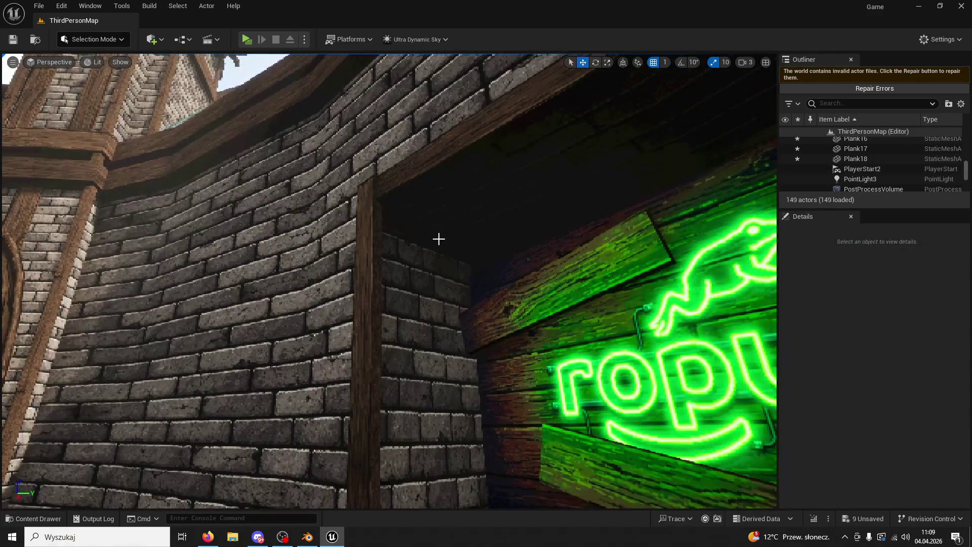
pyautogui.keyDown('alt'); pyautogui.moveTo(458, 220); pyautogui.dragTo(445, 347); pyautogui.keyUp('alt')
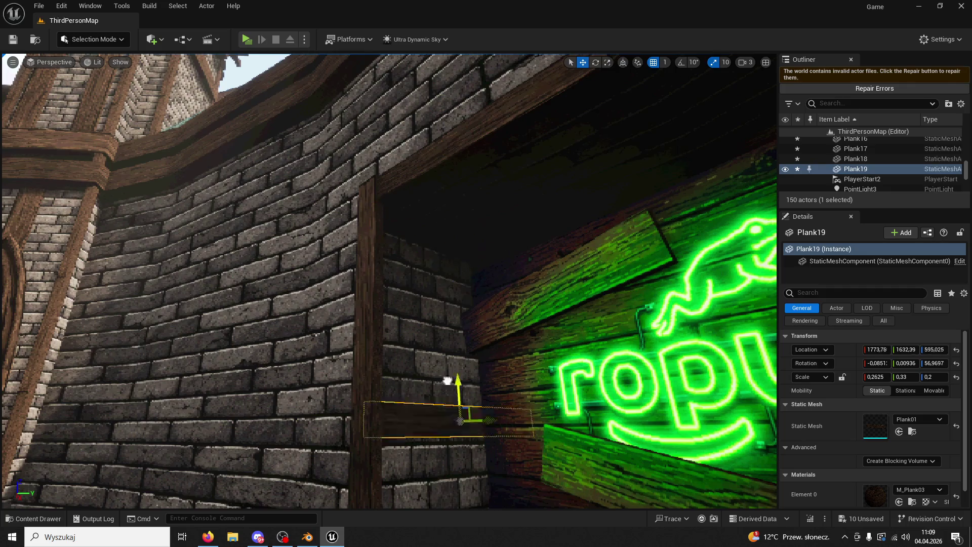
pyautogui.moveTo(446, 347); pyautogui.dragTo(467, 301, button='right')
pyautogui.moveTo(466, 300); pyautogui.dragTo(457, 463)
pyautogui.moveTo(456, 462)
pyautogui.mouseDown(button='right')
pyautogui.moveTo(468, 369)
pyautogui.moveTo(442, 304)
pyautogui.mouseUp(button='right')
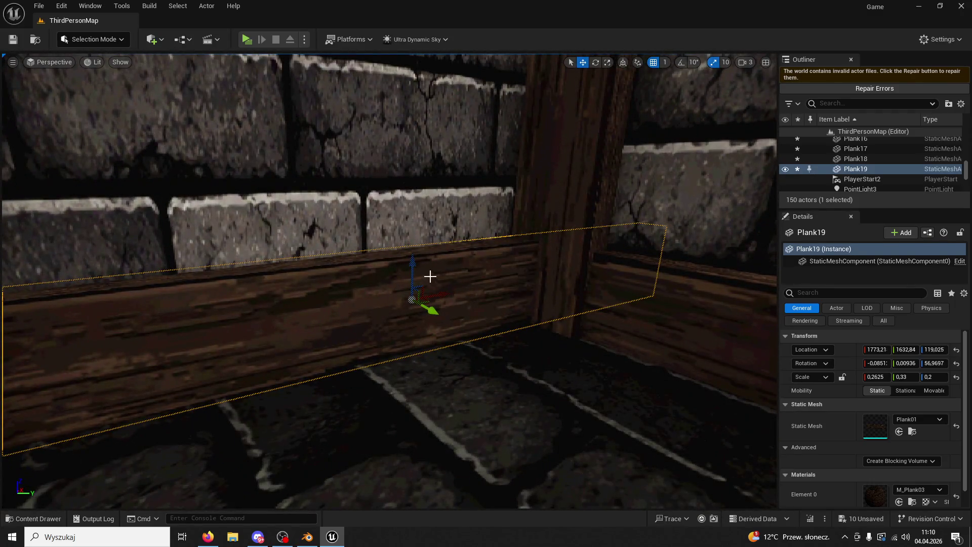
pyautogui.moveTo(415, 268); pyautogui.dragTo(411, 285)
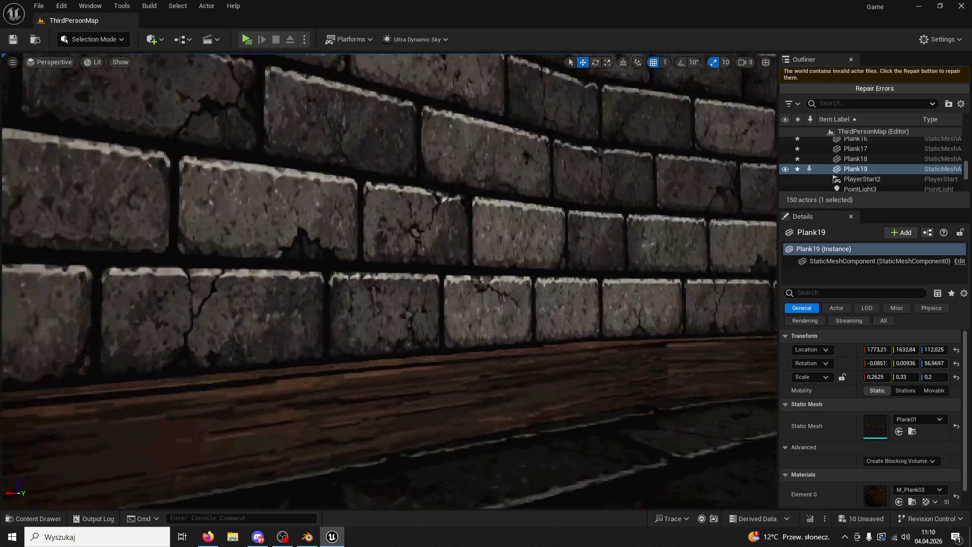
# Step: Copy the high horizontal wall plank down to floor level, then raise it slightly
pyautogui.moveTo(426, 286); pyautogui.dragTo(422, 228, button='right')
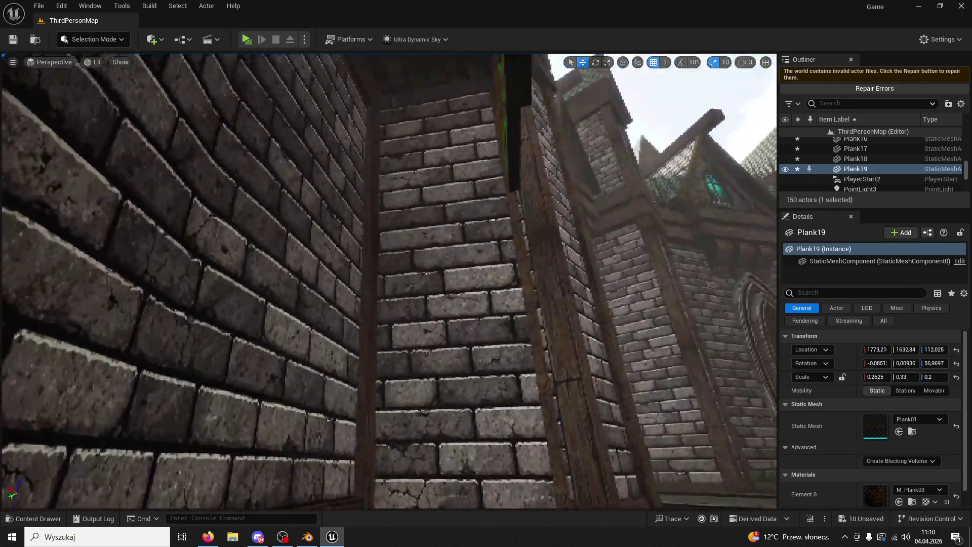
pyautogui.click(446, 89)
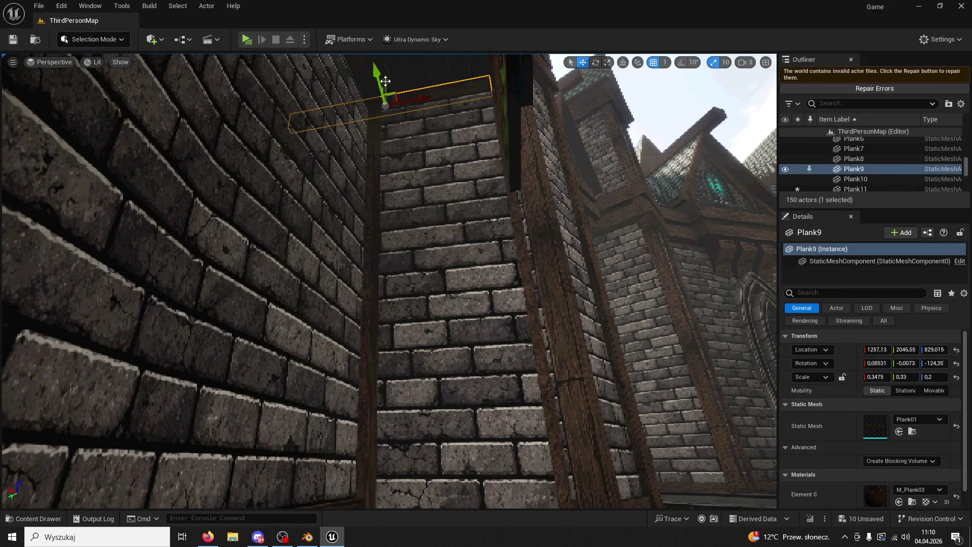
pyautogui.keyDown('alt'); pyautogui.moveTo(385, 82); pyautogui.dragTo(412, 455); pyautogui.keyUp('alt')
pyautogui.moveTo(413, 456); pyautogui.dragTo(414, 478, button='right')
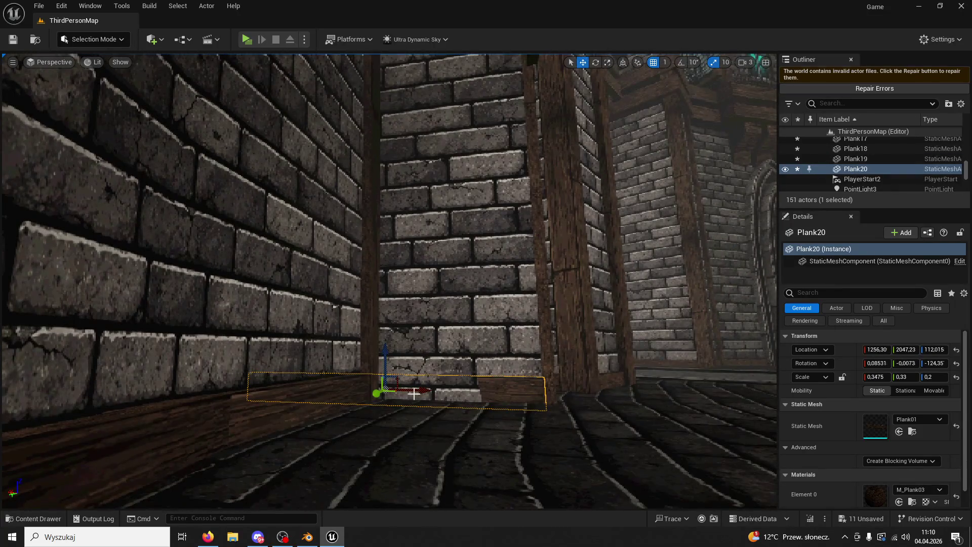
pyautogui.moveTo(383, 355); pyautogui.dragTo(379, 345)
pyautogui.moveTo(381, 346); pyautogui.dragTo(455, 321, button='right')
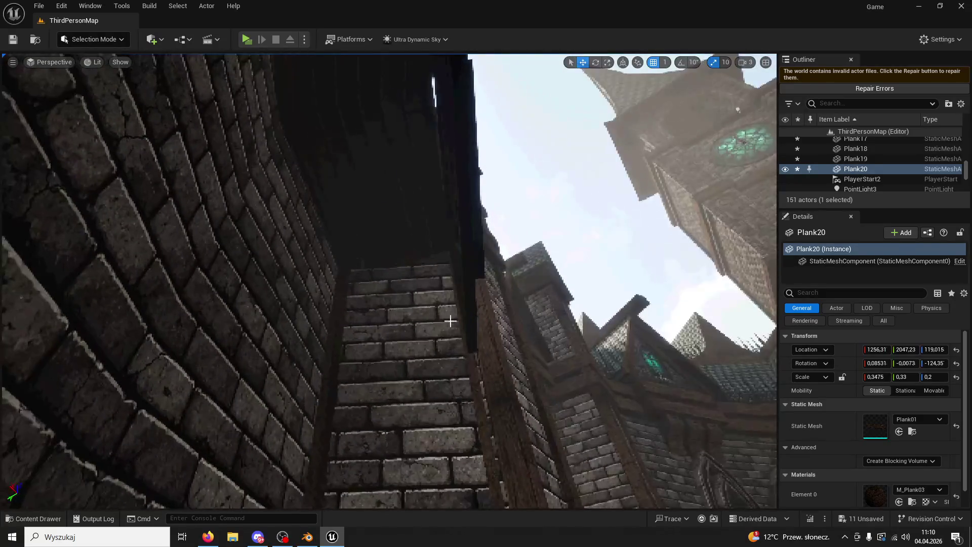
# Step: Select planks above the niche, undo a change and try the Rotate tool on them
pyautogui.moveTo(422, 262); pyautogui.dragTo(449, 154, button='right')
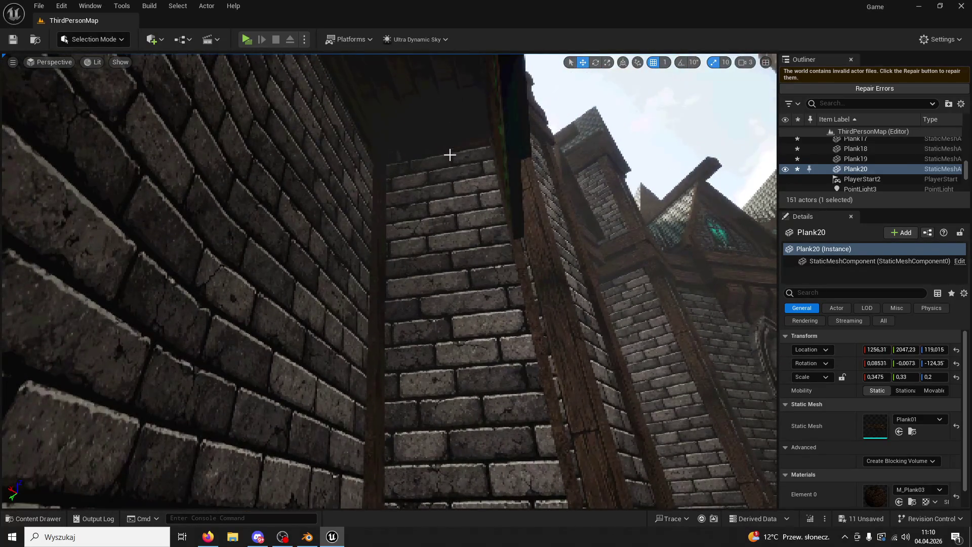
pyautogui.keyDown('ctrl'); pyautogui.click(450, 150); pyautogui.keyUp('ctrl')
pyautogui.click(599, 73)
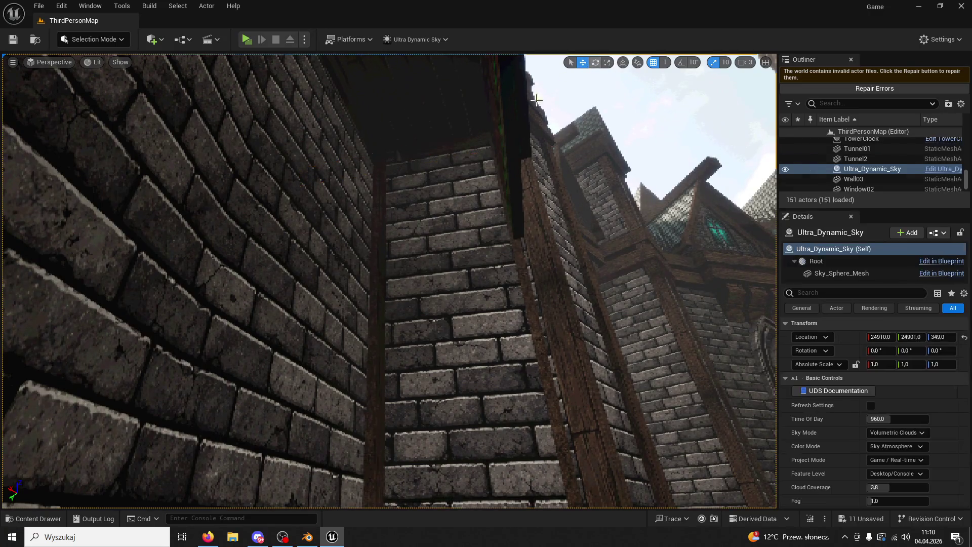
pyautogui.hotkey('ctrl', 'z')
pyautogui.click(596, 63)
pyautogui.moveTo(435, 130); pyautogui.dragTo(437, 128)
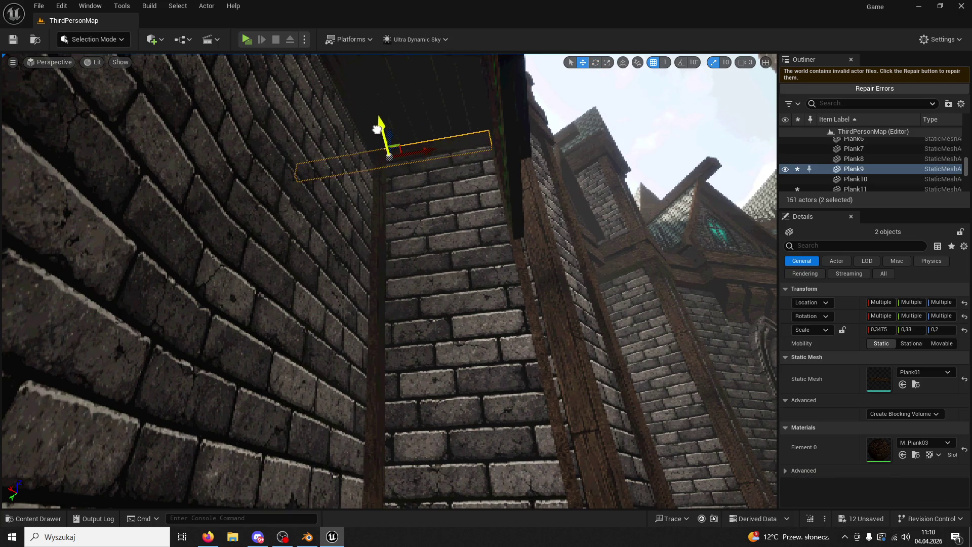
# Step: Inspect the wooden post and plank above it, back away from the niche and start a test play
pyautogui.moveTo(378, 128); pyautogui.dragTo(378, 228, button='right')
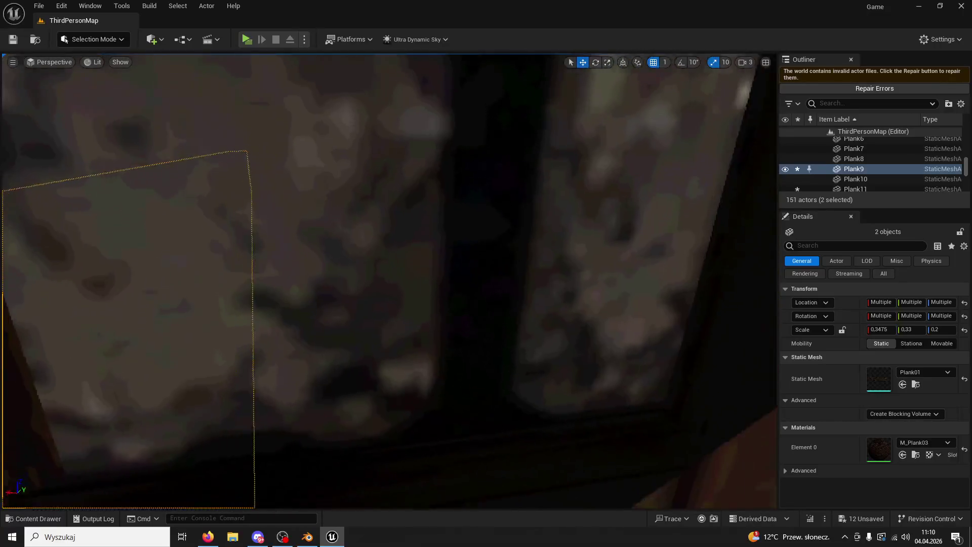
pyautogui.moveTo(378, 228)
pyautogui.mouseDown(button='right')
pyautogui.moveTo(396, 228)
pyautogui.moveTo(423, 256)
pyautogui.moveTo(437, 302)
pyautogui.mouseUp(button='right')
pyautogui.click(421, 257)
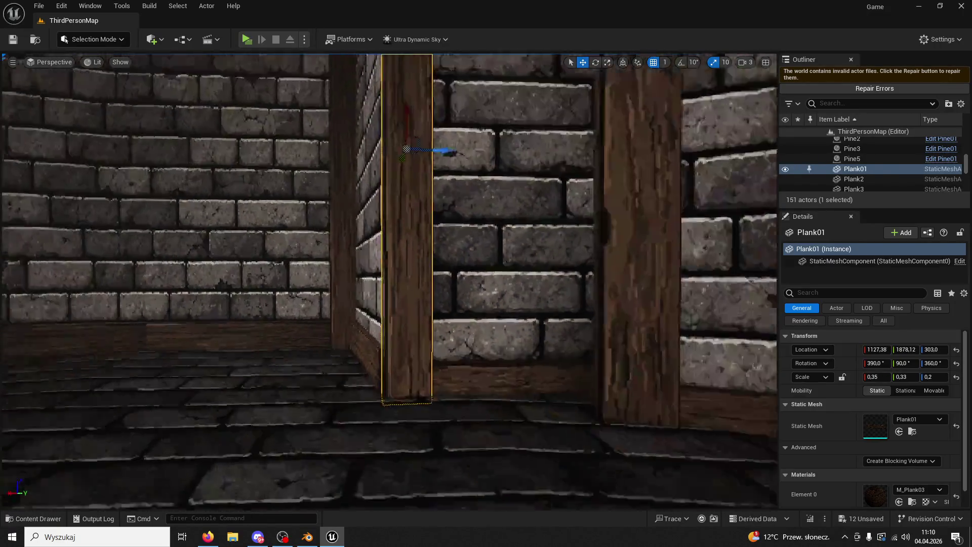
pyautogui.keyDown('ctrl'); pyautogui.click(413, 180); pyautogui.keyUp('ctrl')
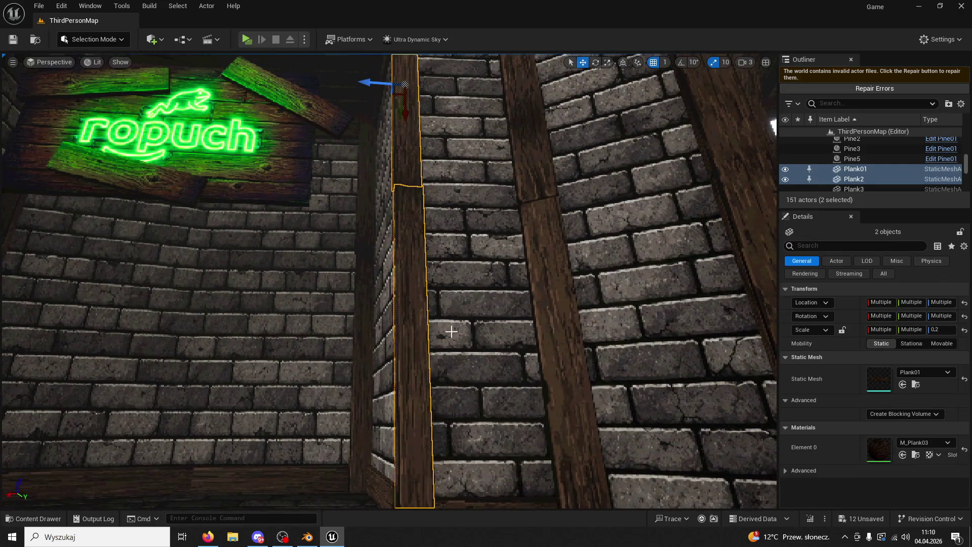
pyautogui.moveTo(368, 84); pyautogui.dragTo(389, 114, button='right')
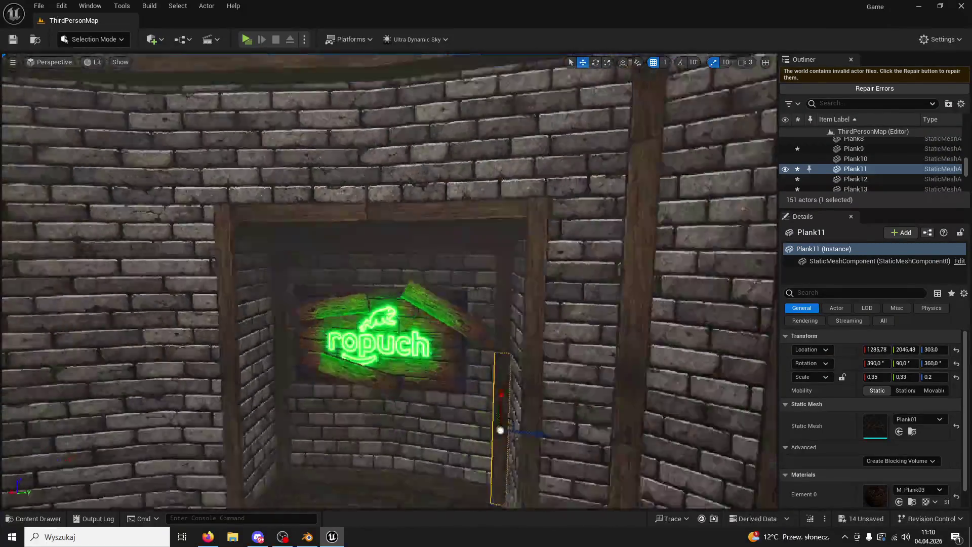
pyautogui.moveTo(389, 114); pyautogui.dragTo(395, 122, button='right')
pyautogui.moveTo(213, 190); pyautogui.dragTo(213, 190, button='right')
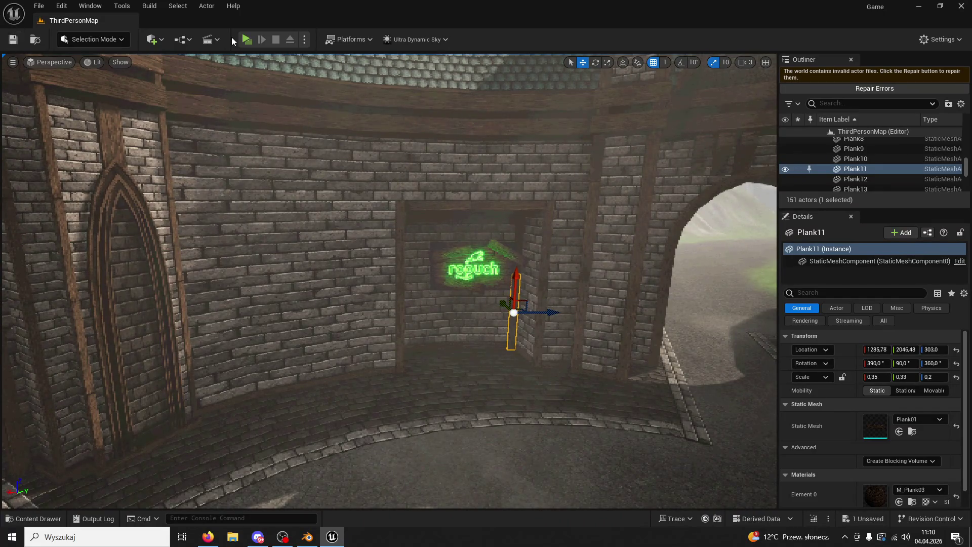
pyautogui.click(245, 40)
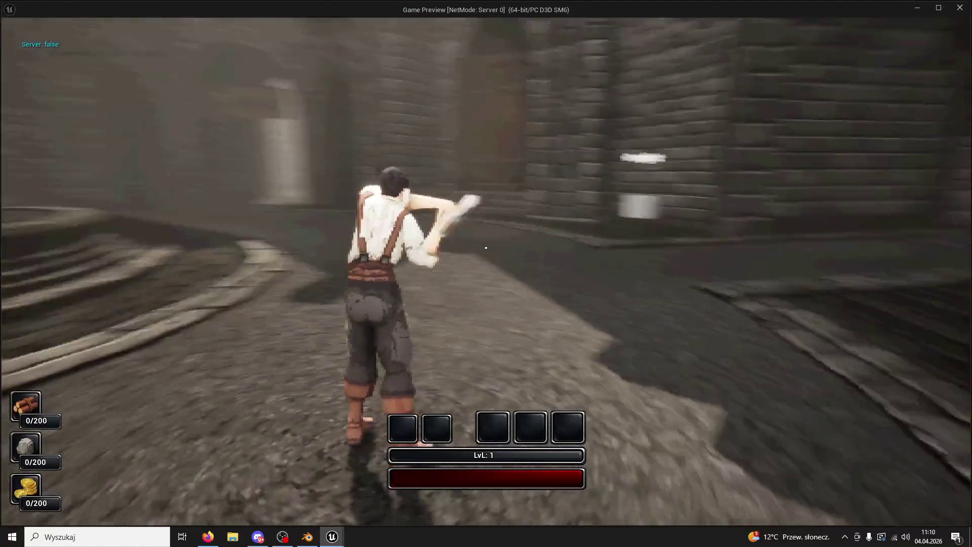
pyautogui.press('w')
pyautogui.press('space')
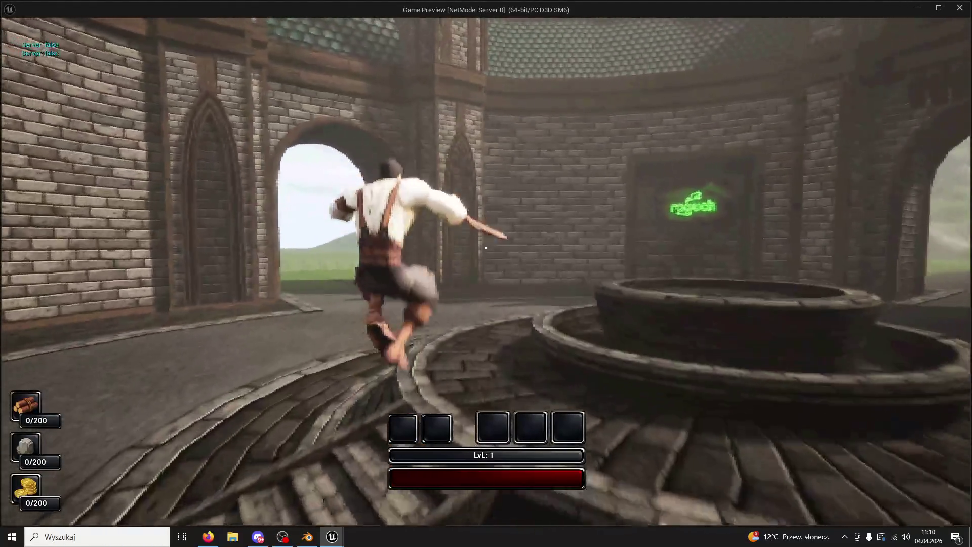
pyautogui.press('space')
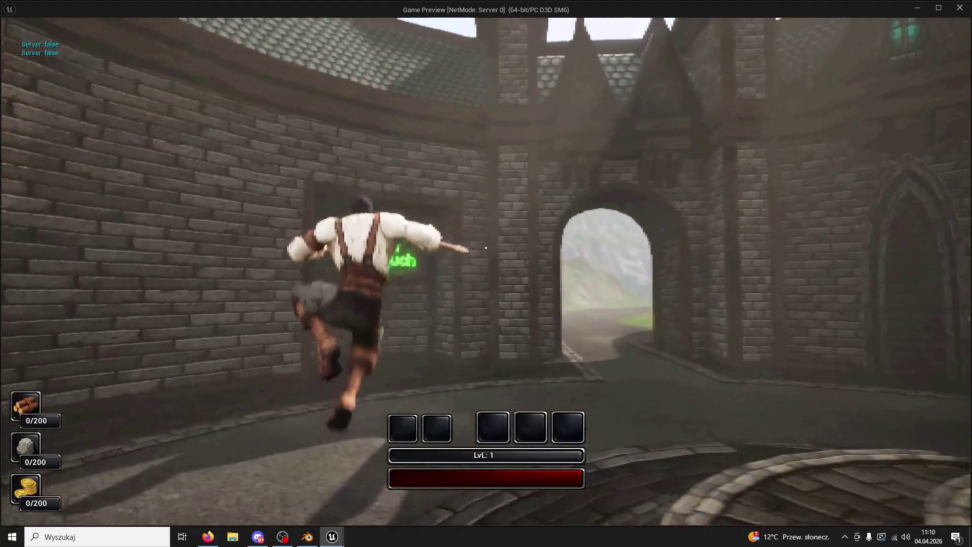
pyautogui.press('w')
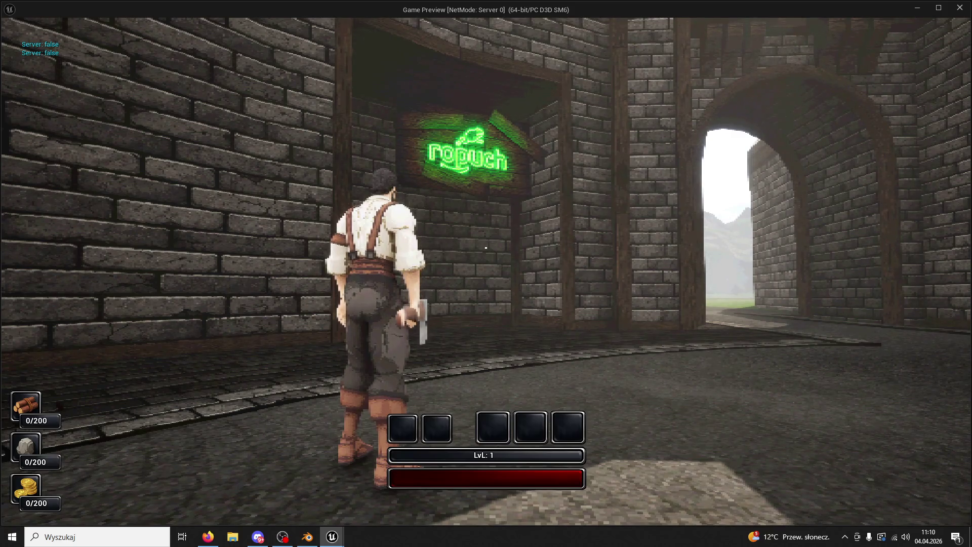
pyautogui.press('Escape')
pyautogui.click(433, 322)
pyautogui.moveTo(436, 321)
pyautogui.mouseDown(button='right')
pyautogui.moveTo(471, 321)
pyautogui.moveTo(469, 310)
pyautogui.mouseUp(button='right')
pyautogui.press('w')
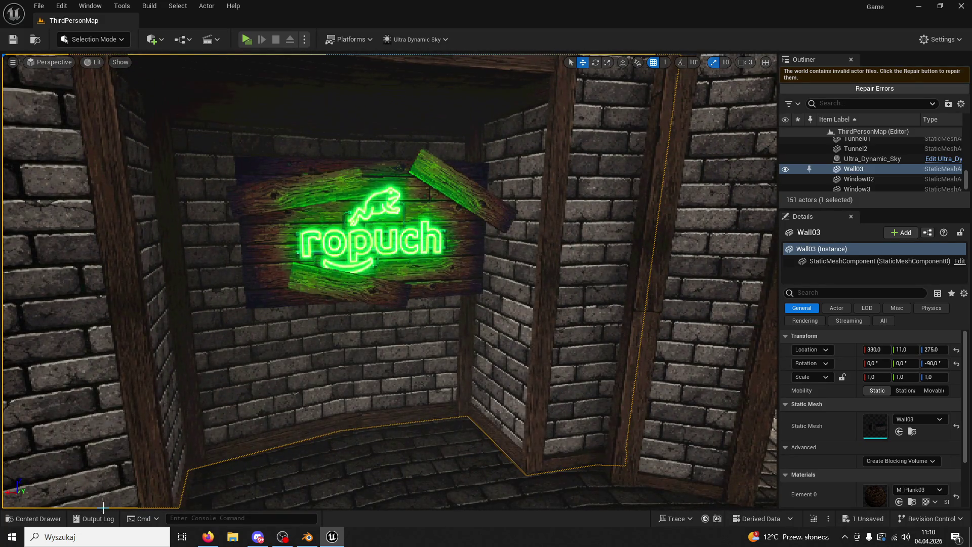
pyautogui.hotkey('ctrl', 'space')
pyautogui.moveTo(384, 319); pyautogui.dragTo(330, 370)
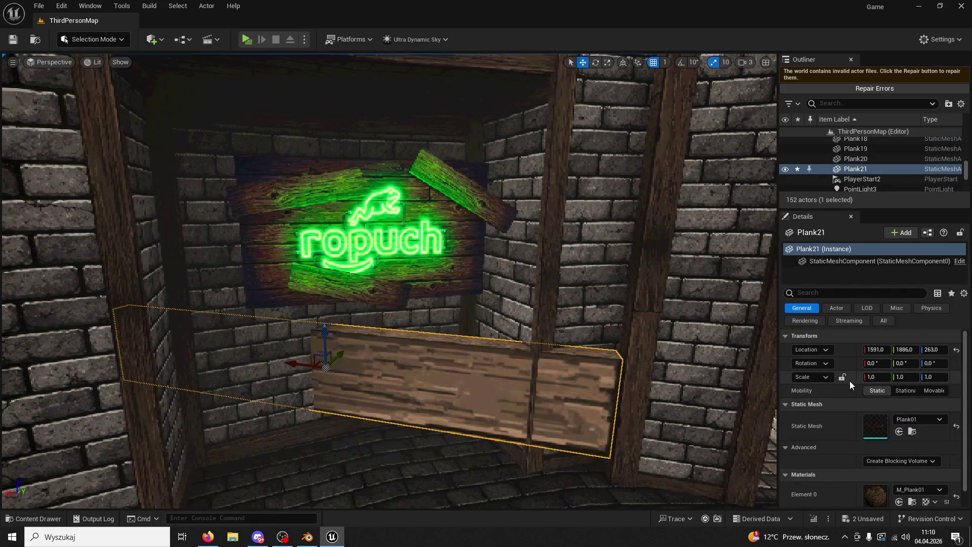
pyautogui.write('0,3')
pyautogui.press('Return')
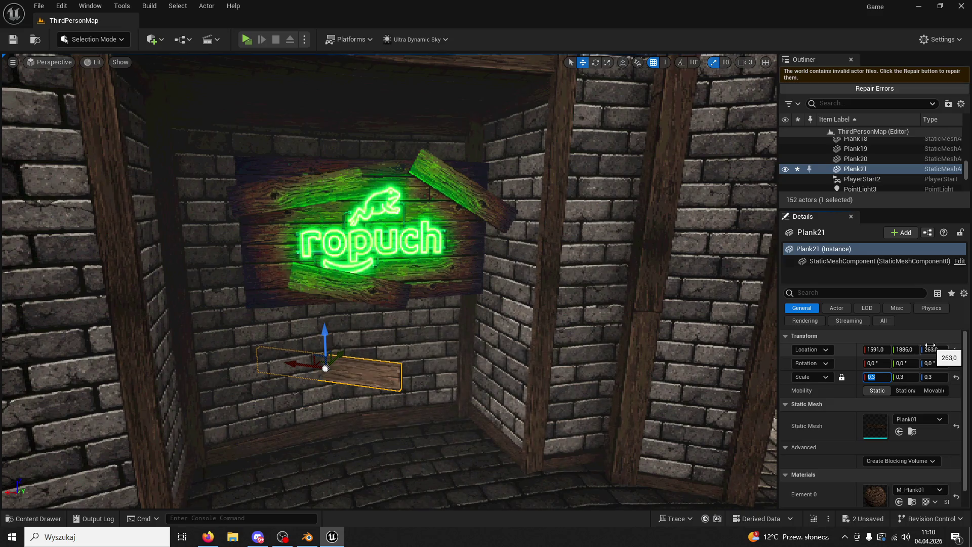
pyautogui.click(596, 64)
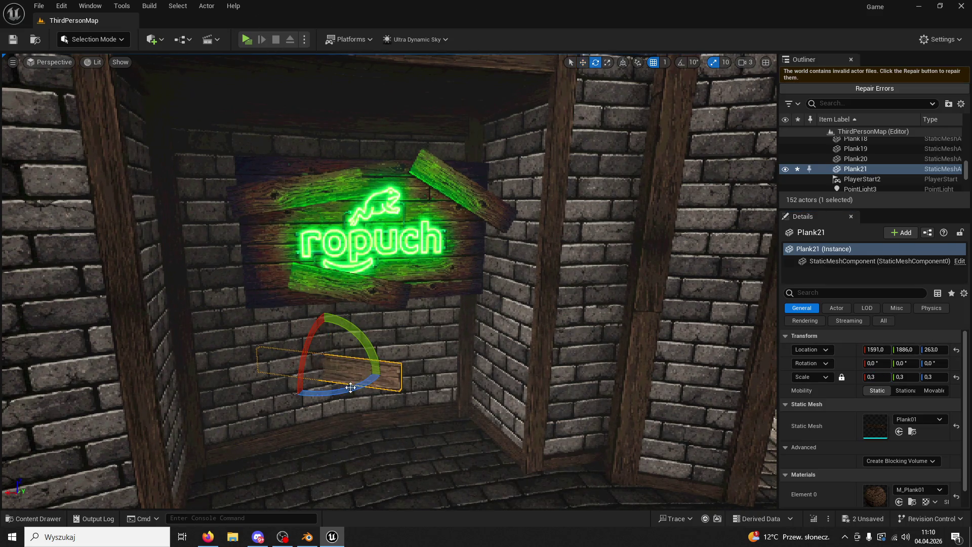
pyautogui.moveTo(346, 394); pyautogui.dragTo(319, 395)
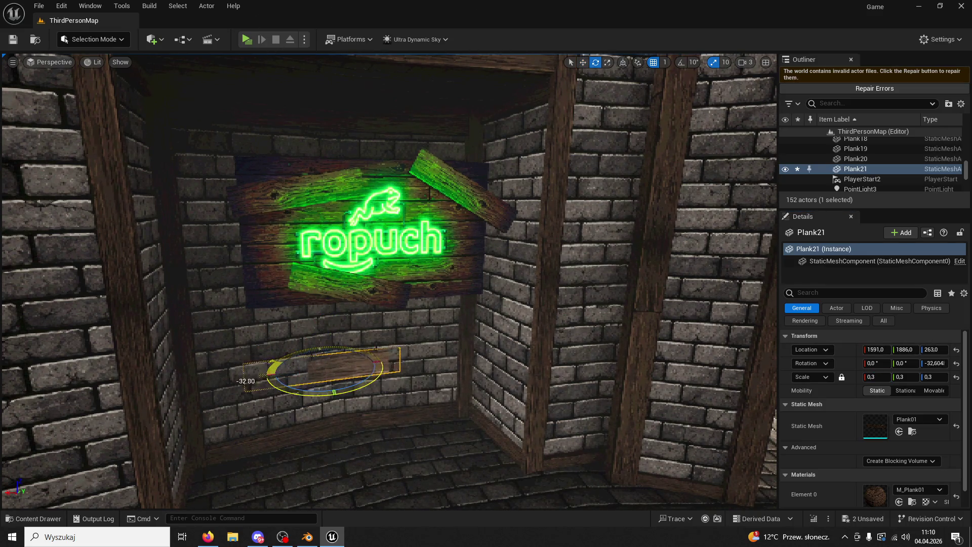
pyautogui.moveTo(320, 359); pyautogui.dragTo(311, 342, button='right')
pyautogui.moveTo(311, 343); pyautogui.dragTo(308, 339)
pyautogui.click(608, 63)
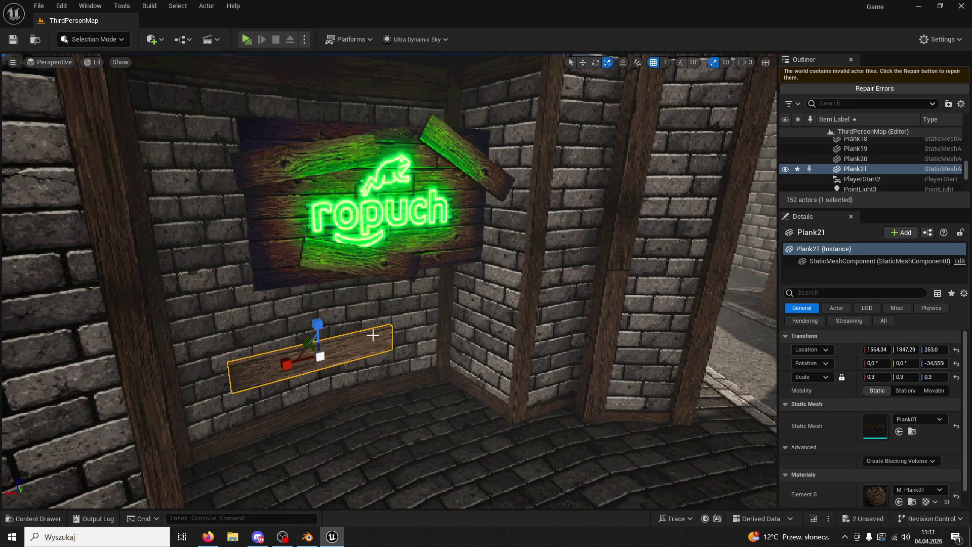
pyautogui.moveTo(318, 335); pyautogui.dragTo(322, 354)
pyautogui.scroll(-2, 403, 325)
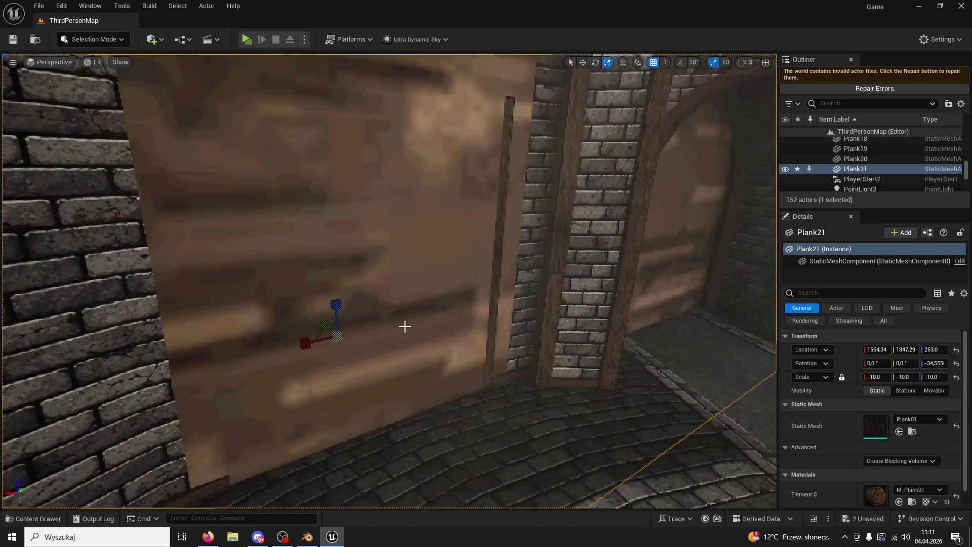
pyautogui.scroll(-3, 403, 327)
pyautogui.scroll(-3, 405, 327)
pyautogui.hotkey('ctrl', 'z')
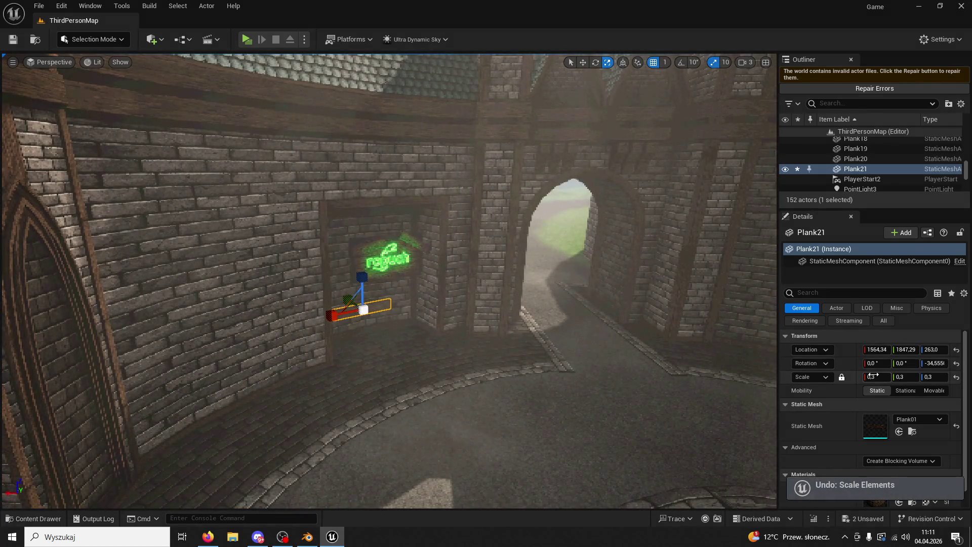
pyautogui.press('f')
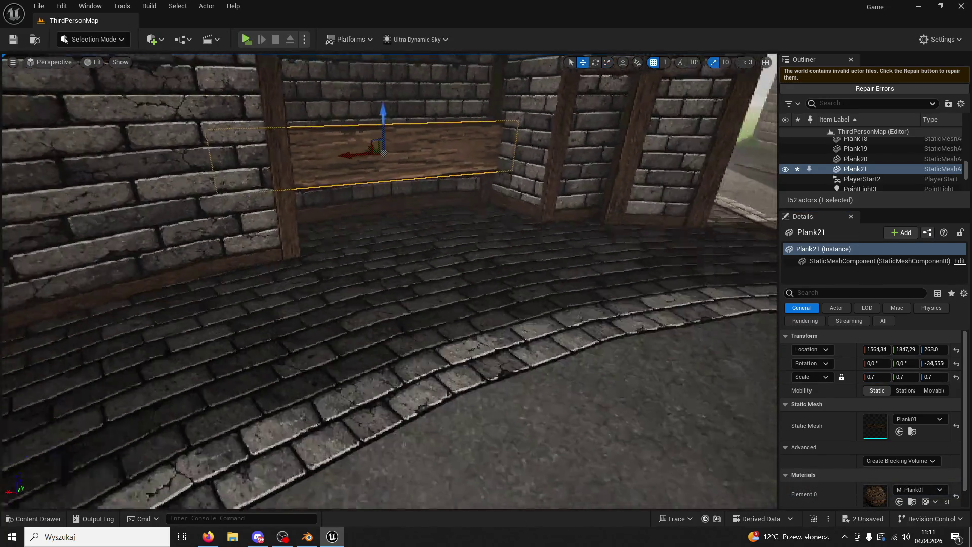
pyautogui.moveTo(413, 175); pyautogui.dragTo(382, 169, button='right')
pyautogui.moveTo(383, 170)
pyautogui.mouseDown()
pyautogui.moveTo(402, 187)
pyautogui.moveTo(405, 238)
pyautogui.moveTo(387, 144)
pyautogui.moveTo(401, 98)
pyautogui.mouseUp()
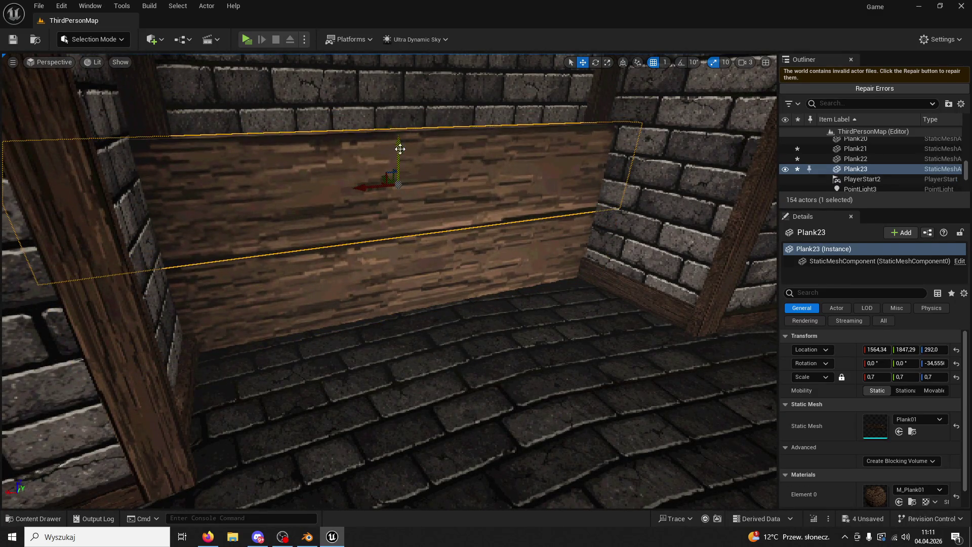
pyautogui.moveTo(401, 97); pyautogui.dragTo(470, 198, button='right')
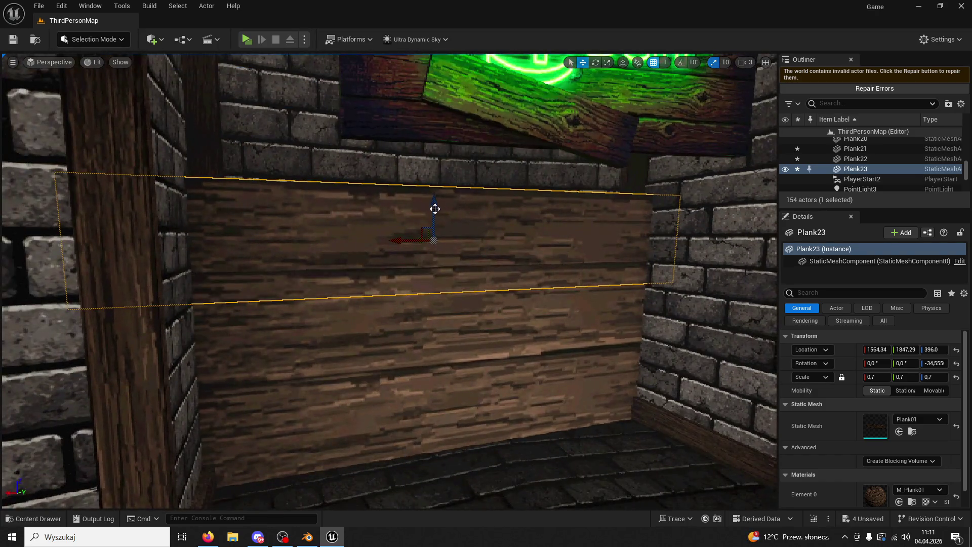
pyautogui.scroll(3, 437, 208)
pyautogui.scroll(-5, 433, 207)
pyautogui.moveTo(428, 206)
pyautogui.mouseDown()
pyautogui.moveTo(406, 182)
pyautogui.moveTo(390, 82)
pyautogui.mouseUp()
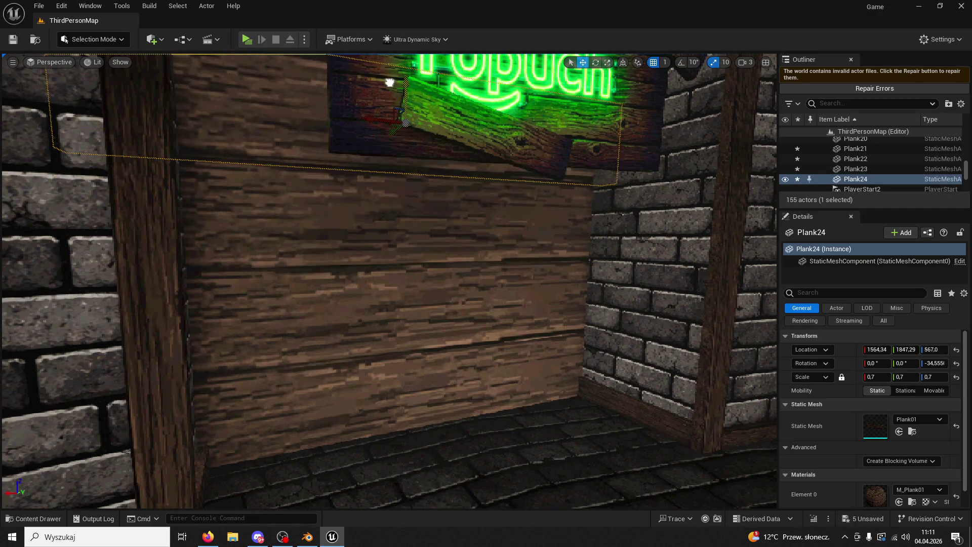
pyautogui.scroll(-3, 389, 83)
pyautogui.scroll(-3, 410, 152)
pyautogui.keyDown('alt'); pyautogui.moveTo(424, 218); pyautogui.dragTo(425, 218); pyautogui.keyUp('alt')
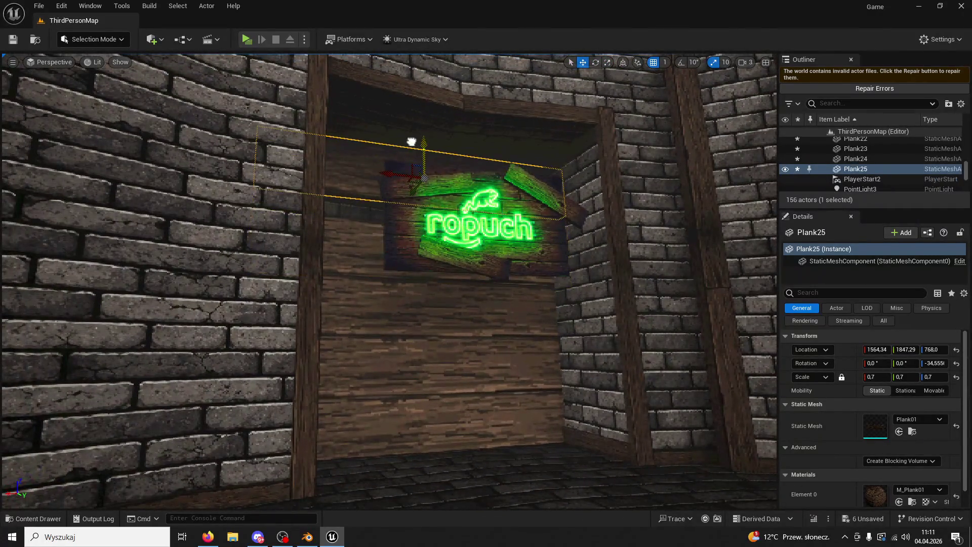
pyautogui.keyDown('alt'); pyautogui.moveTo(423, 161); pyautogui.dragTo(455, 348); pyautogui.keyUp('alt')
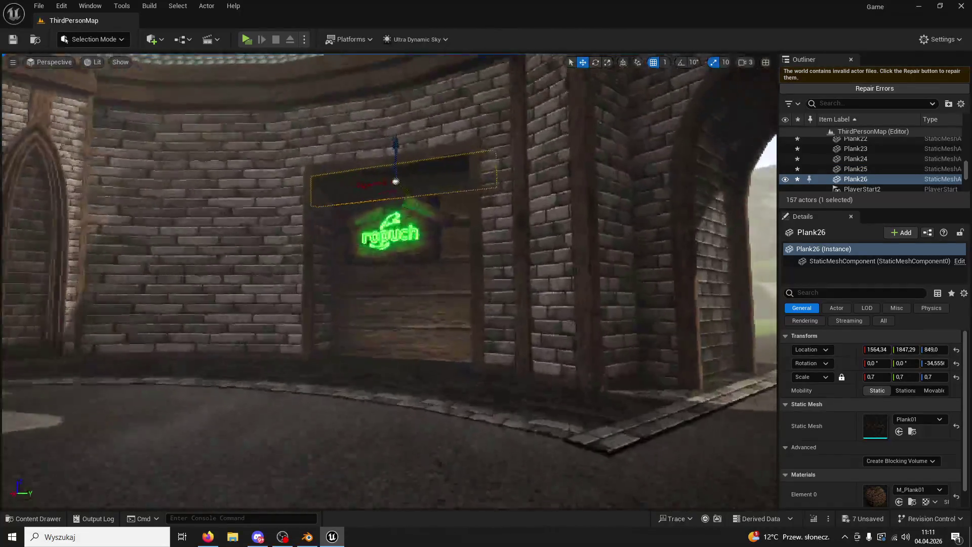
pyautogui.hotkey('ctrl', 'z')
pyautogui.hotkey('ctrl', 'z')
pyautogui.hotkey('ctrl', 'z')
pyautogui.hotkey('ctrl', 'z')
pyautogui.hotkey('ctrl', 'z')
pyautogui.hotkey('ctrl', 'z')
pyautogui.moveTo(449, 176); pyautogui.dragTo(450, 114)
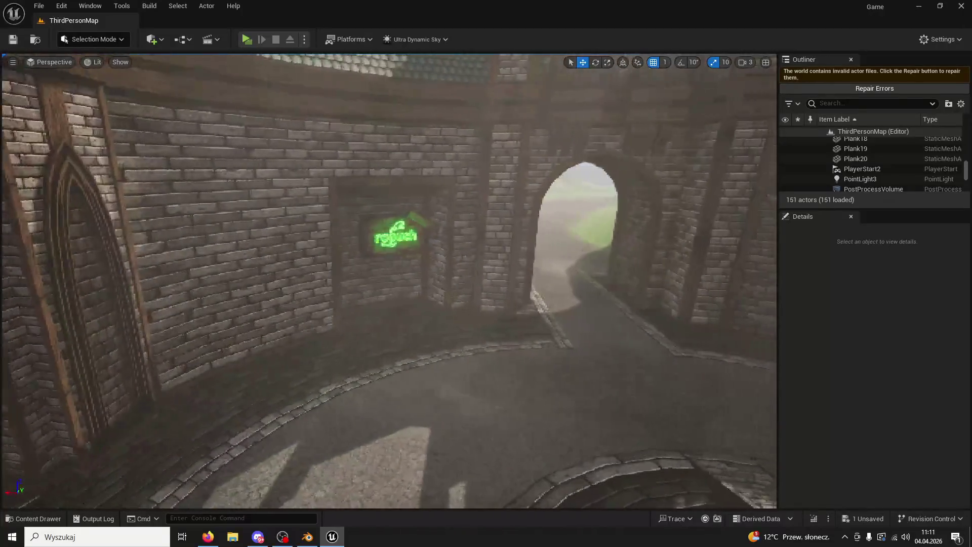
pyautogui.moveTo(449, 176); pyautogui.dragTo(449, 175)
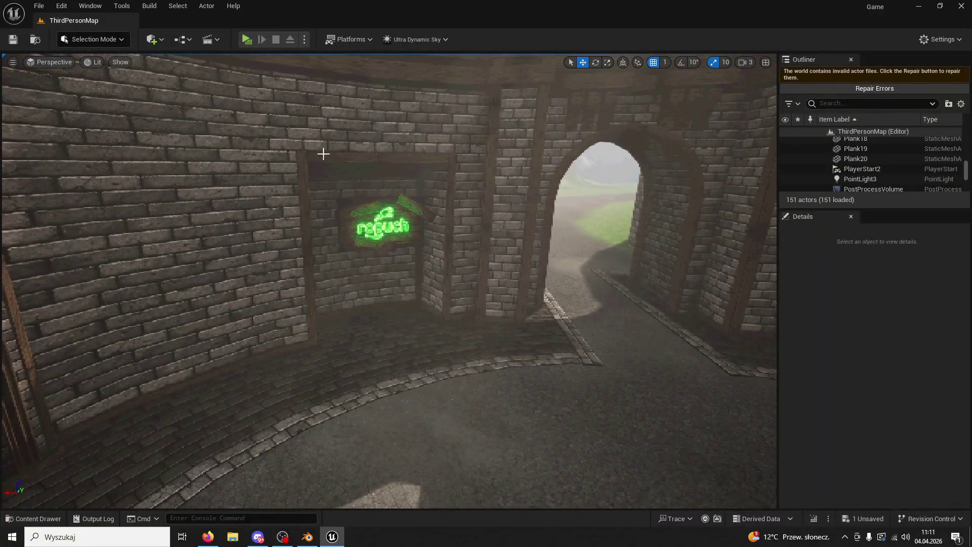
# Step: In Edit Mode, select the niche's back, left, top and recess faces and assign the wood material
pyautogui.click(307, 536)
pyautogui.moveTo(534, 290); pyautogui.dragTo(626, 292, button='middle')
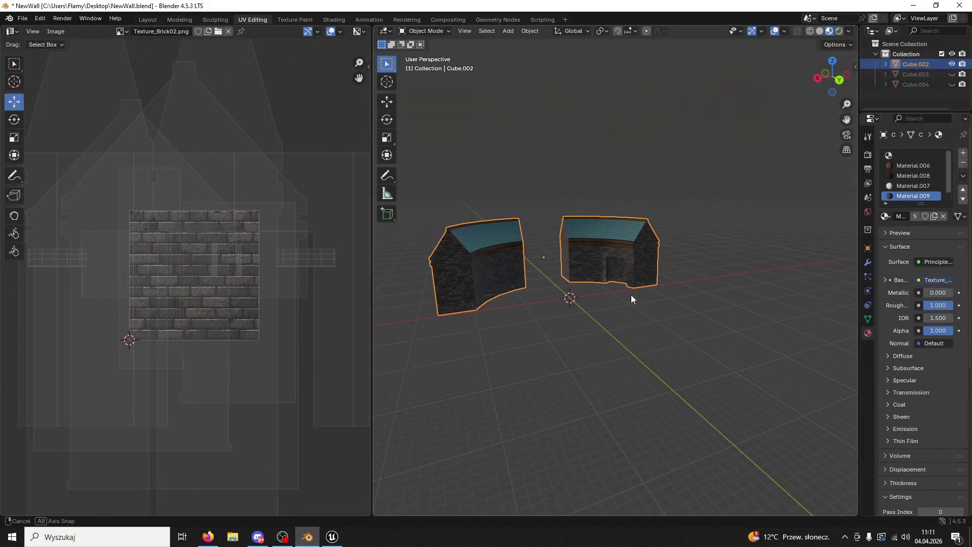
pyautogui.scroll(3, 641, 277)
pyautogui.scroll(4, 641, 277)
pyautogui.scroll(3, 647, 272)
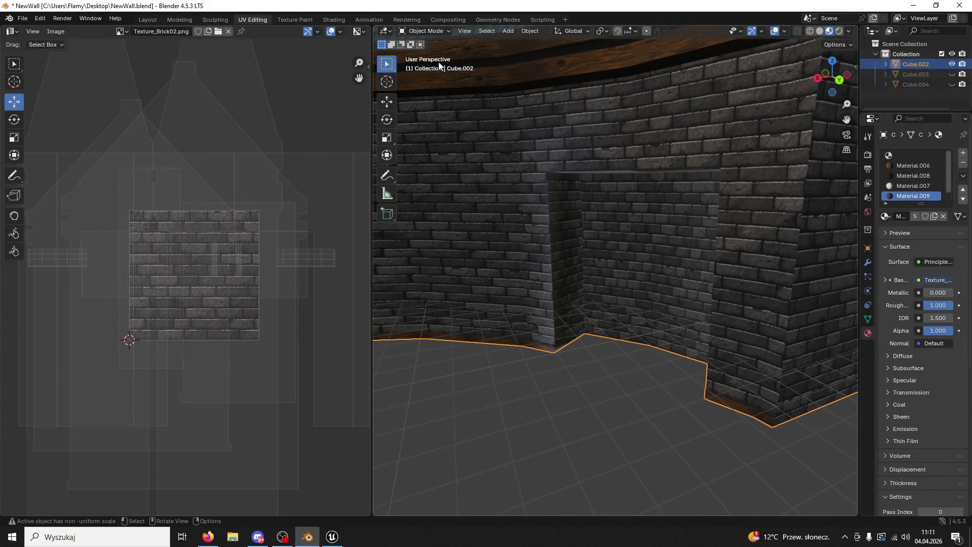
pyautogui.click(430, 31)
pyautogui.click(426, 52)
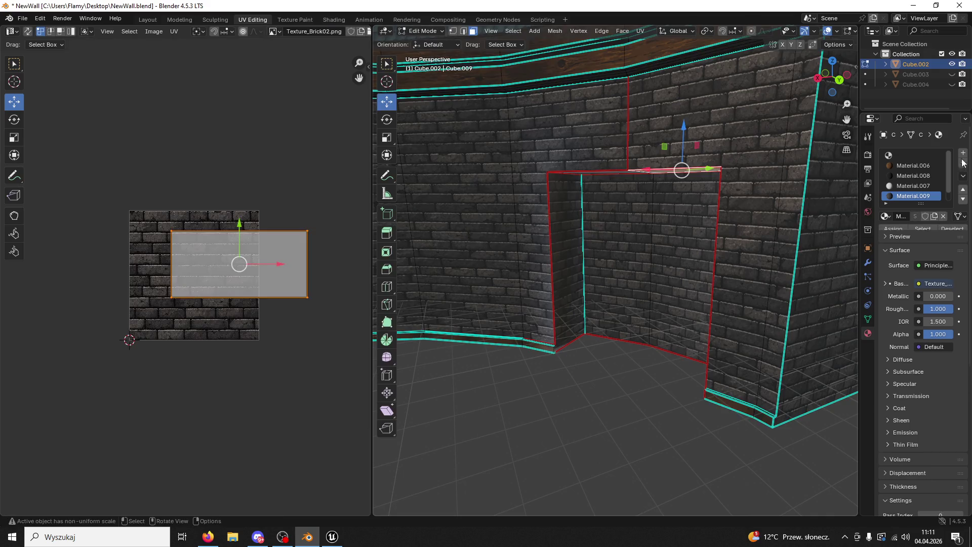
pyautogui.click(634, 245)
pyautogui.keyDown('shift'); pyautogui.click(575, 242); pyautogui.keyUp('shift')
pyautogui.moveTo(575, 242)
pyautogui.mouseDown(button='middle')
pyautogui.moveTo(644, 205)
pyautogui.moveTo(724, 268)
pyautogui.mouseUp(button='middle')
pyautogui.keyDown('shift'); pyautogui.click(645, 206); pyautogui.keyUp('shift')
pyautogui.keyDown('shift'); pyautogui.click(655, 259); pyautogui.keyUp('shift')
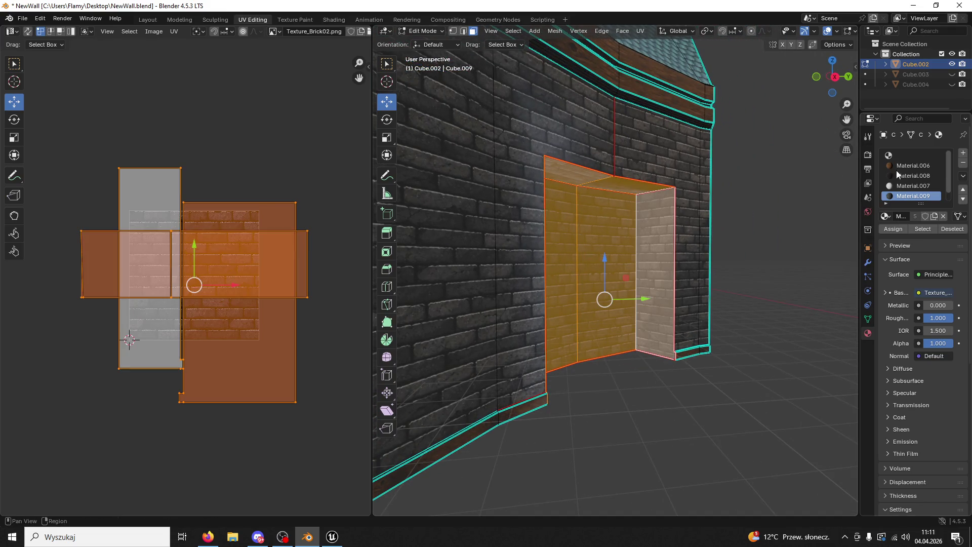
pyautogui.click(894, 230)
# Step: Unwrap the niche's two back faces and begin enlarging their UV island
pyautogui.moveTo(751, 278); pyautogui.dragTo(603, 314, button='middle')
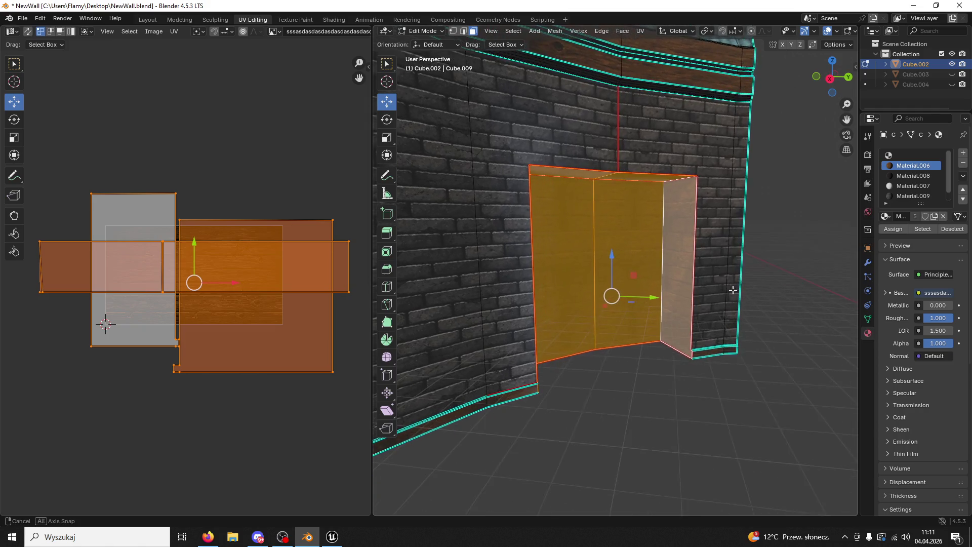
pyautogui.press('s')
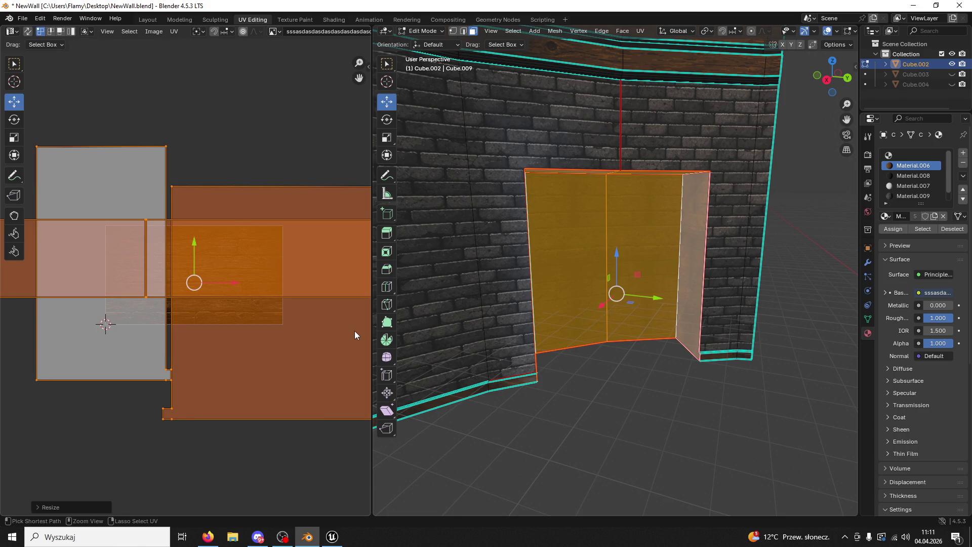
pyautogui.rightClick(354, 331)
pyautogui.scroll(3, 623, 319)
pyautogui.moveTo(623, 319); pyautogui.dragTo(639, 320, button='middle')
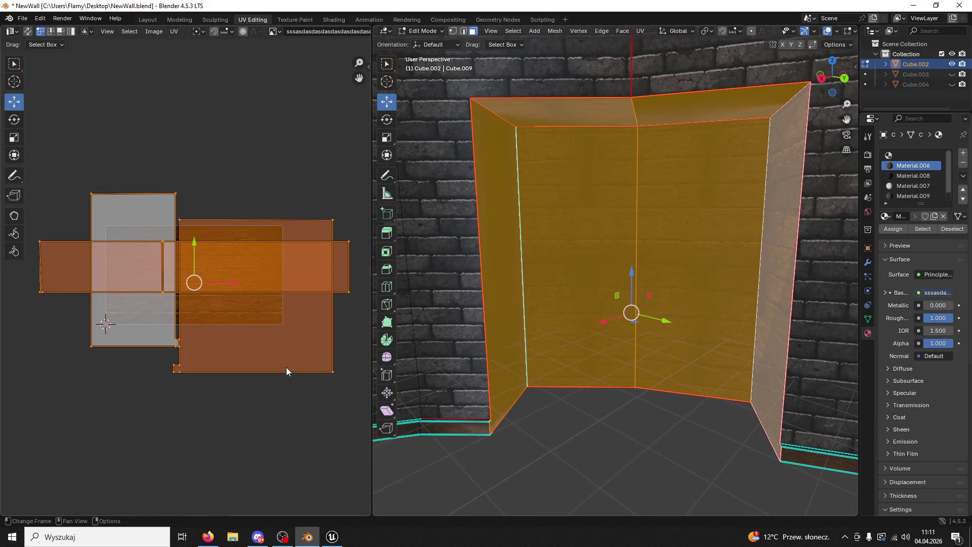
pyautogui.rightClick(359, 330)
pyautogui.click(681, 241)
pyautogui.keyDown('shift'); pyautogui.click(599, 227); pyautogui.keyUp('shift')
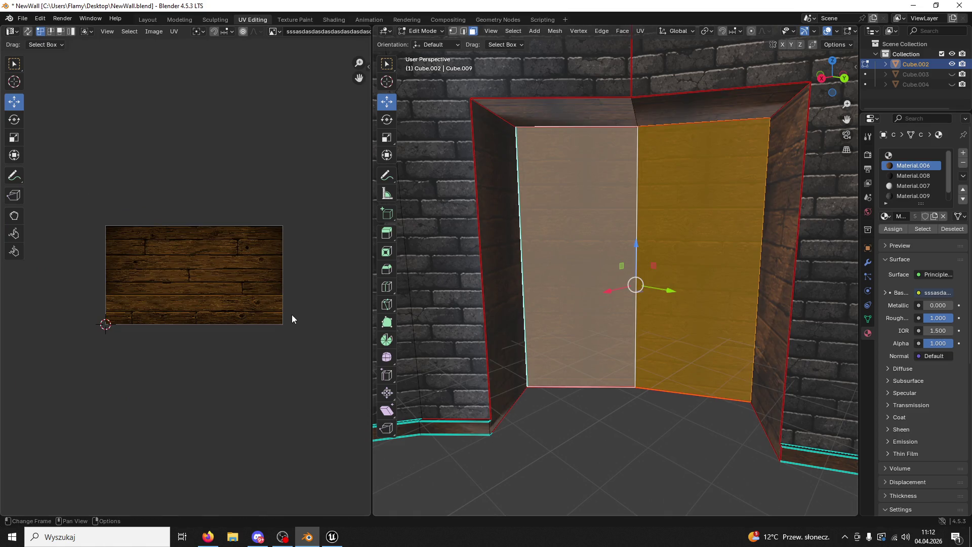
pyautogui.scroll(-3, 289, 315)
pyautogui.scroll(4, 284, 319)
pyautogui.press('u')
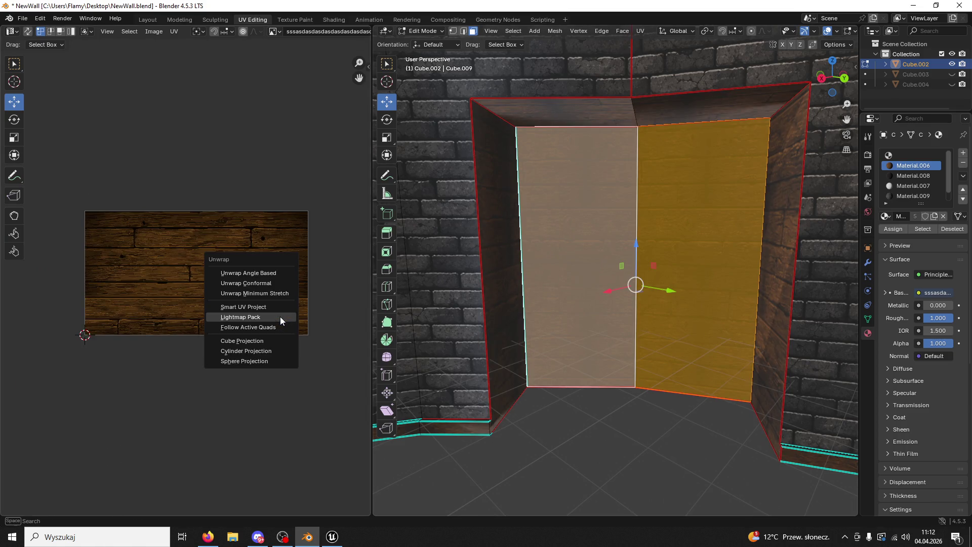
pyautogui.click(257, 276)
pyautogui.scroll(-2, 257, 276)
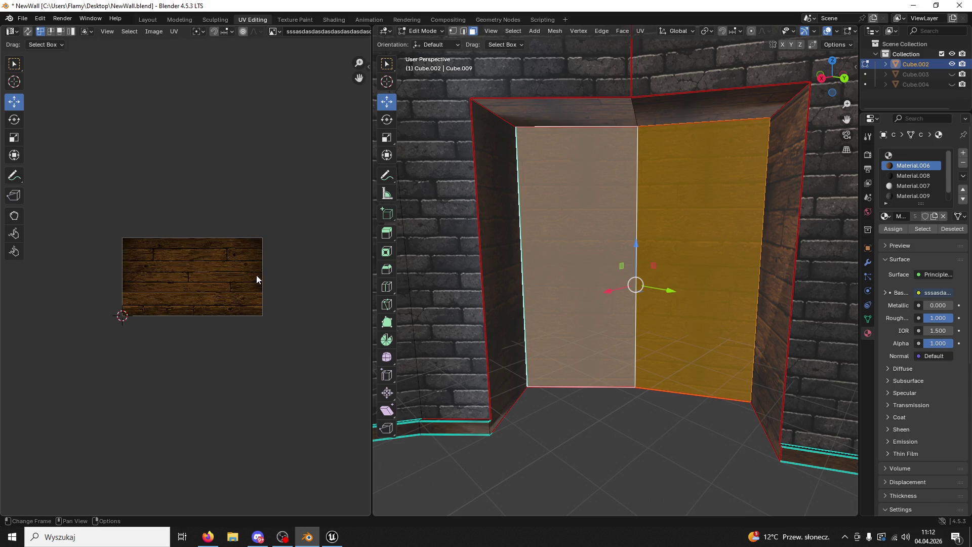
pyautogui.press('u')
pyautogui.click(256, 279)
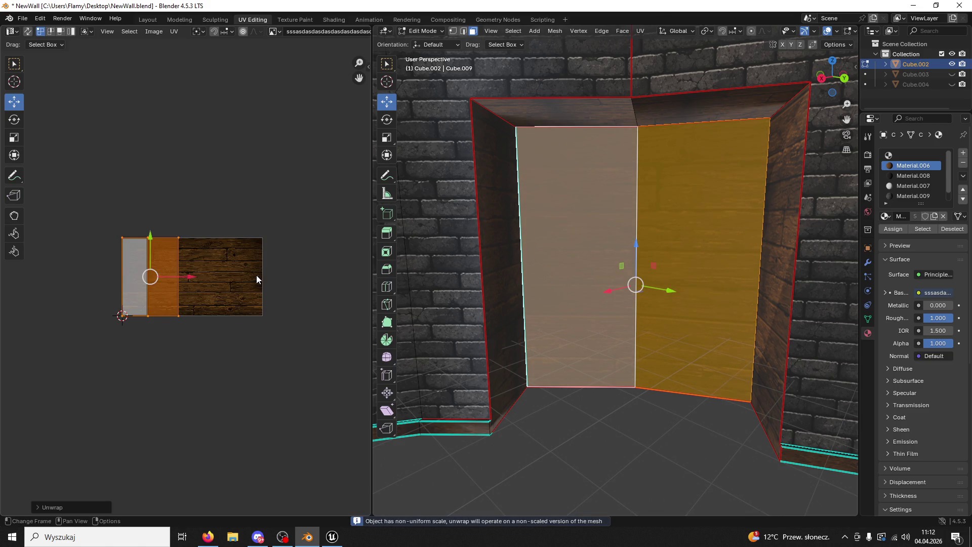
pyautogui.scroll(3, 256, 275)
pyautogui.press('s')
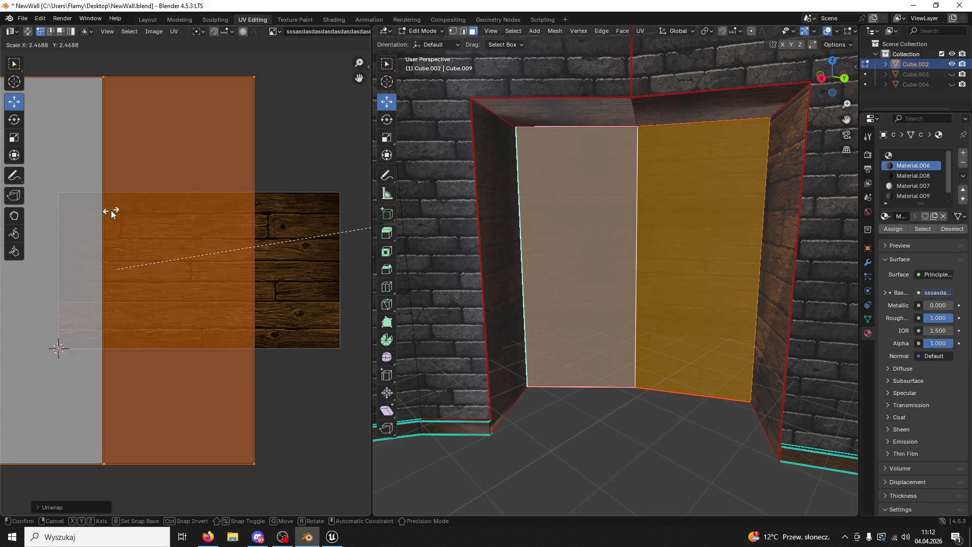
# Step: Select the niche's side, back and ceiling faces, then scale and move their UV islands to fit
pyautogui.click(495, 210)
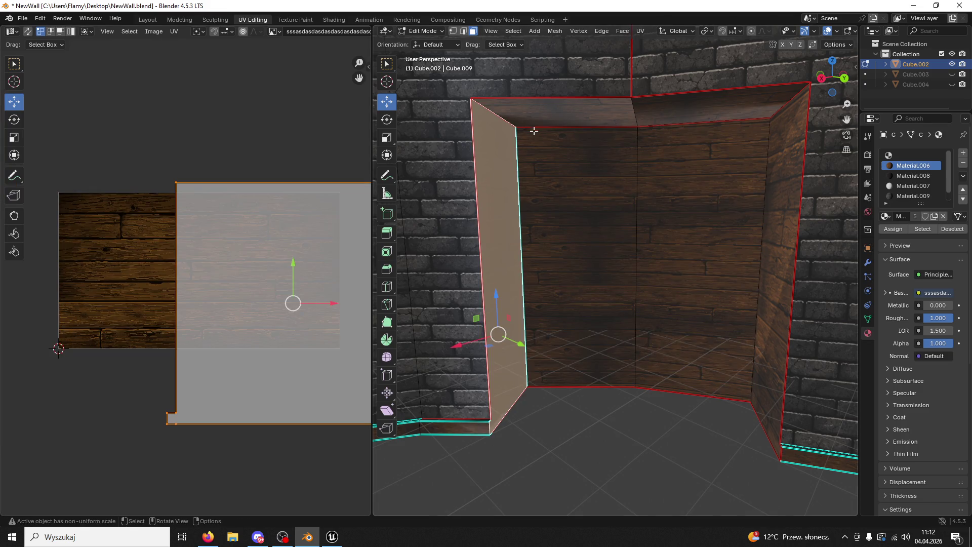
pyautogui.keyDown('shift'); pyautogui.click(549, 118); pyautogui.keyUp('shift')
pyautogui.keyDown('shift'); pyautogui.click(708, 173); pyautogui.keyUp('shift')
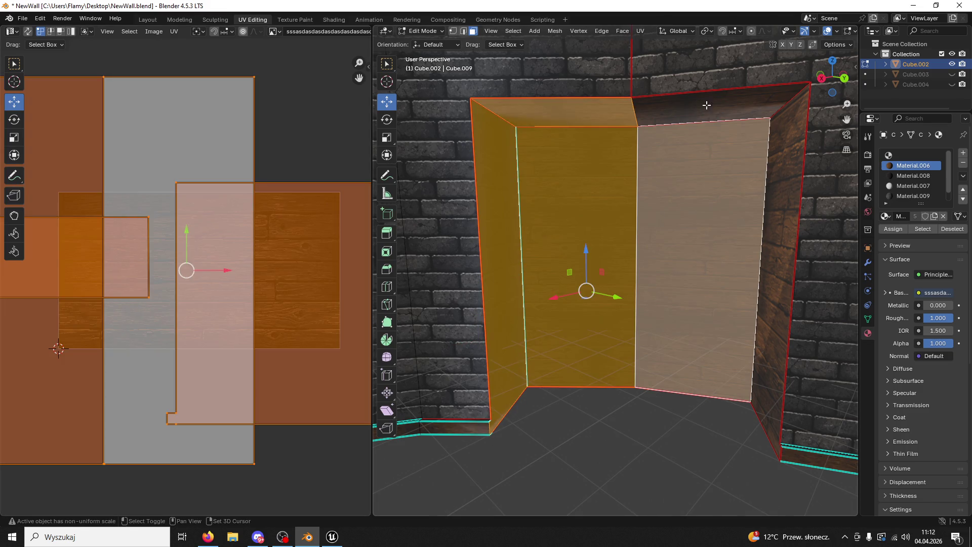
pyautogui.keyDown('shift'); pyautogui.click(698, 105); pyautogui.keyUp('shift')
pyautogui.keyDown('shift'); pyautogui.click(785, 180); pyautogui.keyUp('shift')
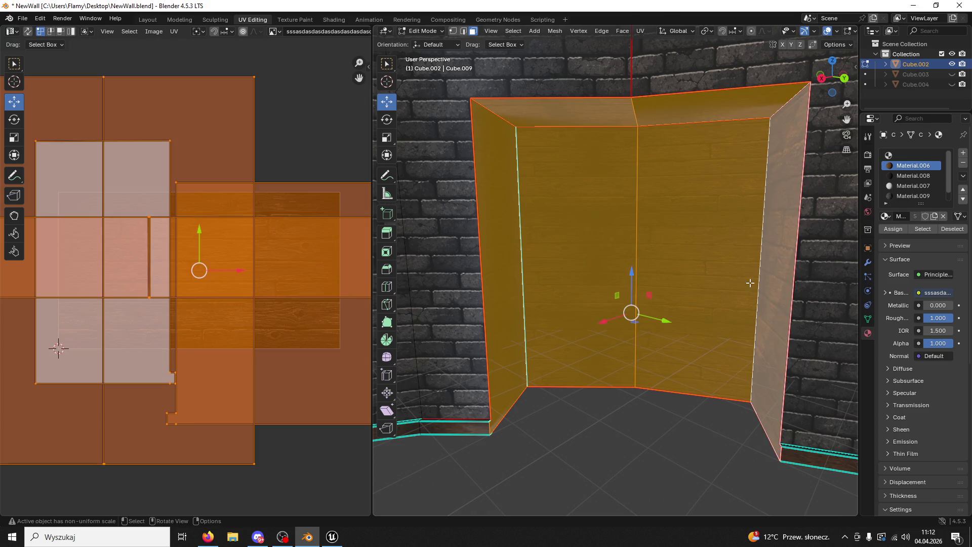
pyautogui.click(792, 271)
pyautogui.keyDown('shift'); pyautogui.click(707, 107); pyautogui.keyUp('shift')
pyautogui.keyDown('shift'); pyautogui.click(558, 110); pyautogui.keyUp('shift')
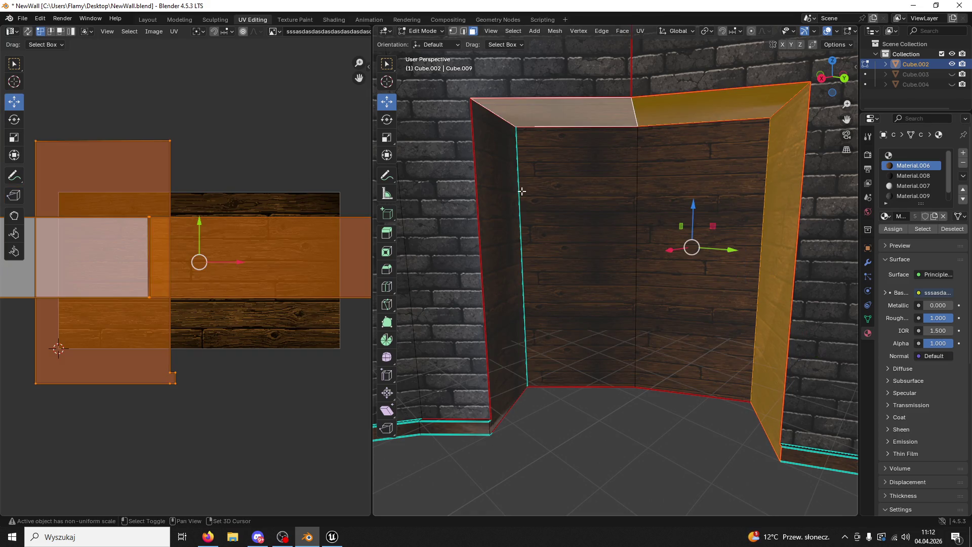
pyautogui.press('s')
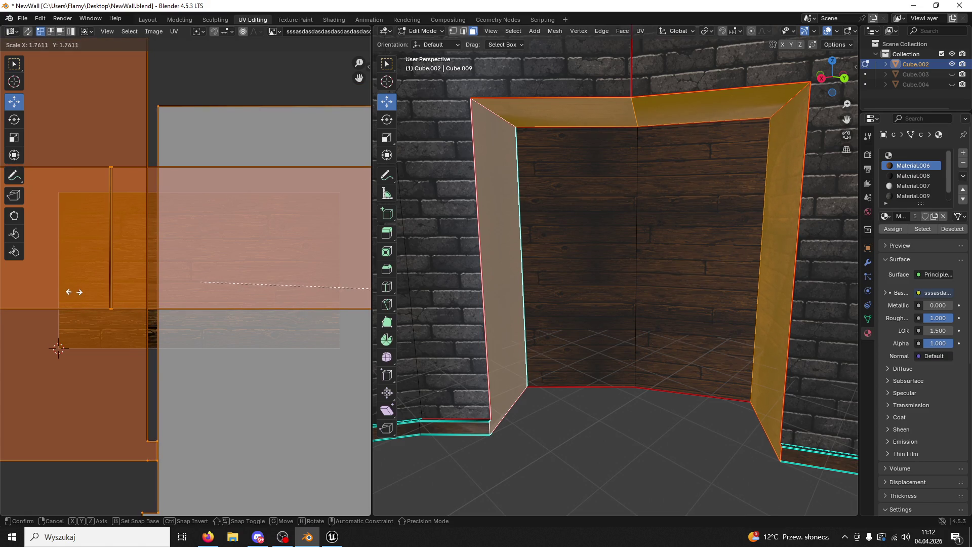
pyautogui.click(121, 310)
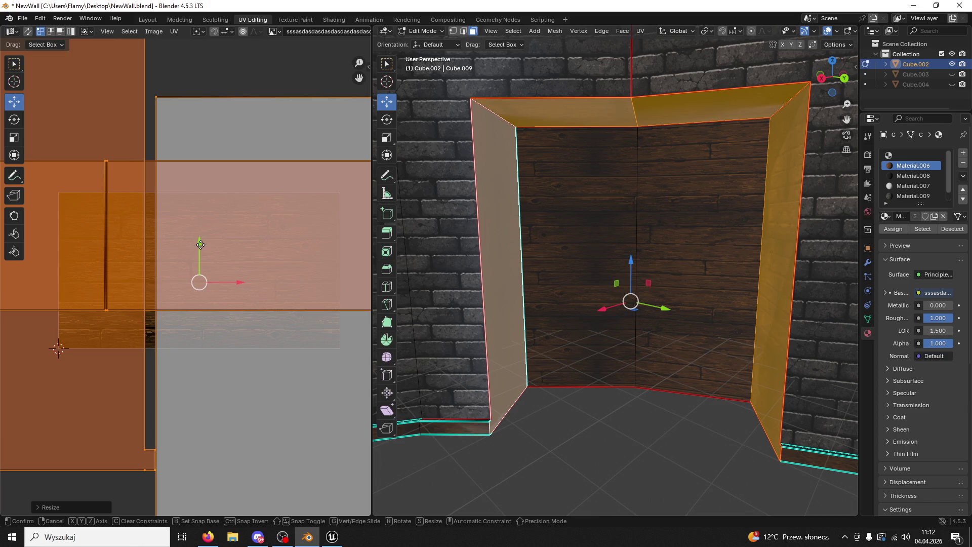
pyautogui.press('g')
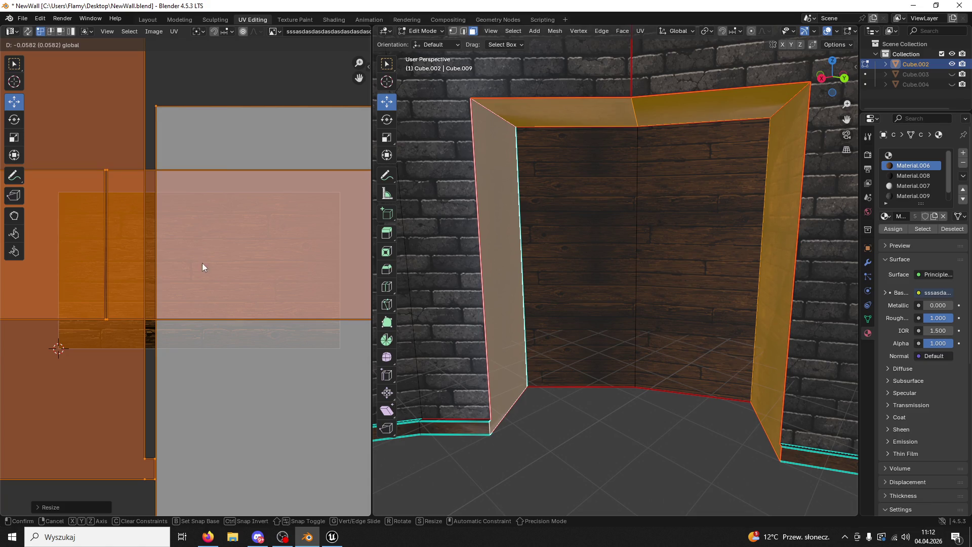
pyautogui.click(203, 262)
pyautogui.click(561, 459)
pyautogui.moveTo(541, 451); pyautogui.dragTo(557, 424, button='middle')
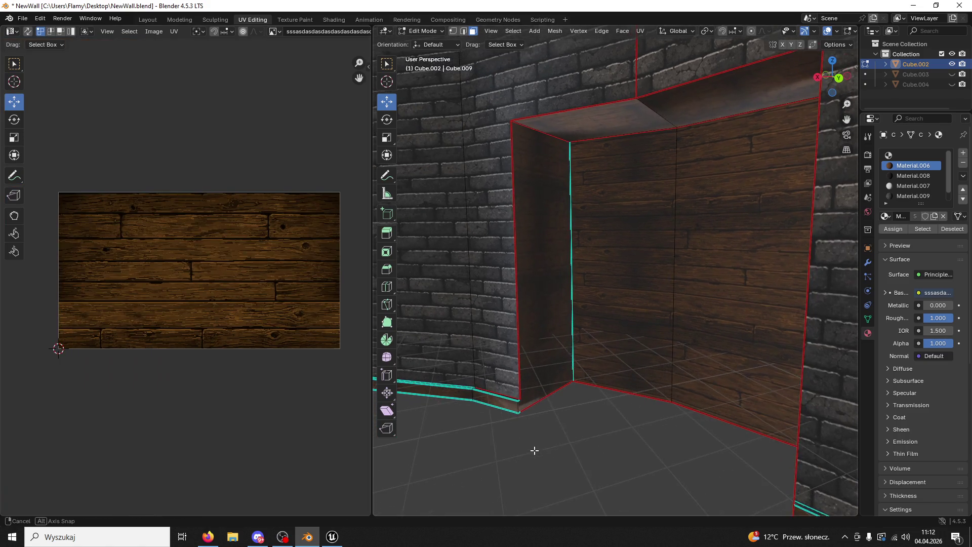
# Step: Move and scale the left side face's UV island so its planks line up
pyautogui.click(553, 361)
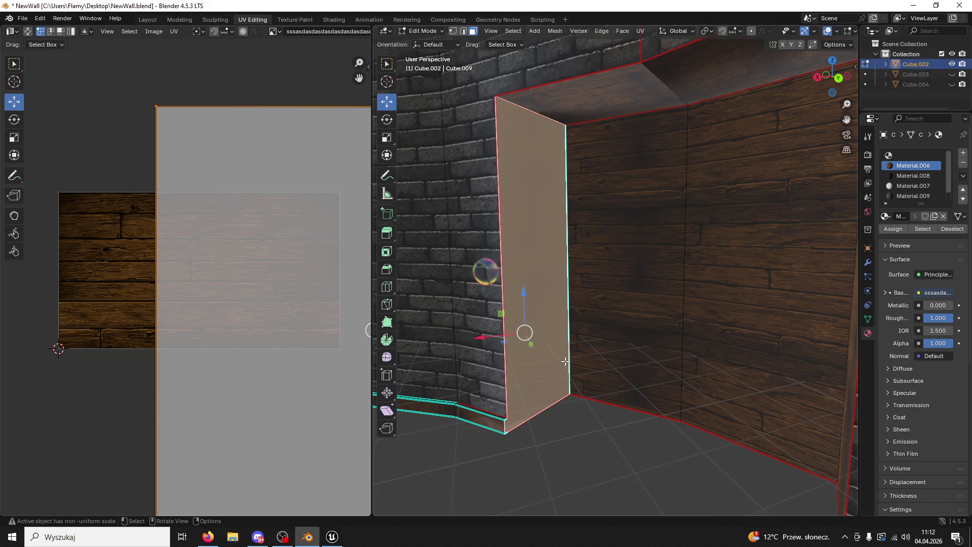
pyautogui.moveTo(647, 354); pyautogui.dragTo(690, 310, button='middle')
pyautogui.click(686, 314)
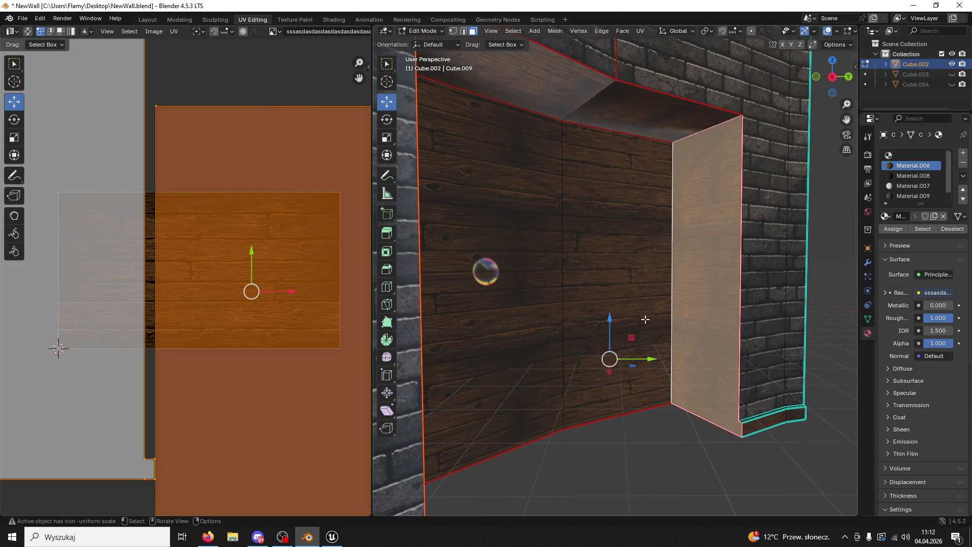
pyautogui.press('g')
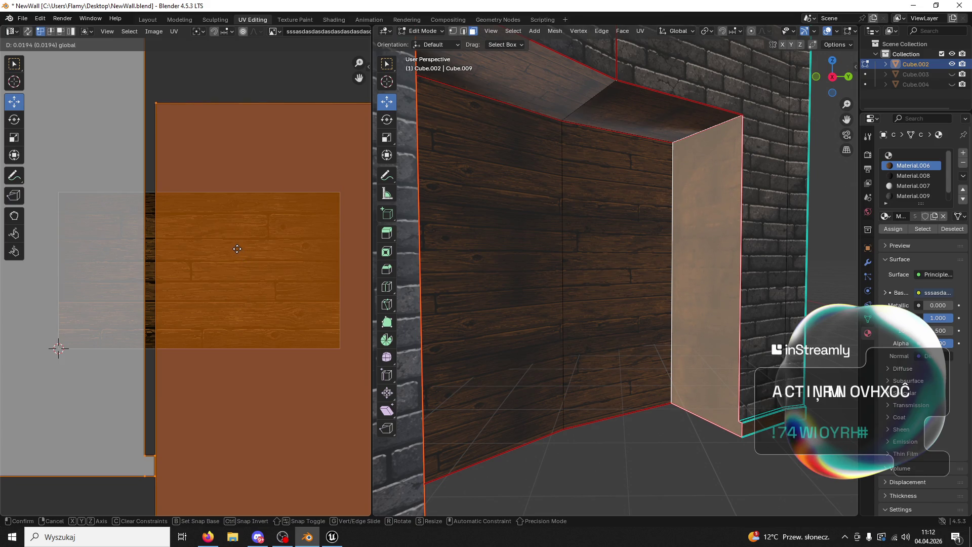
pyautogui.click(237, 248)
pyautogui.press('s')
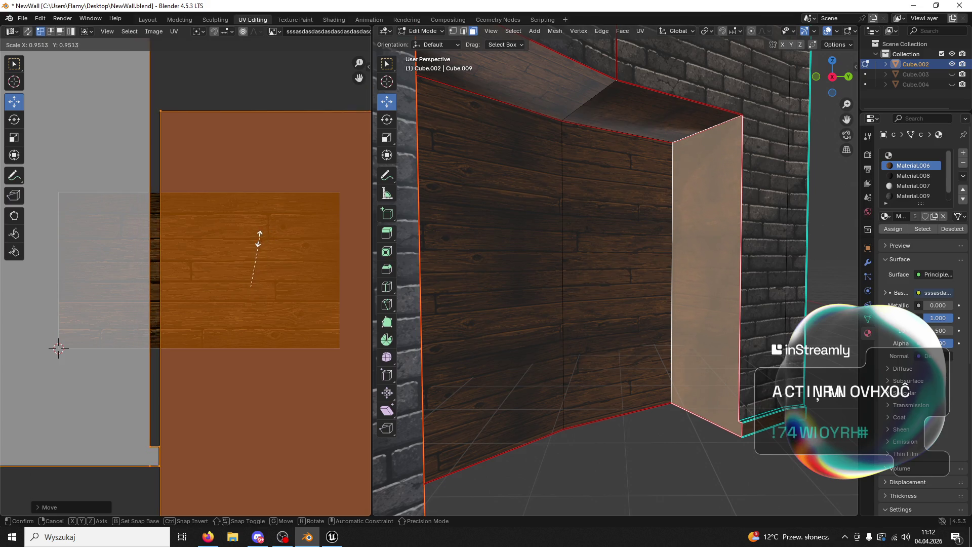
pyautogui.click(257, 238)
# Step: Shift the side face's island vertically into place, deselect and return to Object Mode
pyautogui.moveTo(252, 247); pyautogui.dragTo(243, 243)
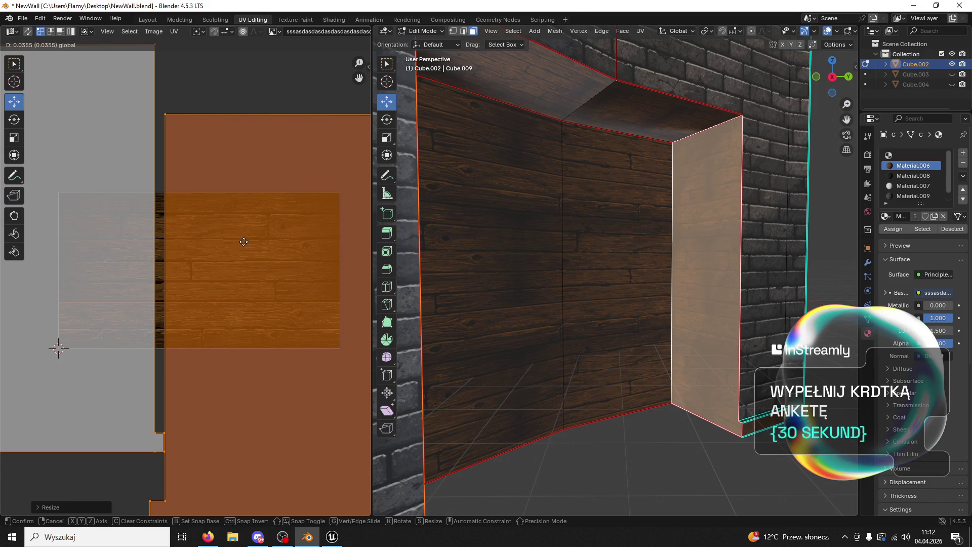
pyautogui.moveTo(324, 301); pyautogui.dragTo(325, 300)
pyautogui.click(630, 426)
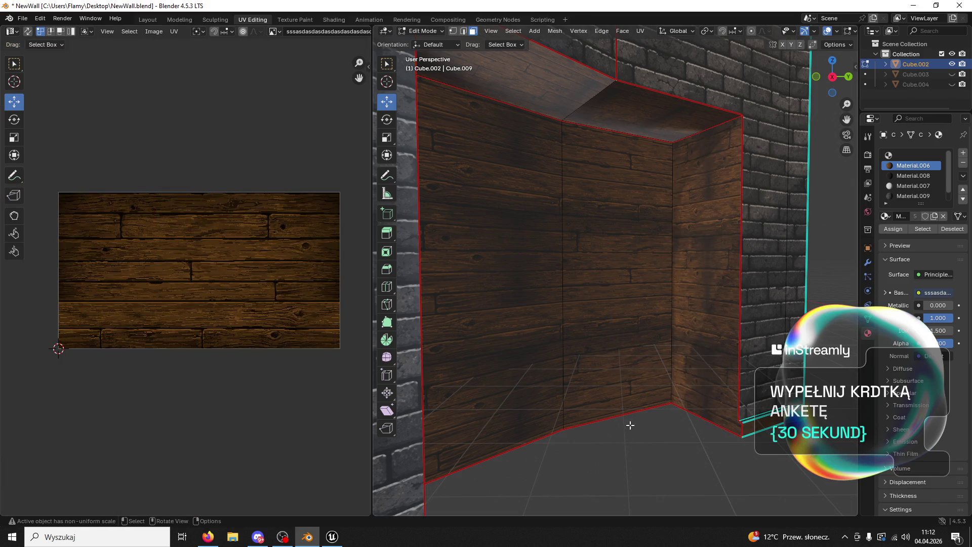
pyautogui.click(424, 31)
pyautogui.click(430, 43)
# Step: Save the wall file, export it as WallsNew.fbx and switch to Unreal Engine
pyautogui.moveTo(594, 154)
pyautogui.mouseDown(button='middle')
pyautogui.moveTo(583, 156)
pyautogui.moveTo(593, 156)
pyautogui.mouseUp(button='middle')
pyautogui.scroll(-3, 592, 155)
pyautogui.scroll(-3, 593, 183)
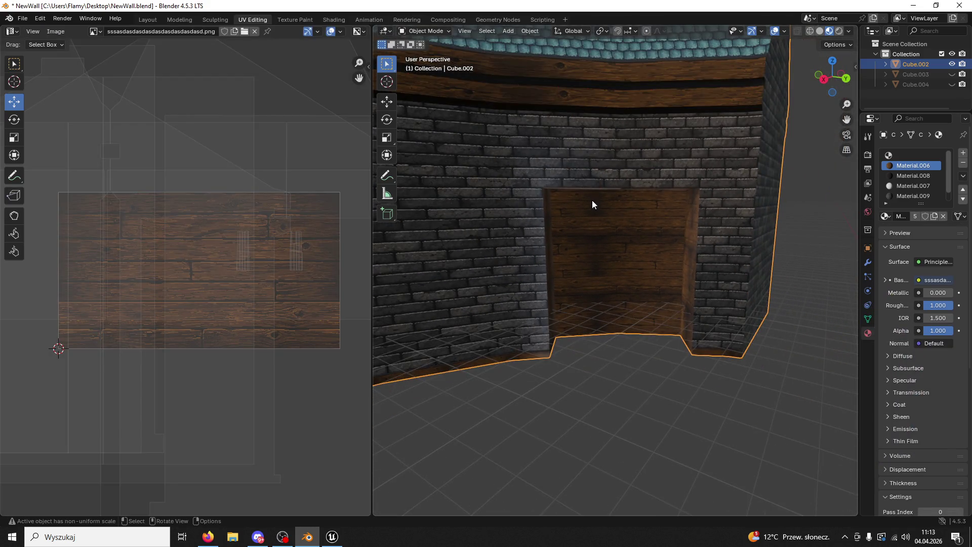
pyautogui.hotkey('ctrl', 's')
pyautogui.scroll(-2, 592, 200)
pyautogui.scroll(-2, 593, 200)
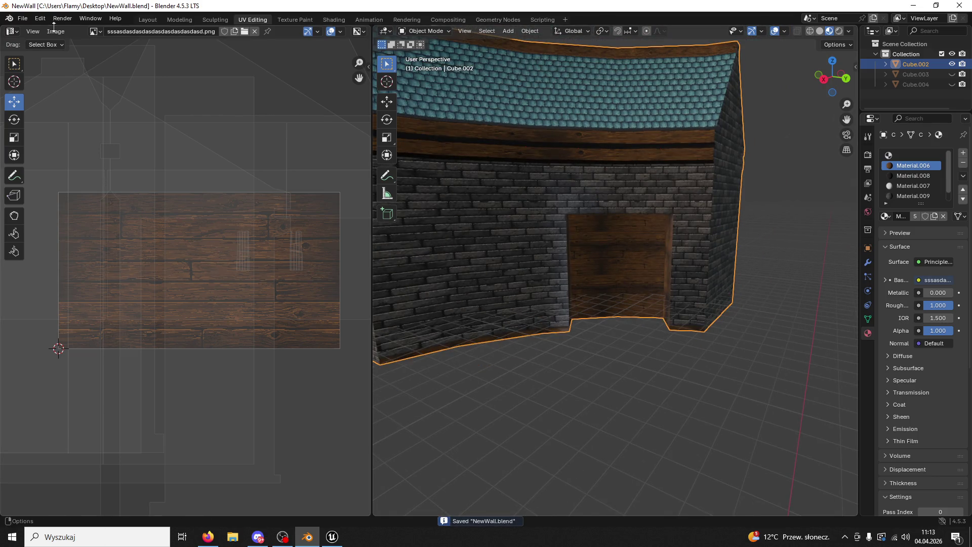
pyautogui.click(23, 21)
pyautogui.moveTo(40, 172)
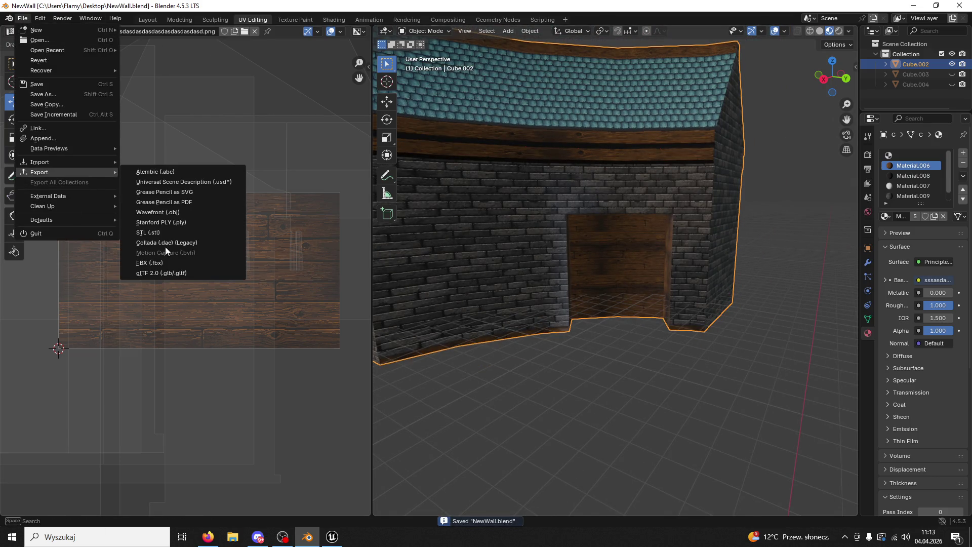
pyautogui.click(165, 261)
pyautogui.scroll(-5, 417, 291)
pyautogui.scroll(-1, 456, 305)
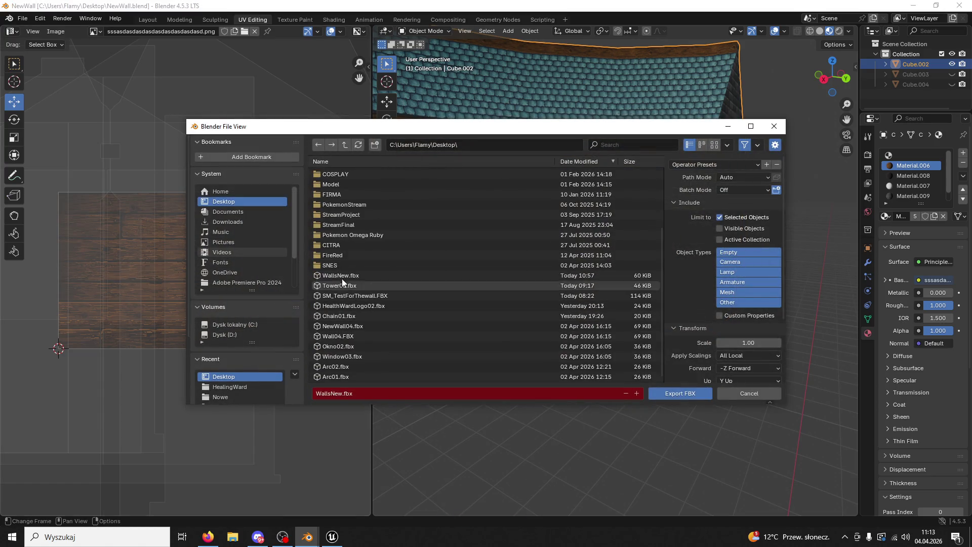
pyautogui.click(692, 395)
pyautogui.click(332, 537)
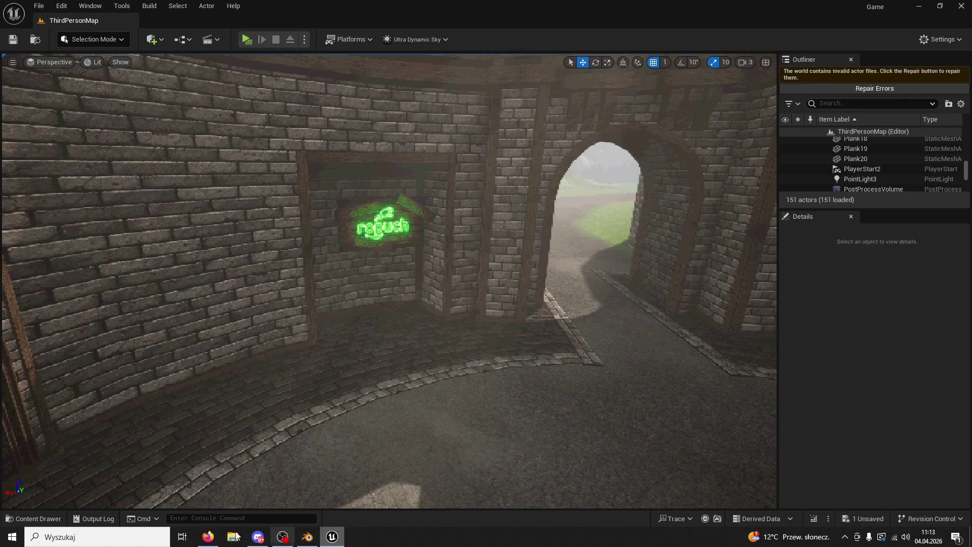
# Step: Browse to the Wall03 asset, reimport it with the new FBX file and fly toward the wall
pyautogui.click(191, 310)
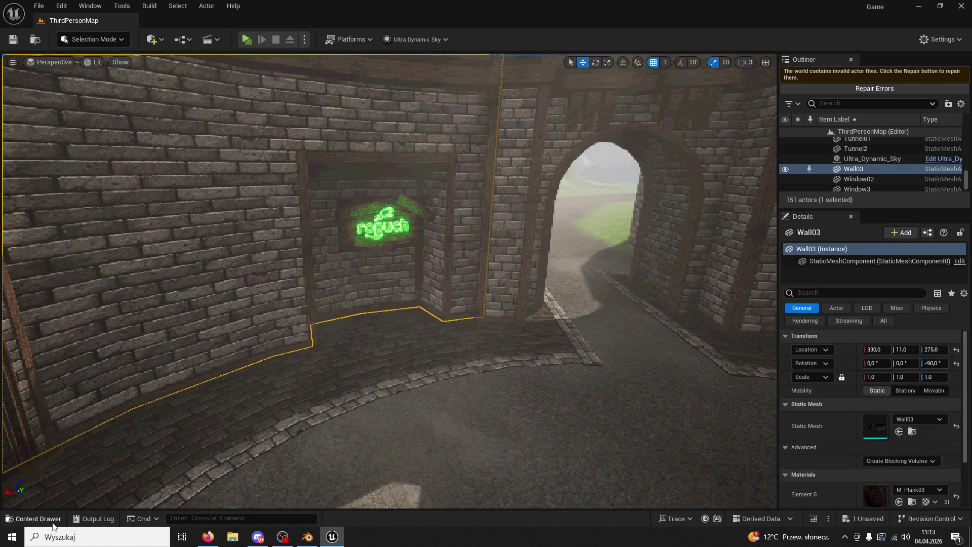
pyautogui.click(38, 518)
pyautogui.rightClick(853, 168)
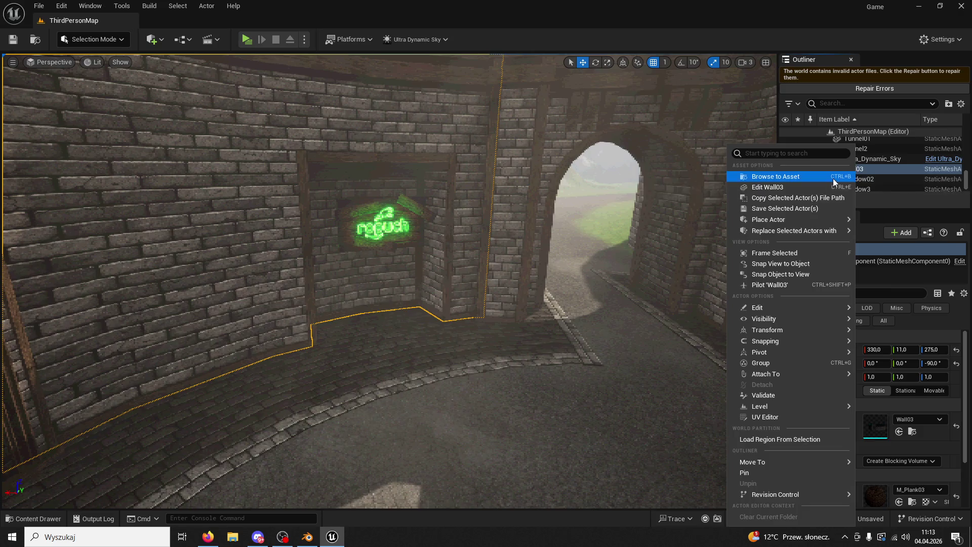
pyautogui.click(834, 177)
pyautogui.rightClick(928, 466)
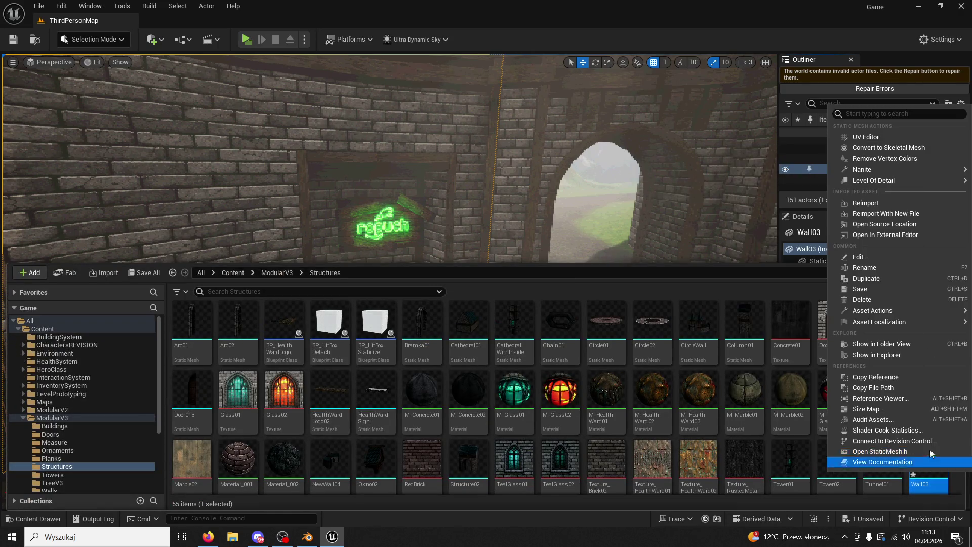
pyautogui.click(833, 210)
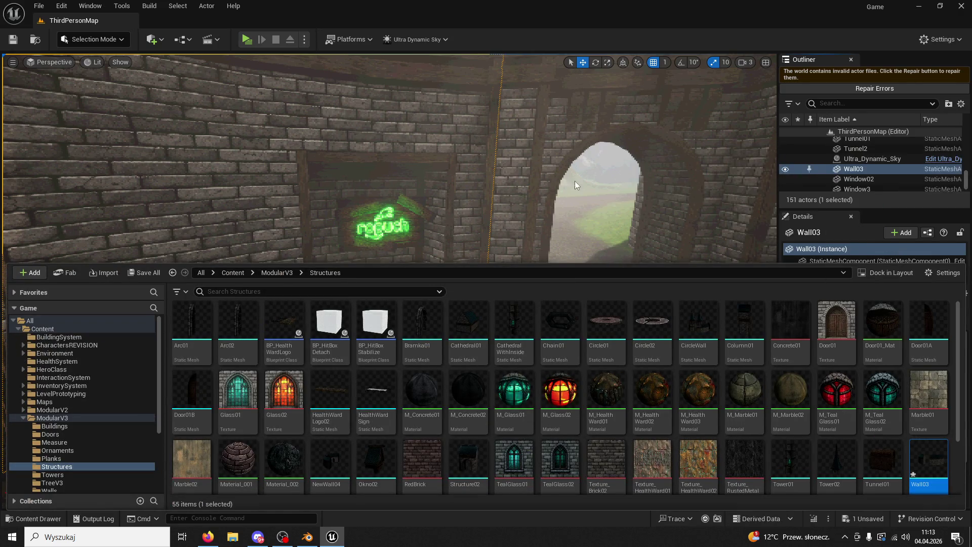
pyautogui.moveTo(546, 185); pyautogui.dragTo(337, 109, button='right')
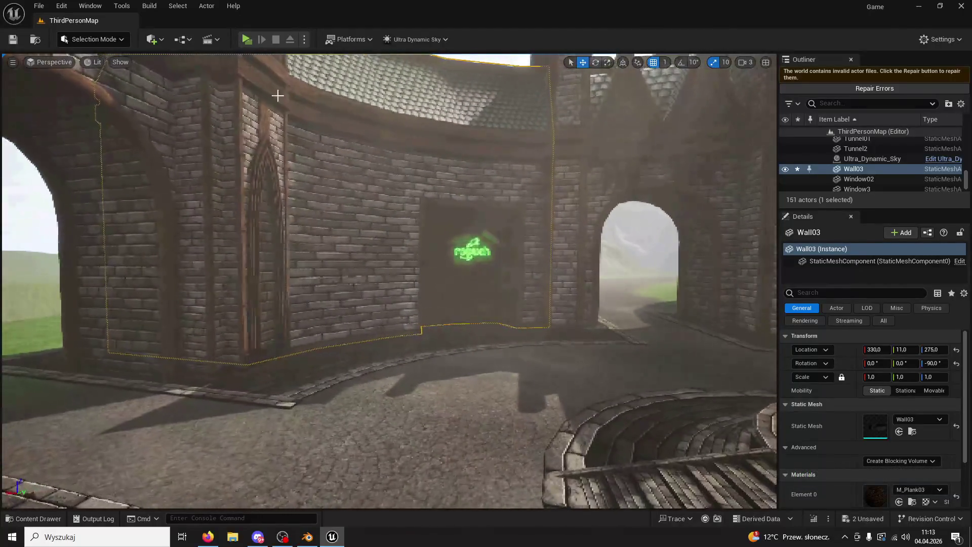
pyautogui.hotkey('alt', 'p')
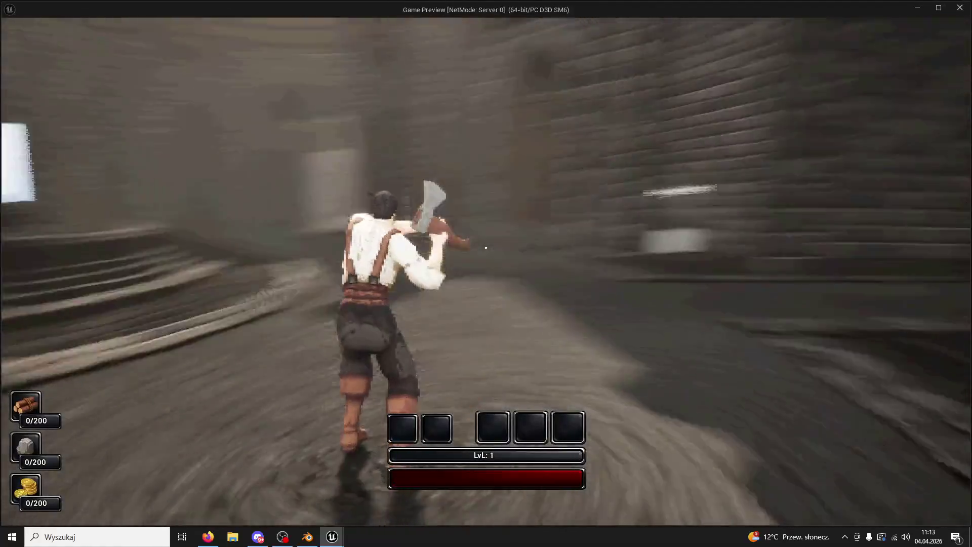
pyautogui.press('w')
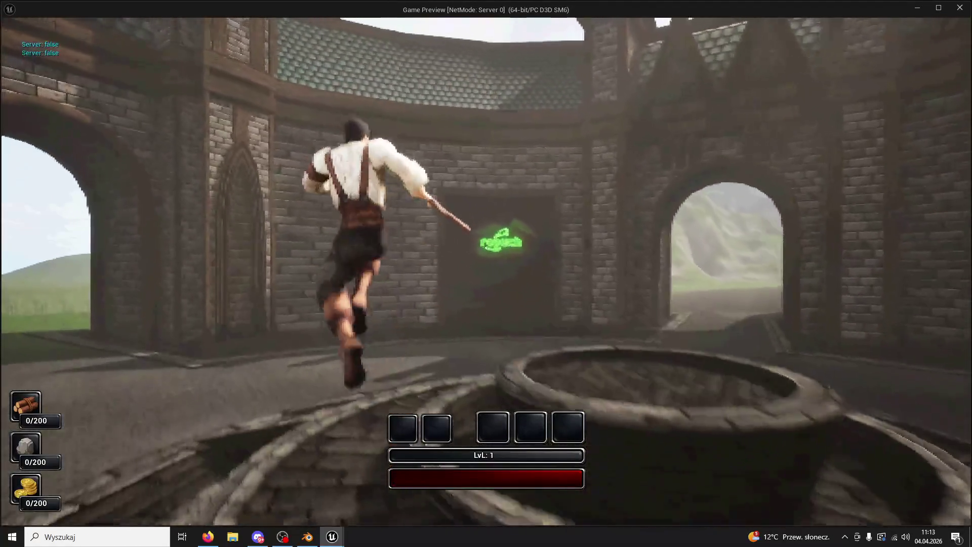
pyautogui.press('w')
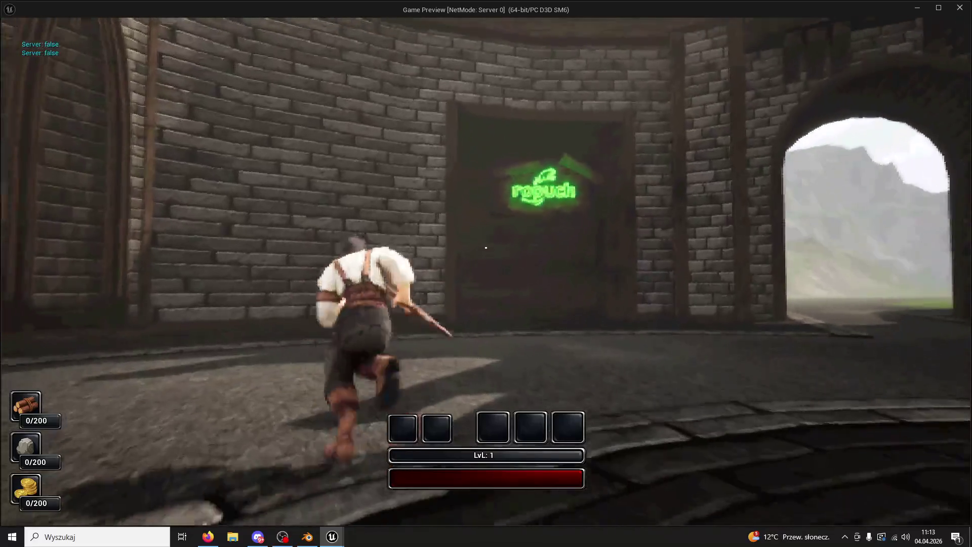
pyautogui.press('w')
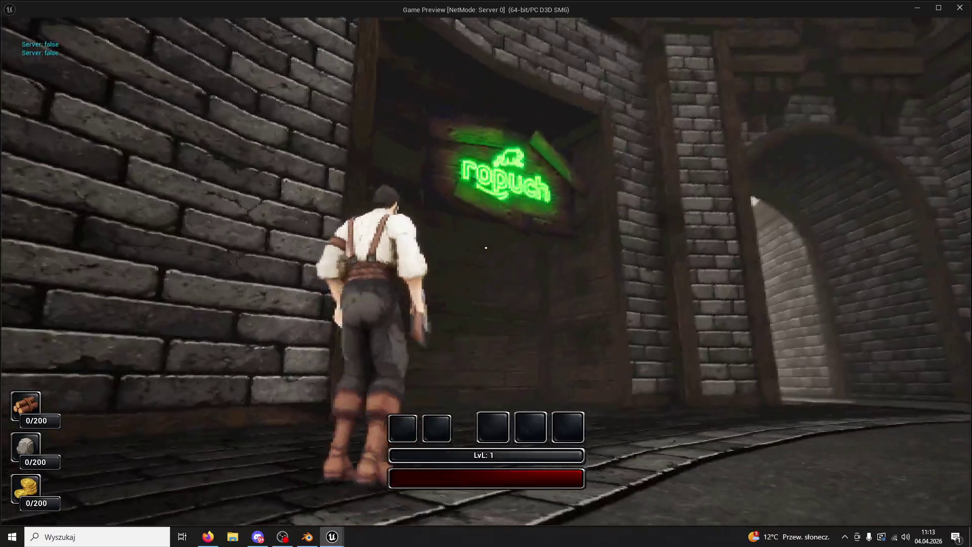
pyautogui.press('w')
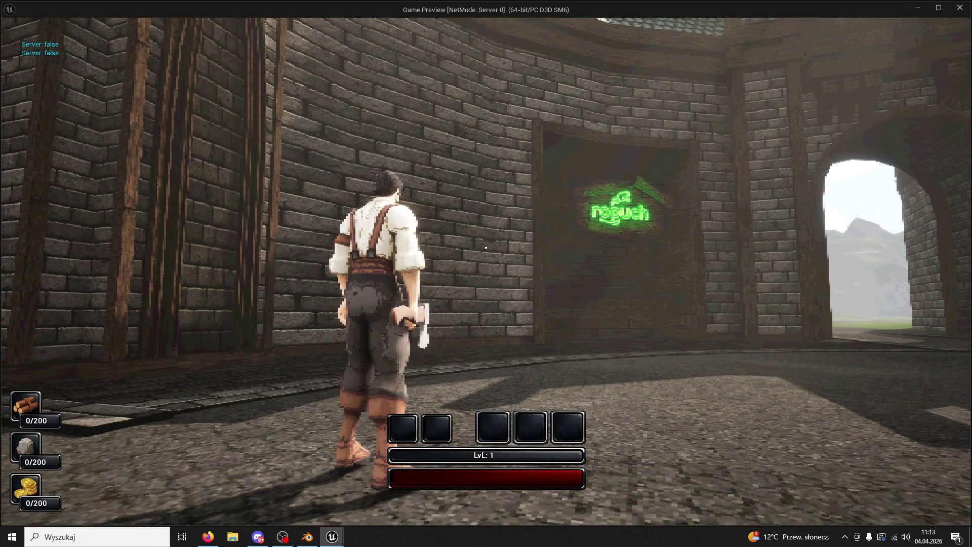
pyautogui.press('w')
pyautogui.press('Escape')
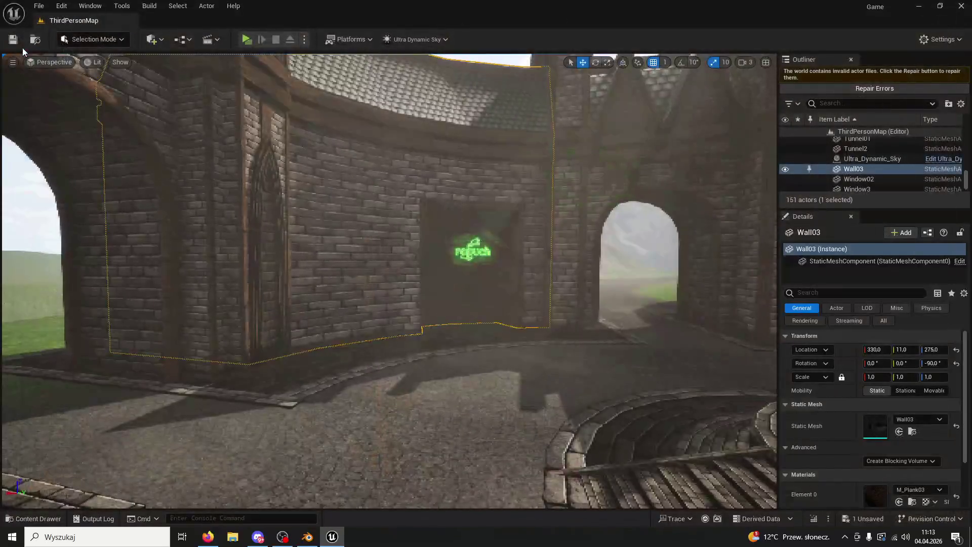
# Step: In Blender's Edit Mode, select all six inner faces of the wall niche
pyautogui.click(307, 537)
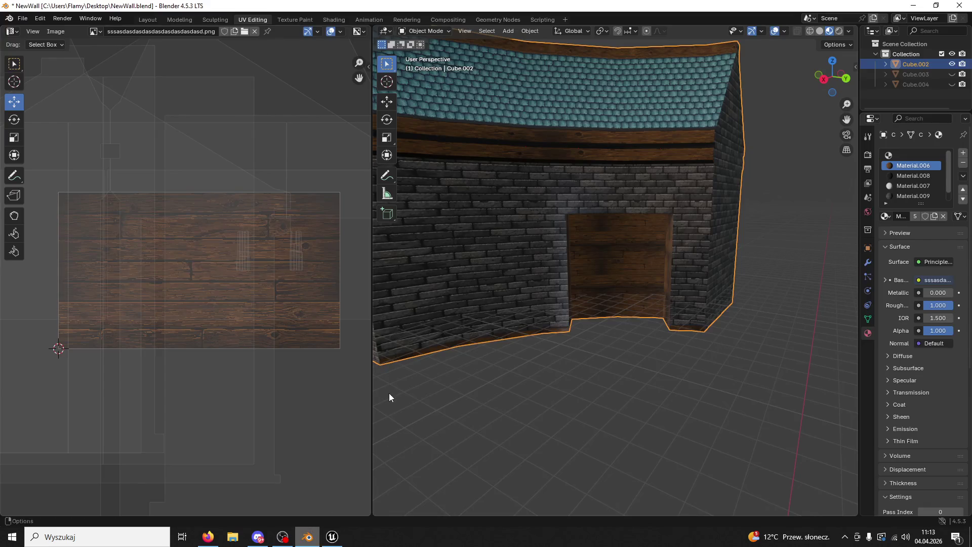
pyautogui.scroll(3, 644, 276)
pyautogui.scroll(2, 643, 280)
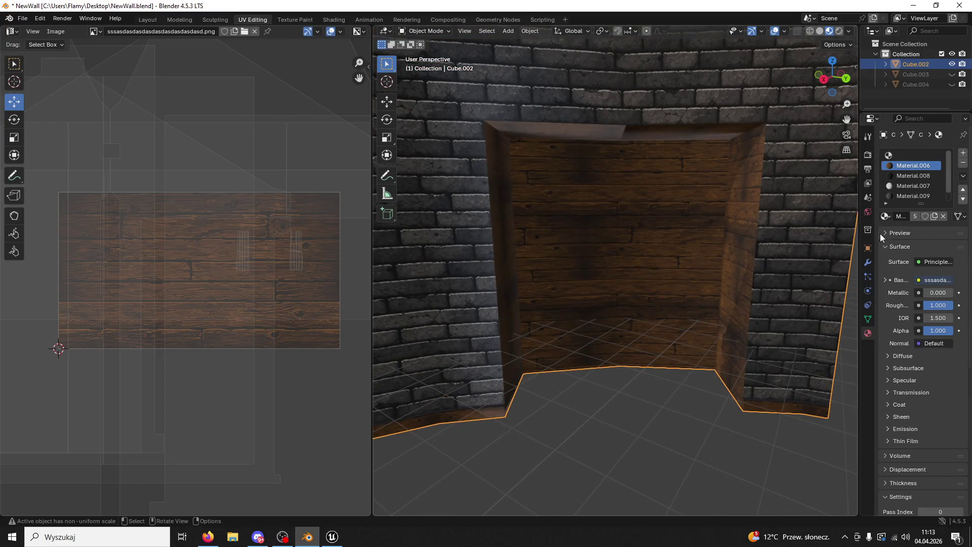
pyautogui.click(413, 30)
pyautogui.click(429, 50)
pyautogui.click(702, 199)
pyautogui.keyDown('shift'); pyautogui.click(731, 204); pyautogui.keyUp('shift')
pyautogui.keyDown('shift'); pyautogui.click(653, 136); pyautogui.keyUp('shift')
pyautogui.keyDown('shift'); pyautogui.click(601, 135); pyautogui.keyUp('shift')
pyautogui.keyDown('shift'); pyautogui.click(544, 207); pyautogui.keyUp('shift')
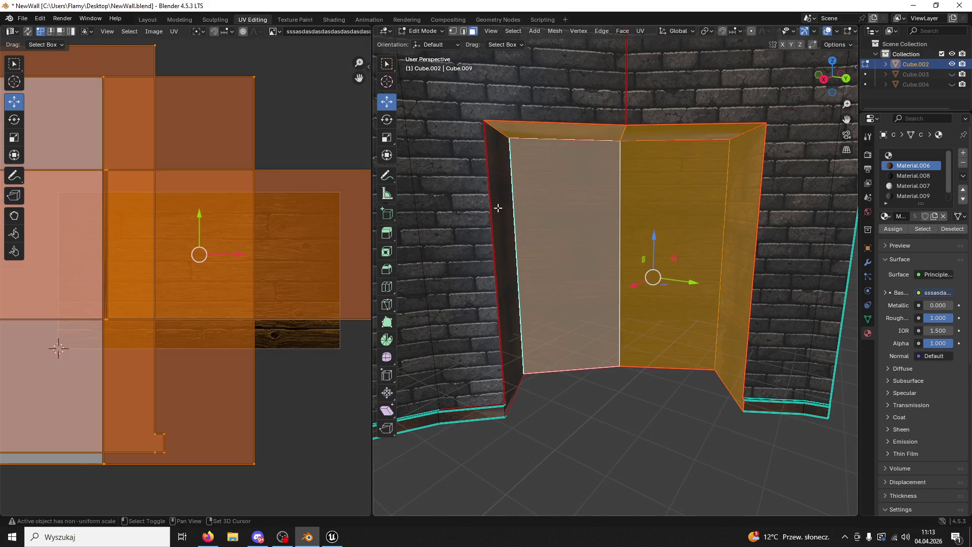
pyautogui.keyDown('shift'); pyautogui.click(495, 206); pyautogui.keyUp('shift')
# Step: Assign Material.009 (brick) to the selected niche faces and clear the selection
pyautogui.click(905, 188)
pyautogui.click(906, 196)
pyautogui.click(894, 228)
pyautogui.click(689, 420)
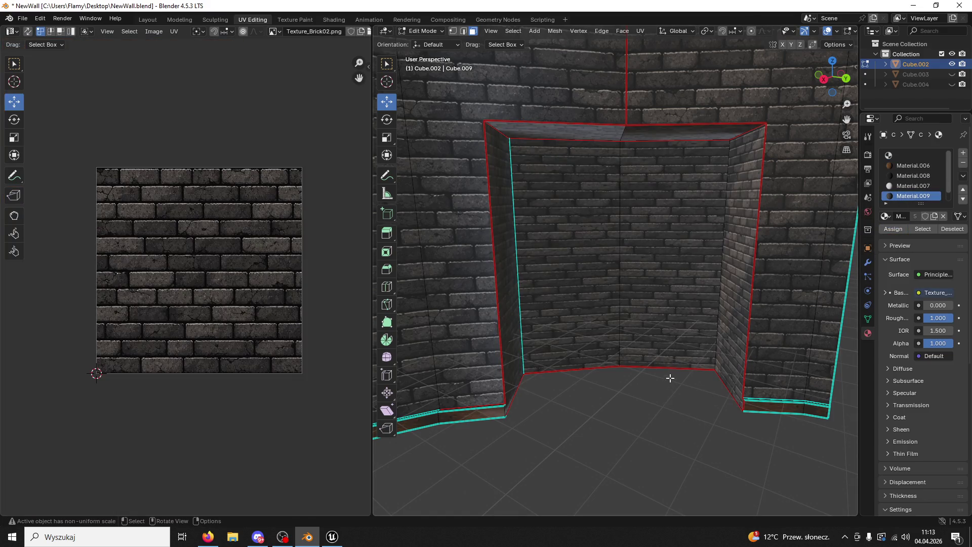
# Step: Scale the back faces' brick UV islands along X only so the bricks match the wall
pyautogui.click(681, 333)
pyautogui.press('a')
pyautogui.scroll(-2, 270, 319)
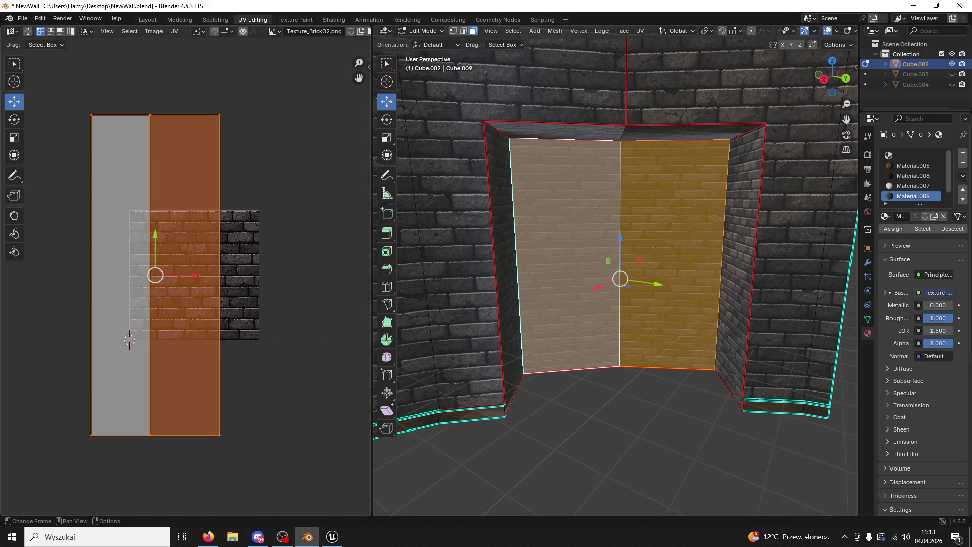
pyautogui.press('s')
pyautogui.press('x')
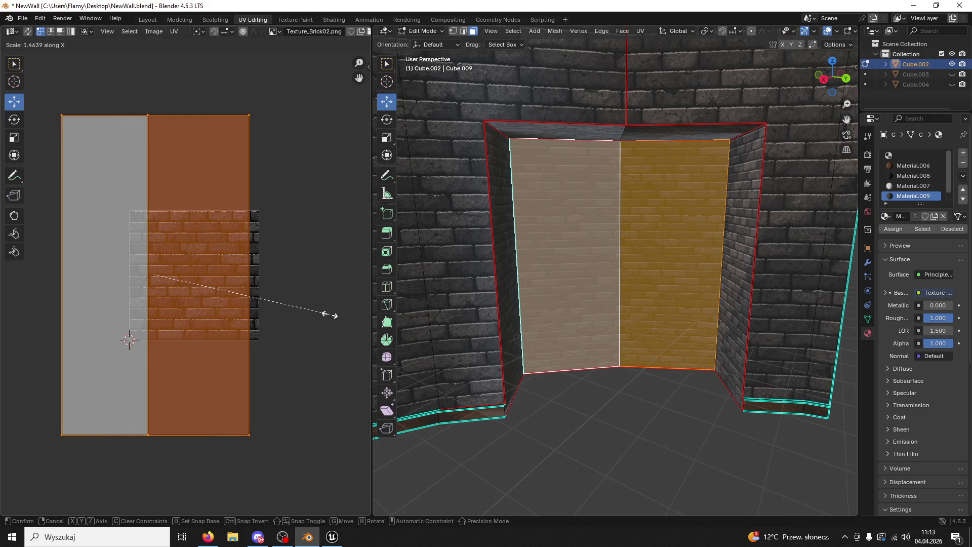
pyautogui.click(410, 342)
pyautogui.click(474, 436)
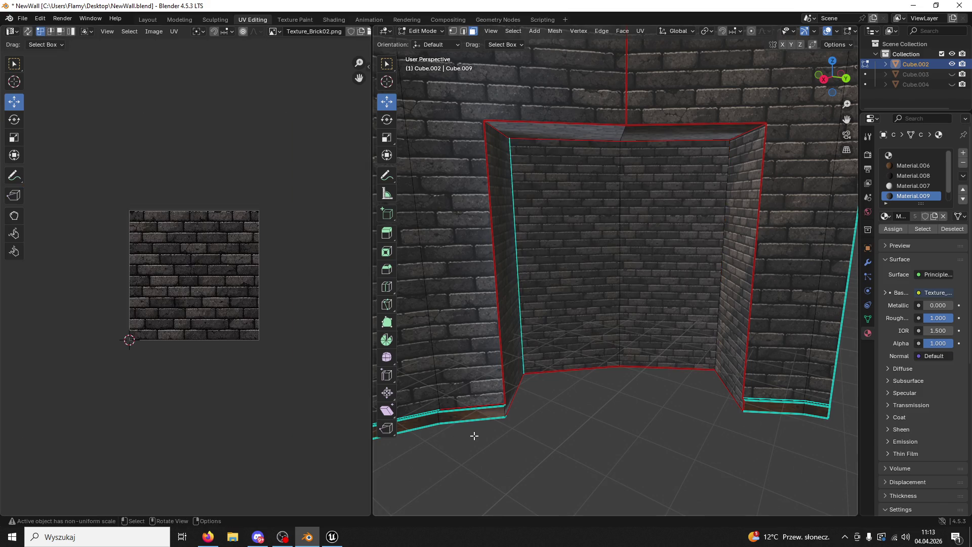
pyautogui.click(425, 31)
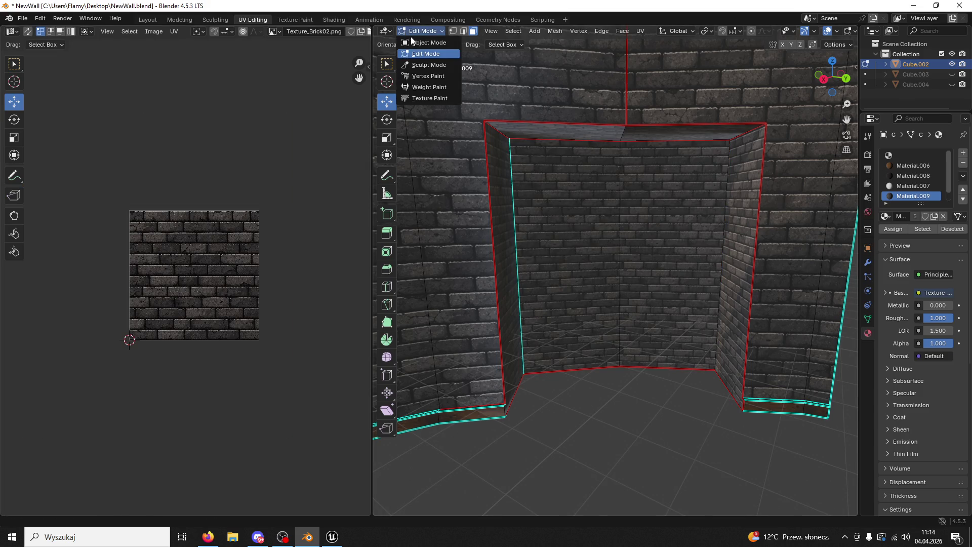
pyautogui.scroll(-2, 530, 154)
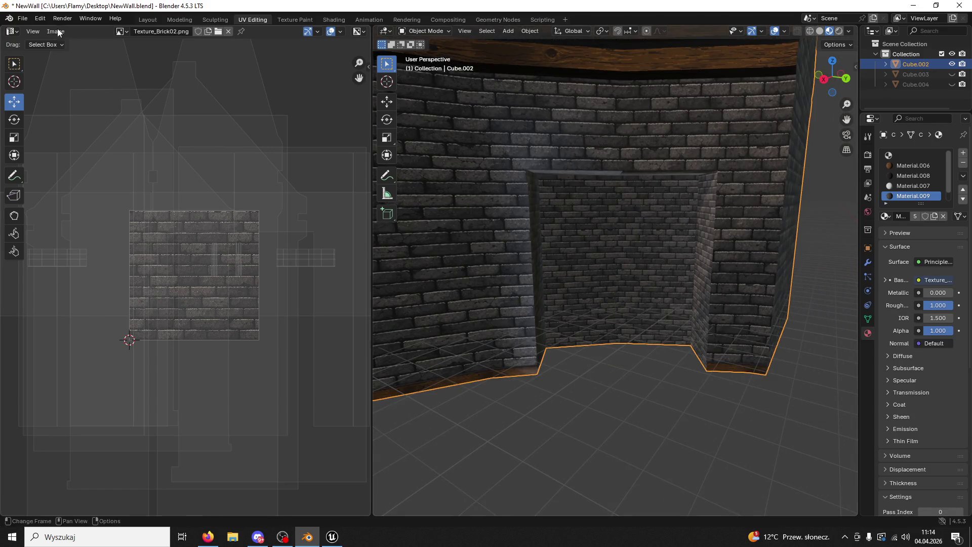
# Step: Save NewWall.blend and export the wall over WallsNew.fbx
pyautogui.click(22, 18)
pyautogui.click(37, 84)
pyautogui.click(10, 17)
pyautogui.click(24, 18)
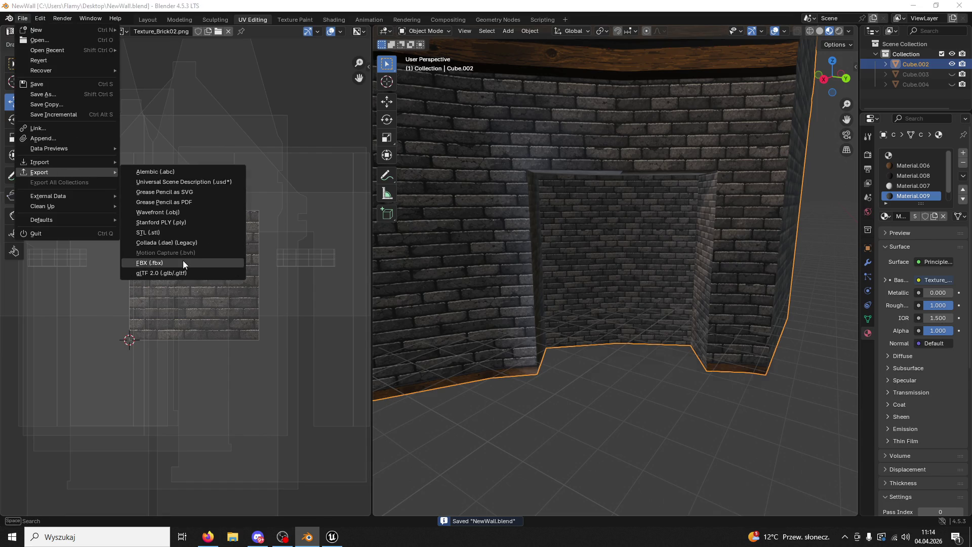
pyautogui.click(183, 262)
pyautogui.click(357, 365)
pyautogui.click(680, 392)
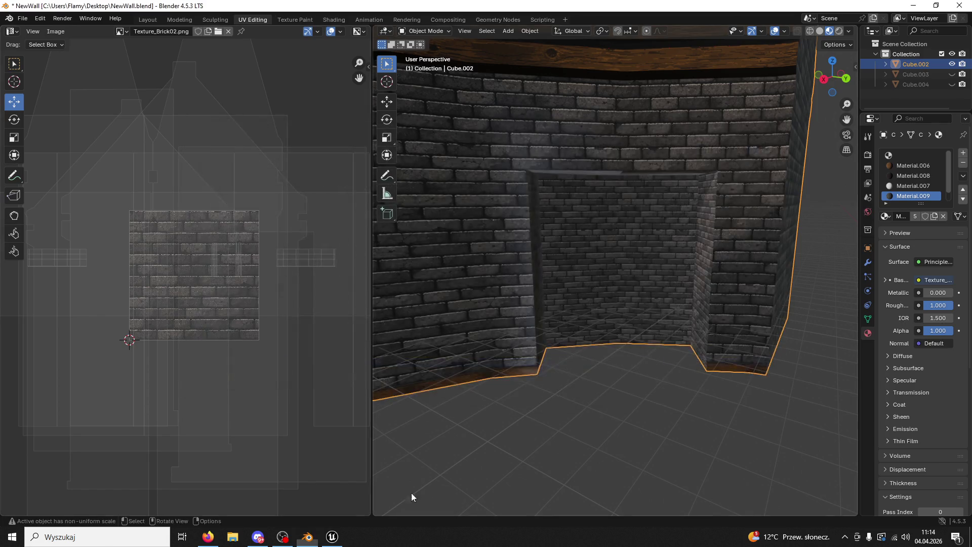
# Step: Switch back to Unreal Engine 5 with the content browser shown
pyautogui.click(332, 536)
pyautogui.click(46, 519)
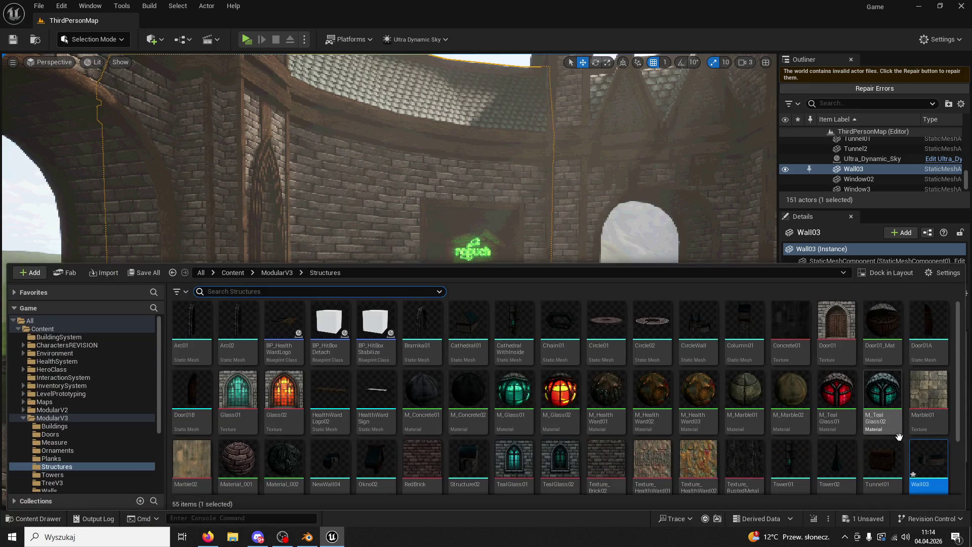
# Step: Reimport the Wall03 mesh from its updated file and fly toward the corridor
pyautogui.rightClick(928, 471)
pyautogui.click(873, 190)
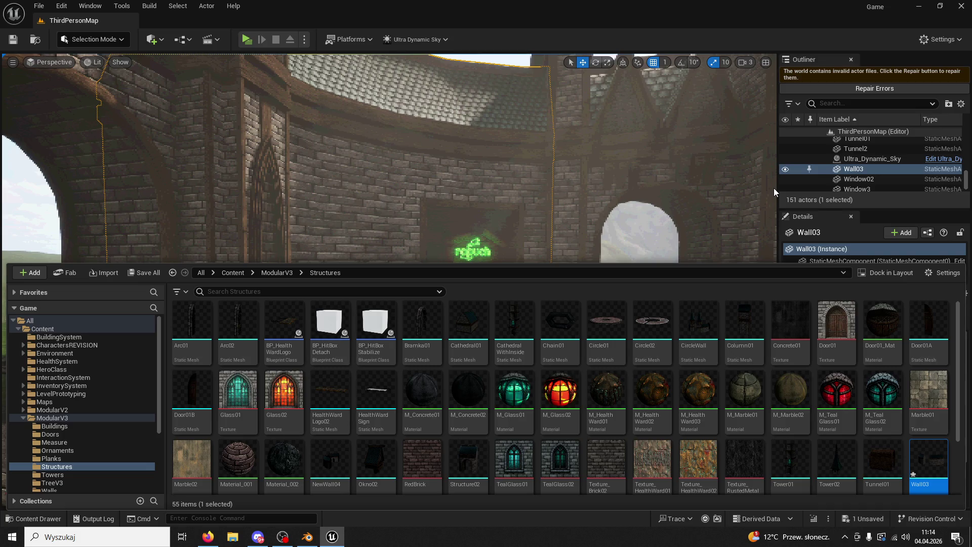
pyautogui.click(555, 196)
pyautogui.moveTo(555, 196); pyautogui.dragTo(600, 199, button='right')
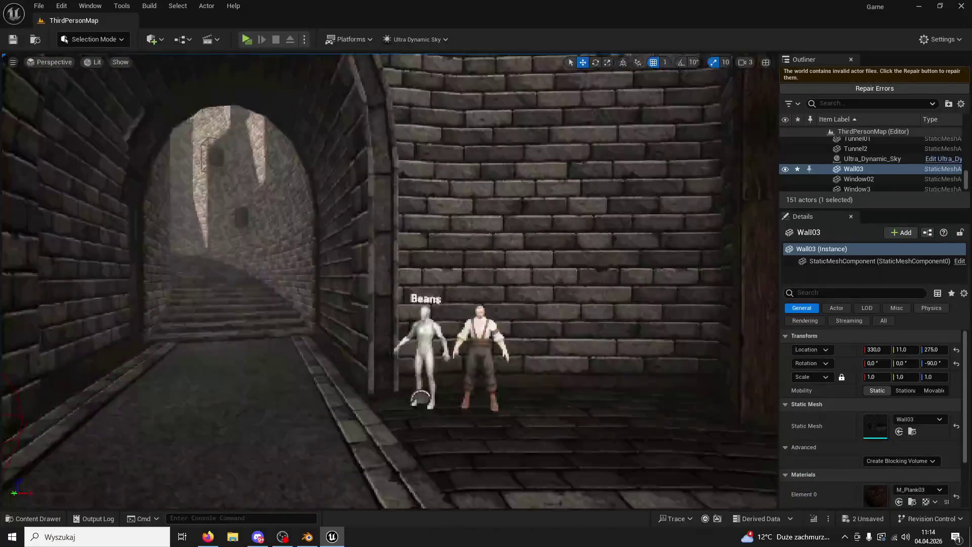
pyautogui.moveTo(600, 199); pyautogui.dragTo(581, 348, button='right')
# Step: Drag the Davido character across the courtyard and platform into the neon-sign corridor
pyautogui.click(581, 348)
pyautogui.moveTo(598, 300); pyautogui.dragTo(135, 298)
pyautogui.moveTo(135, 298); pyautogui.dragTo(526, 271, button='right')
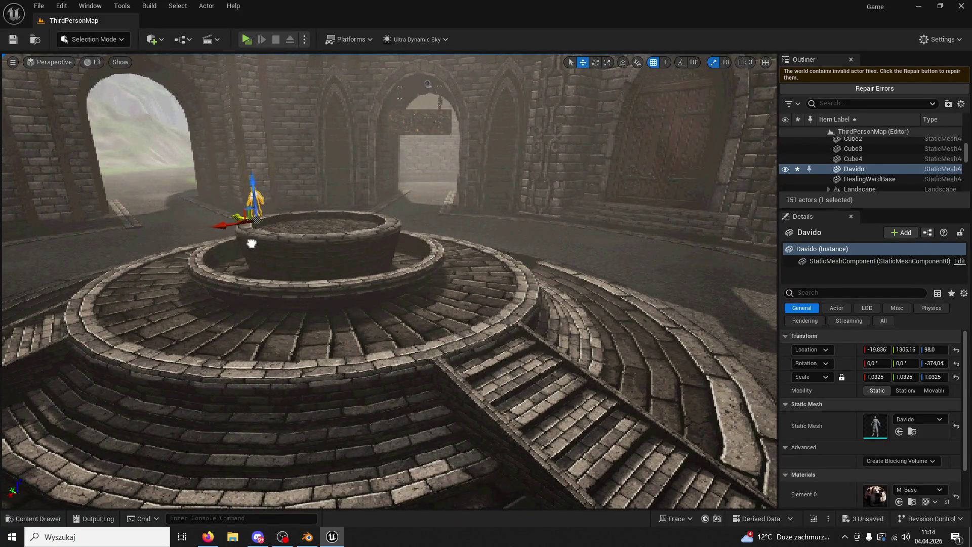
pyautogui.moveTo(526, 271); pyautogui.dragTo(221, 242)
pyautogui.moveTo(220, 242); pyautogui.dragTo(348, 214, button='right')
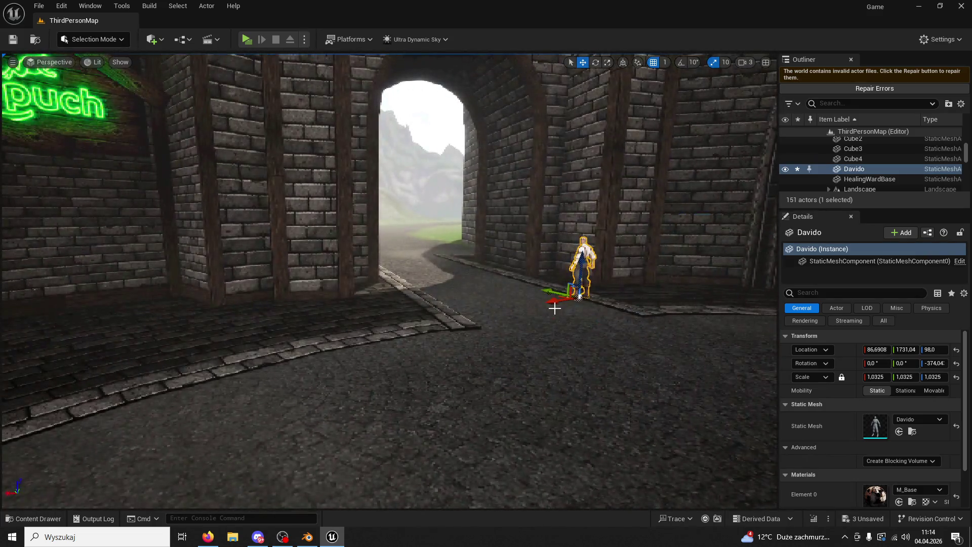
pyautogui.moveTo(553, 304); pyautogui.dragTo(48, 343)
pyautogui.moveTo(48, 342); pyautogui.dragTo(15, 346, button='right')
pyautogui.moveTo(291, 381); pyautogui.dragTo(291, 380, button='right')
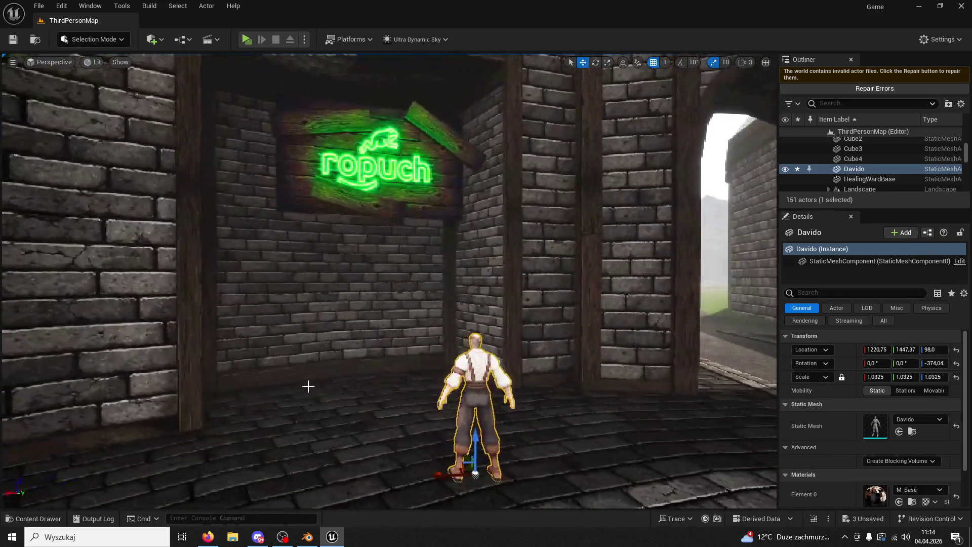
# Step: Position Davido under the neon sign, switch to rotating him and launch a play test
pyautogui.moveTo(471, 460); pyautogui.dragTo(452, 437)
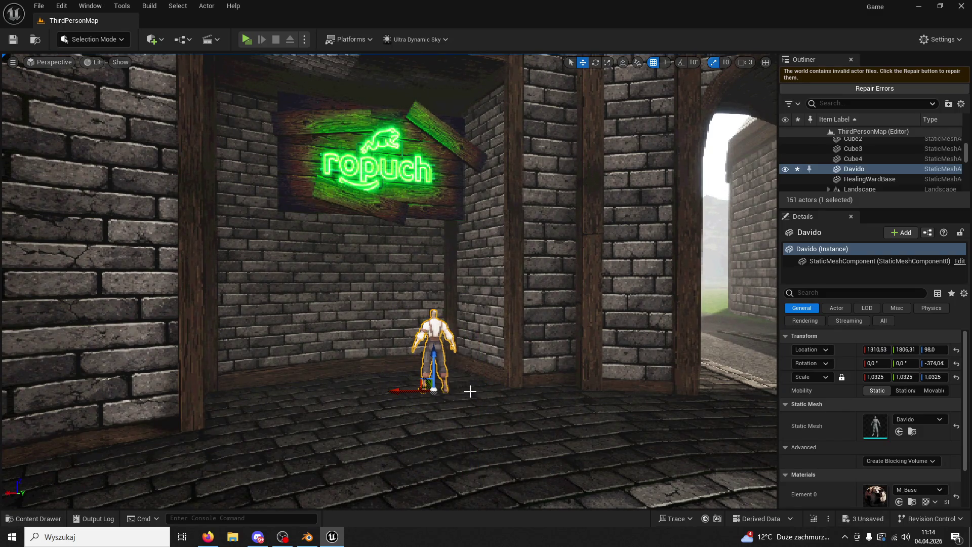
pyautogui.moveTo(471, 391); pyautogui.dragTo(414, 398, button='right')
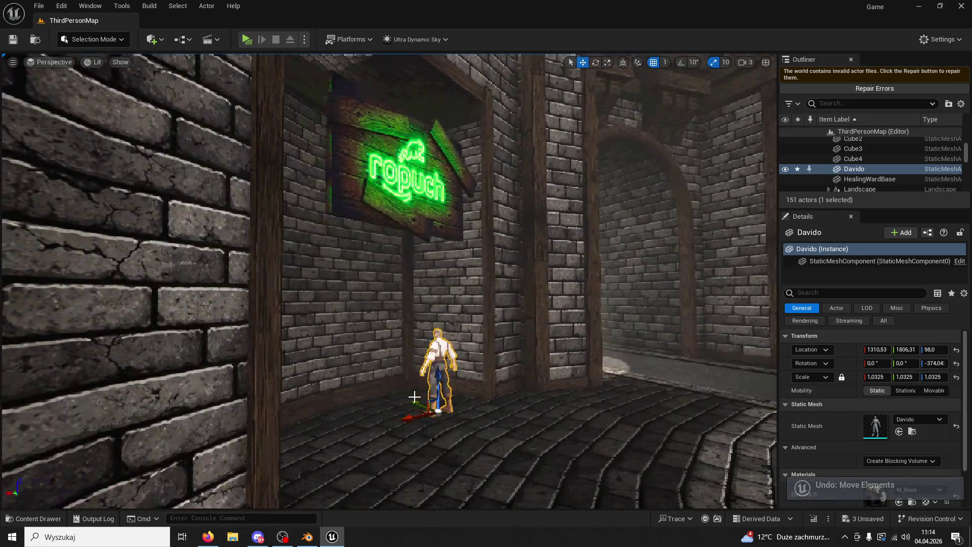
pyautogui.moveTo(416, 403); pyautogui.dragTo(604, 427)
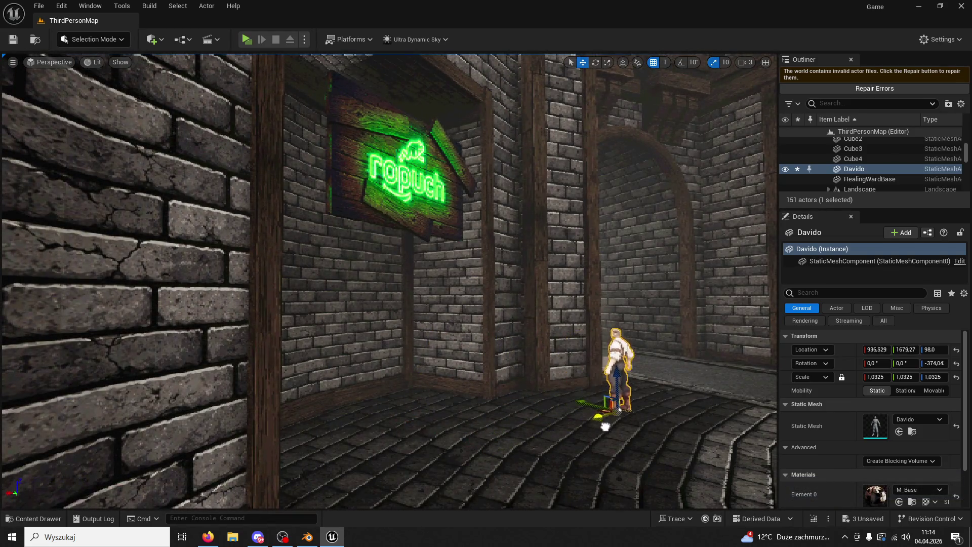
pyautogui.click(596, 62)
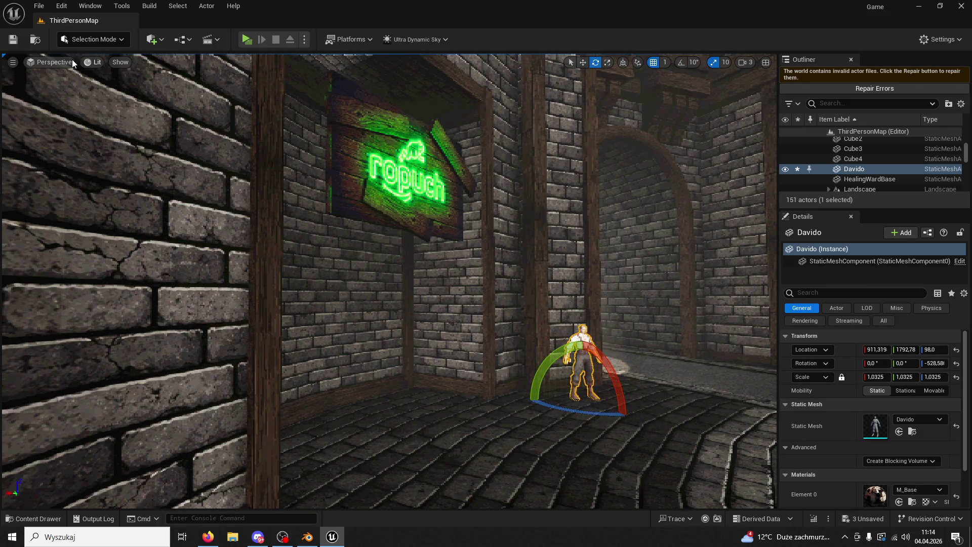
pyautogui.click(247, 38)
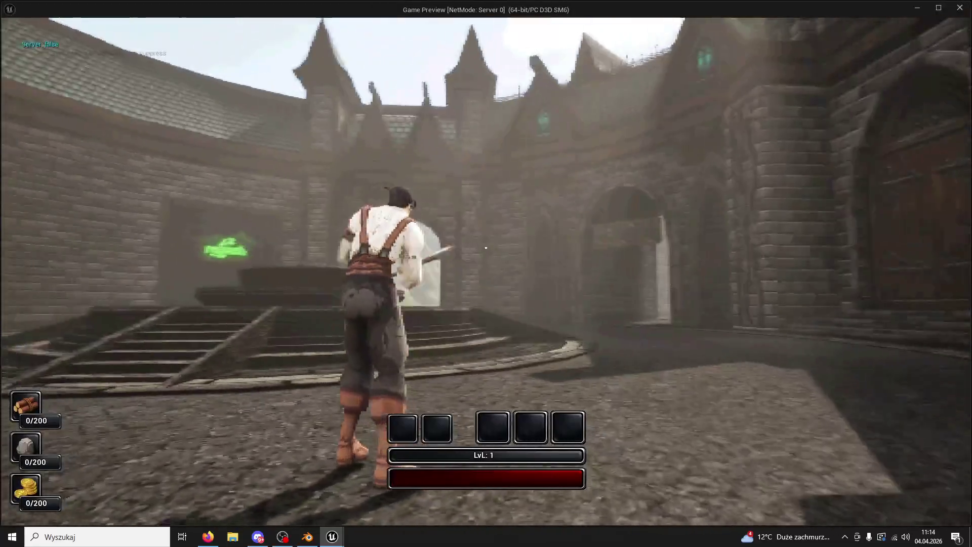
# Step: Playtest the alley, running past the fountain and through the corridor to the green sign, then stop
pyautogui.press('w')
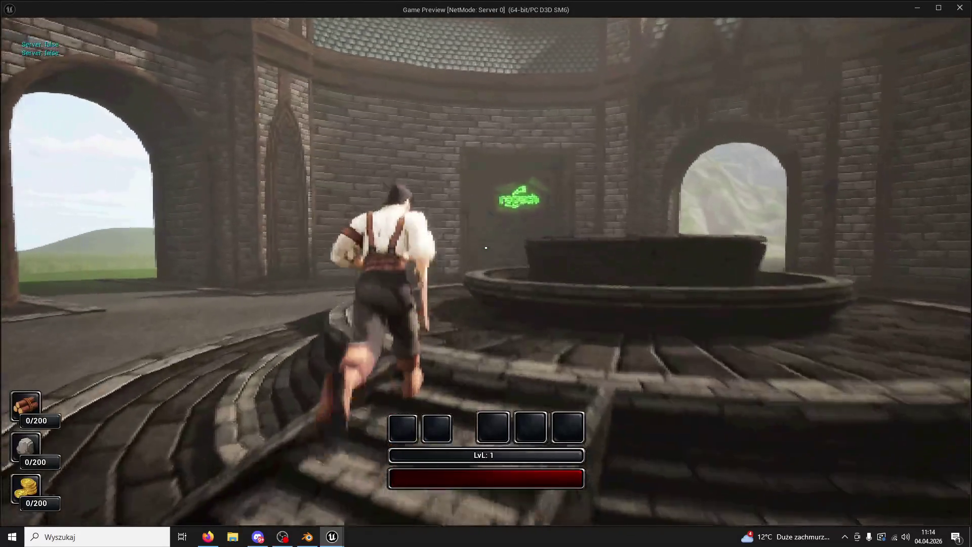
pyautogui.press('w')
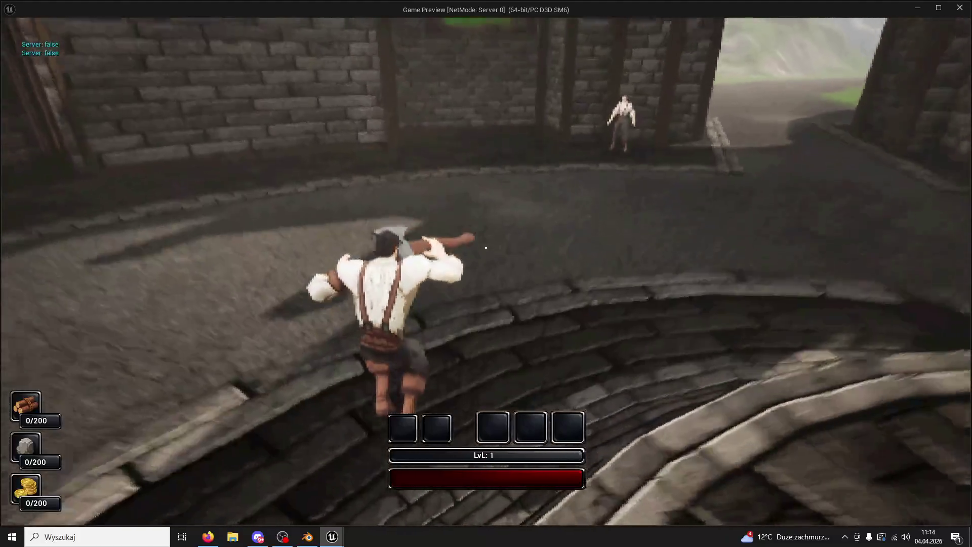
pyautogui.press('w')
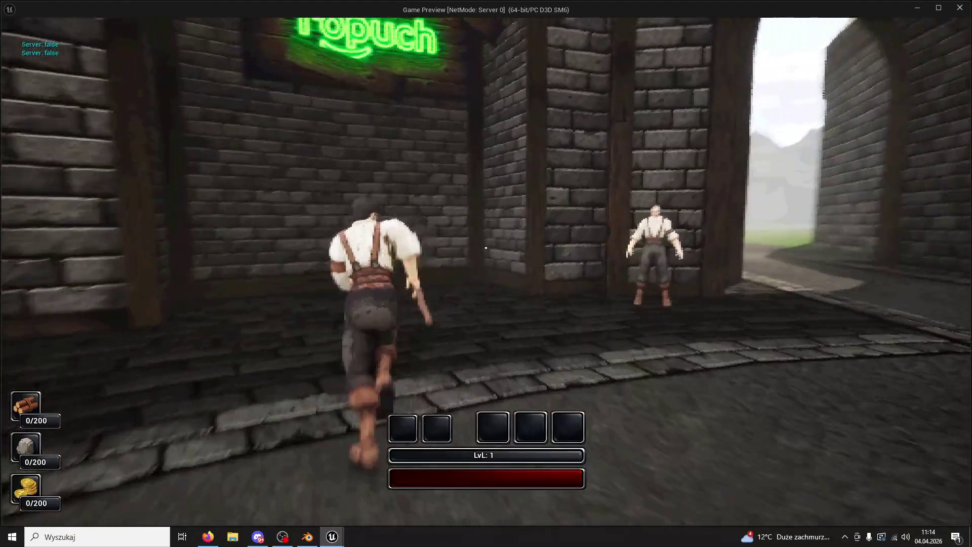
pyautogui.press('w')
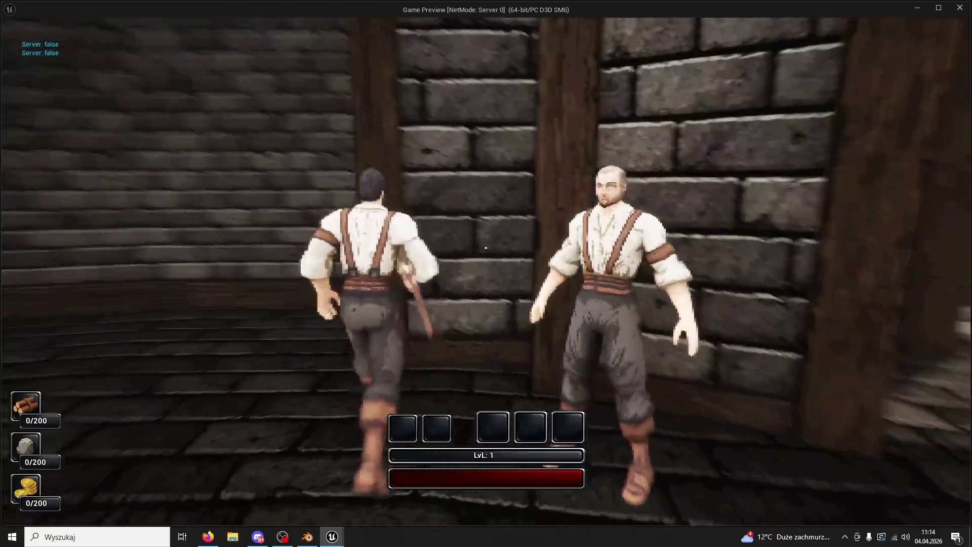
pyautogui.press('w')
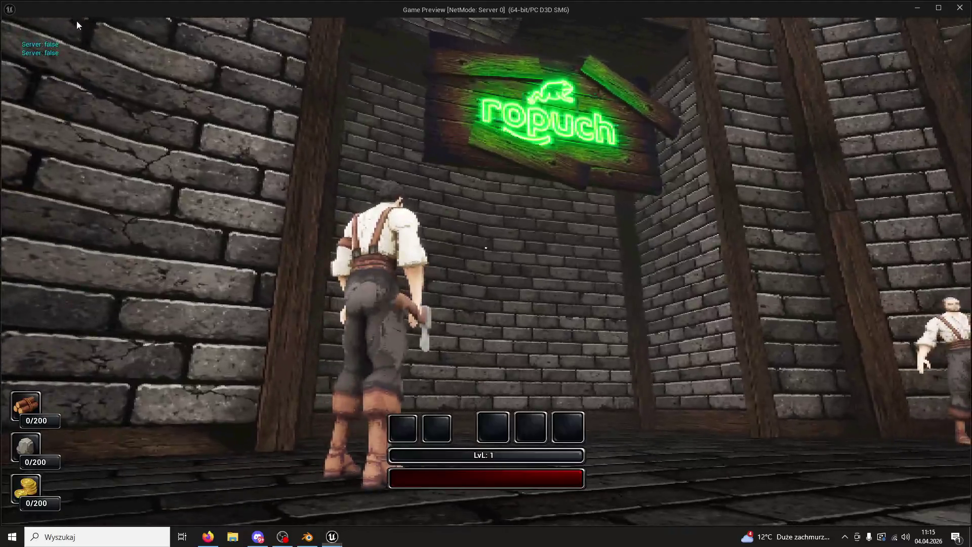
pyautogui.press('Escape')
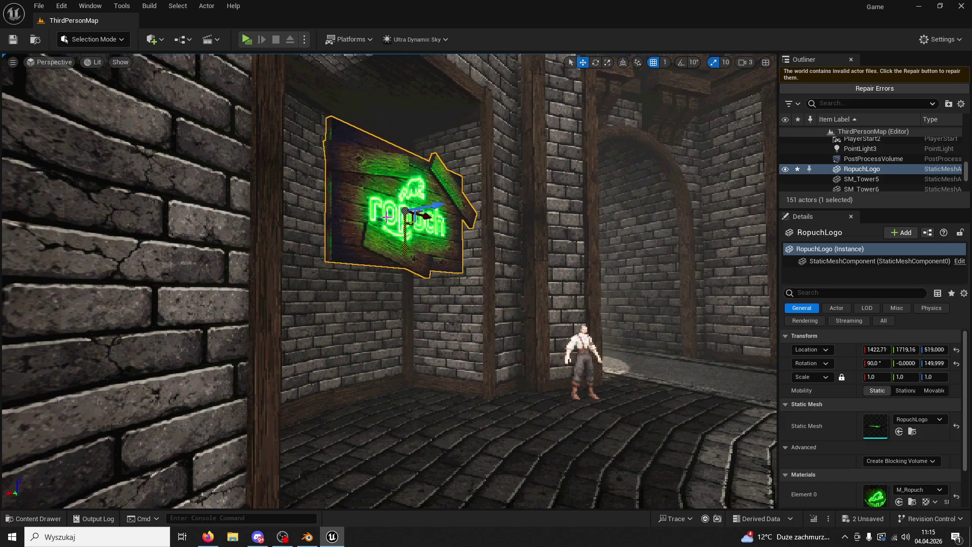
# Step: Run further playtests toward the RopuchLogo sign, jumping down the alley to check its height
pyautogui.click(245, 40)
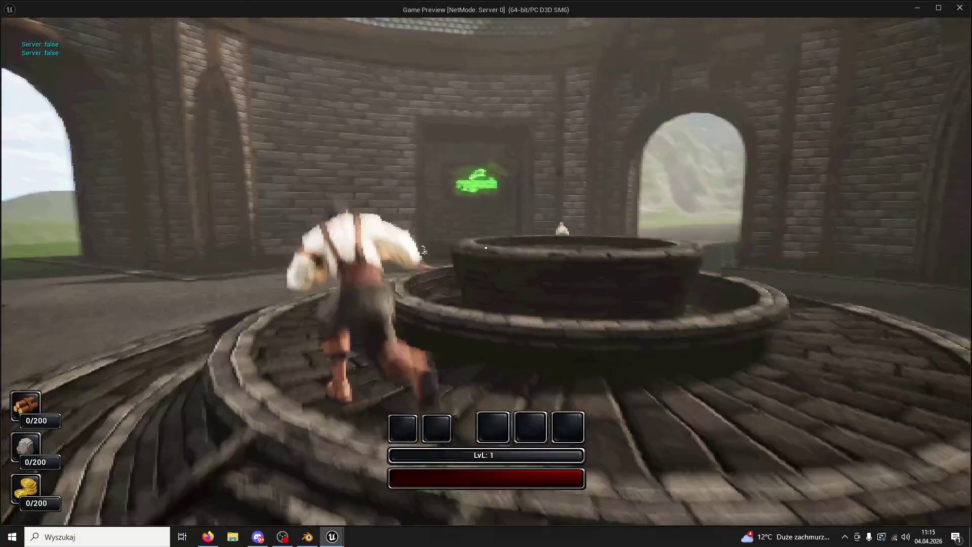
pyautogui.press('w')
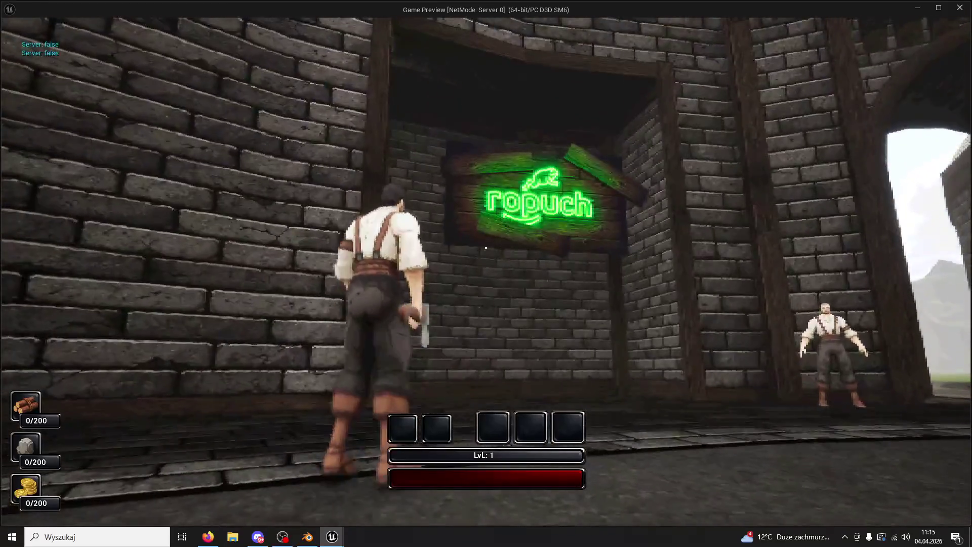
pyautogui.press('Escape')
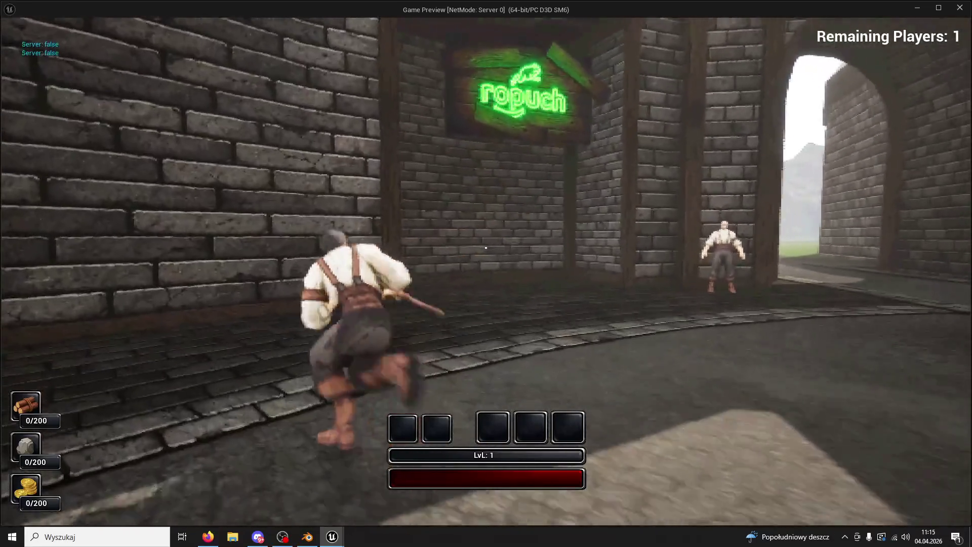
pyautogui.press('w')
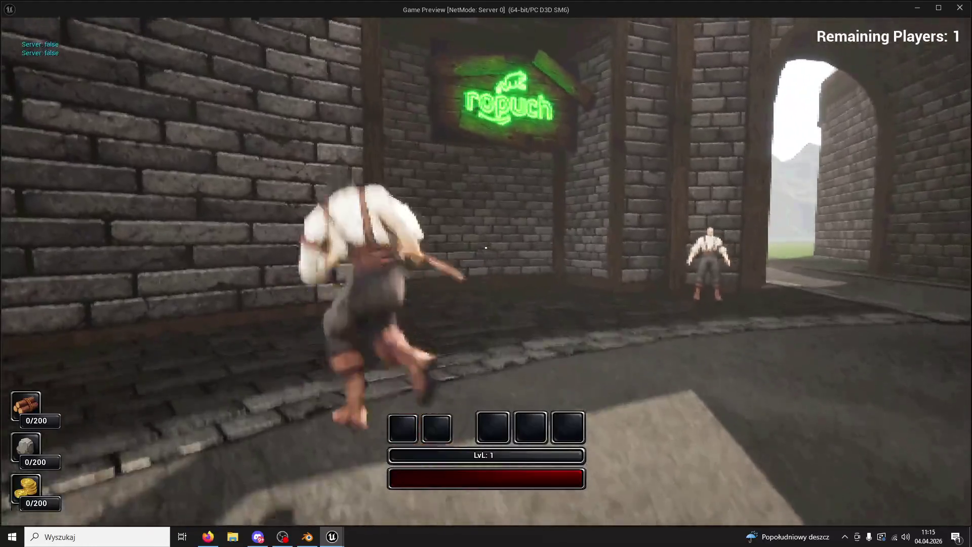
pyautogui.press('w')
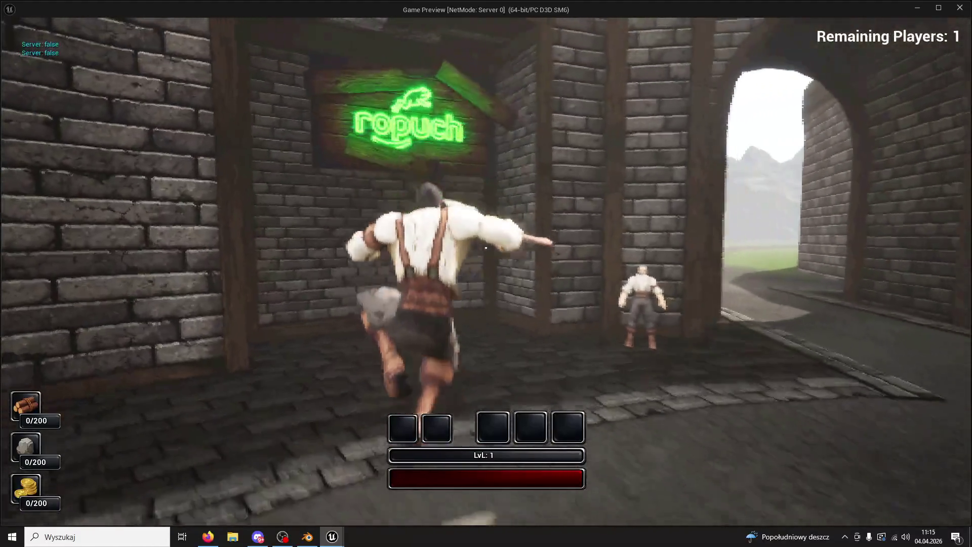
pyautogui.press('space')
pyautogui.press('w')
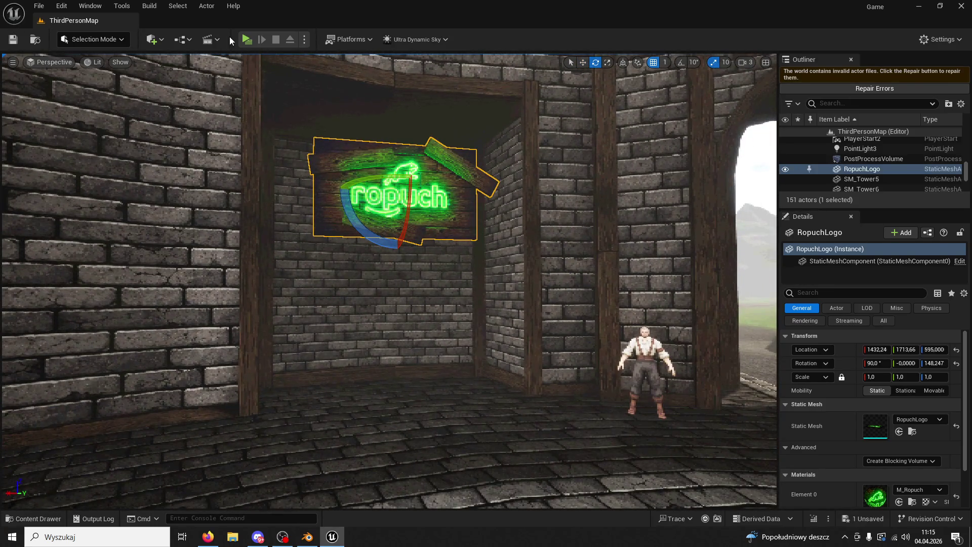
pyautogui.click(246, 39)
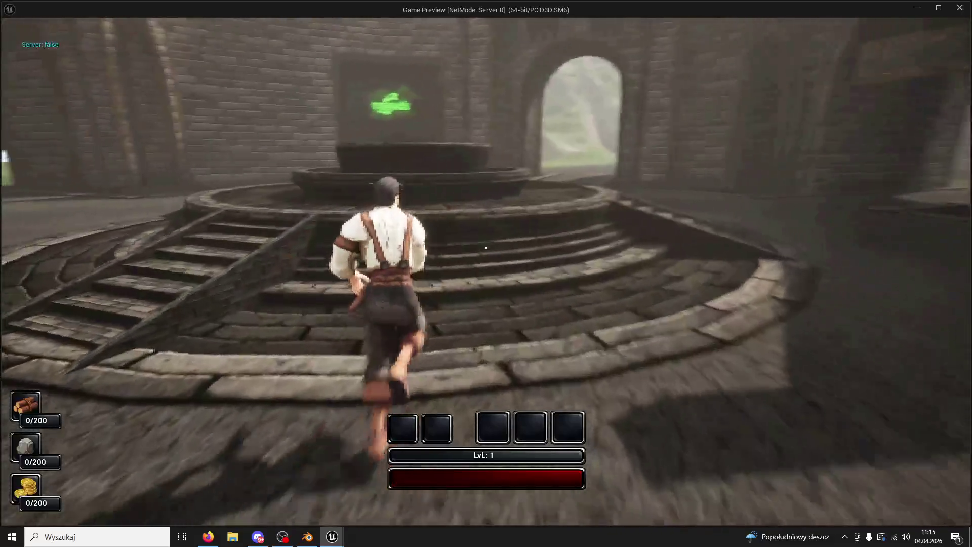
pyautogui.press('space')
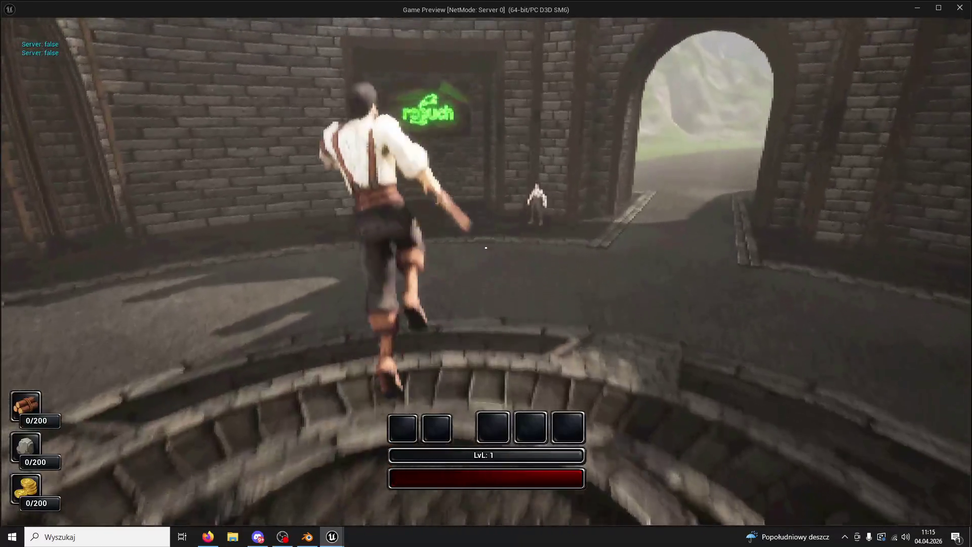
pyautogui.click(486, 247)
pyautogui.press('w')
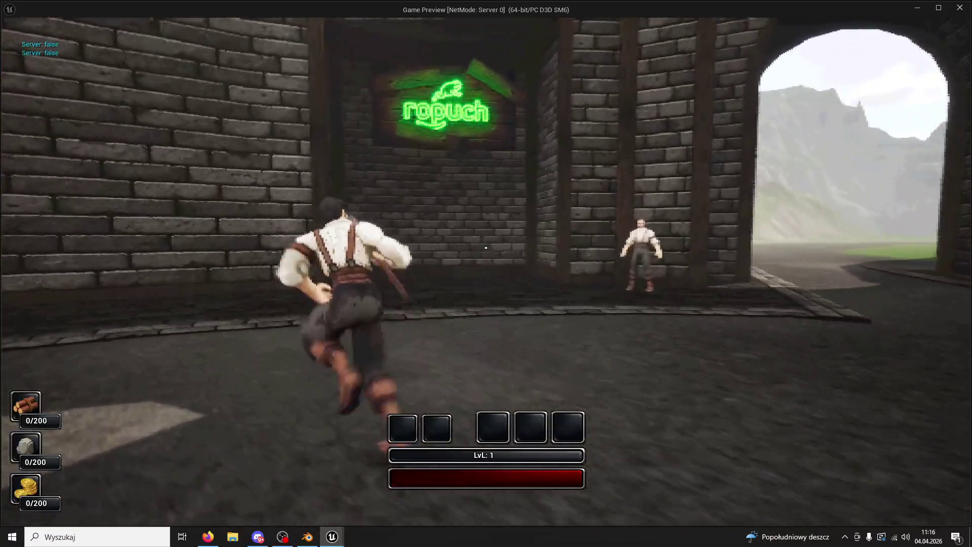
pyautogui.press('w')
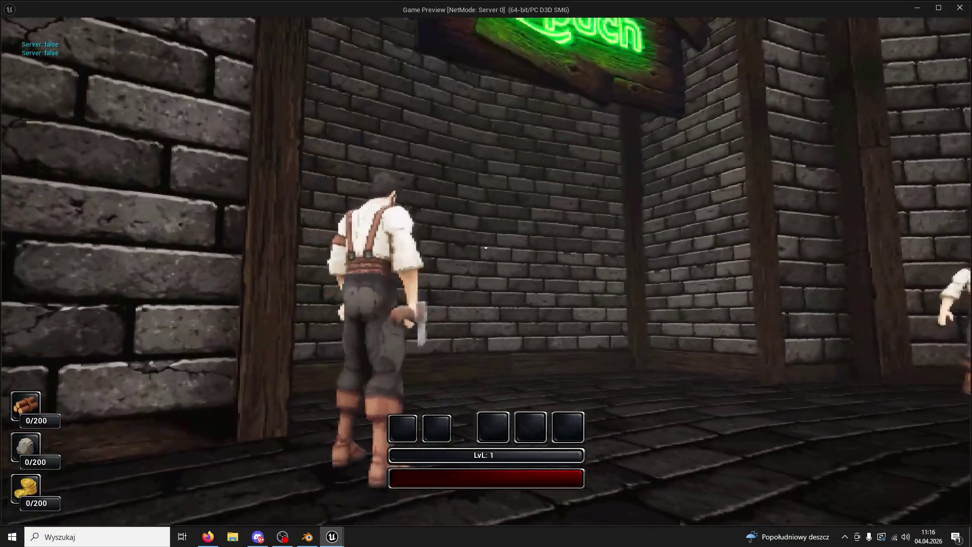
pyautogui.press('Escape')
pyautogui.press('f')
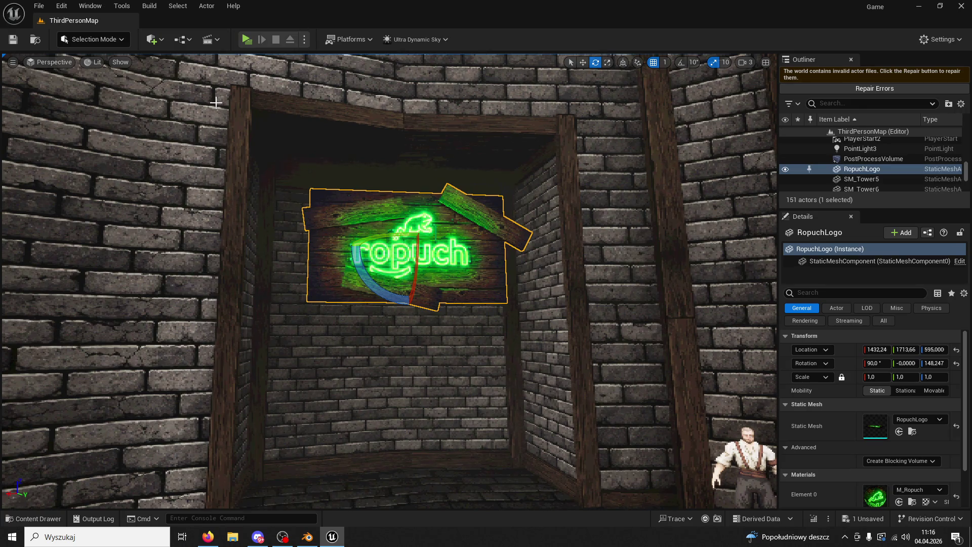
# Step: Place a point light from Quick Add and slide it sideways into the niche by the neon sign
pyautogui.click(184, 40)
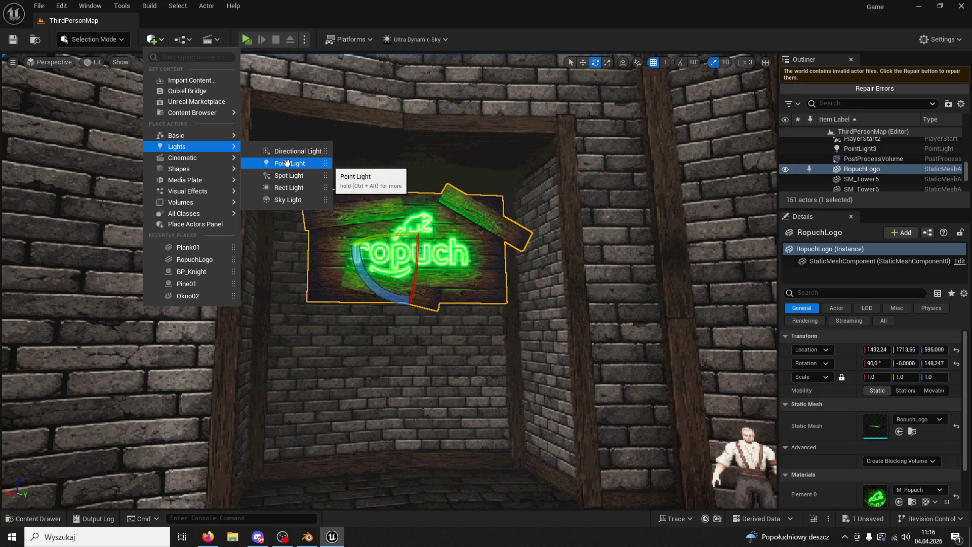
pyautogui.click(287, 163)
pyautogui.moveTo(421, 263); pyautogui.dragTo(420, 264, button='right')
pyautogui.press('w')
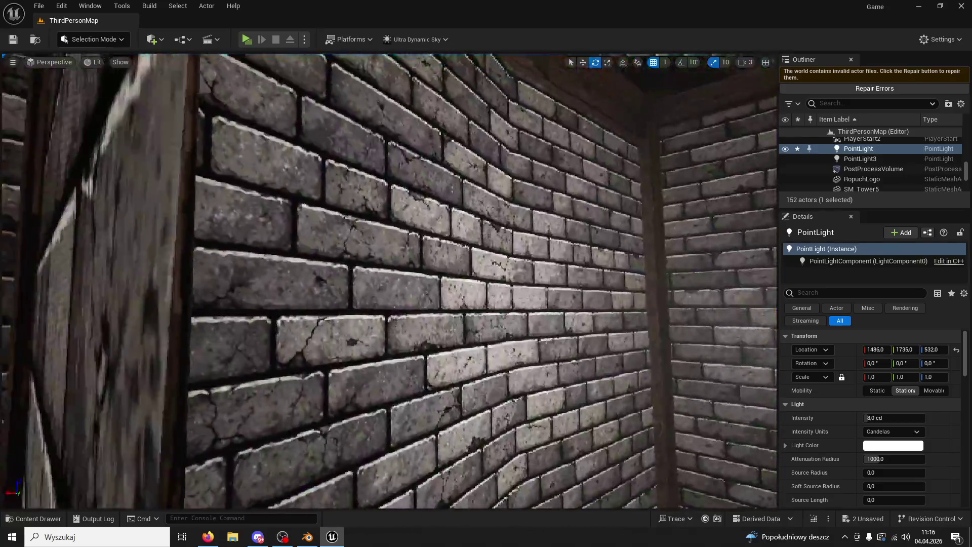
pyautogui.moveTo(579, 125); pyautogui.dragTo(578, 125, button='right')
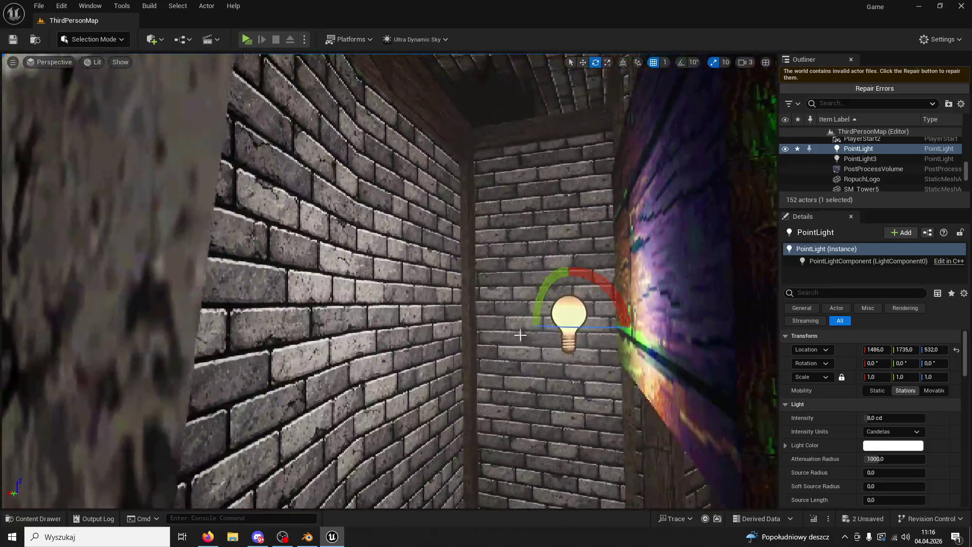
pyautogui.click(584, 63)
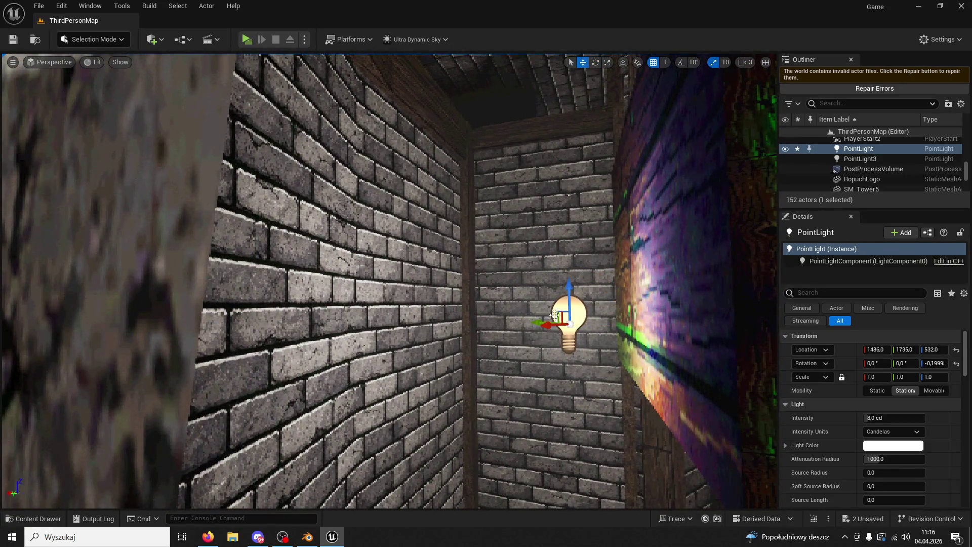
pyautogui.moveTo(544, 323); pyautogui.dragTo(483, 321)
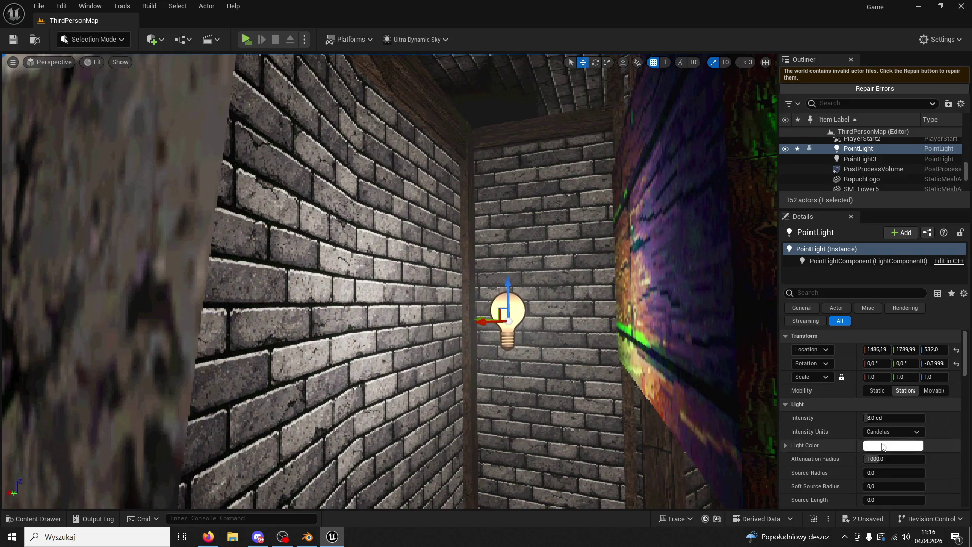
# Step: Set the point light's colour to bright green, tweak its intensity, and select the Wall03 mesh
pyautogui.click(894, 445)
pyautogui.click(689, 379)
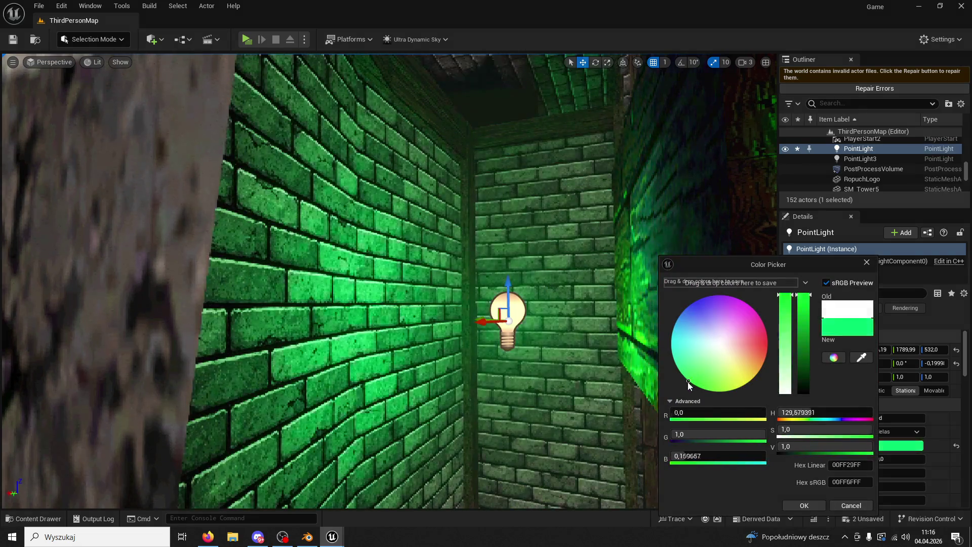
pyautogui.click(805, 505)
pyautogui.moveTo(457, 304); pyautogui.dragTo(425, 304, button='right')
pyautogui.scroll(3, 425, 305)
pyautogui.moveTo(895, 419)
pyautogui.mouseDown()
pyautogui.moveTo(912, 418)
pyautogui.moveTo(895, 417)
pyautogui.mouseUp()
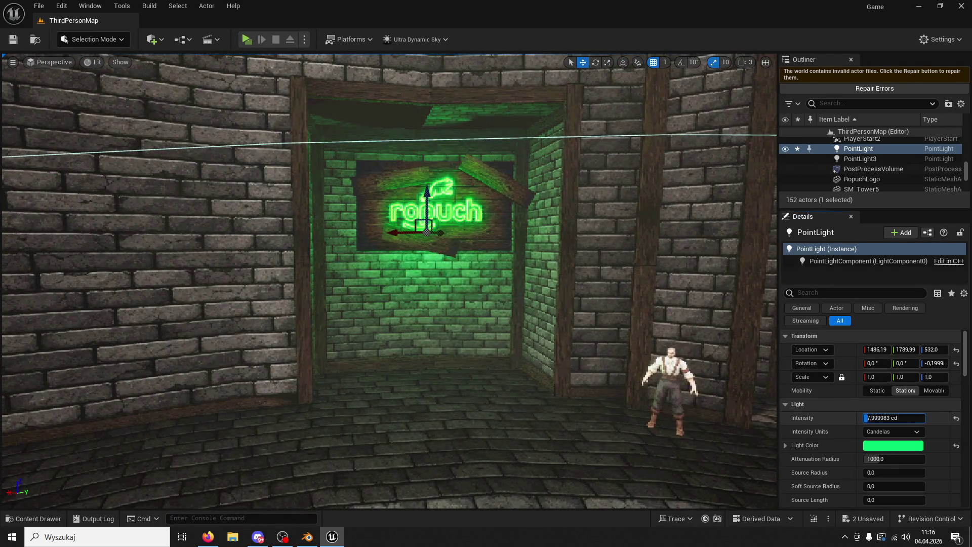
pyautogui.click(602, 277)
pyautogui.click(105, 42)
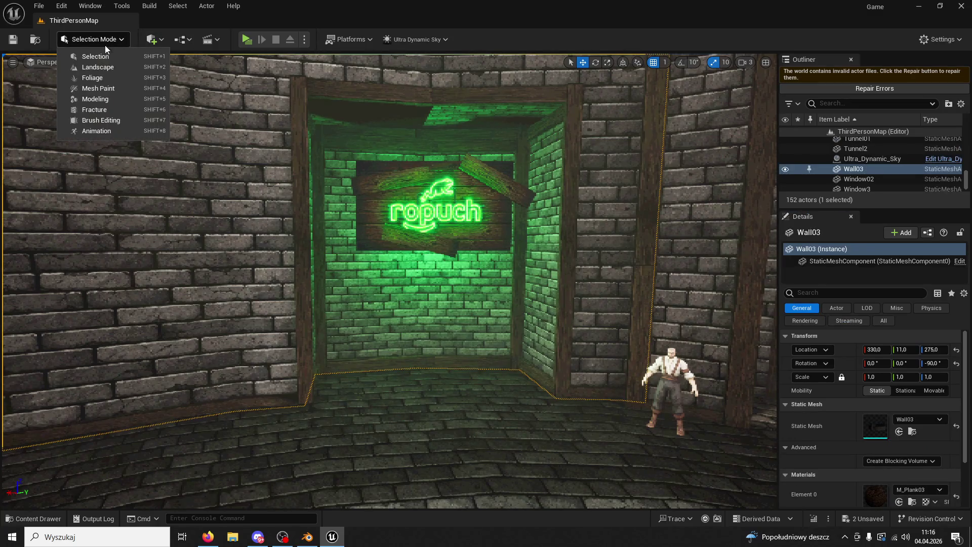
# Step: Recompute Wall03's normals via Modeling Mode's Edit Normals tool, then return to Selection Mode
pyautogui.click(104, 99)
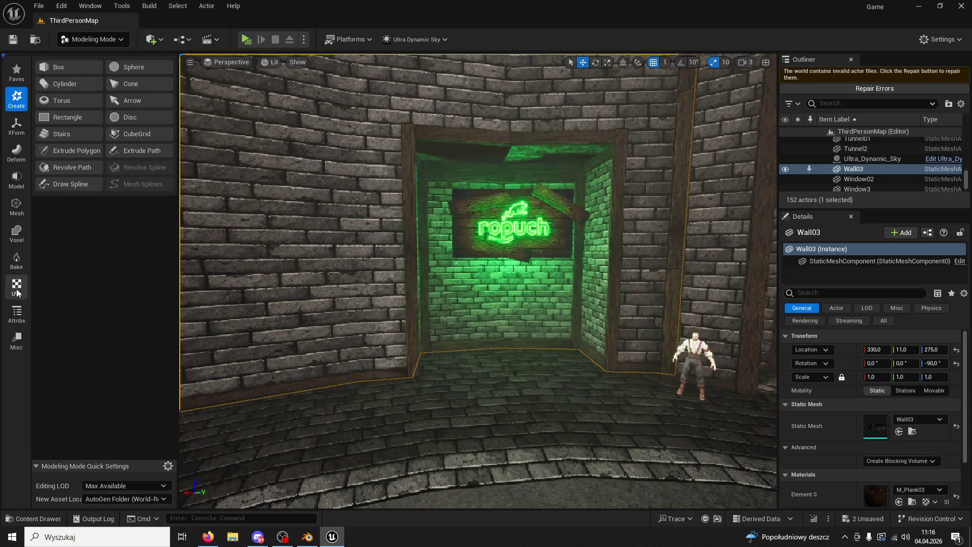
pyautogui.click(18, 313)
pyautogui.click(73, 84)
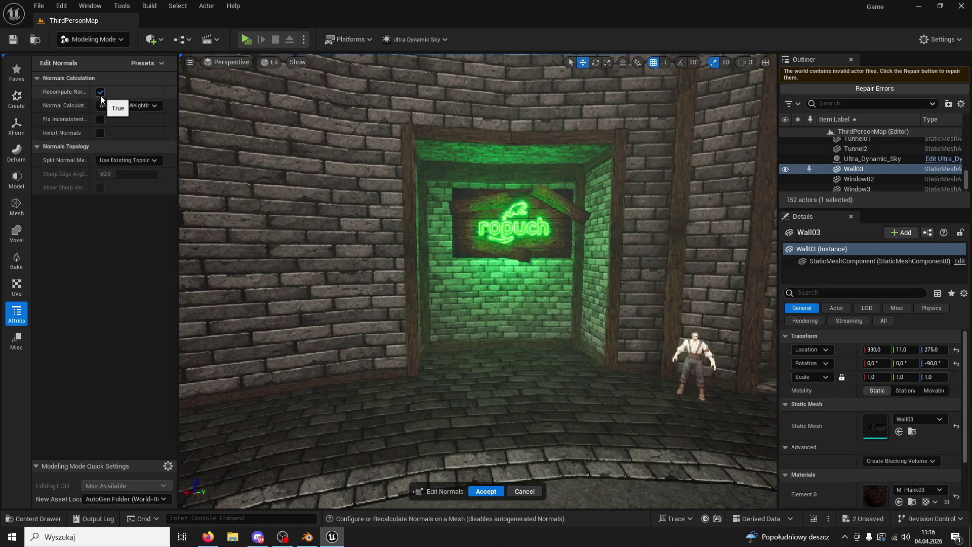
pyautogui.click(487, 492)
pyautogui.click(114, 39)
pyautogui.click(107, 55)
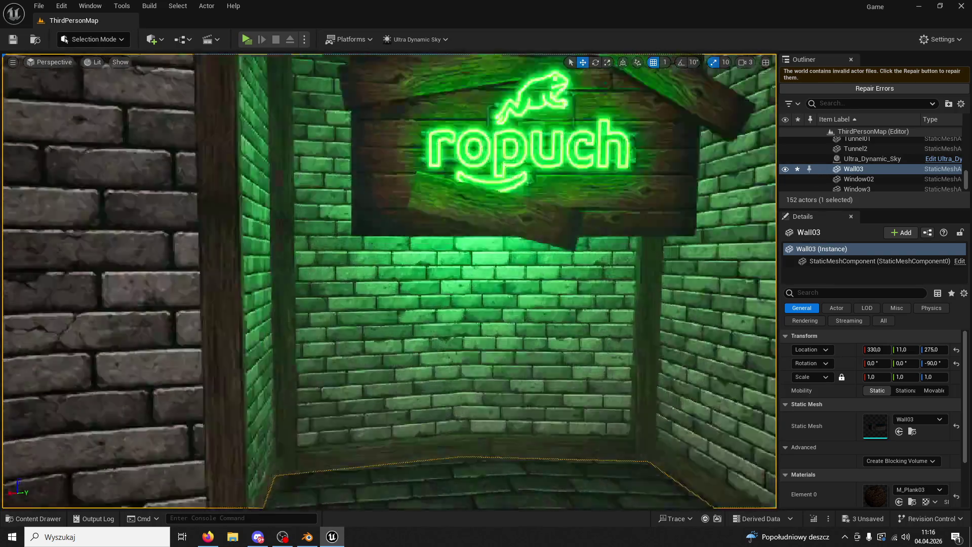
# Step: Select the niche point light, dim its intensity and try a magenta light colour
pyautogui.moveTo(709, 179); pyautogui.dragTo(708, 179, button='right')
pyautogui.click(708, 179)
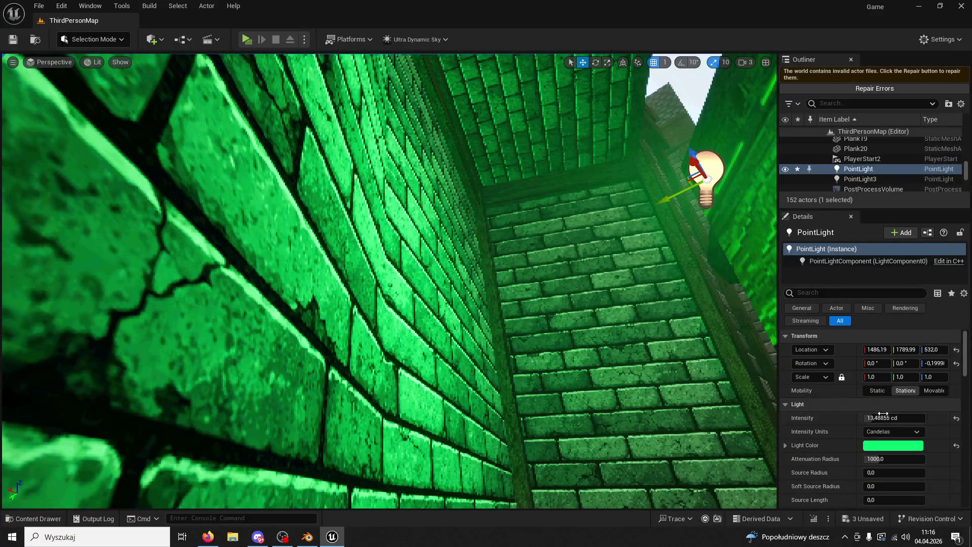
pyautogui.moveTo(885, 417); pyautogui.dragTo(850, 417)
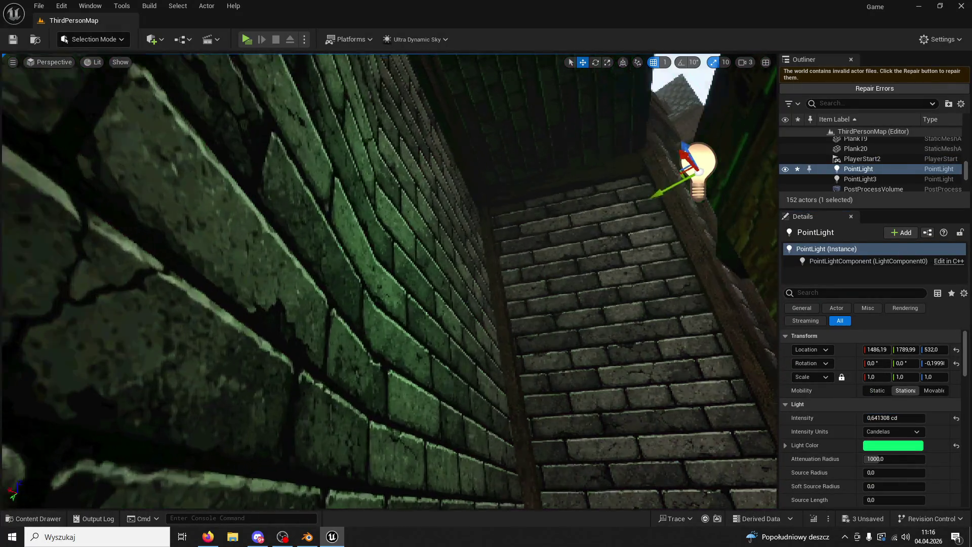
pyautogui.press('f')
pyautogui.click(907, 447)
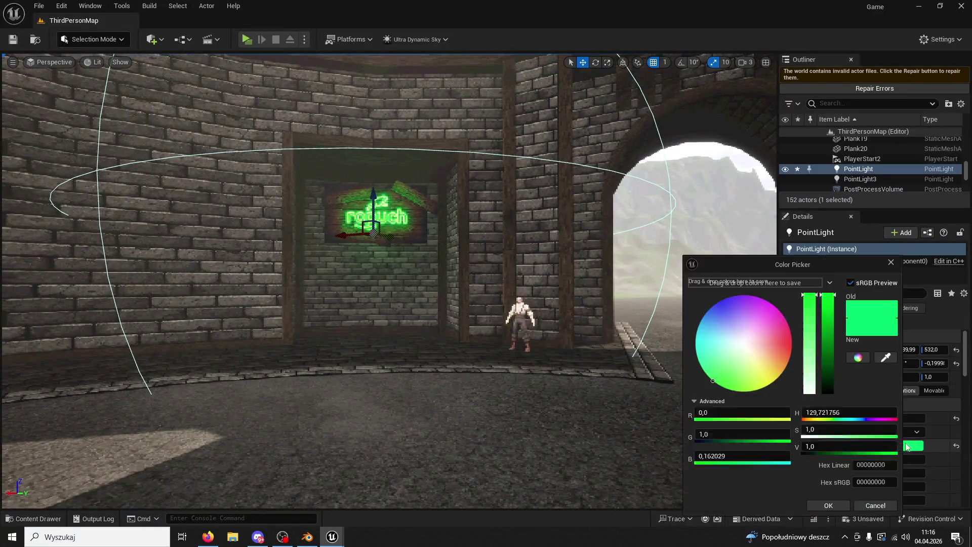
pyautogui.moveTo(757, 322); pyautogui.dragTo(767, 307)
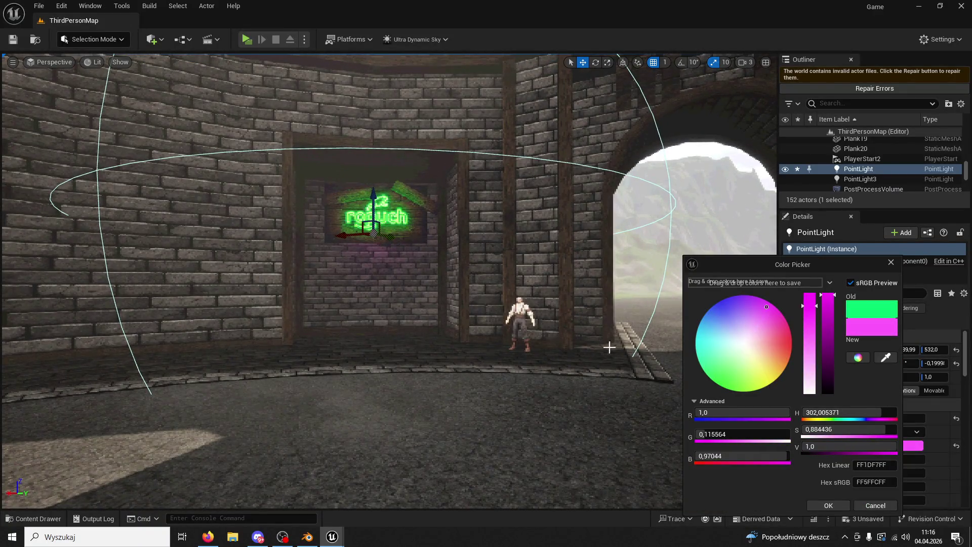
pyautogui.click(827, 506)
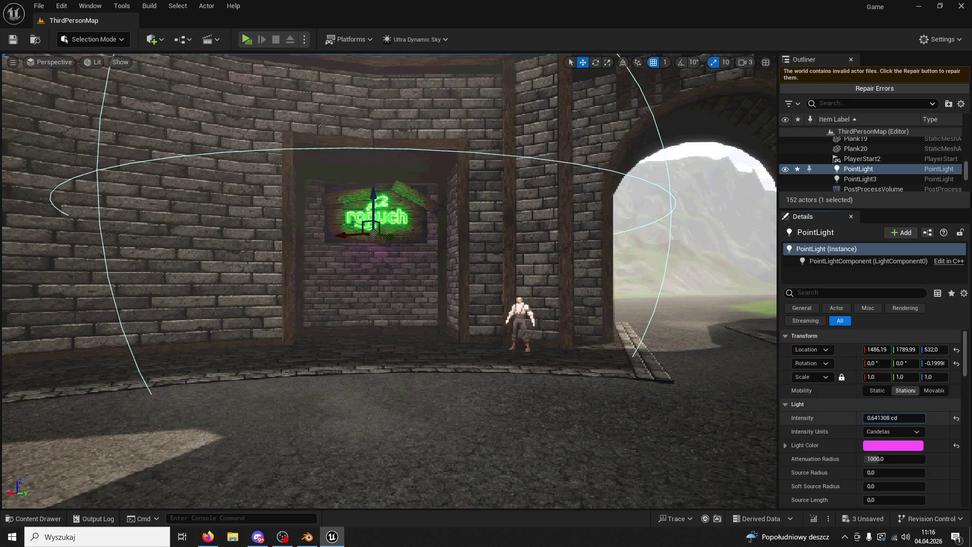
# Step: Raise the brightness again and revert the light colour to green
pyautogui.moveTo(894, 419); pyautogui.dragTo(919, 418)
pyautogui.click(893, 446)
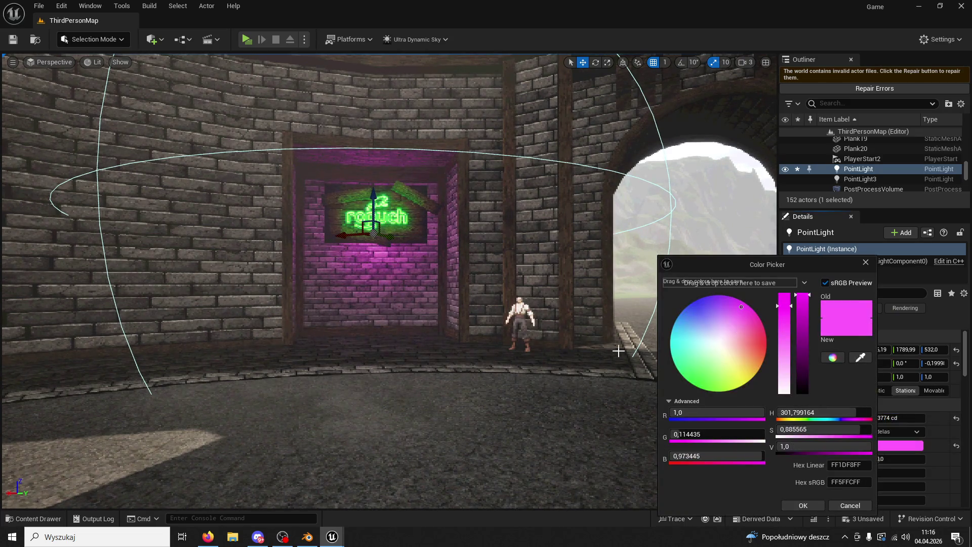
pyautogui.moveTo(688, 375); pyautogui.dragTo(665, 377)
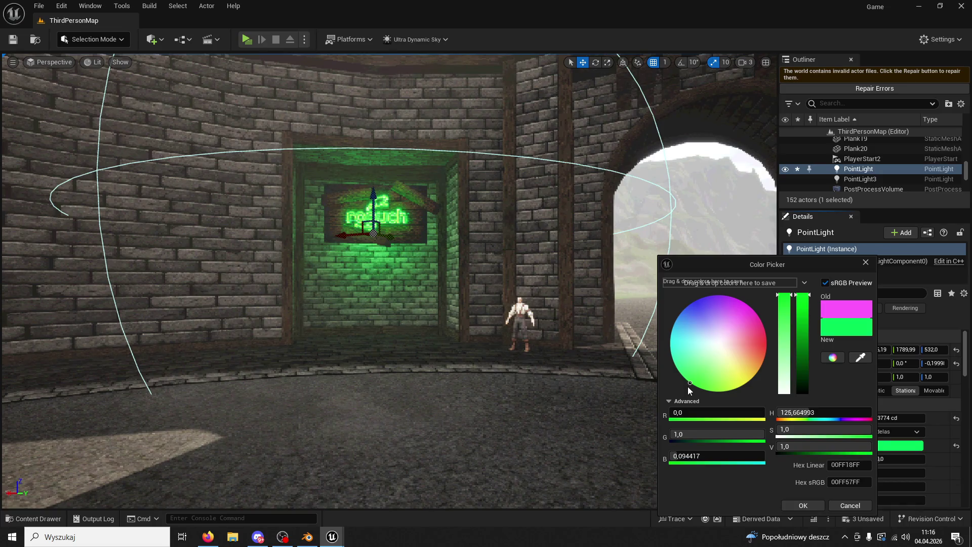
pyautogui.click(803, 506)
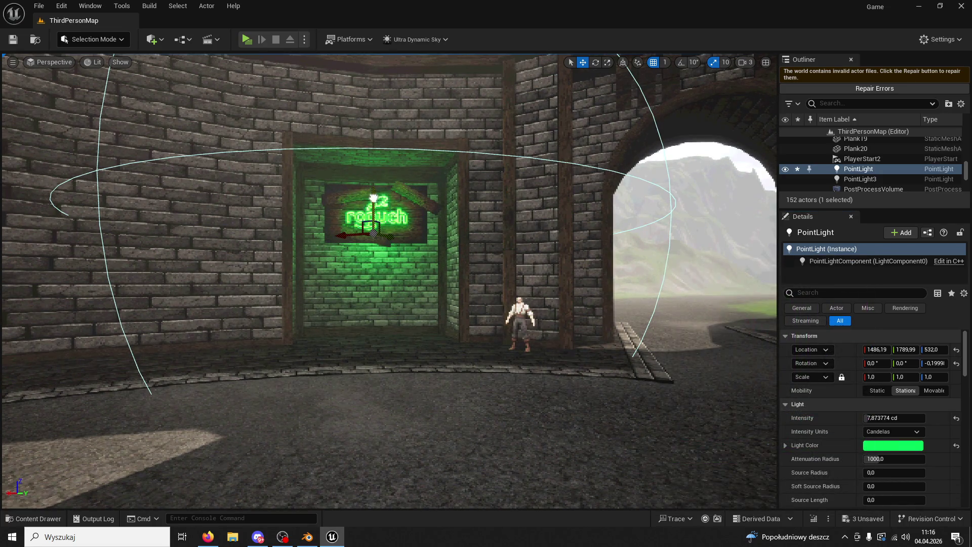
# Step: Move the point light higher and sideways in the niche, then start a playtest
pyautogui.moveTo(374, 199); pyautogui.dragTo(370, 182)
pyautogui.moveTo(360, 223); pyautogui.dragTo(362, 221)
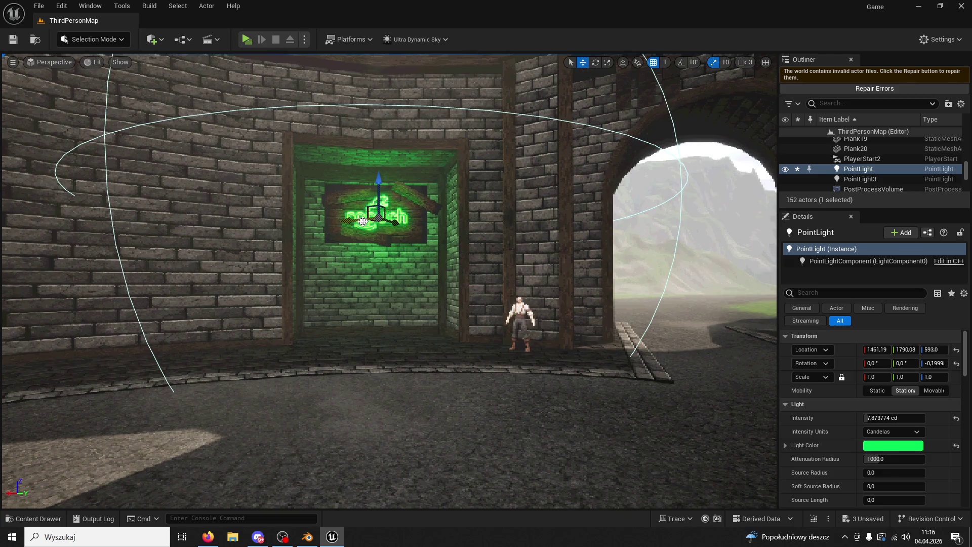
pyautogui.moveTo(363, 221); pyautogui.dragTo(10, 40, button='right')
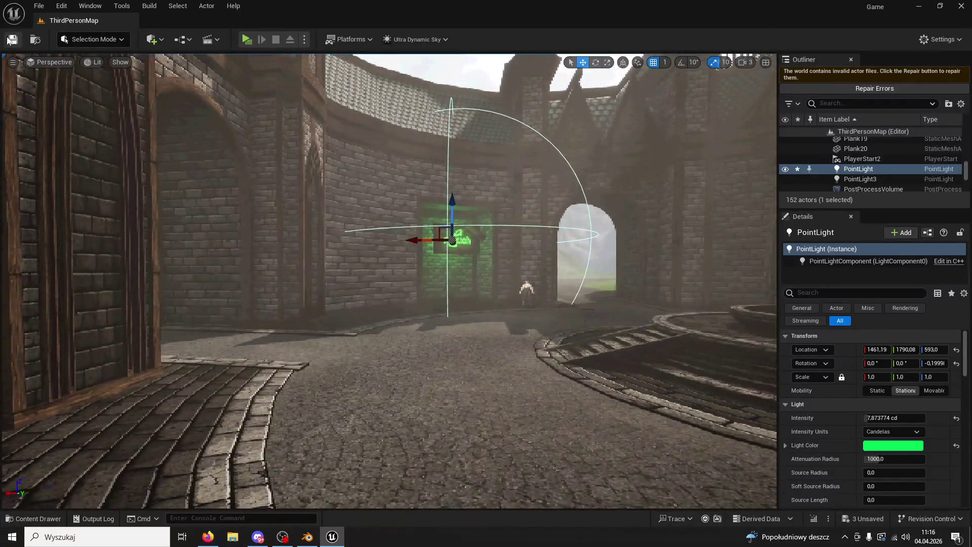
pyautogui.click(248, 39)
pyautogui.press('w')
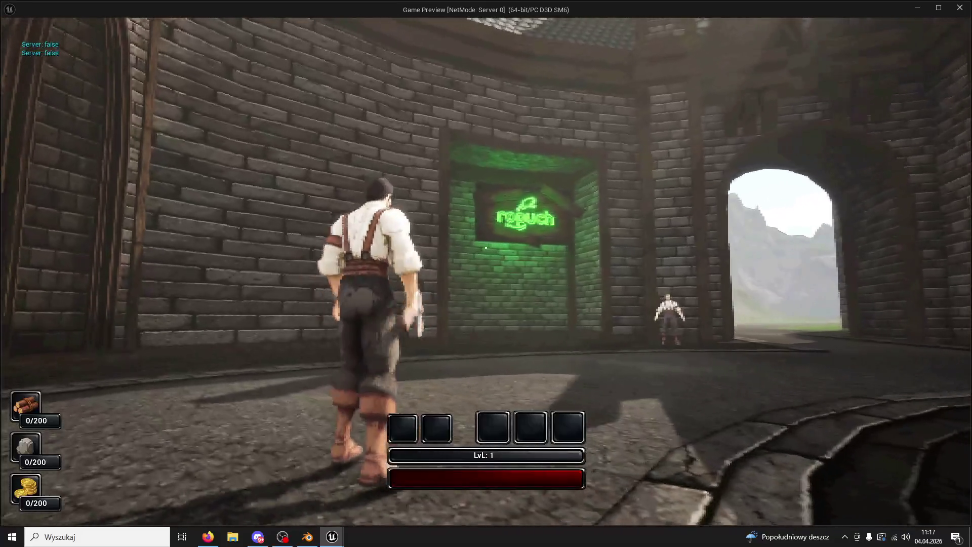
# Step: Move the RopuchLogo sign up above the niche, playtest it, then switch back to Blender
pyautogui.press('Escape')
pyautogui.click(499, 262)
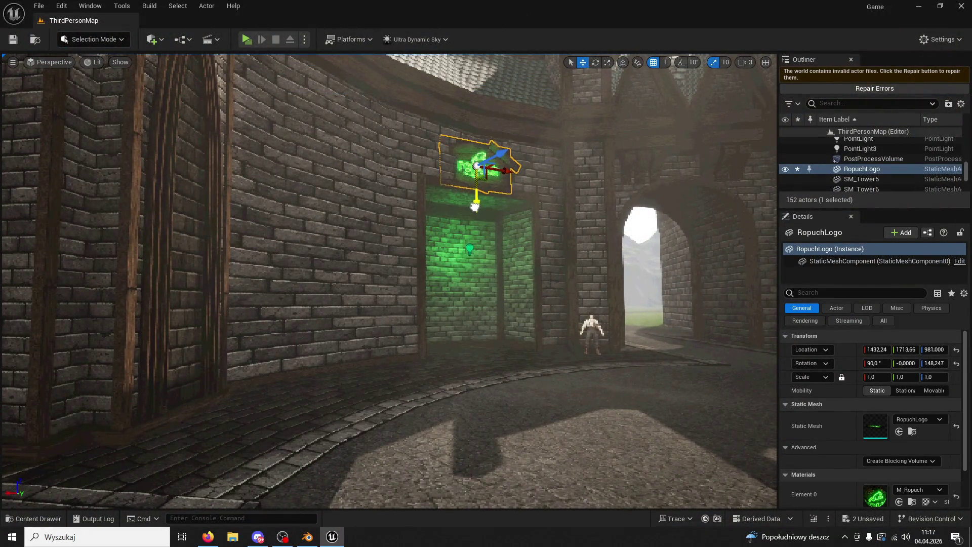
pyautogui.moveTo(475, 203)
pyautogui.mouseDown()
pyautogui.moveTo(487, 213)
pyautogui.moveTo(12, 42)
pyautogui.mouseUp()
pyautogui.scroll(3, 486, 213)
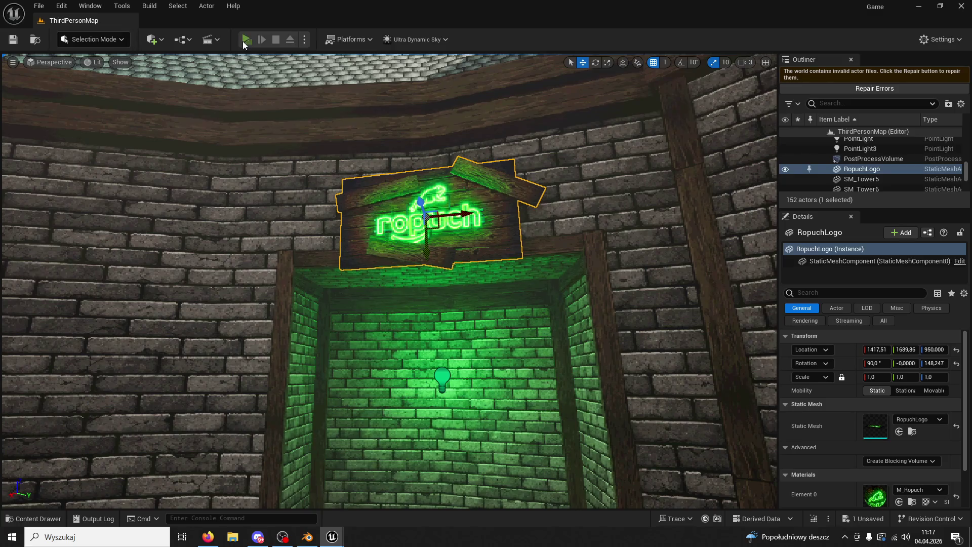
pyautogui.click(247, 38)
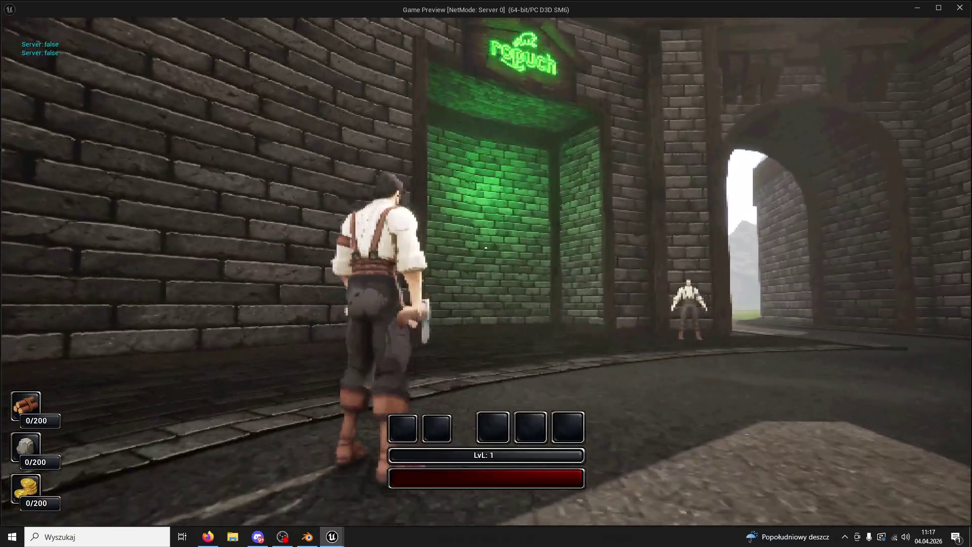
pyautogui.press('Escape')
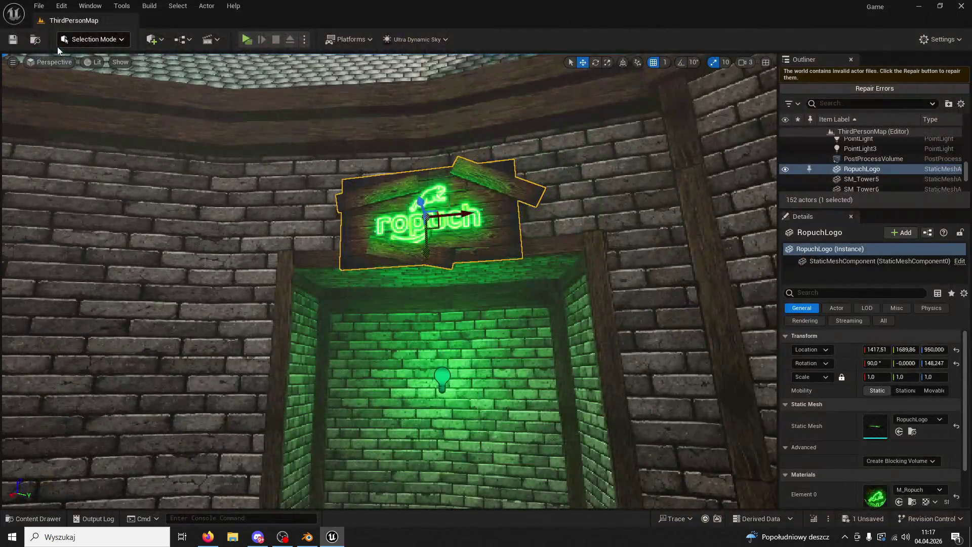
pyautogui.click(308, 537)
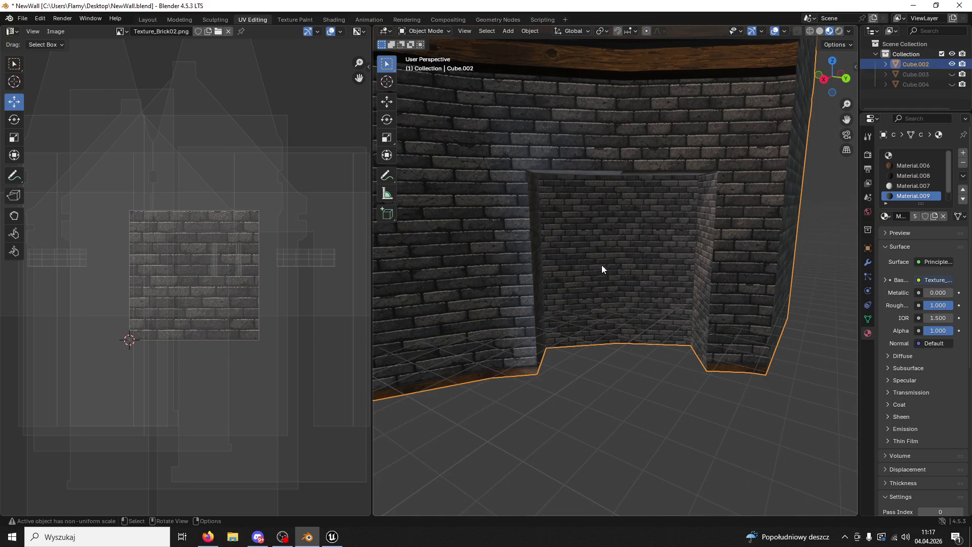
# Step: In Edit Mode, select the niche's two top faces and lower them to shorten the recess
pyautogui.moveTo(606, 270); pyautogui.dragTo(640, 224, button='middle')
pyautogui.click(425, 31)
pyautogui.click(432, 52)
pyautogui.click(626, 187)
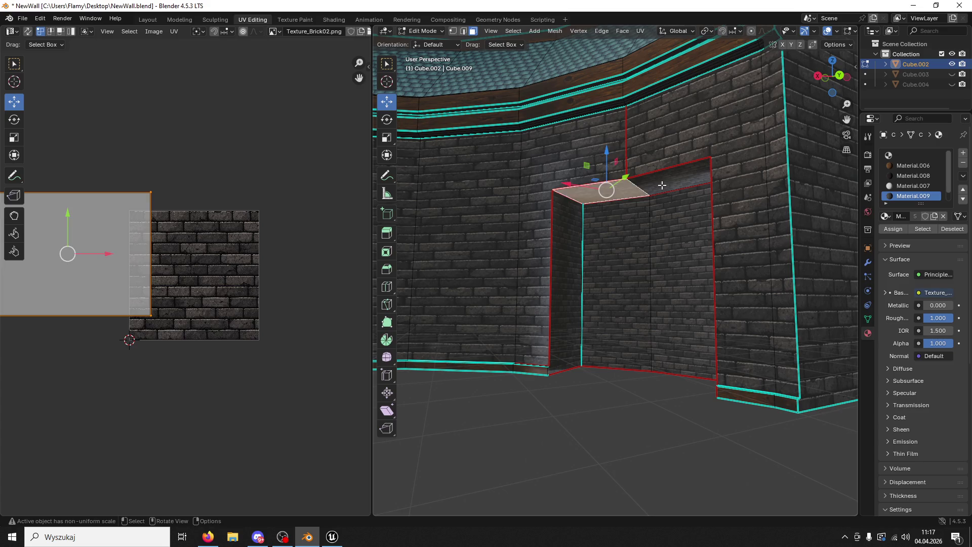
pyautogui.keyDown('shift'); pyautogui.click(661, 185); pyautogui.keyUp('shift')
pyautogui.scroll(2, 654, 158)
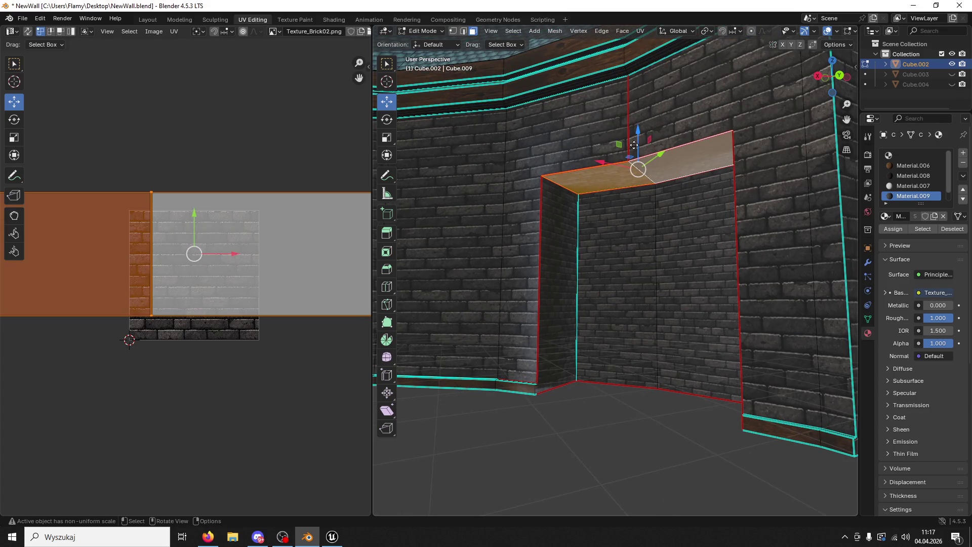
pyautogui.moveTo(634, 143); pyautogui.dragTo(635, 207)
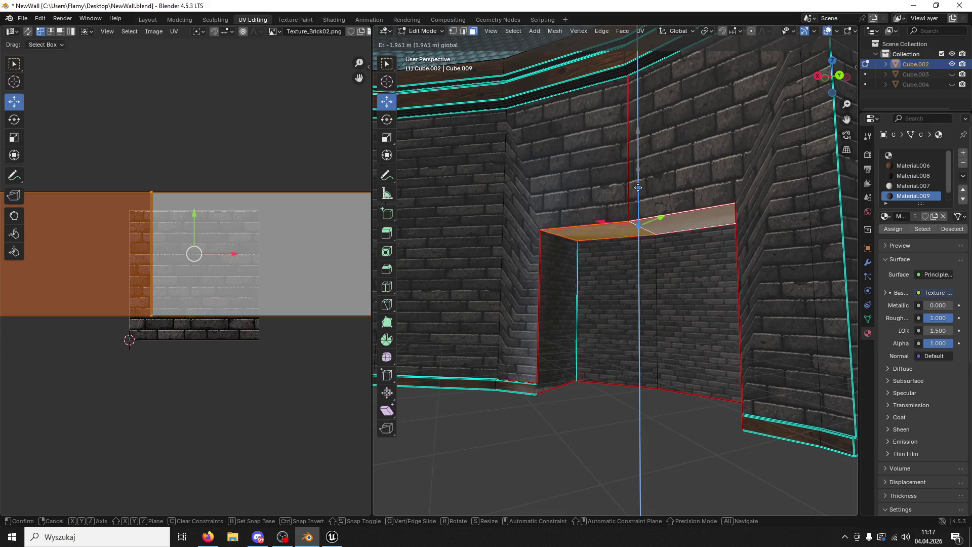
pyautogui.moveTo(635, 206); pyautogui.dragTo(666, 200)
# Step: Select the wall faces surrounding the niche and re-unwrap their UVs
pyautogui.moveTo(666, 200); pyautogui.dragTo(700, 184, button='middle')
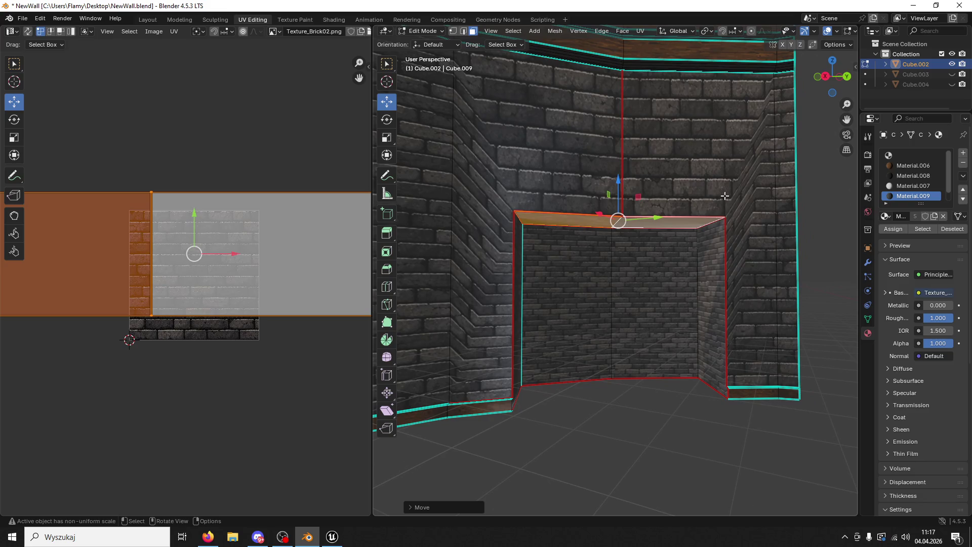
pyautogui.click(717, 193)
pyautogui.keyDown('shift'); pyautogui.click(760, 305); pyautogui.keyUp('shift')
pyautogui.keyDown('shift'); pyautogui.click(449, 218); pyautogui.keyUp('shift')
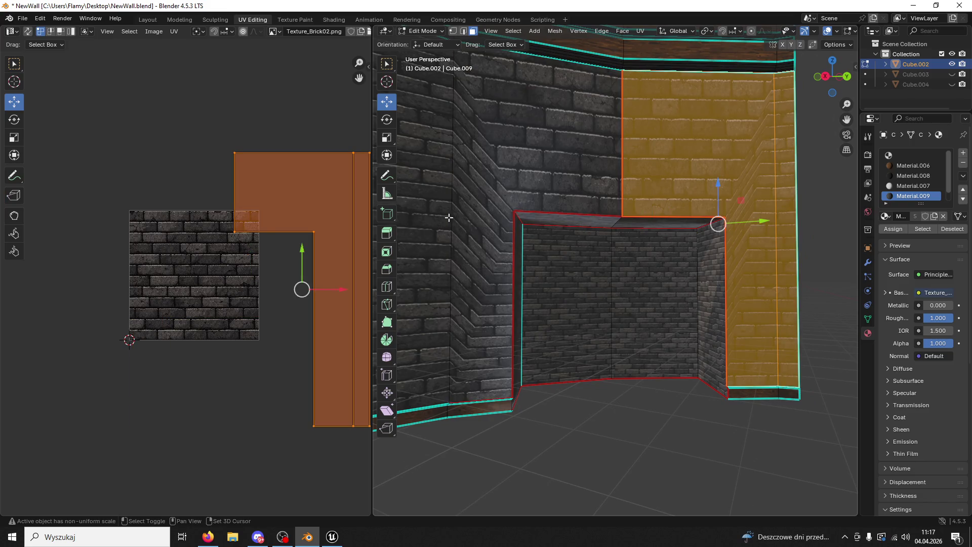
pyautogui.keyDown('shift'); pyautogui.click(449, 217); pyautogui.keyUp('shift')
pyautogui.keyDown('shift'); pyautogui.click(481, 213); pyautogui.keyUp('shift')
pyautogui.moveTo(482, 213); pyautogui.dragTo(485, 213, button='middle')
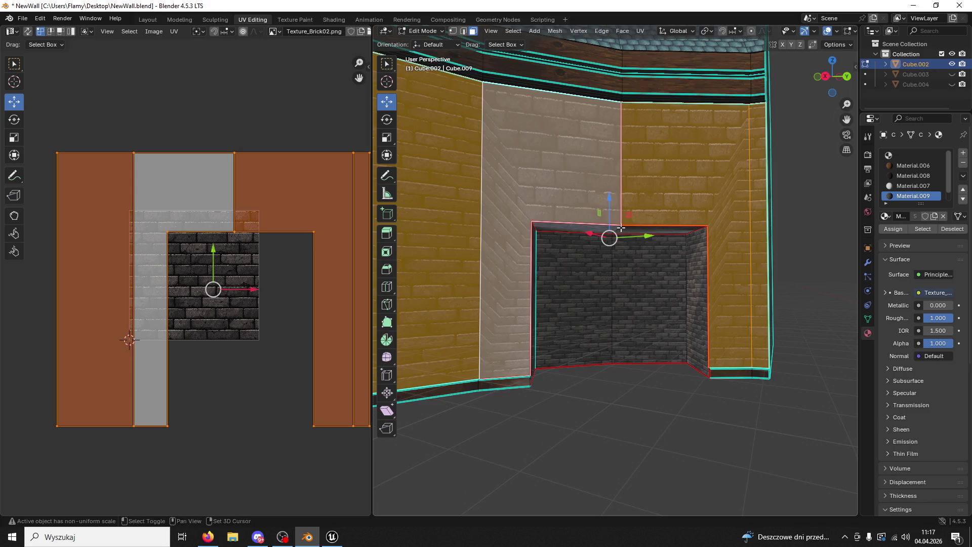
pyautogui.moveTo(620, 228); pyautogui.dragTo(543, 254, button='middle')
pyautogui.keyDown('shift'); pyautogui.click(455, 260); pyautogui.keyUp('shift')
pyautogui.scroll(-2, 456, 260)
pyautogui.scroll(-2, 476, 262)
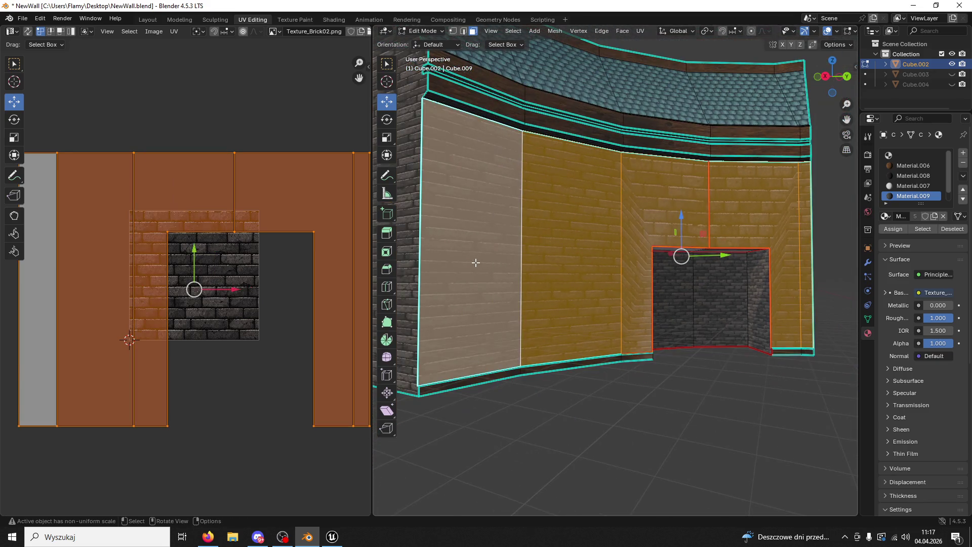
pyautogui.moveTo(603, 254); pyautogui.dragTo(563, 192, button='middle')
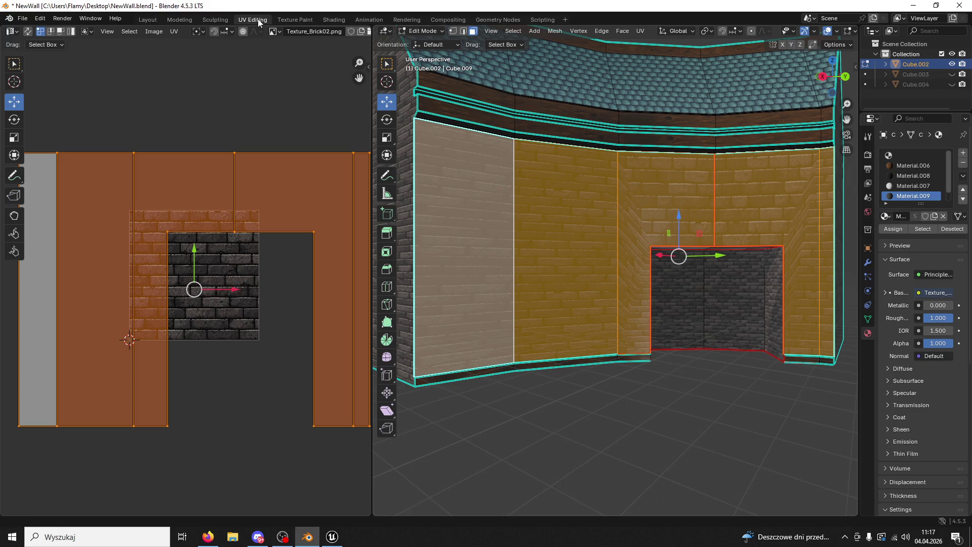
pyautogui.scroll(-2, 304, 284)
pyautogui.press('u')
pyautogui.click(305, 280)
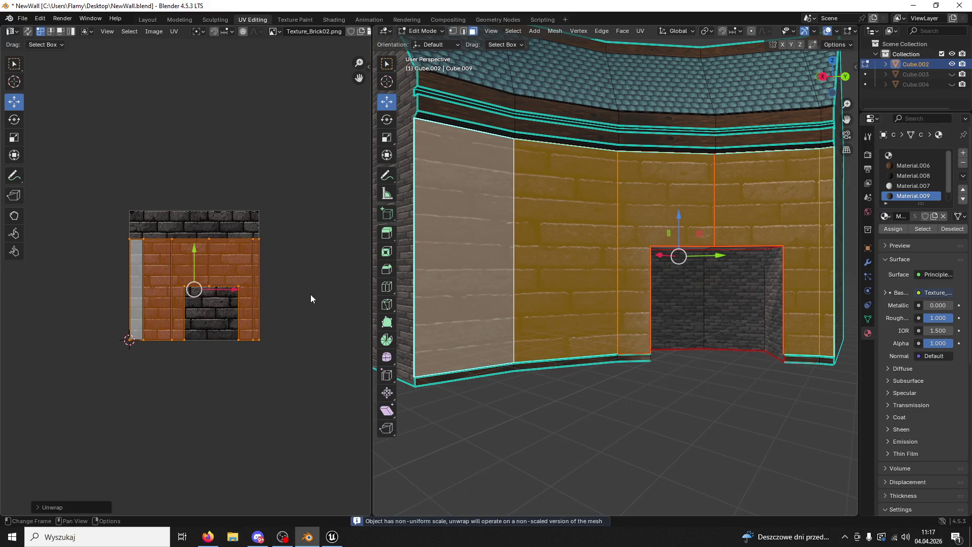
# Step: Scale up and shift the wall faces' UV islands so their brick matches the niche
pyautogui.press('s')
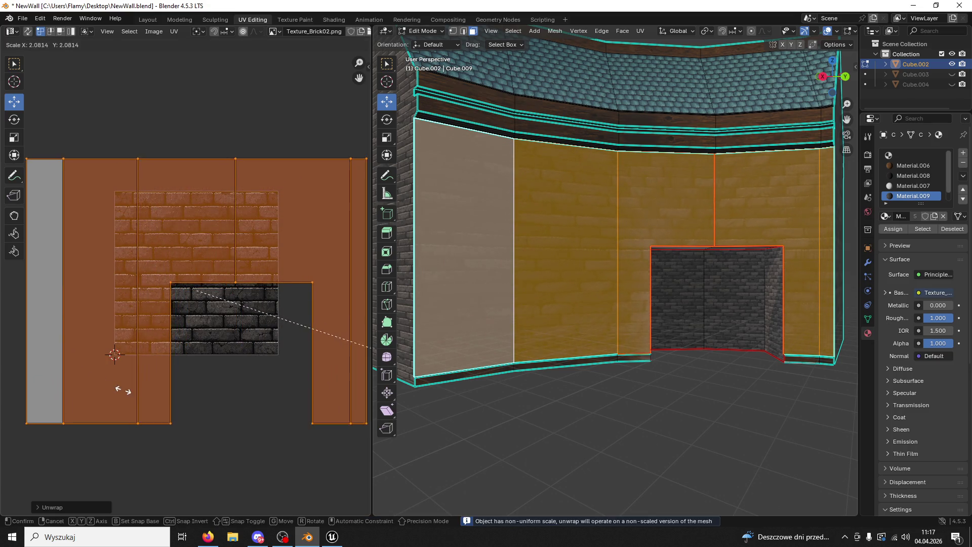
pyautogui.click(152, 403)
pyautogui.moveTo(197, 249)
pyautogui.mouseDown()
pyautogui.moveTo(202, 242)
pyautogui.moveTo(205, 252)
pyautogui.mouseUp()
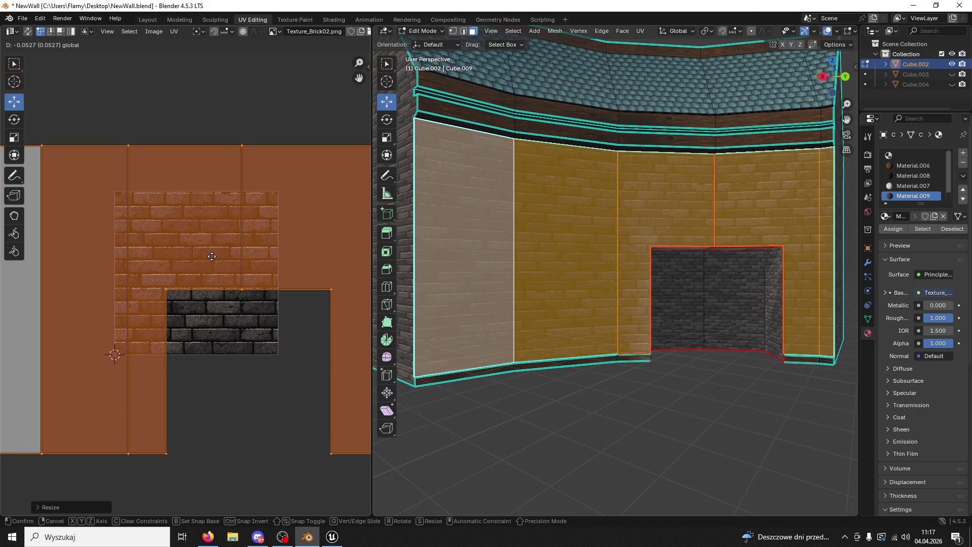
pyautogui.click(207, 252)
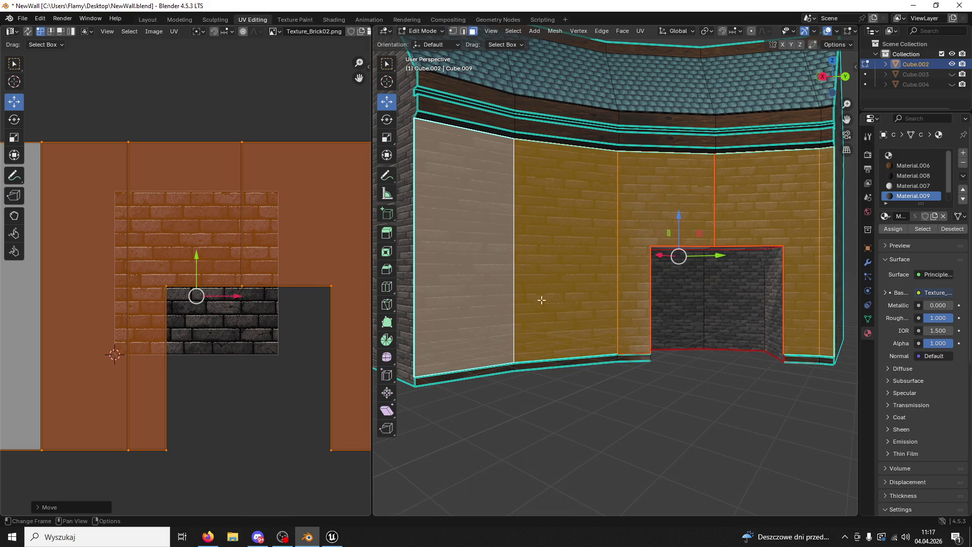
pyautogui.scroll(1, 563, 317)
pyautogui.press('s')
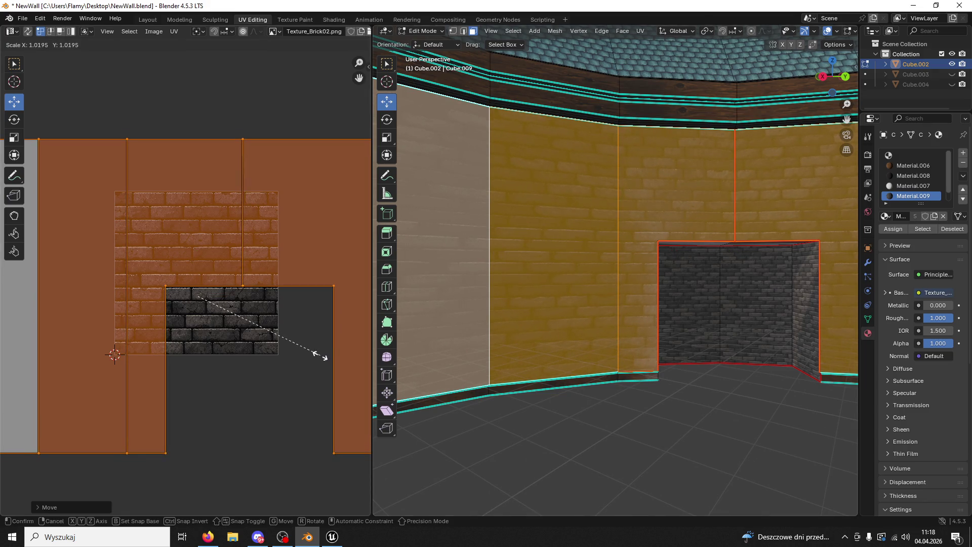
pyautogui.click(340, 351)
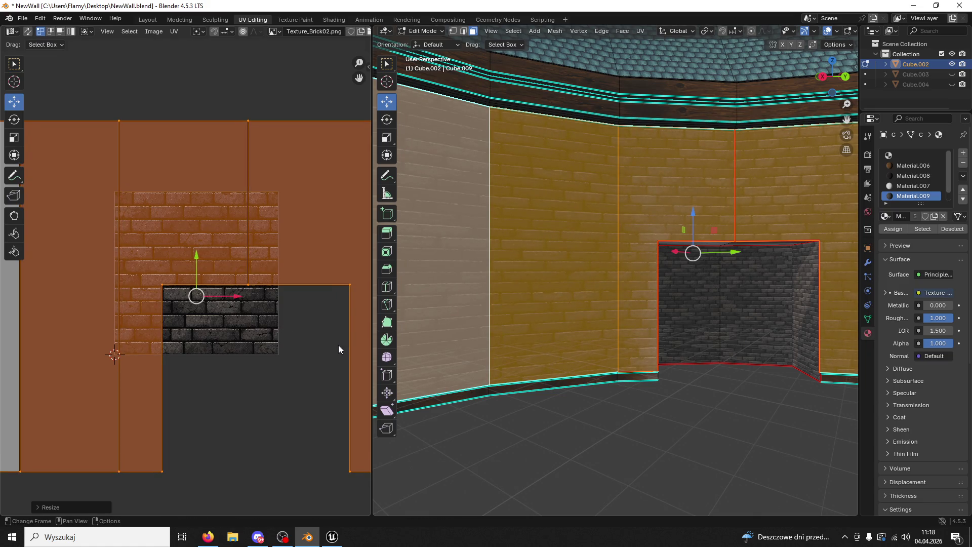
pyautogui.moveTo(197, 253); pyautogui.dragTo(199, 257)
# Step: Clear the face selection and orbit the viewport to face the doorway
pyautogui.moveTo(791, 377); pyautogui.dragTo(709, 377, button='middle')
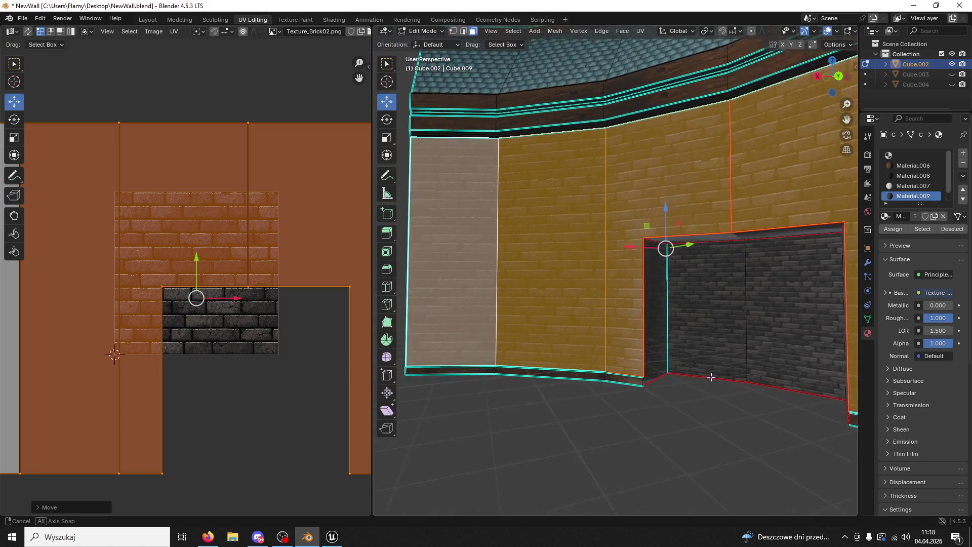
pyautogui.click(663, 417)
pyautogui.moveTo(699, 421); pyautogui.dragTo(749, 416, button='middle')
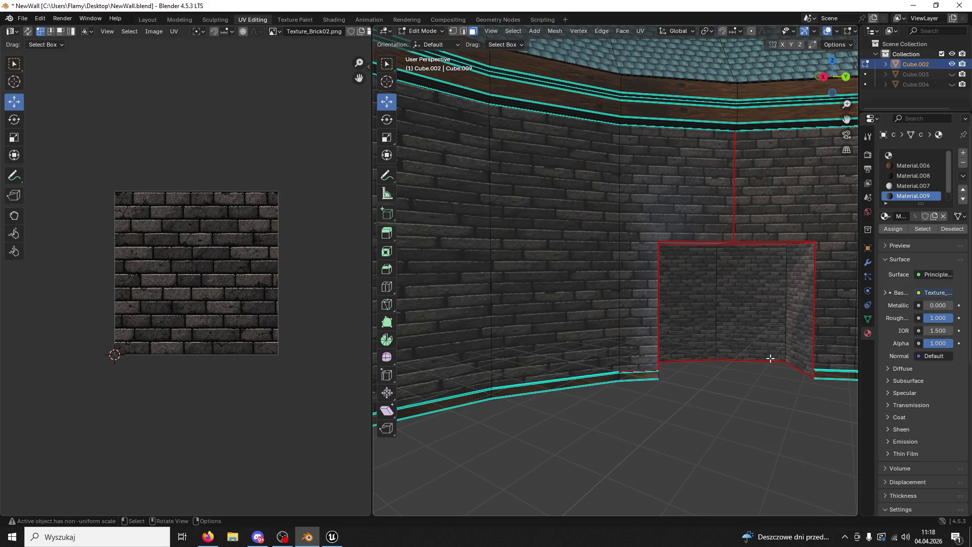
pyautogui.moveTo(770, 358)
pyautogui.mouseDown(button='middle')
pyautogui.moveTo(785, 330)
pyautogui.moveTo(646, 311)
pyautogui.moveTo(699, 323)
pyautogui.moveTo(637, 451)
pyautogui.mouseUp(button='middle')
# Step: Re-unwrap the niche's right inner face and enlarge its UV island to about 1.42 scale
pyautogui.click(787, 329)
pyautogui.click(645, 312)
pyautogui.click(663, 429)
pyautogui.moveTo(689, 432); pyautogui.dragTo(789, 411, button='middle')
pyautogui.moveTo(795, 368)
pyautogui.mouseDown(button='middle')
pyautogui.moveTo(723, 369)
pyautogui.moveTo(750, 358)
pyautogui.mouseUp(button='middle')
pyautogui.click(759, 360)
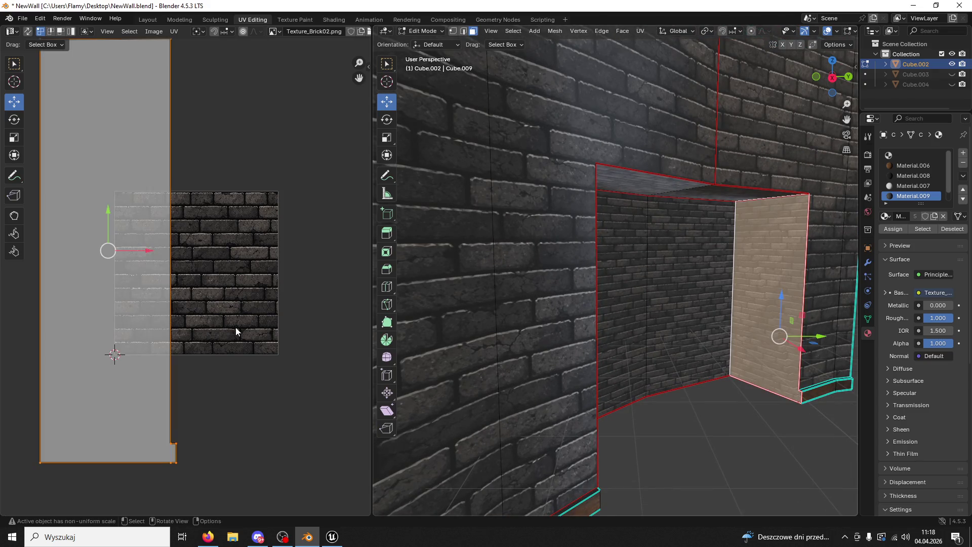
pyautogui.scroll(-2, 234, 327)
pyautogui.press('u')
pyautogui.click(233, 327)
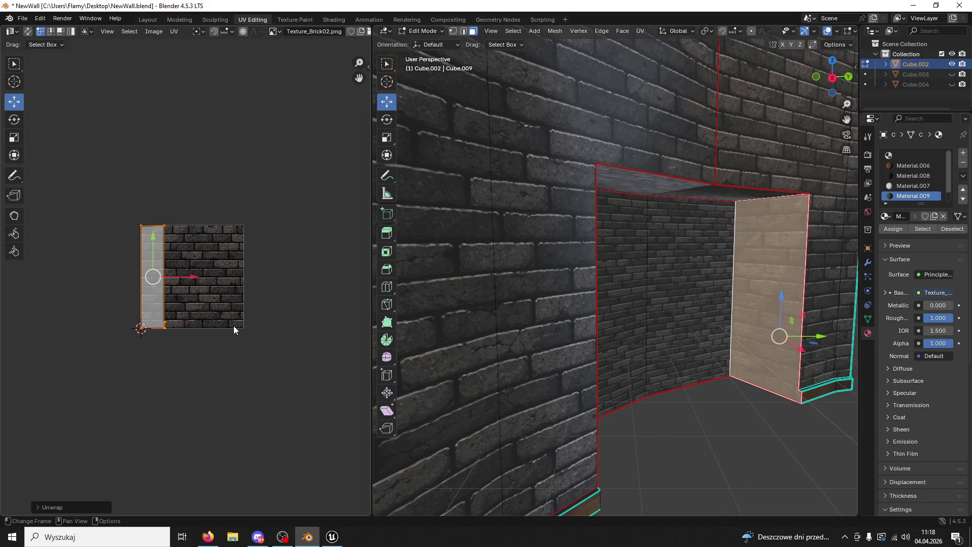
pyautogui.scroll(2, 254, 327)
pyautogui.press('s')
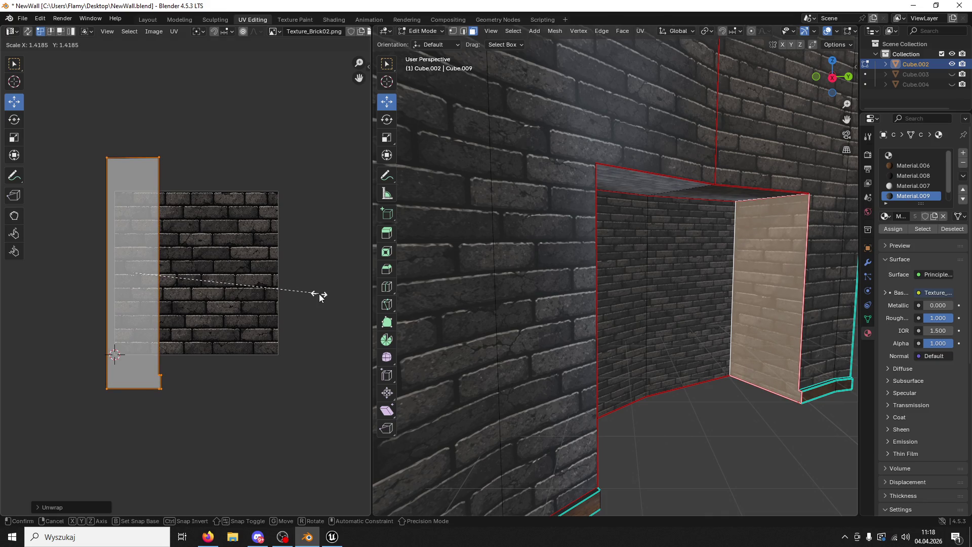
pyautogui.click(319, 296)
# Step: Unwrap the niche's left inner face angle-based, scale its UVs to about 1.5, and select the back face
pyautogui.click(769, 450)
pyautogui.moveTo(753, 449)
pyautogui.mouseDown(button='middle')
pyautogui.moveTo(618, 449)
pyautogui.moveTo(605, 361)
pyautogui.mouseUp(button='middle')
pyautogui.click(577, 357)
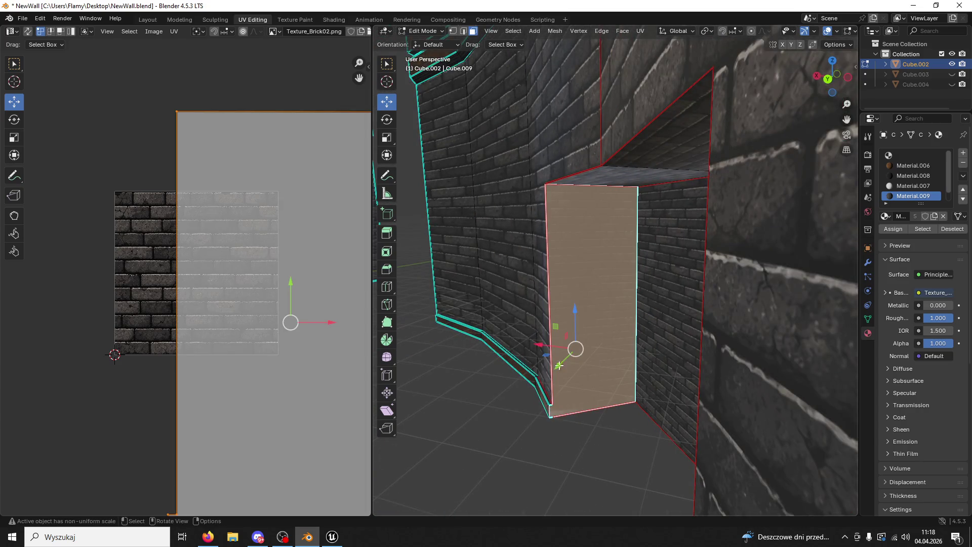
pyautogui.press('u')
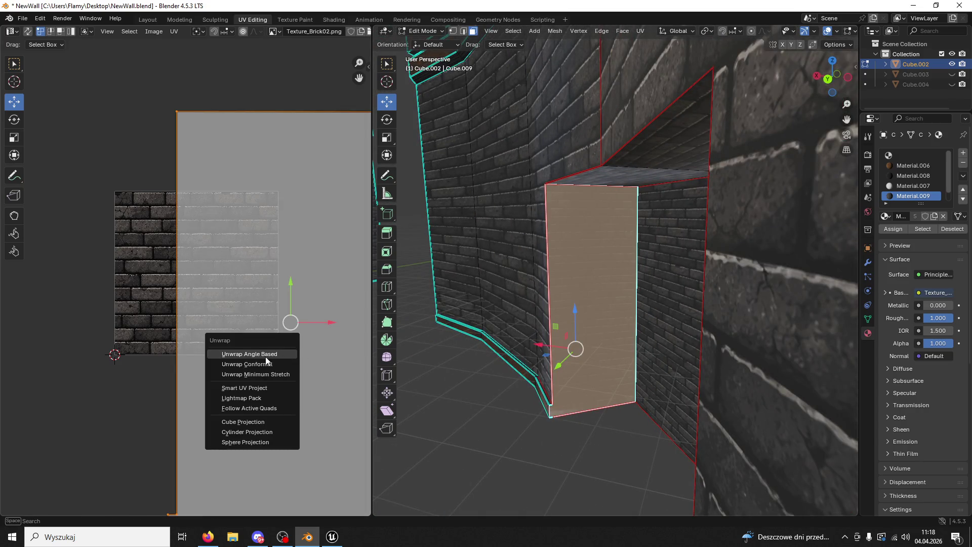
pyautogui.click(250, 355)
pyautogui.scroll(2, 246, 347)
pyautogui.press('s')
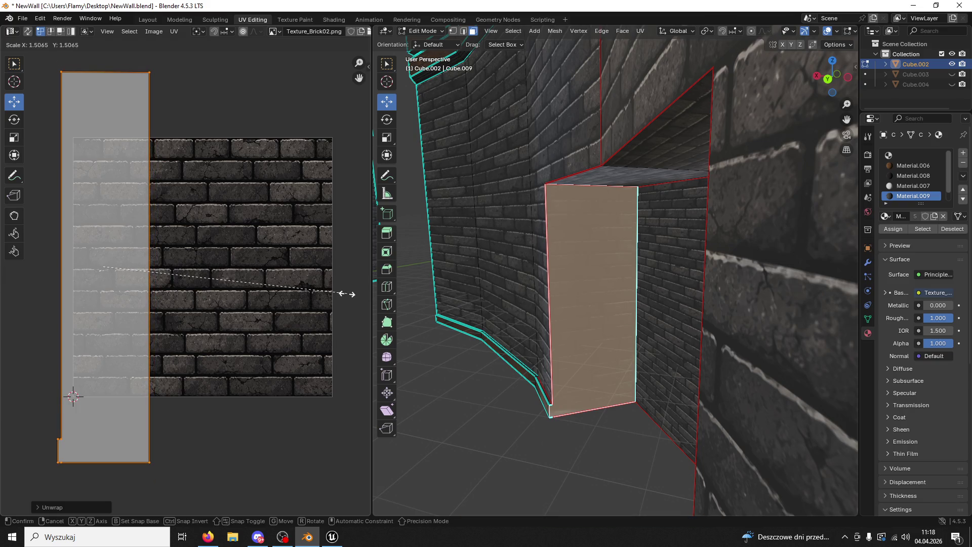
pyautogui.click(328, 306)
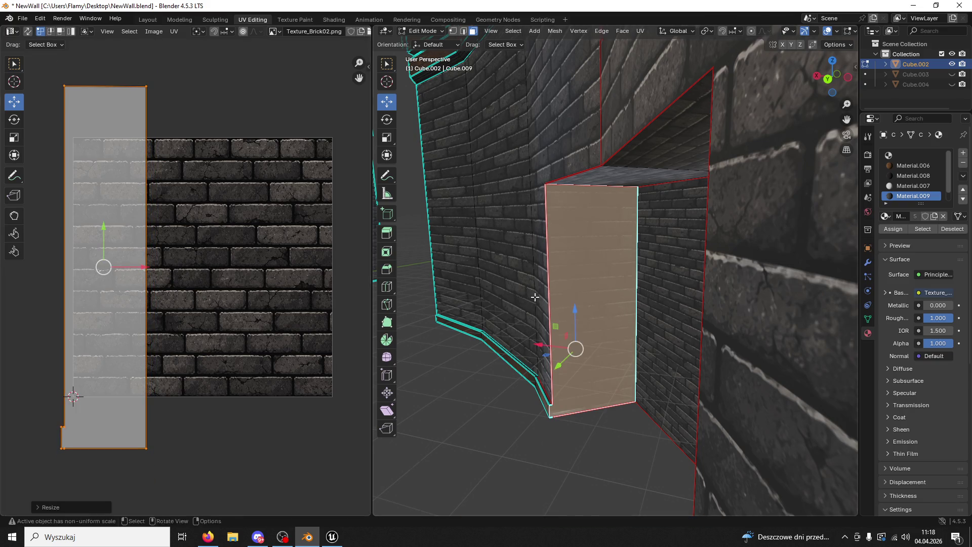
pyautogui.moveTo(562, 456); pyautogui.dragTo(610, 462, button='middle')
pyautogui.moveTo(619, 440)
pyautogui.mouseDown(button='middle')
pyautogui.moveTo(650, 347)
pyautogui.moveTo(699, 310)
pyautogui.mouseUp(button='middle')
pyautogui.click(675, 314)
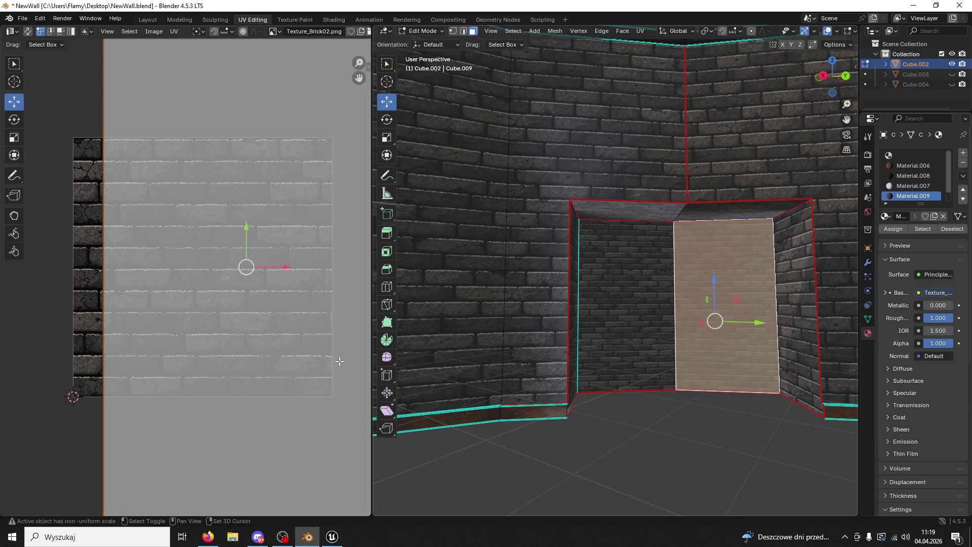
# Step: Shrink the niche back faces' UVs in two passes to about 0.87 scale
pyautogui.press('a')
pyautogui.press('s')
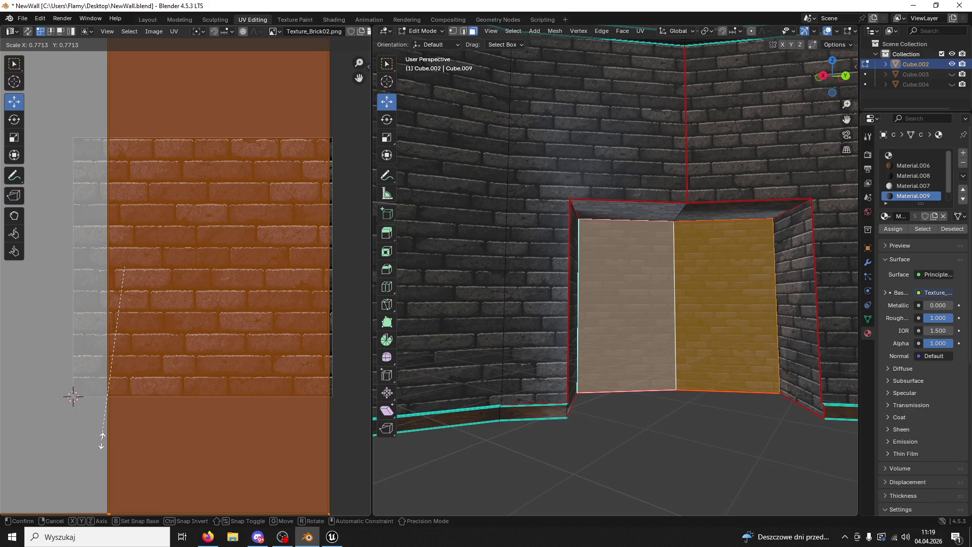
pyautogui.click(217, 353)
pyautogui.scroll(-2, 217, 353)
pyautogui.scroll(-1, 220, 351)
pyautogui.press('s')
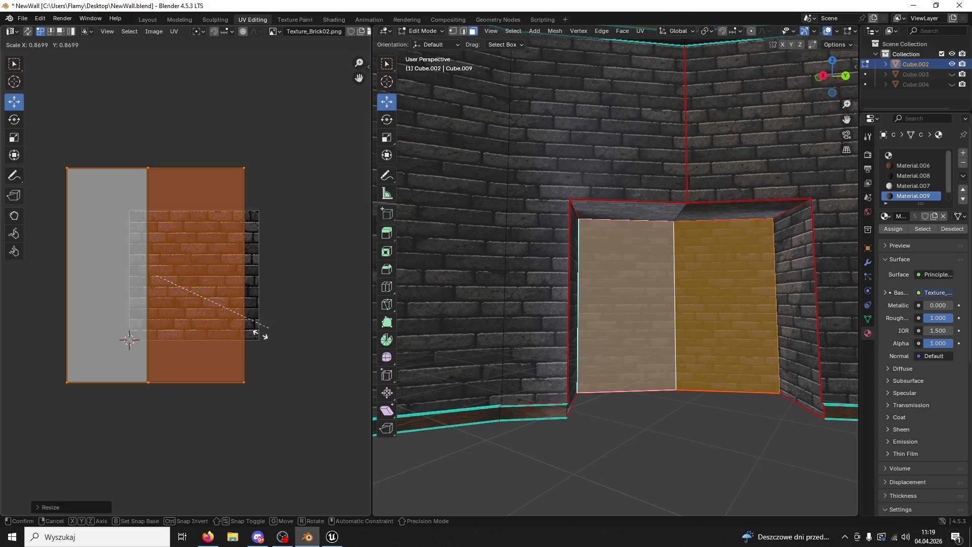
pyautogui.click(221, 355)
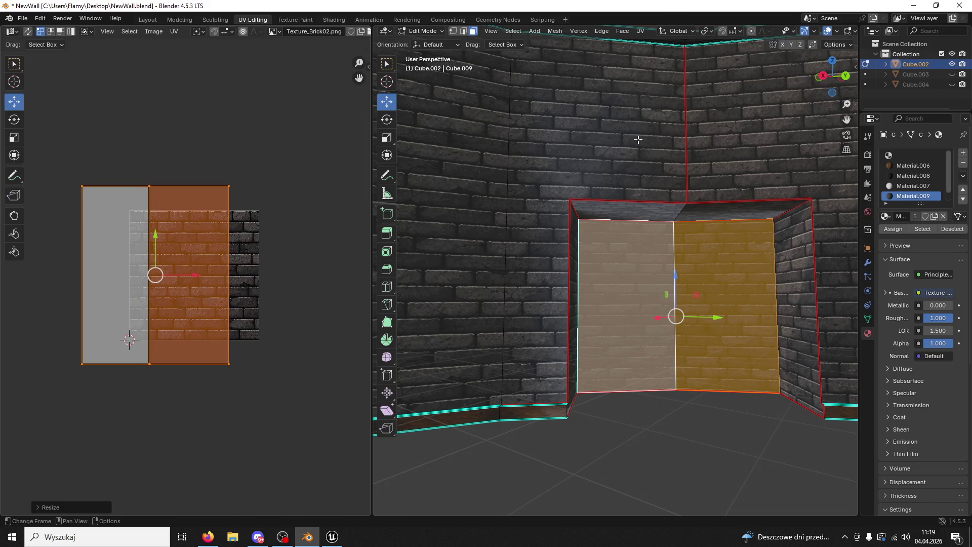
# Step: Shift-select the two wall faces above the niche
pyautogui.click(653, 143)
pyautogui.keyDown('shift'); pyautogui.click(720, 148); pyautogui.keyUp('shift')
pyautogui.press('KP_Decimal')
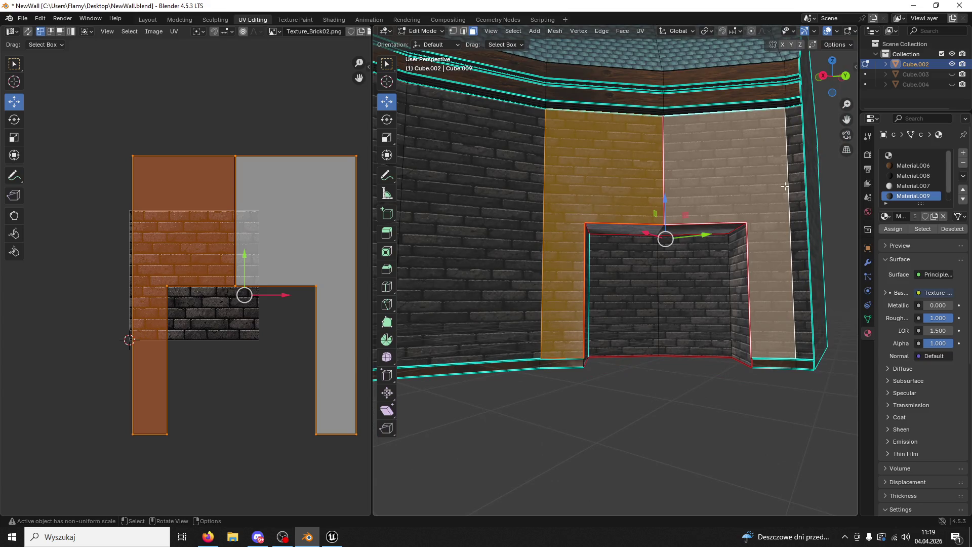
# Step: Add the wall faces left of the niche to the selection and cancel an unconstrained UV scale
pyautogui.keyDown('shift'); pyautogui.click(518, 230); pyautogui.keyUp('shift')
pyautogui.press('KP_Decimal')
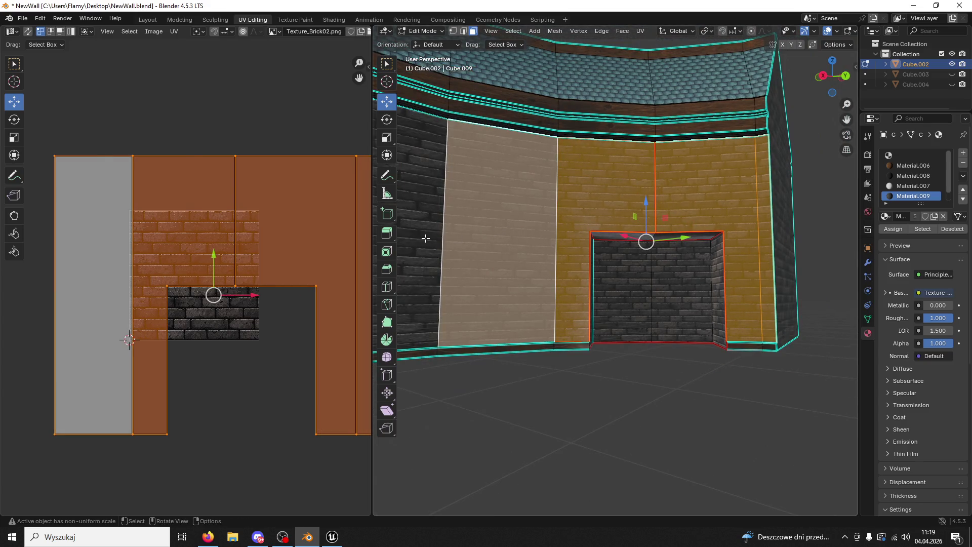
pyautogui.keyDown('shift'); pyautogui.click(426, 238); pyautogui.keyUp('shift')
pyautogui.press('KP_Decimal')
pyautogui.press('s')
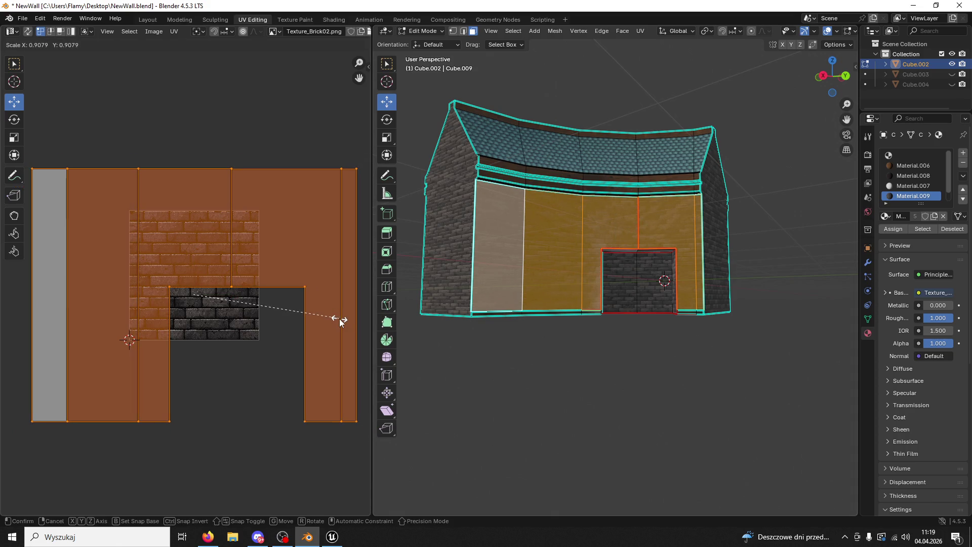
pyautogui.rightClick(341, 319)
# Step: Stretch the selected wall UVs along X only so the bricks line up, then deselect all
pyautogui.press('s')
pyautogui.press('x')
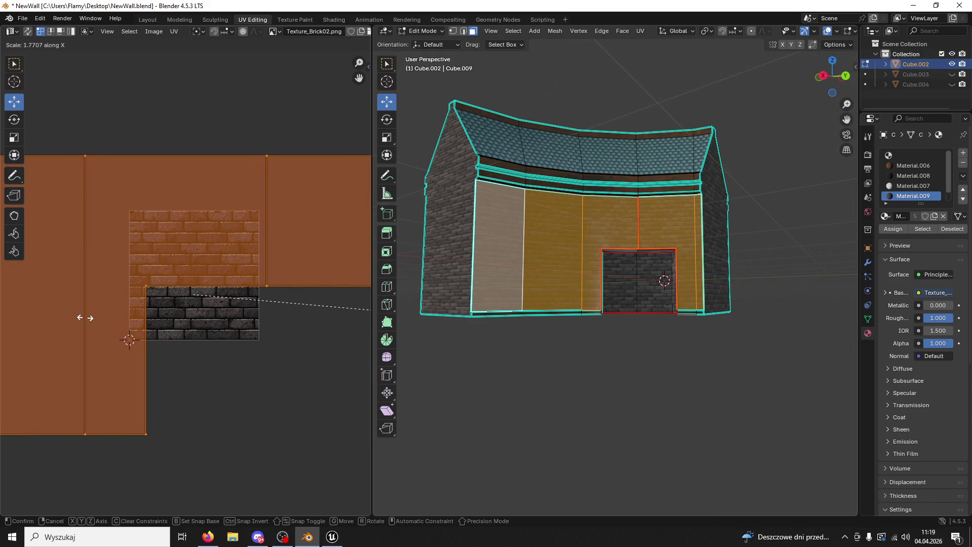
pyautogui.click(178, 323)
pyautogui.scroll(2, 489, 335)
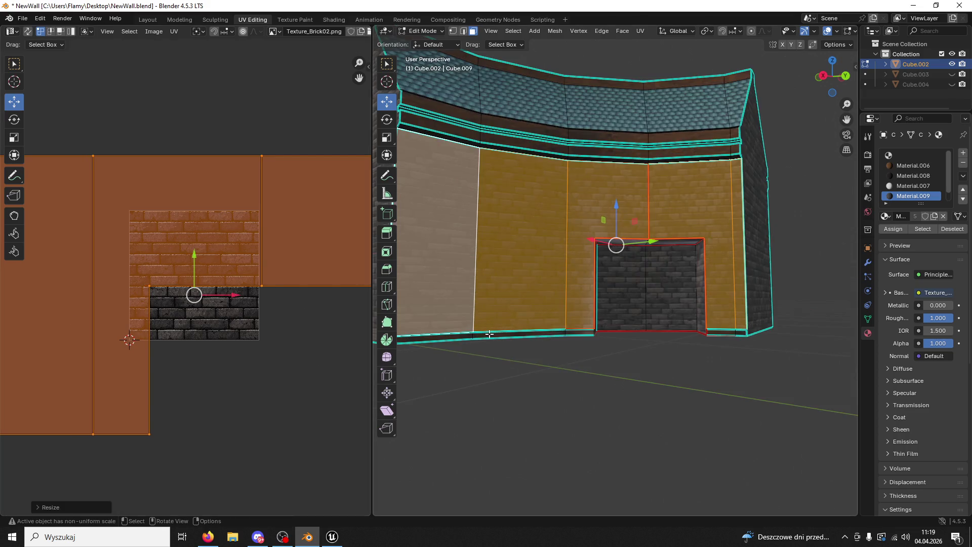
pyautogui.click(554, 377)
pyautogui.scroll(3, 554, 378)
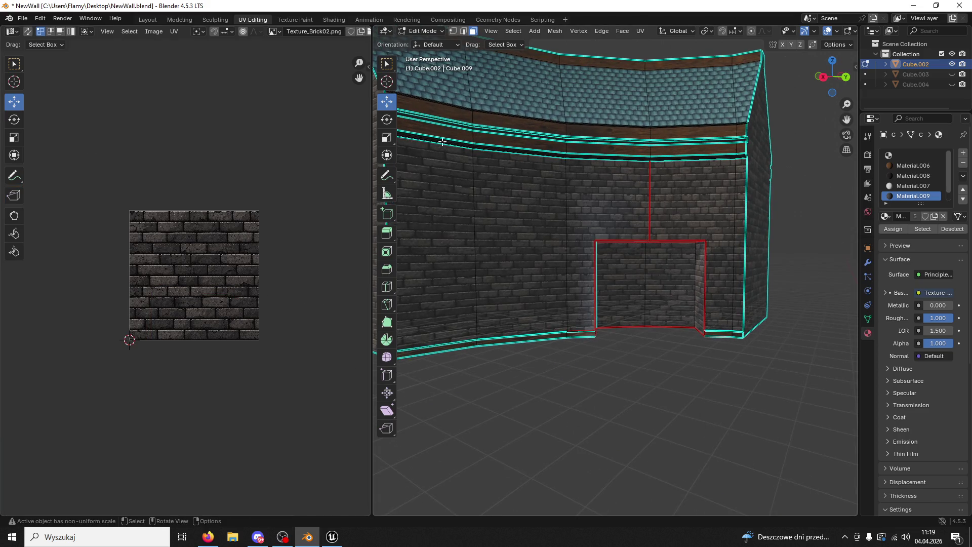
# Step: Return to Object Mode and save NewWall.blend
pyautogui.click(426, 31)
pyautogui.click(423, 46)
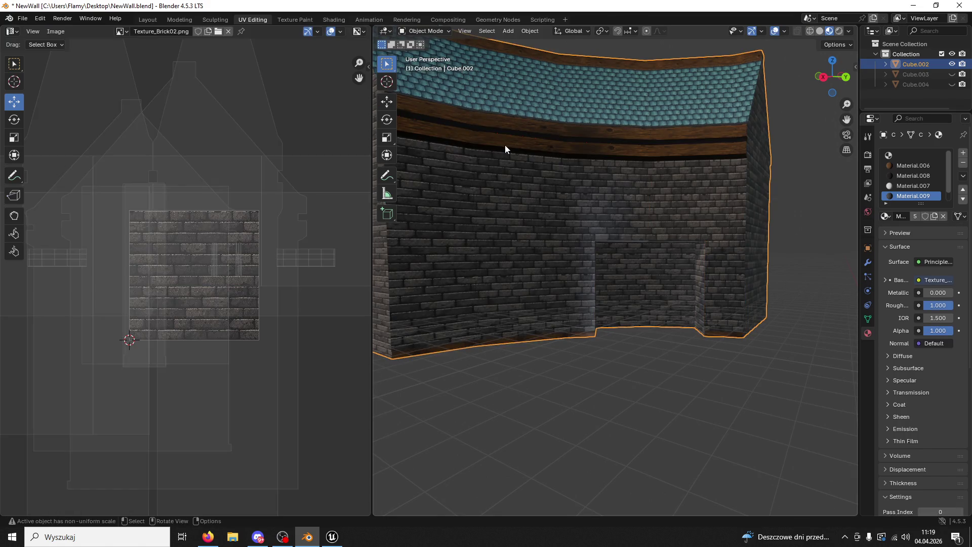
pyautogui.scroll(2, 519, 179)
pyautogui.hotkey('ctrl', 's')
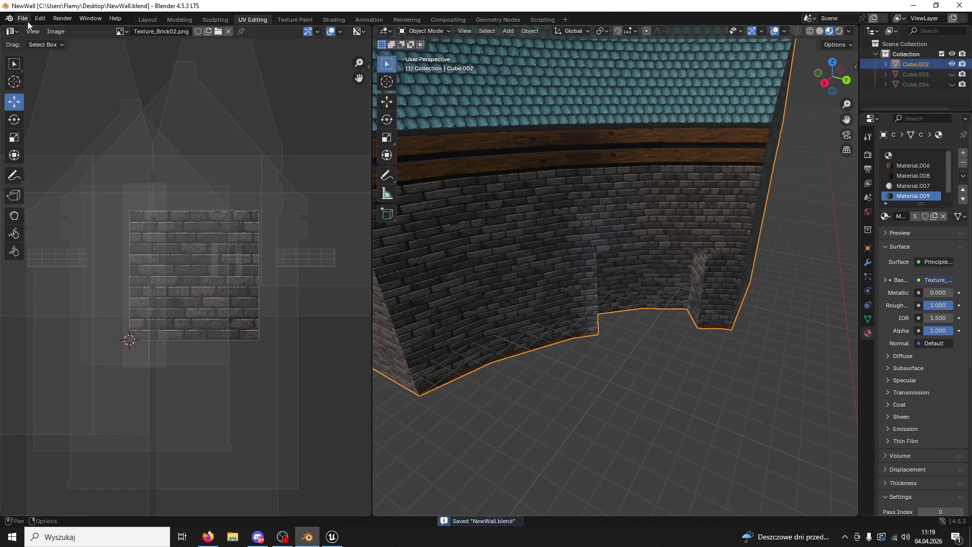
# Step: Export the wall as WallsNew.fbx and bring Unreal Engine's content assets to the front
pyautogui.click(28, 21)
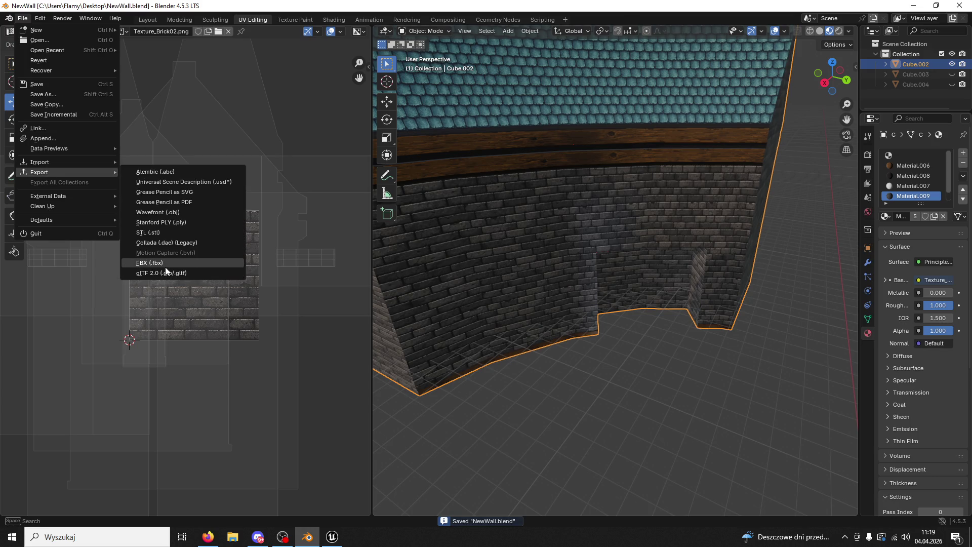
pyautogui.click(166, 263)
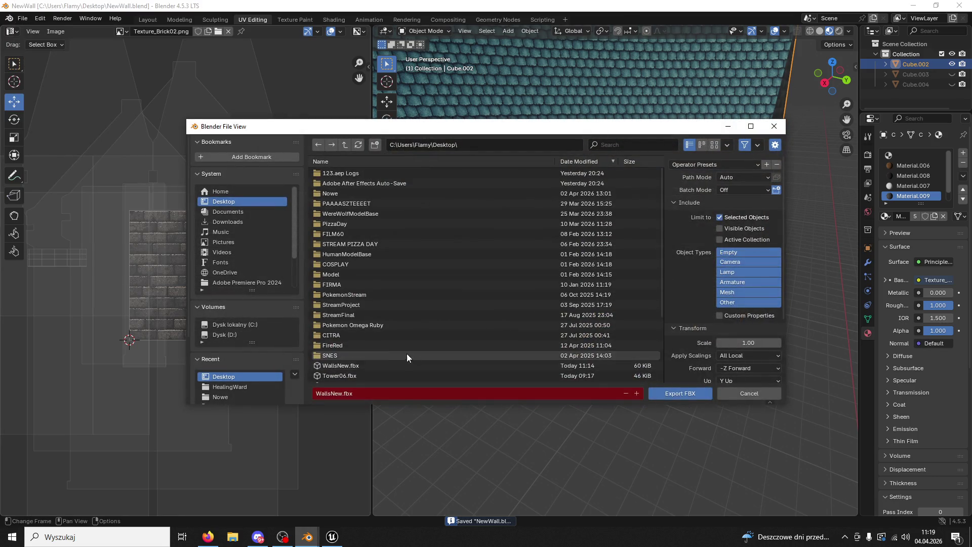
pyautogui.click(680, 393)
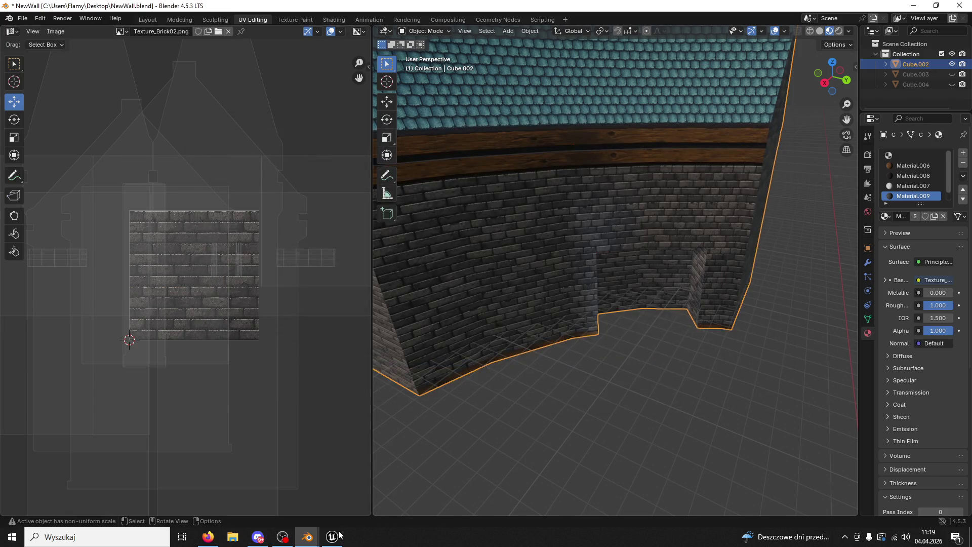
pyautogui.click(341, 535)
pyautogui.click(41, 519)
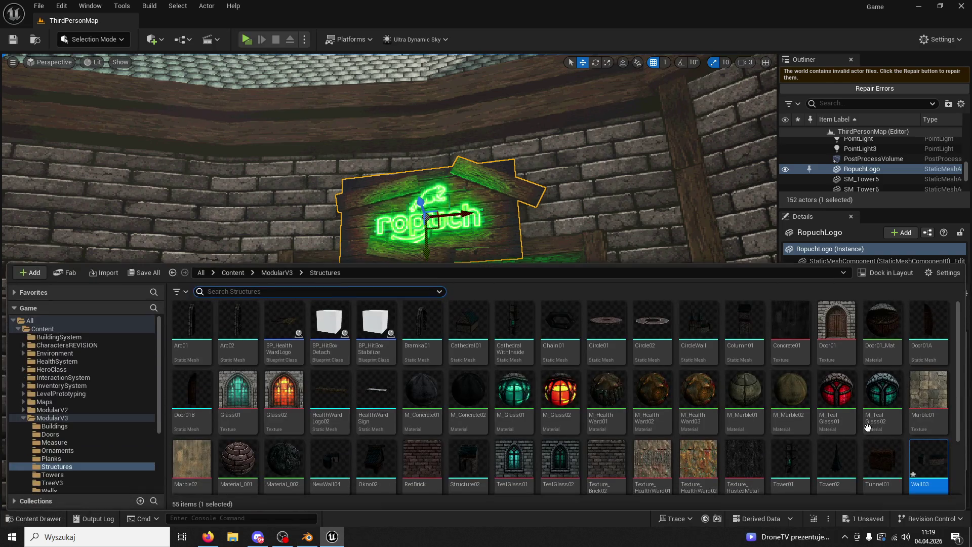
# Step: Reimport Wall03 from WallsNew.fbx and tilt the view down to the doorway plank
pyautogui.rightClick(929, 480)
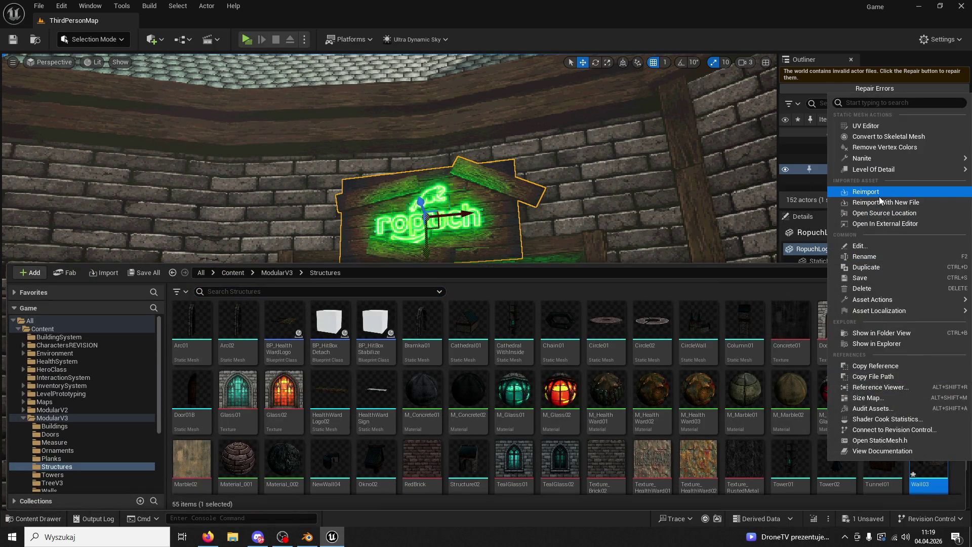
pyautogui.click(867, 192)
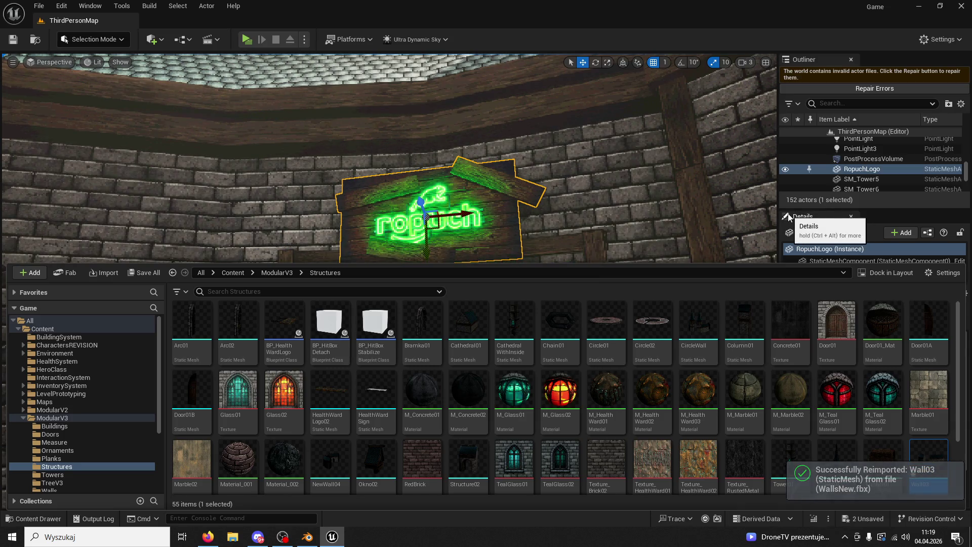
pyautogui.moveTo(585, 219); pyautogui.dragTo(585, 258, button='right')
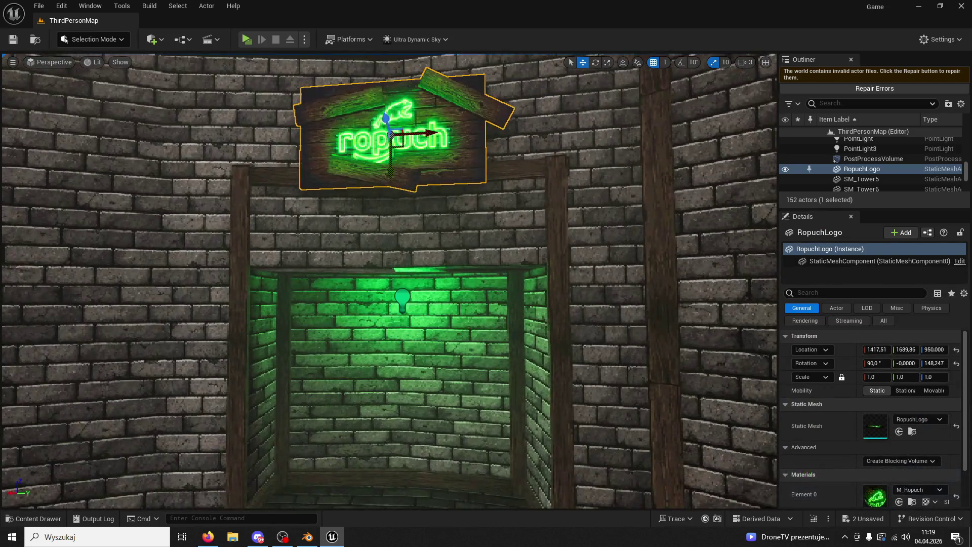
pyautogui.click(281, 173)
# Step: Select four planks above the doorway and lower them down the wall
pyautogui.keyDown('ctrl'); pyautogui.click(475, 183); pyautogui.keyUp('ctrl')
pyautogui.press('f')
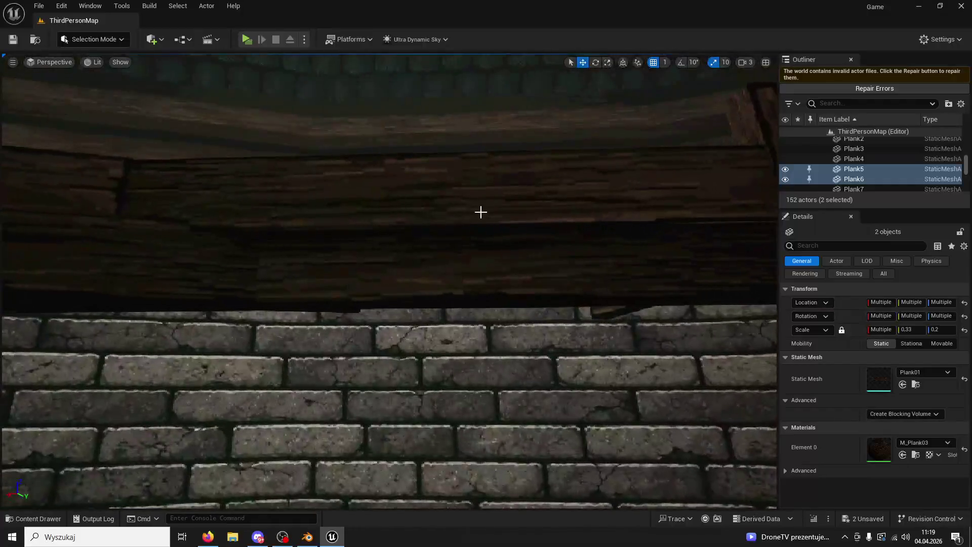
pyautogui.click(178, 230)
pyautogui.keyDown('ctrl'); pyautogui.click(92, 266); pyautogui.keyUp('ctrl')
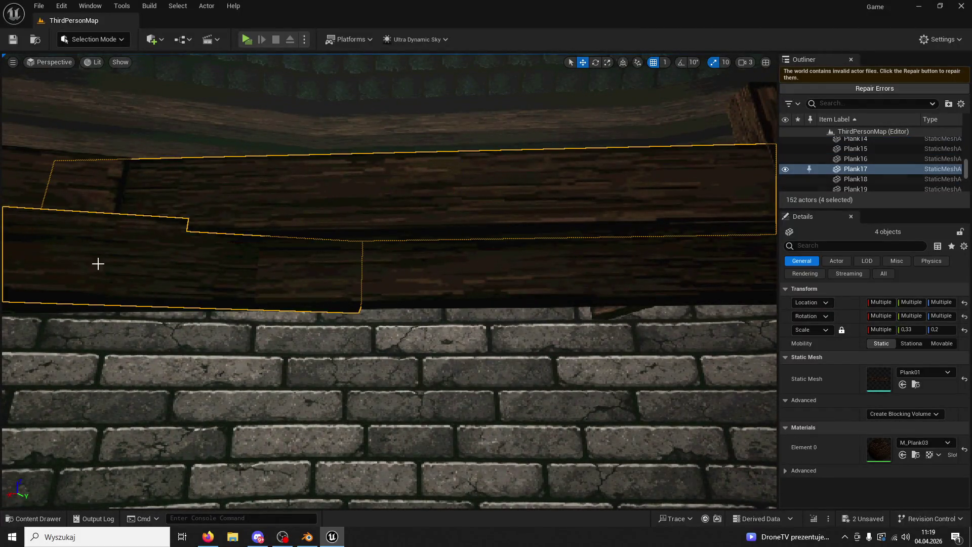
pyautogui.scroll(-5, 91, 265)
pyautogui.scroll(-2, 198, 272)
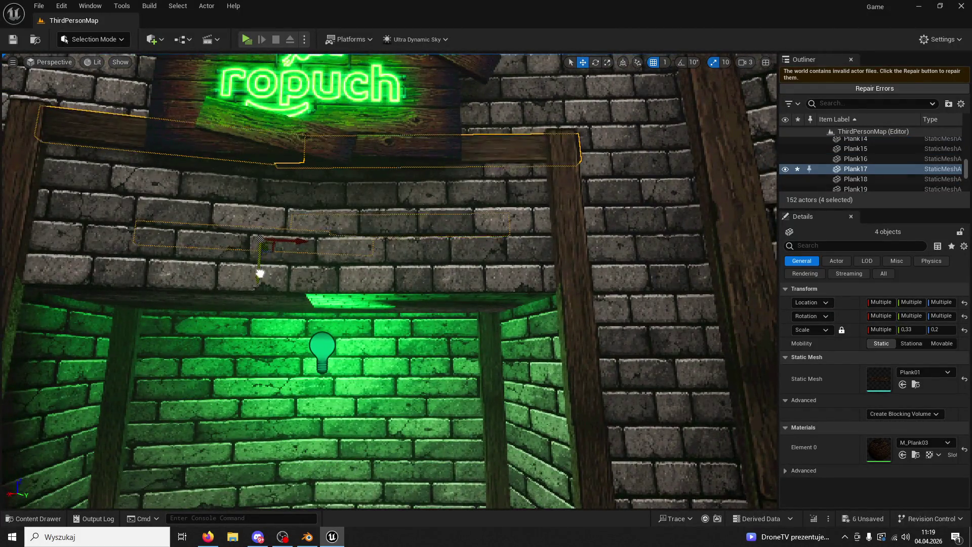
pyautogui.moveTo(260, 272); pyautogui.dragTo(250, 380)
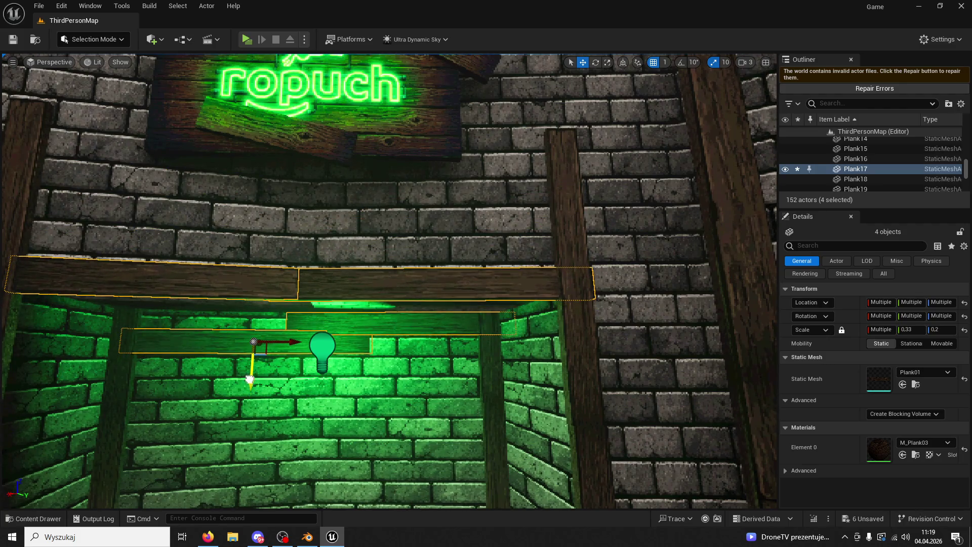
pyautogui.click(226, 359)
pyautogui.click(254, 347)
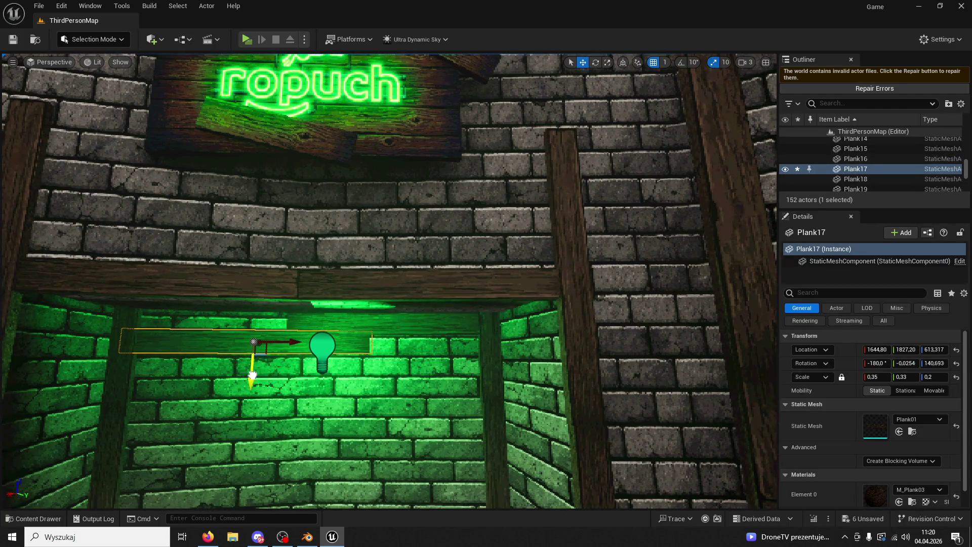
# Step: Select the Plank9 and Plank10 beams and lower them onto the niche top
pyautogui.moveTo(250, 358); pyautogui.dragTo(342, 304, button='right')
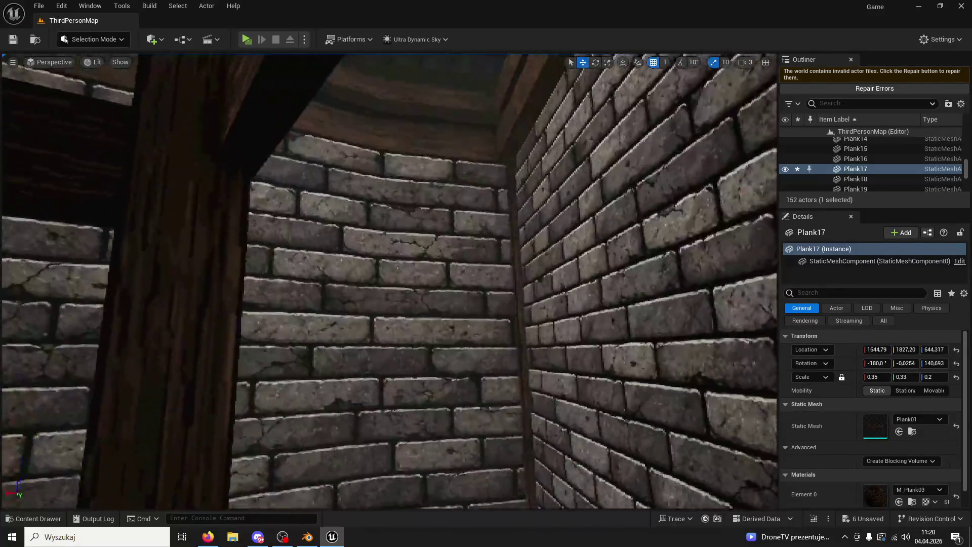
pyautogui.moveTo(251, 227)
pyautogui.mouseDown(button='right')
pyautogui.moveTo(276, 191)
pyautogui.moveTo(365, 240)
pyautogui.moveTo(426, 190)
pyautogui.moveTo(349, 196)
pyautogui.mouseUp(button='right')
pyautogui.click(276, 191)
pyautogui.keyDown('ctrl'); pyautogui.click(365, 242); pyautogui.keyUp('ctrl')
pyautogui.moveTo(284, 201); pyautogui.dragTo(282, 258)
pyautogui.moveTo(282, 261)
pyautogui.mouseDown(button='right')
pyautogui.moveTo(228, 152)
pyautogui.moveTo(521, 146)
pyautogui.mouseUp(button='right')
# Step: Lower the RopuchLogo sign over the niche and check it against the Plank4 post
pyautogui.click(491, 130)
pyautogui.press('f')
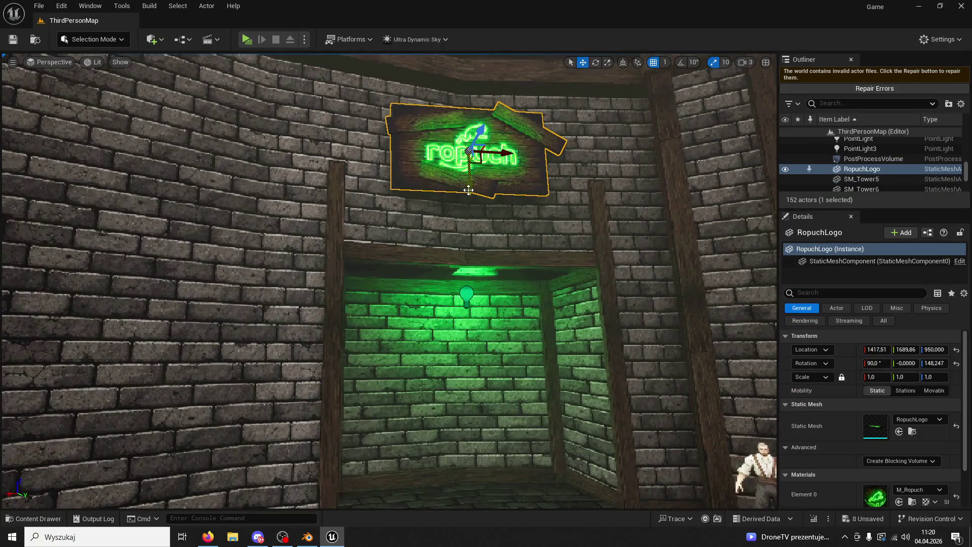
pyautogui.moveTo(469, 190); pyautogui.dragTo(472, 242)
pyautogui.moveTo(470, 292); pyautogui.dragTo(493, 289, button='right')
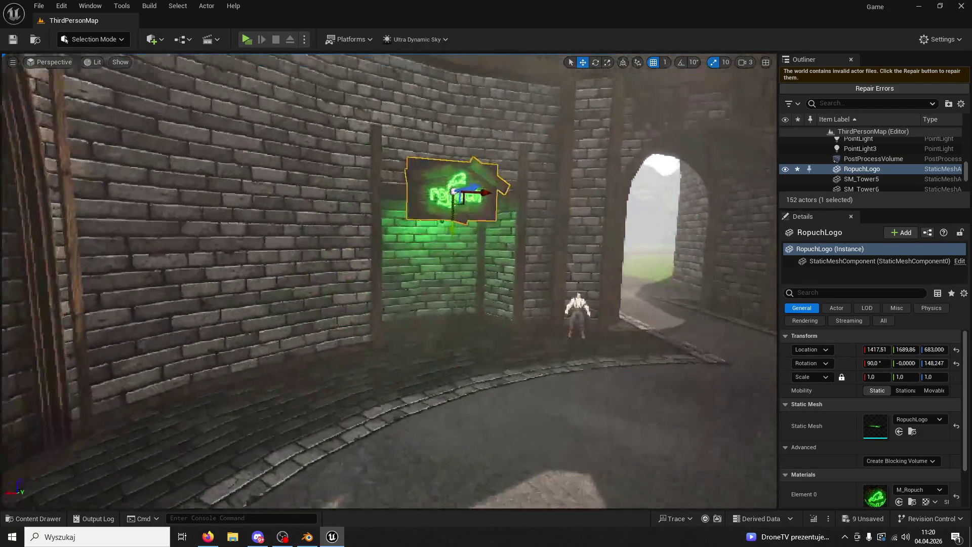
pyautogui.click(394, 161)
pyautogui.click(388, 175)
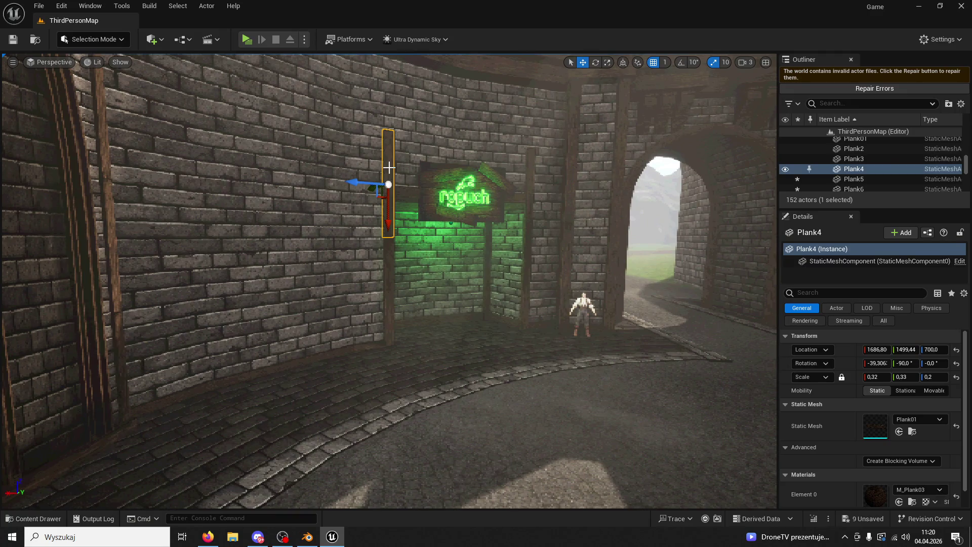
pyautogui.moveTo(387, 174); pyautogui.dragTo(376, 179, button='right')
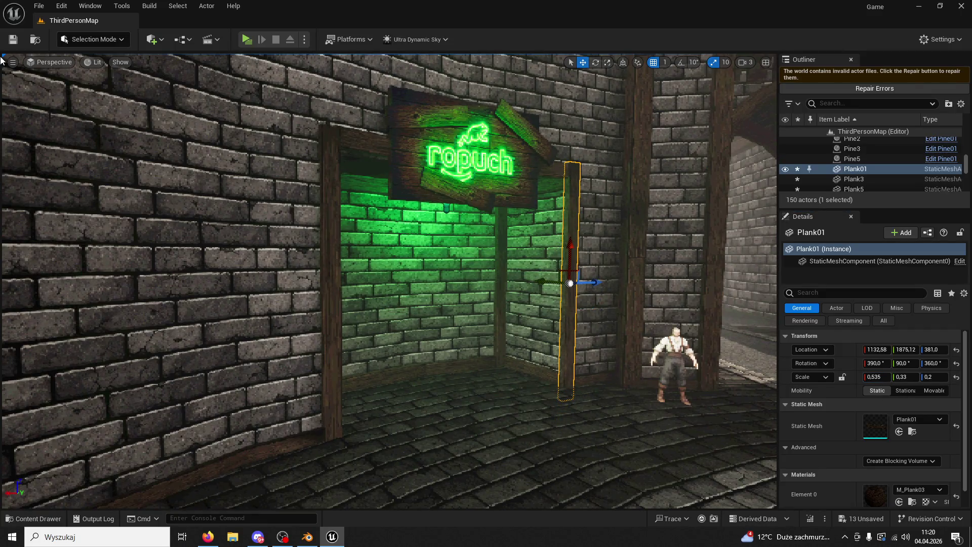
pyautogui.click(247, 39)
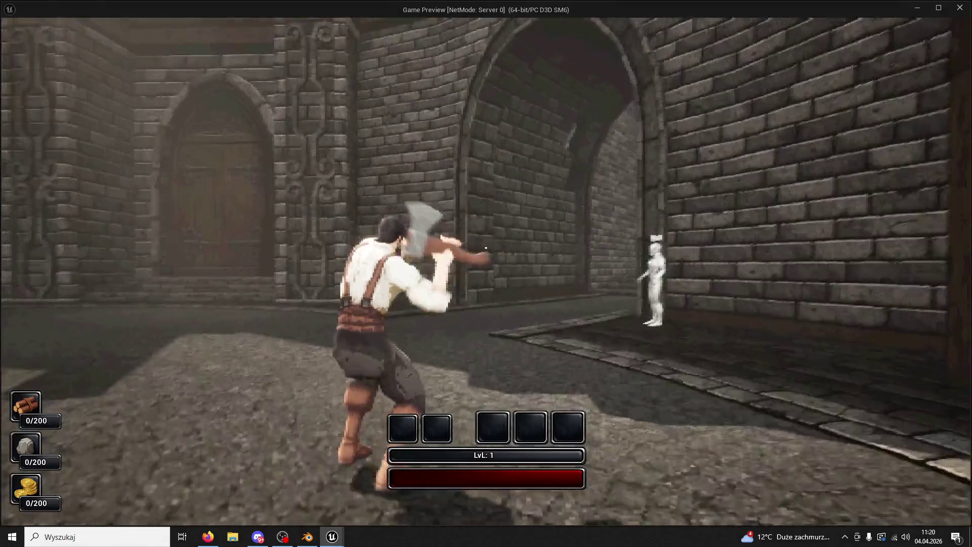
pyautogui.press('w')
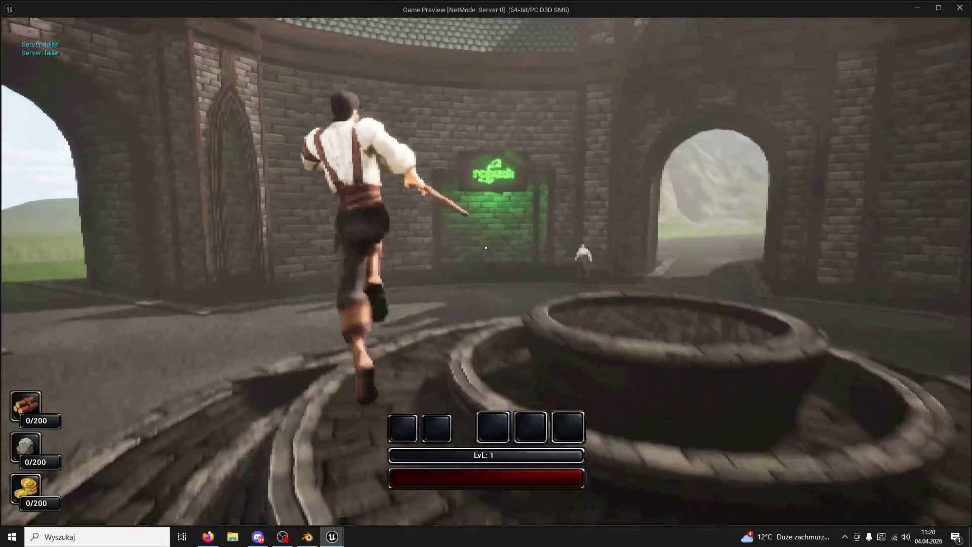
pyautogui.press('w')
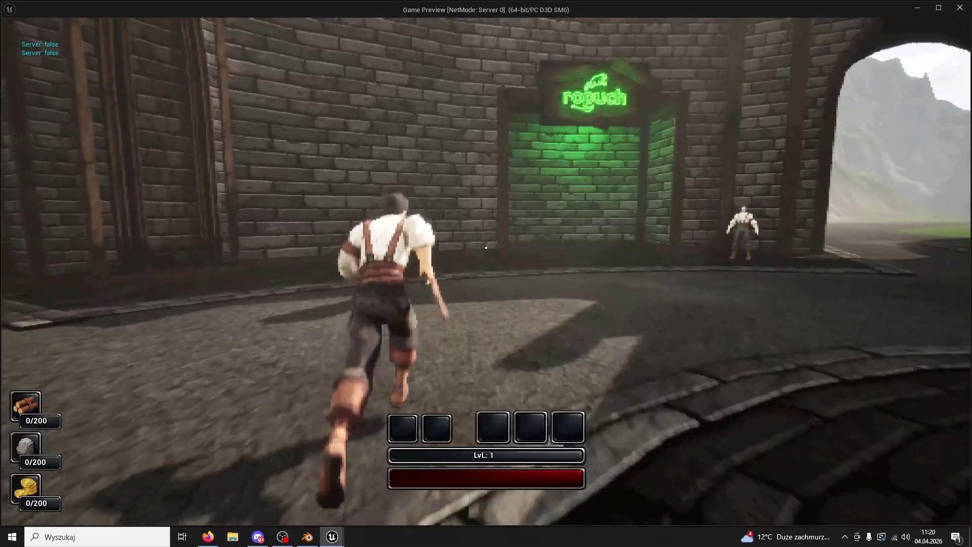
pyautogui.press('w')
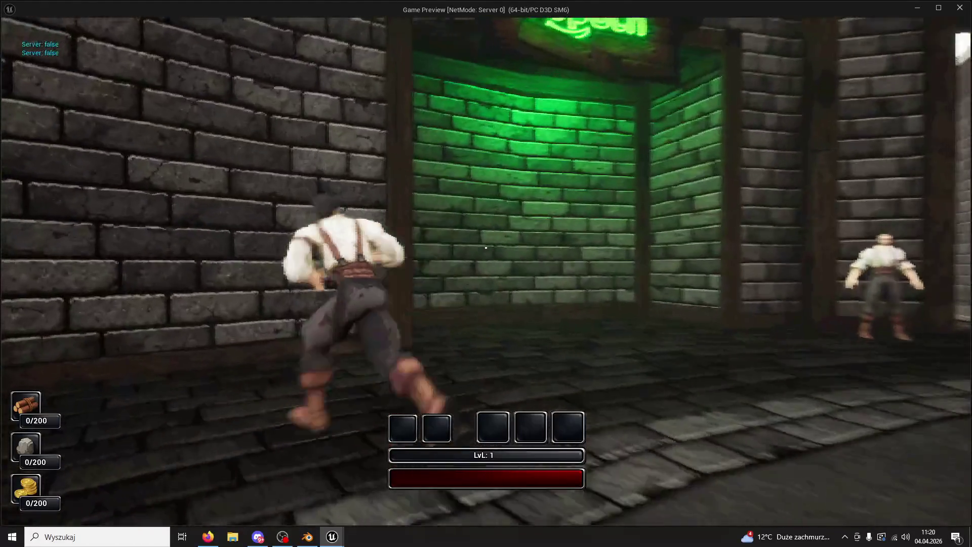
pyautogui.press('w')
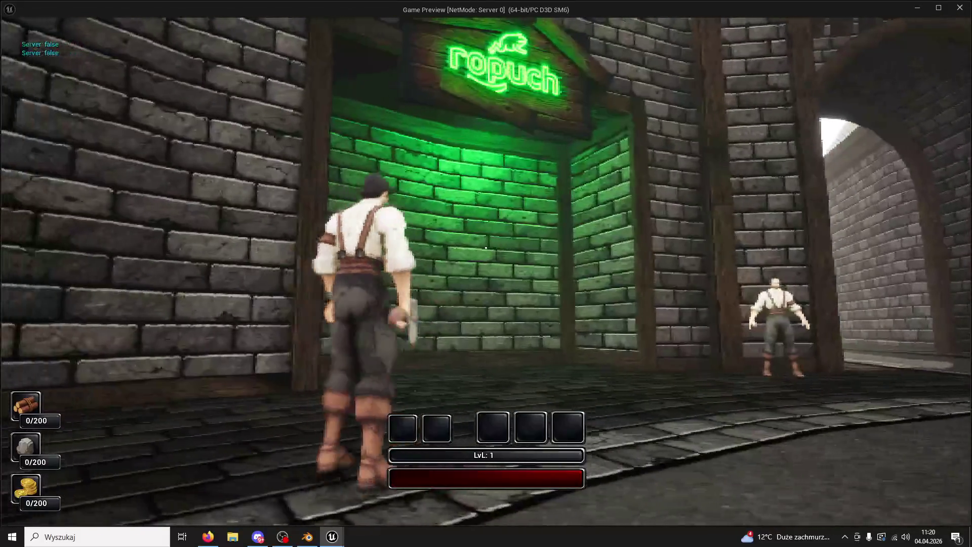
pyautogui.press('Escape')
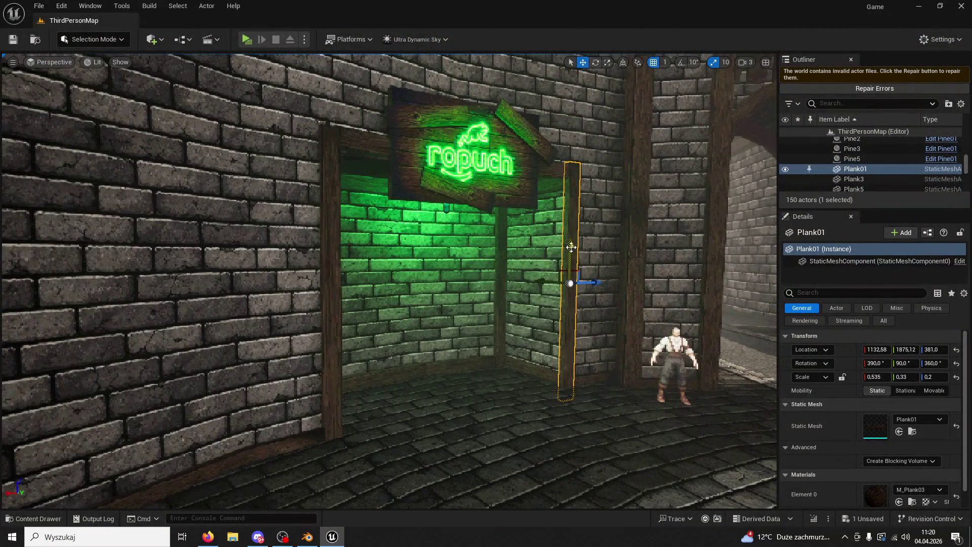
# Step: Raise the RopuchLogo sign higher above the niche
pyautogui.click(476, 202)
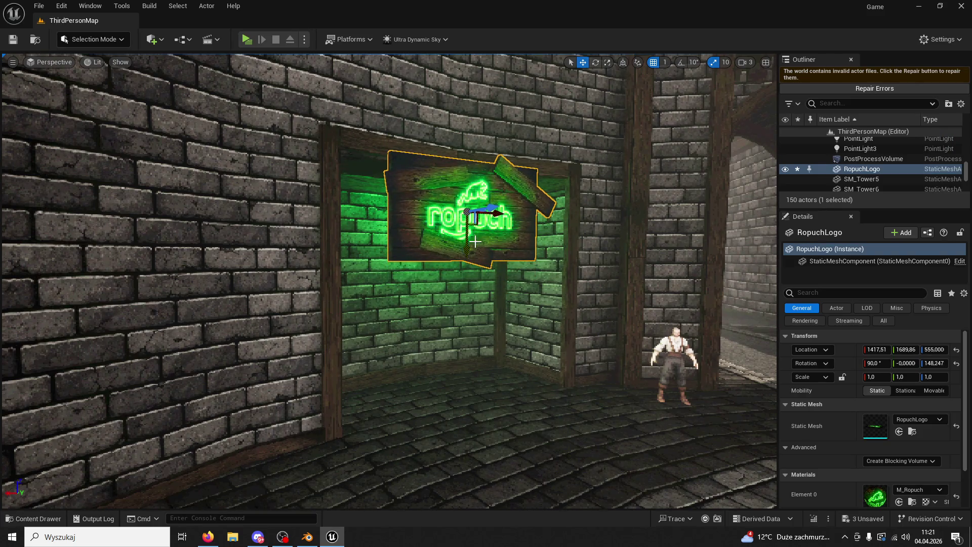
pyautogui.moveTo(471, 261); pyautogui.dragTo(471, 209)
pyautogui.moveTo(471, 210)
pyautogui.mouseDown(button='right')
pyautogui.moveTo(426, 228)
pyautogui.moveTo(430, 274)
pyautogui.moveTo(478, 347)
pyautogui.mouseUp(button='right')
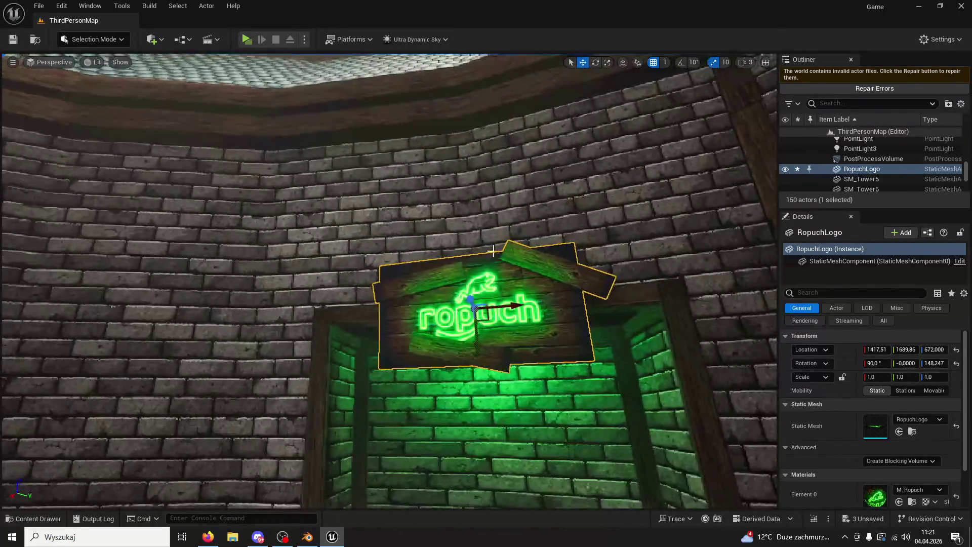
pyautogui.moveTo(478, 348); pyautogui.dragTo(479, 337)
pyautogui.moveTo(478, 336); pyautogui.dragTo(432, 319, button='right')
pyautogui.moveTo(301, 343); pyautogui.dragTo(258, 343, button='right')
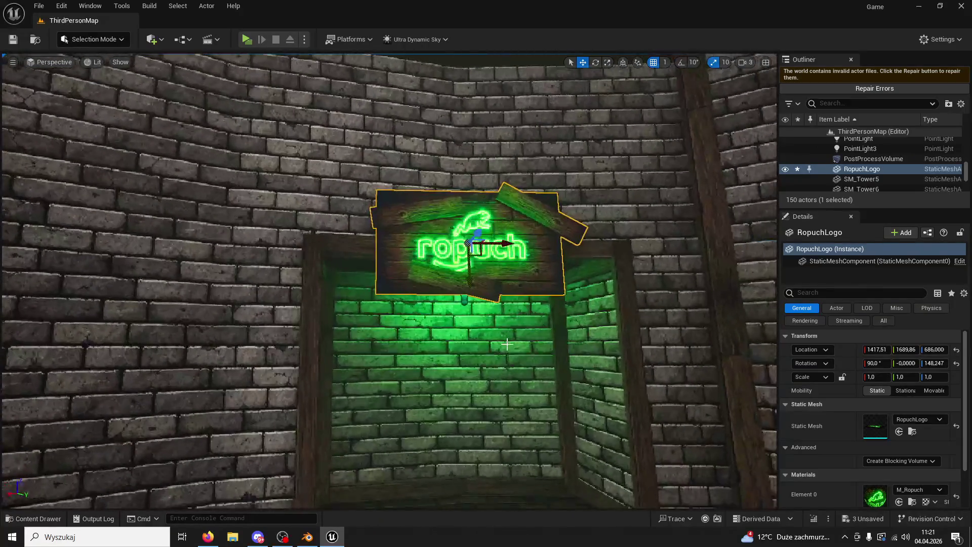
# Step: Duplicate a plank under the sign, tilt it about 45 degrees and place it as the left brace
pyautogui.click(357, 245)
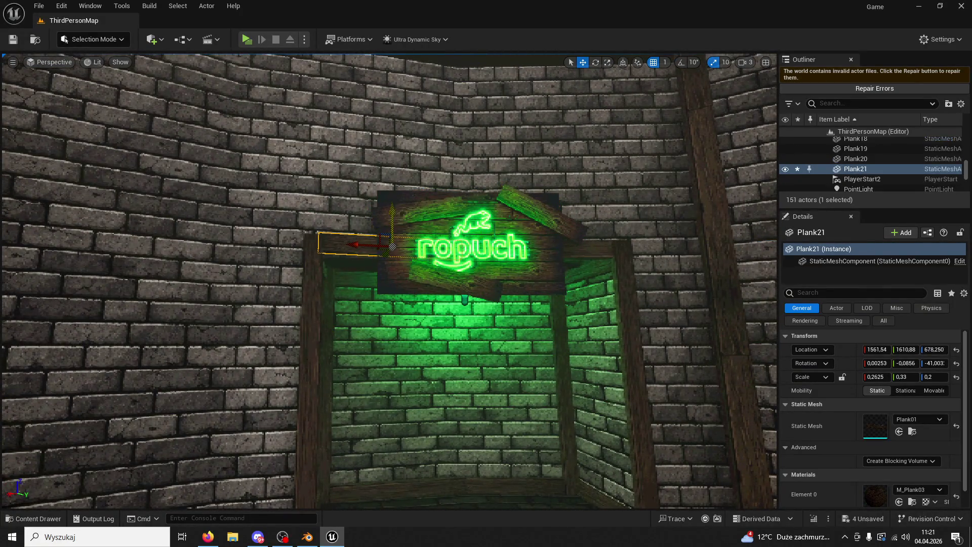
pyautogui.keyDown('alt'); pyautogui.moveTo(390, 217); pyautogui.dragTo(390, 293); pyautogui.keyUp('alt')
pyautogui.click(596, 62)
pyautogui.moveTo(365, 357)
pyautogui.mouseDown()
pyautogui.moveTo(338, 375)
pyautogui.moveTo(498, 93)
pyautogui.mouseUp()
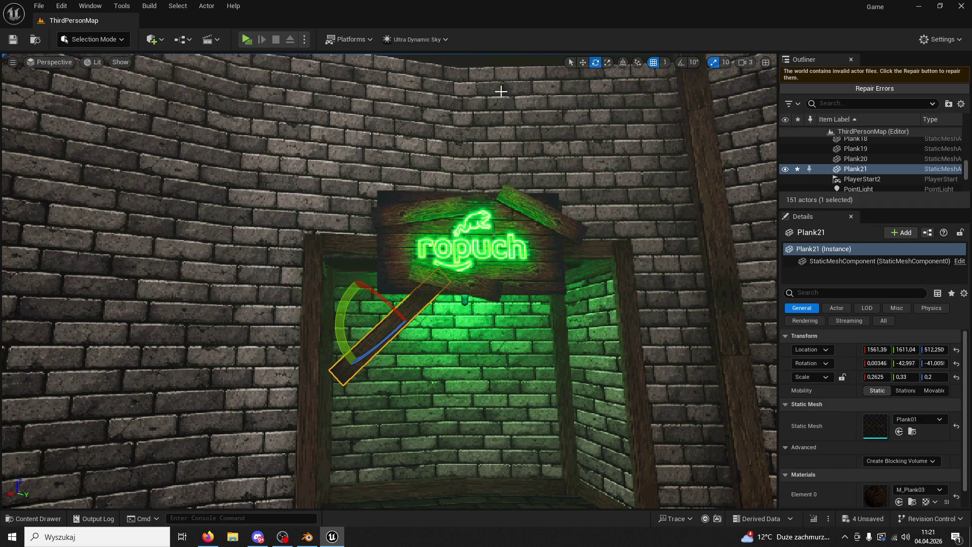
pyautogui.click(582, 63)
pyautogui.moveTo(391, 322); pyautogui.dragTo(331, 304)
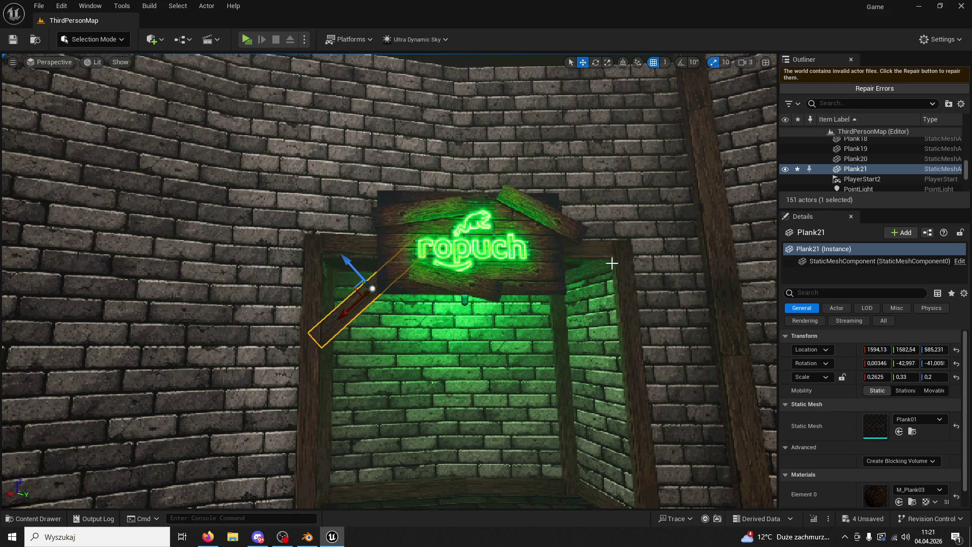
# Step: Duplicate Plank6, tilt it about 43 degrees, shorten it and place it as the right brace
pyautogui.click(588, 254)
pyautogui.keyDown('alt'); pyautogui.moveTo(525, 227); pyautogui.dragTo(556, 260); pyautogui.keyUp('alt')
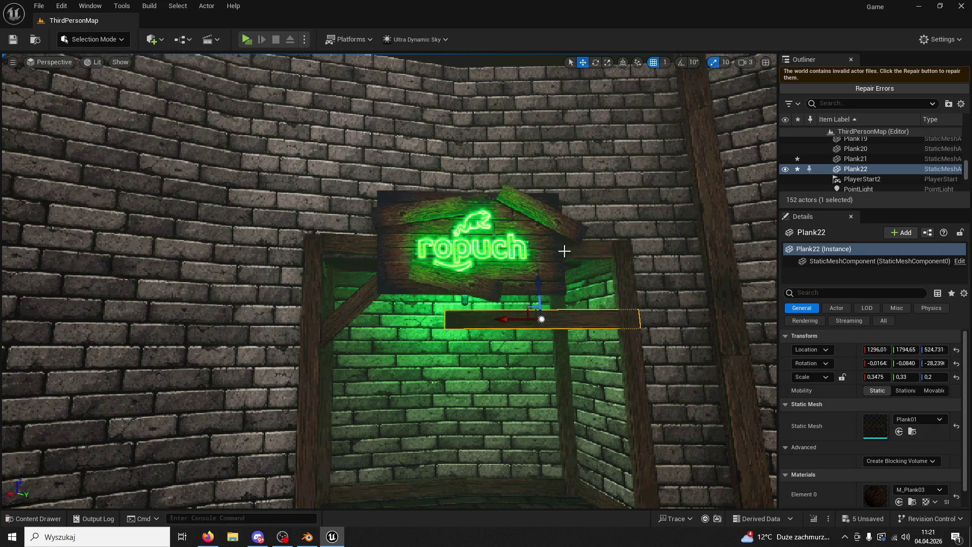
pyautogui.click(597, 62)
pyautogui.moveTo(524, 357)
pyautogui.mouseDown()
pyautogui.moveTo(494, 303)
pyautogui.moveTo(544, 361)
pyautogui.mouseUp()
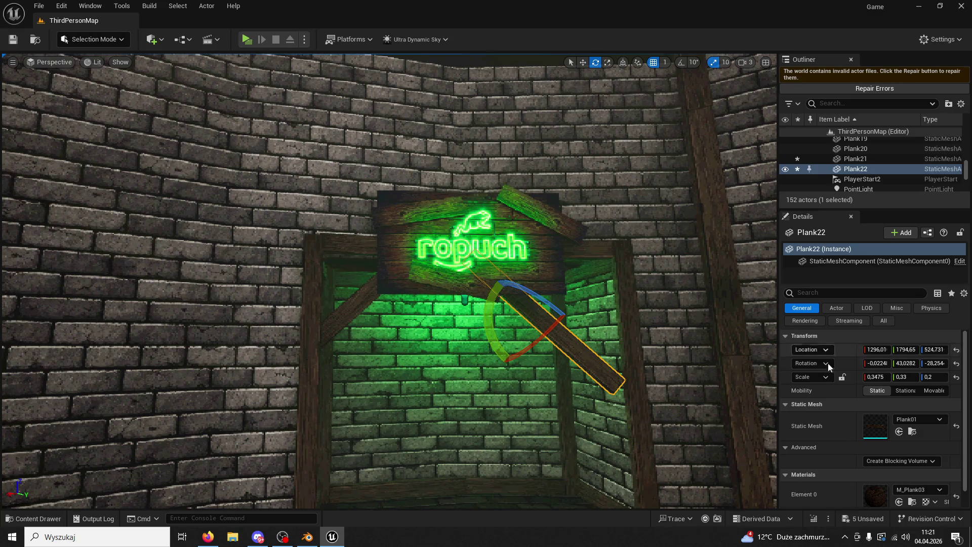
pyautogui.moveTo(864, 380); pyautogui.dragTo(844, 381)
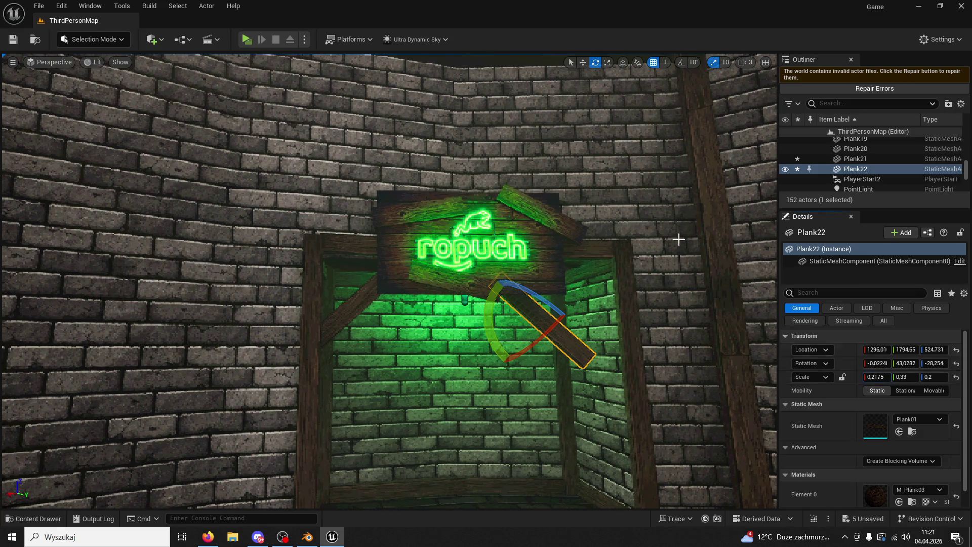
pyautogui.click(583, 63)
pyautogui.moveTo(536, 302); pyautogui.dragTo(595, 272)
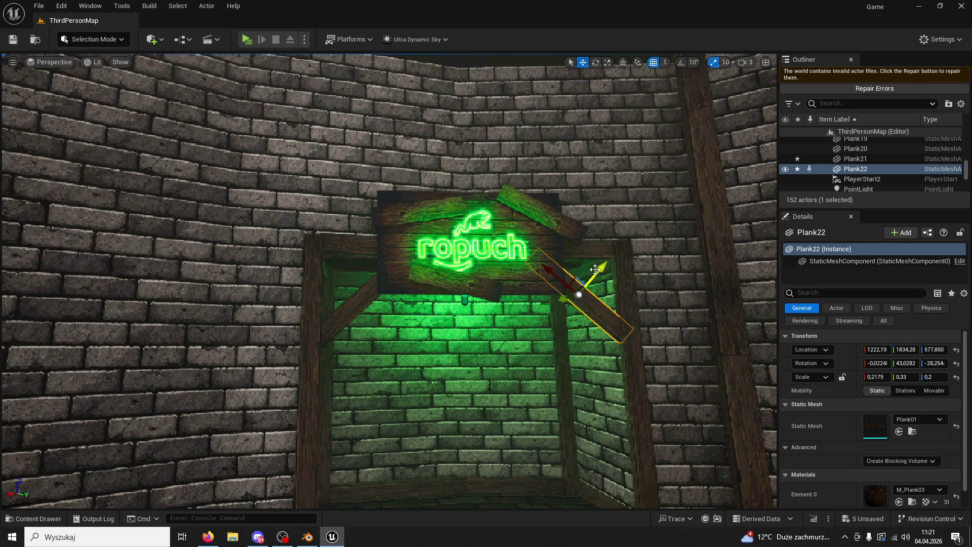
# Step: Delete the point light under the sign
pyautogui.click(582, 365)
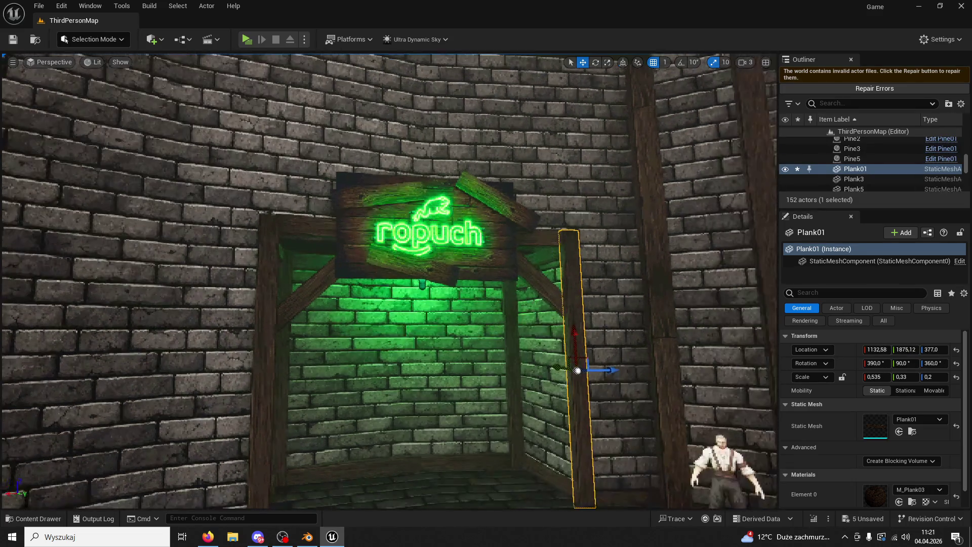
pyautogui.moveTo(581, 364)
pyautogui.mouseDown(button='right')
pyautogui.moveTo(449, 281)
pyautogui.moveTo(425, 285)
pyautogui.moveTo(2, 50)
pyautogui.mouseUp(button='right')
pyautogui.click(449, 281)
pyautogui.press('Delete')
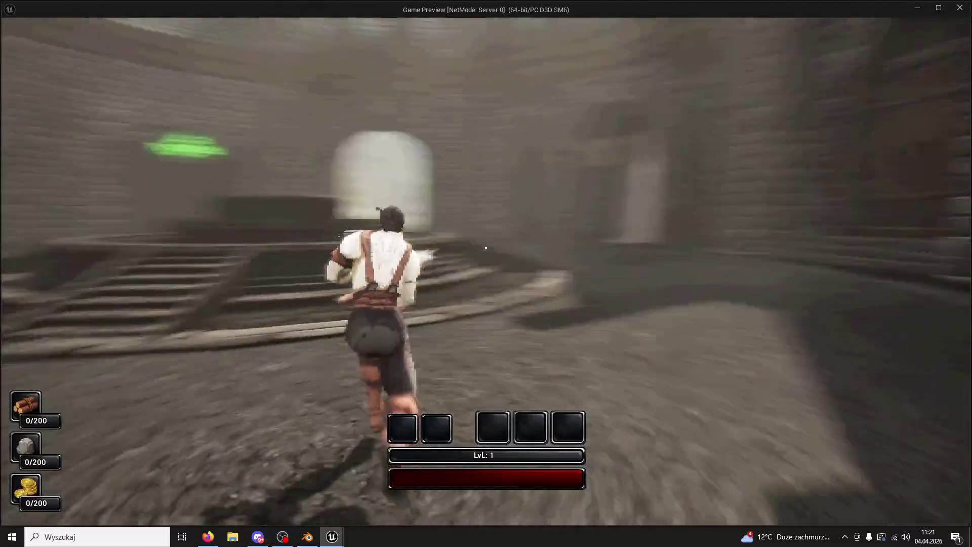
# Step: Jump the character over the fountain rim and run toward the sign wall
pyautogui.press('space')
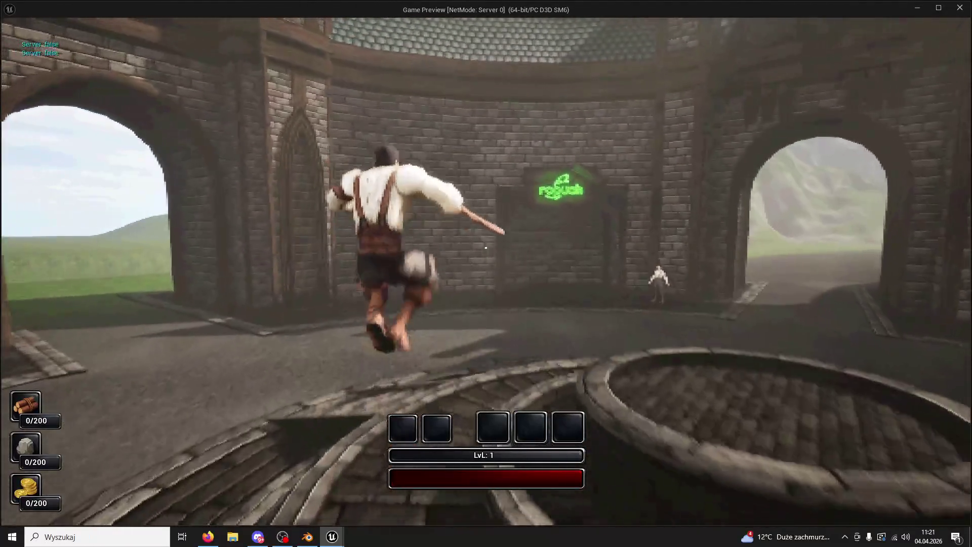
pyautogui.press('w')
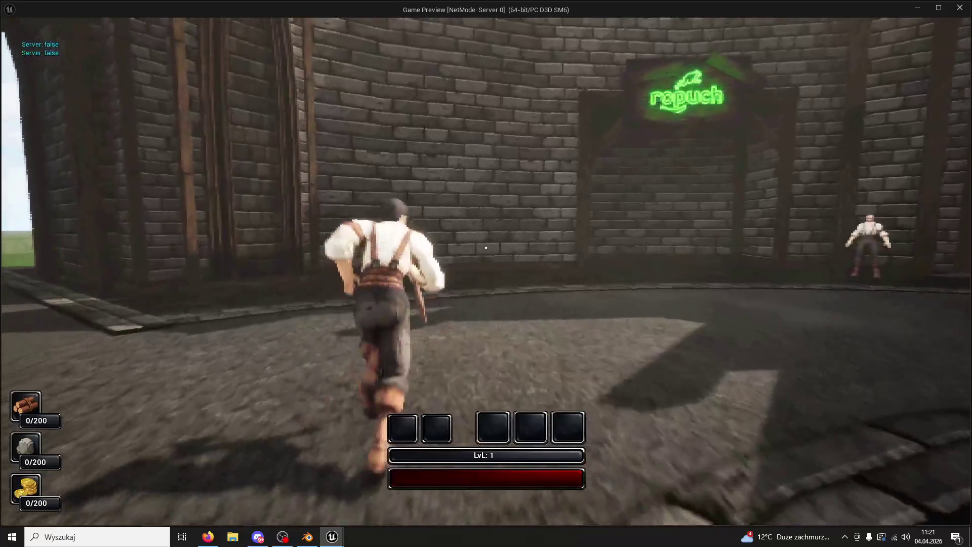
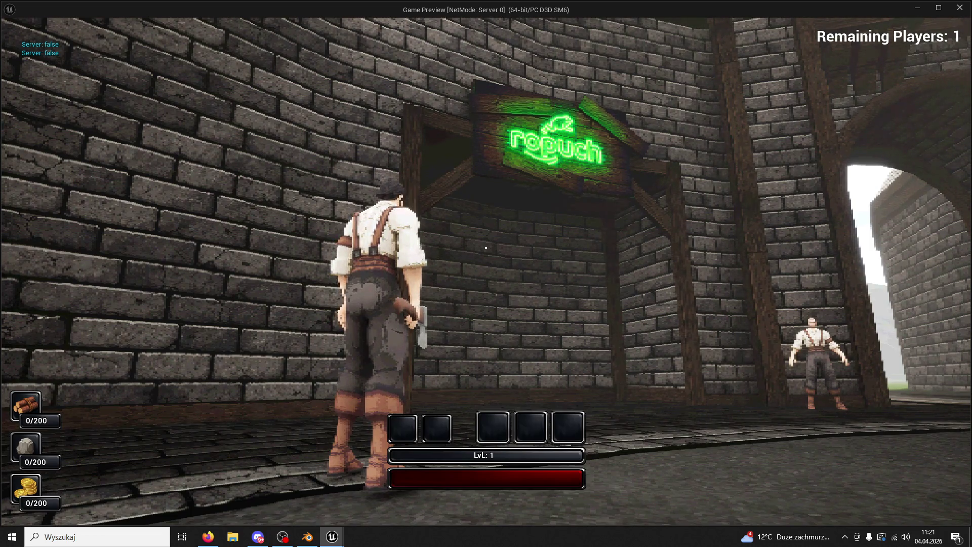
# Step: Walk the character toward the archway, then stop the play-test and return to the editor
pyautogui.press('w')
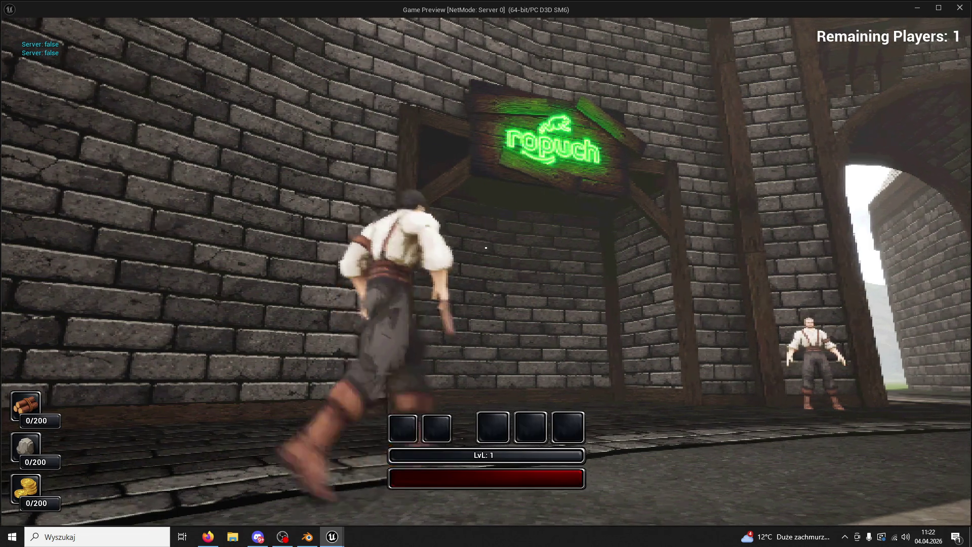
pyautogui.press('Escape')
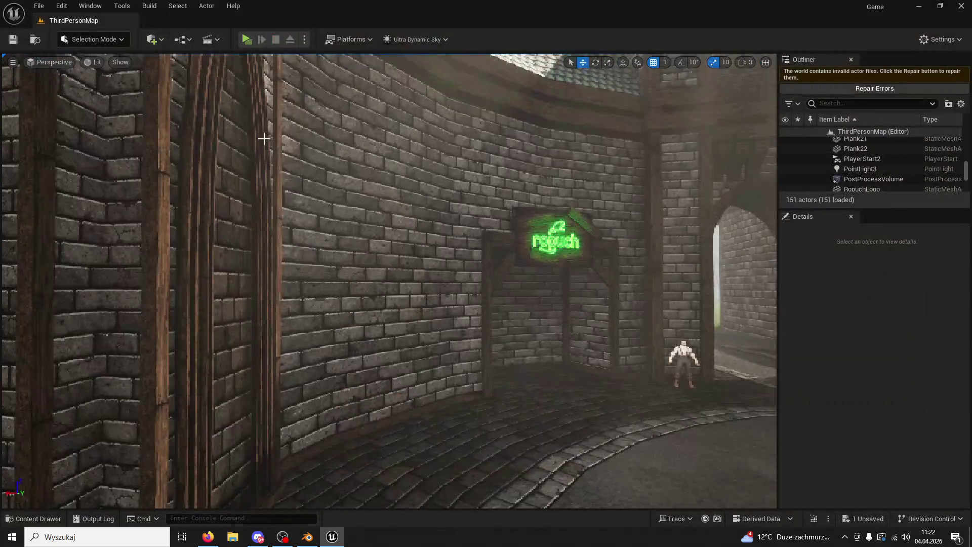
# Step: Duplicate the two diagonal brace planks and move the copies under the neon sign
pyautogui.moveTo(544, 291); pyautogui.dragTo(543, 290, button='right')
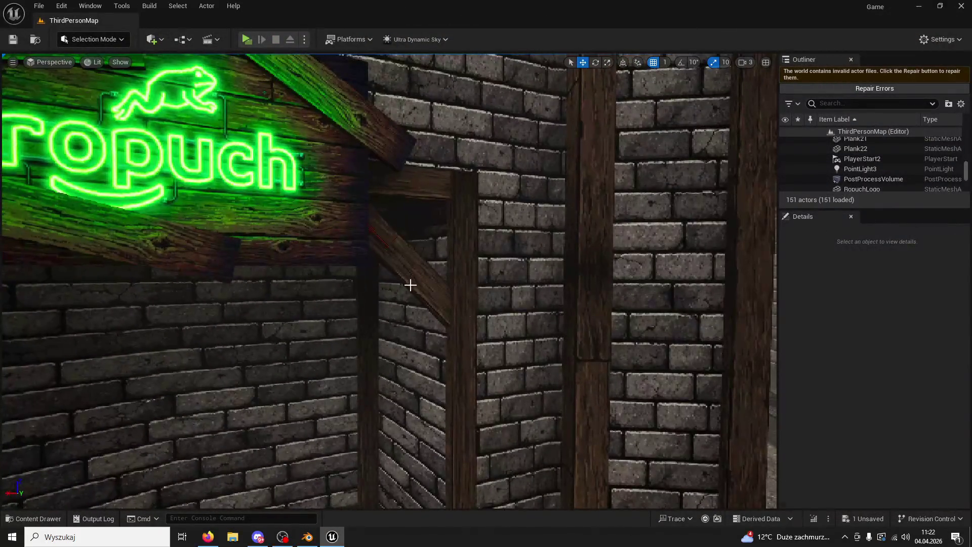
pyautogui.click(408, 284)
pyautogui.press('f')
pyautogui.keyDown('ctrl'); pyautogui.click(176, 247); pyautogui.keyUp('ctrl')
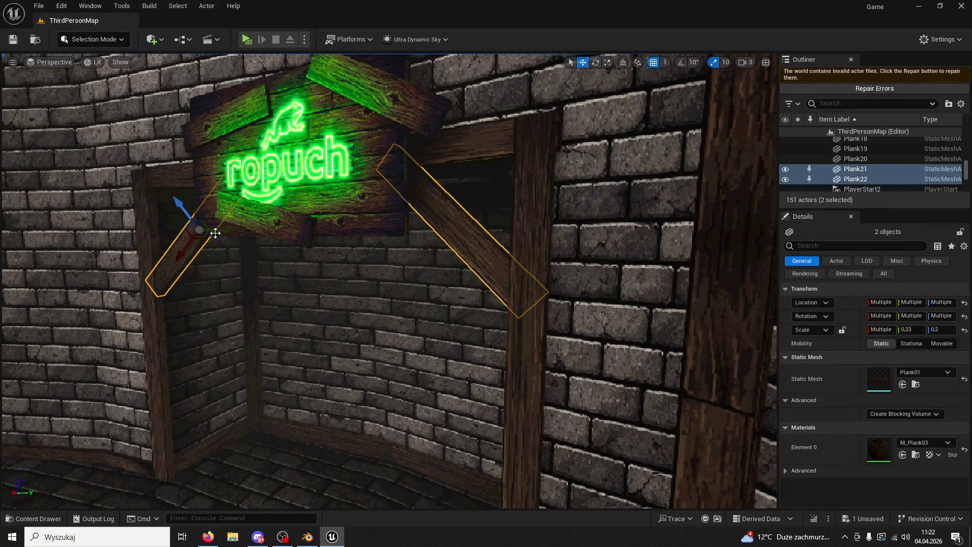
pyautogui.hotkey('ctrl', 'd')
pyautogui.moveTo(465, 228); pyautogui.dragTo(504, 223)
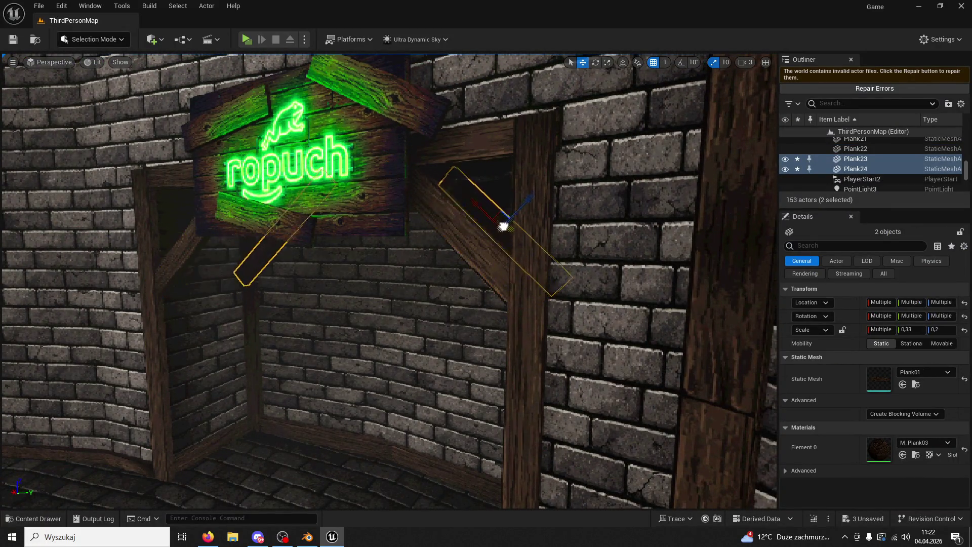
pyautogui.press('f')
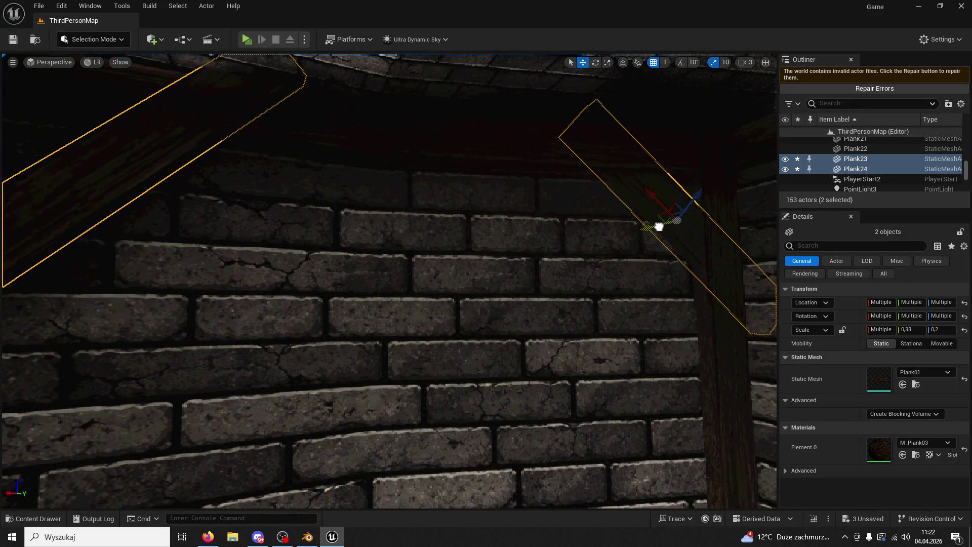
pyautogui.scroll(-5, 654, 226)
pyautogui.scroll(-2, 642, 298)
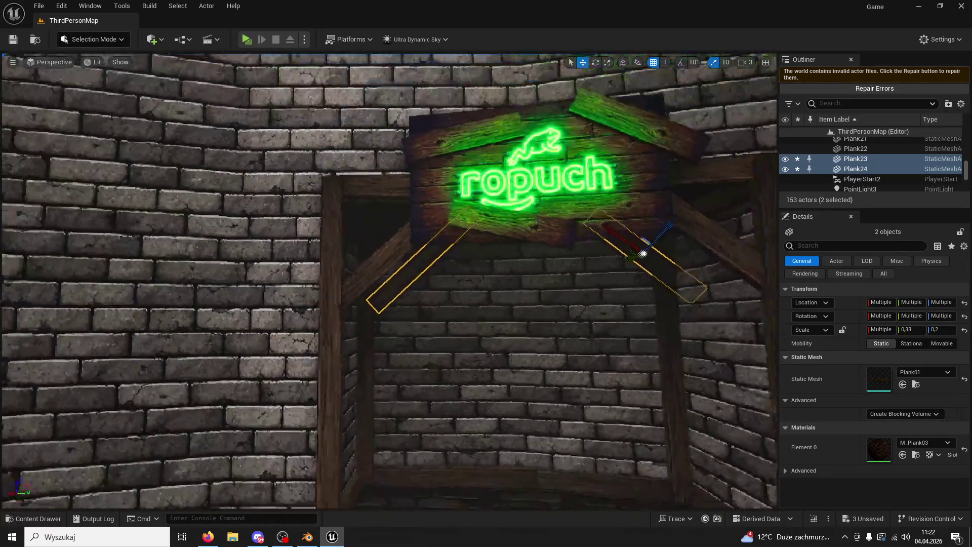
pyautogui.scroll(-1, 643, 298)
pyautogui.scroll(-1, 643, 299)
pyautogui.scroll(-1, 643, 298)
# Step: Try moving a diagonal brace beside the sign, then undo the move
pyautogui.click(642, 299)
pyautogui.moveTo(642, 299); pyautogui.dragTo(642, 298, button='right')
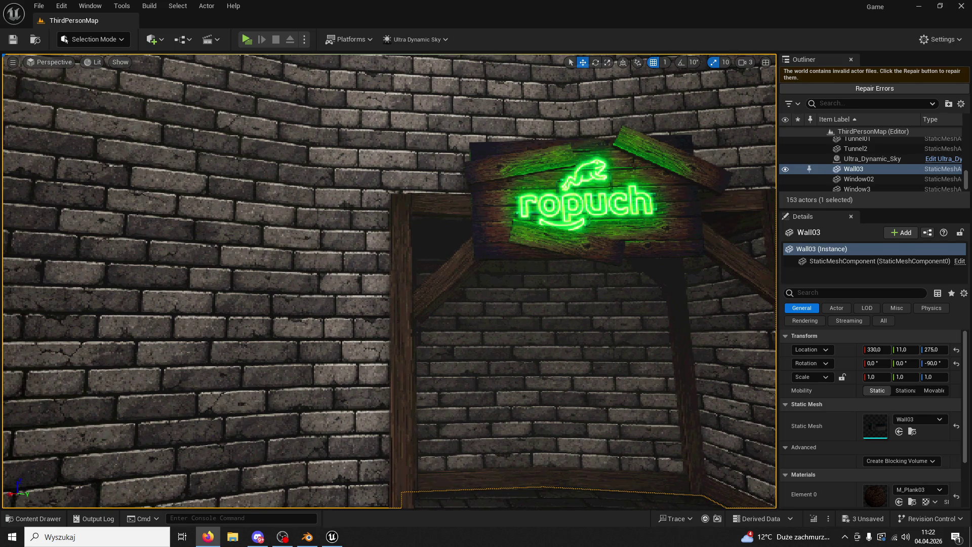
pyautogui.moveTo(655, 131); pyautogui.dragTo(521, 191, button='right')
pyautogui.click(431, 204)
pyautogui.moveTo(433, 186); pyautogui.dragTo(421, 166)
pyautogui.hotkey('ctrl', 'z')
# Step: Copy a plank beside the sign, undo the selection change and delete the stray extra plank
pyautogui.click(401, 163)
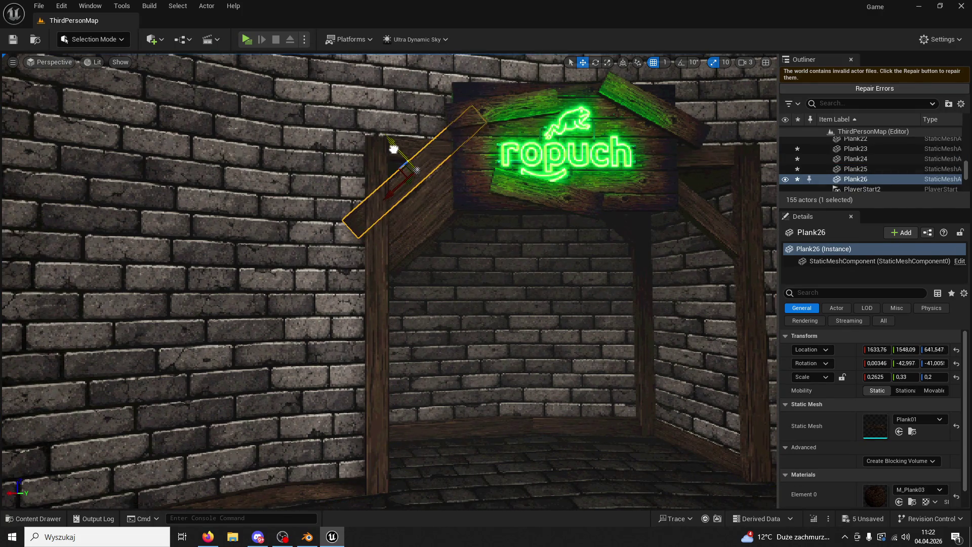
pyautogui.keyDown('alt'); pyautogui.moveTo(403, 163); pyautogui.dragTo(481, 234); pyautogui.keyUp('alt')
pyautogui.moveTo(480, 234); pyautogui.dragTo(491, 241, button='right')
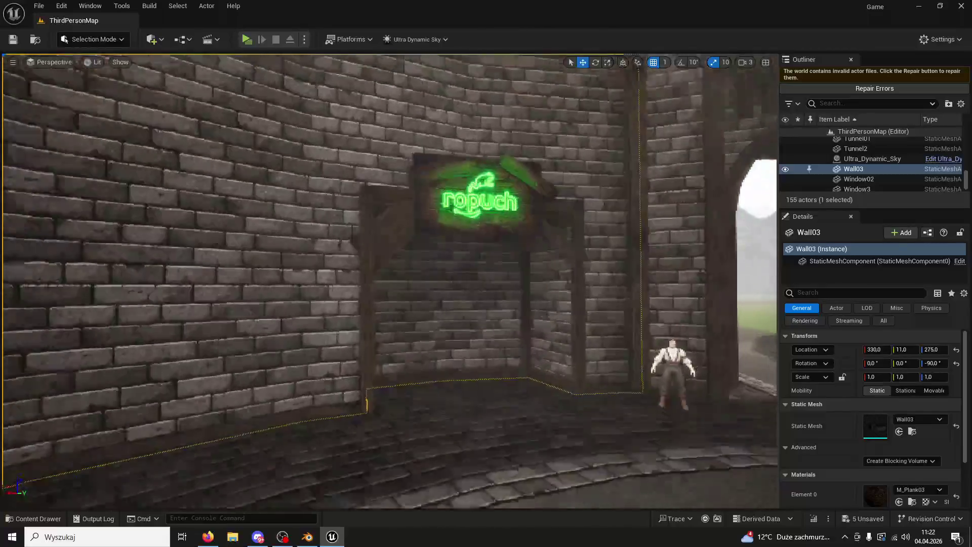
pyautogui.hotkey('ctrl', 'z')
pyautogui.press('Delete')
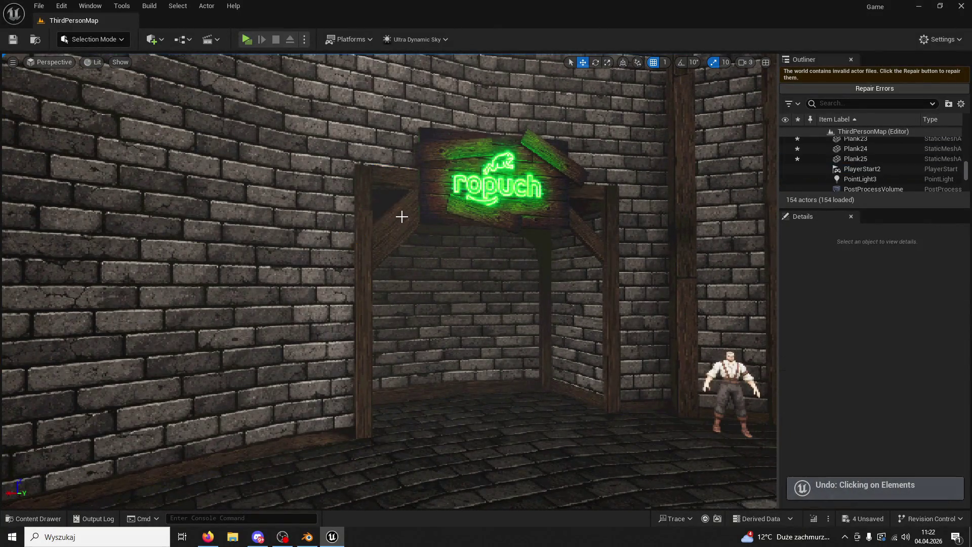
pyautogui.moveTo(425, 219); pyautogui.dragTo(410, 228, button='right')
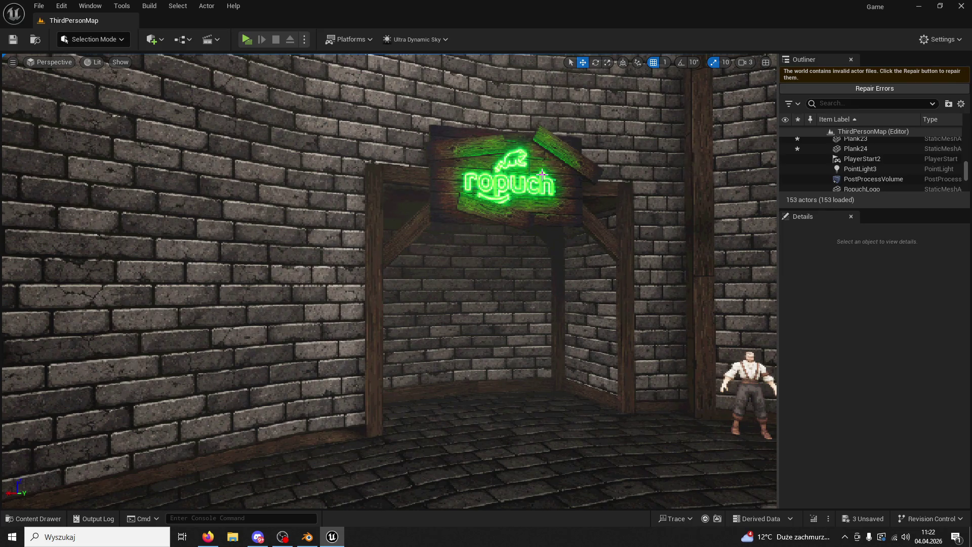
pyautogui.moveTo(389, 281); pyautogui.dragTo(389, 281, button='right')
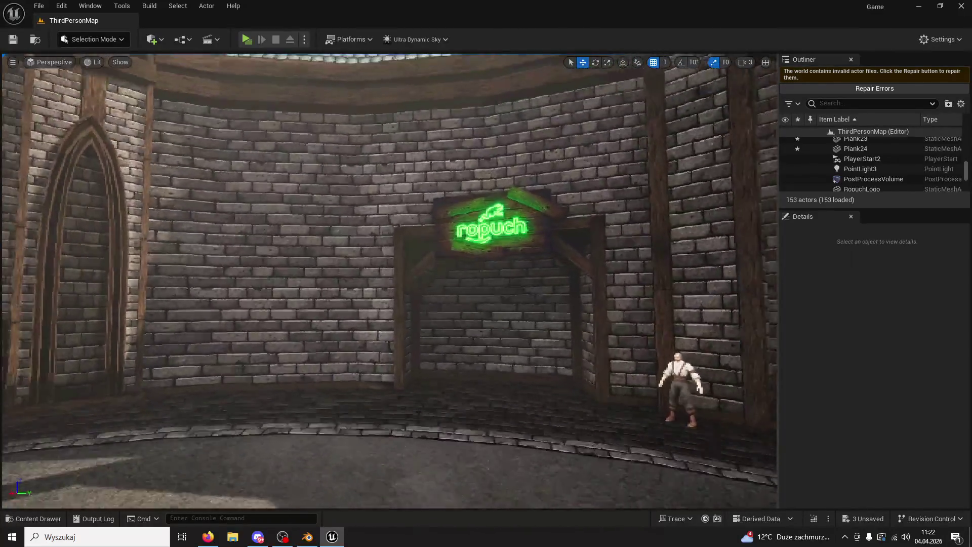
pyautogui.moveTo(582, 206); pyautogui.dragTo(576, 220, button='right')
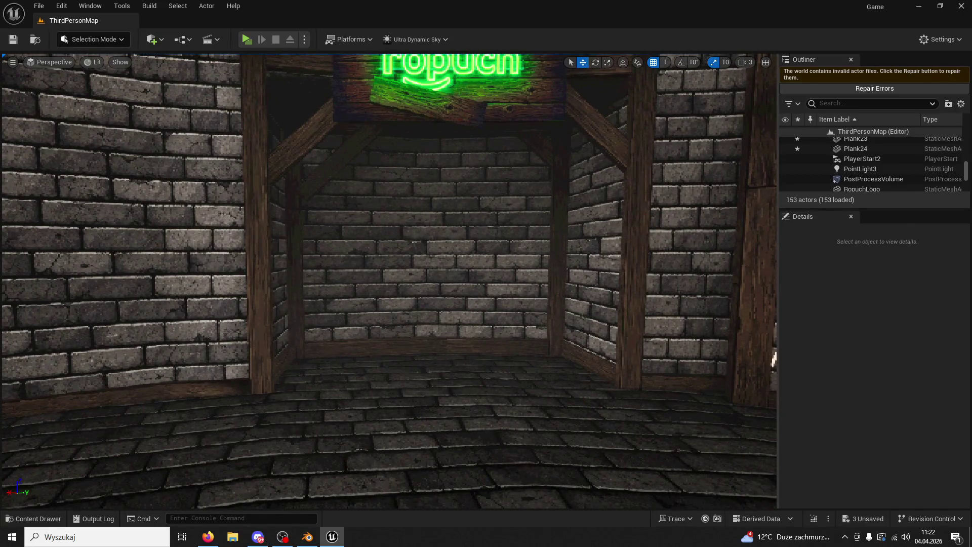
pyautogui.click(558, 241)
# Step: Delete the leftover plank and raise two floor planks up the wall to rail height
pyautogui.press('Delete')
pyautogui.click(467, 347)
pyautogui.keyDown('ctrl'); pyautogui.click(390, 346); pyautogui.keyUp('ctrl')
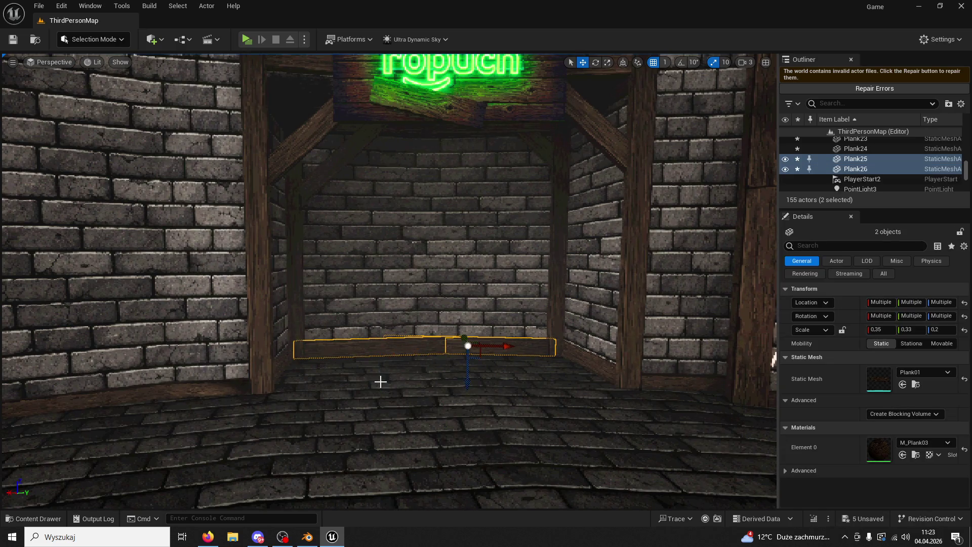
pyautogui.moveTo(459, 381); pyautogui.dragTo(461, 318)
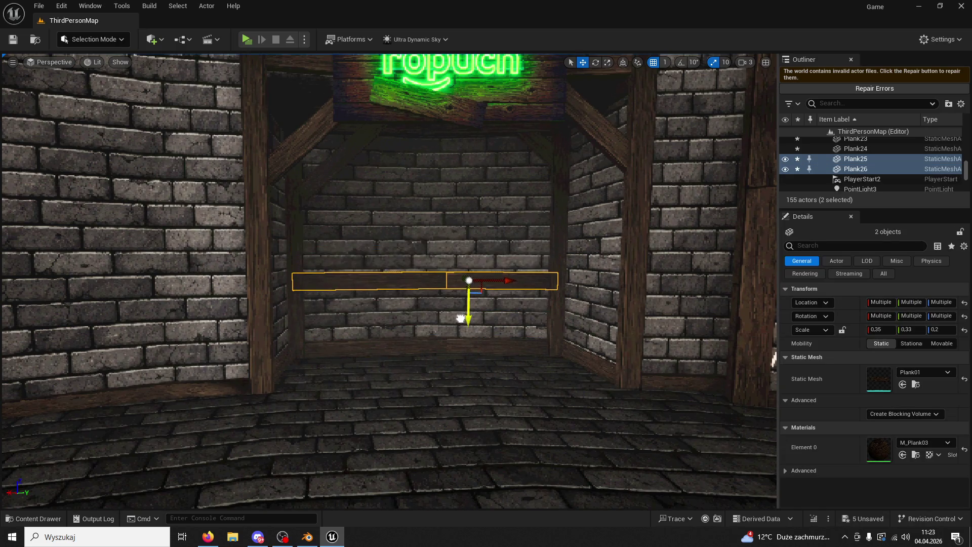
pyautogui.scroll(-5, 469, 282)
pyautogui.scroll(5, 469, 281)
# Step: Copy the base floor plank and the corner floor plank up to mid-height rail level
pyautogui.click(502, 291)
pyautogui.click(579, 373)
pyautogui.keyDown('alt'); pyautogui.moveTo(546, 349); pyautogui.dragTo(556, 268); pyautogui.keyUp('alt')
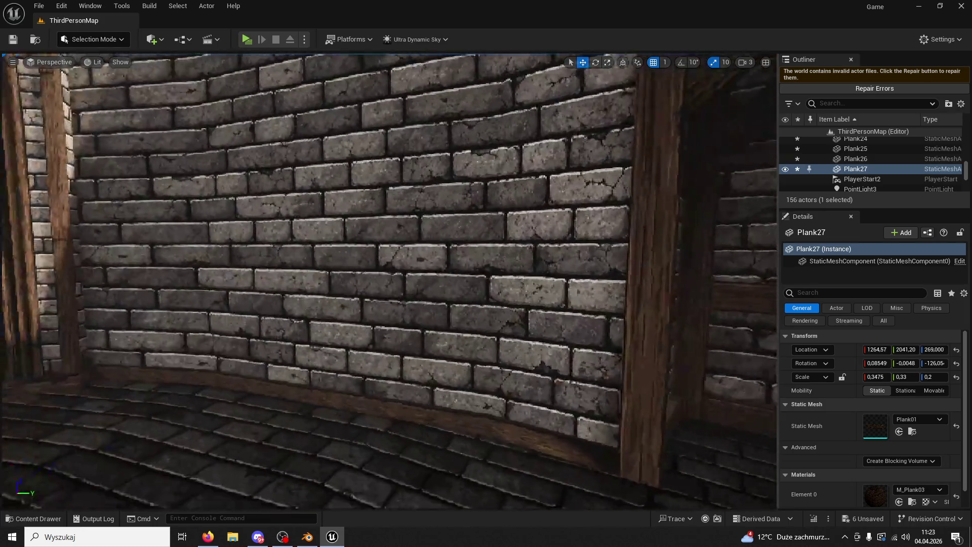
pyautogui.moveTo(538, 281); pyautogui.dragTo(495, 358, button='right')
pyautogui.click(457, 389)
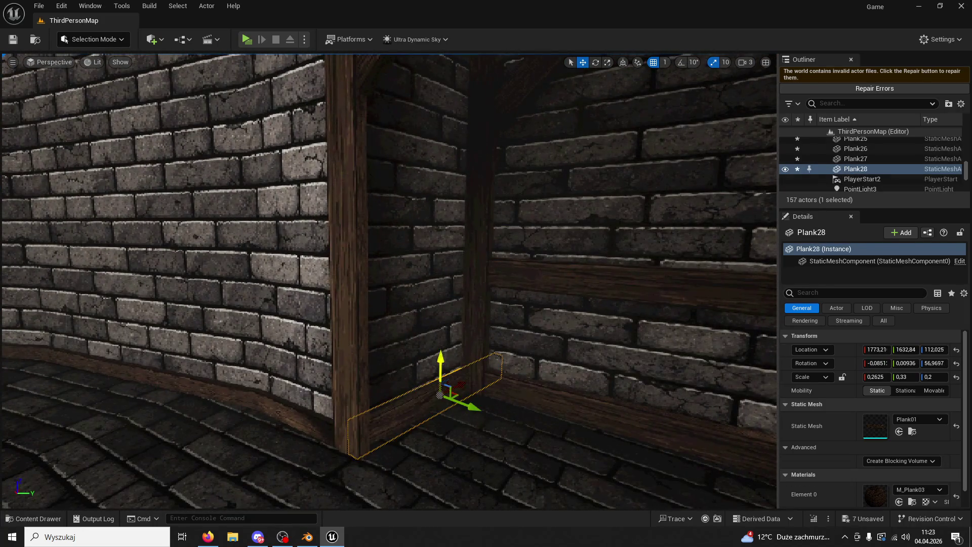
pyautogui.moveTo(443, 360); pyautogui.dragTo(439, 238)
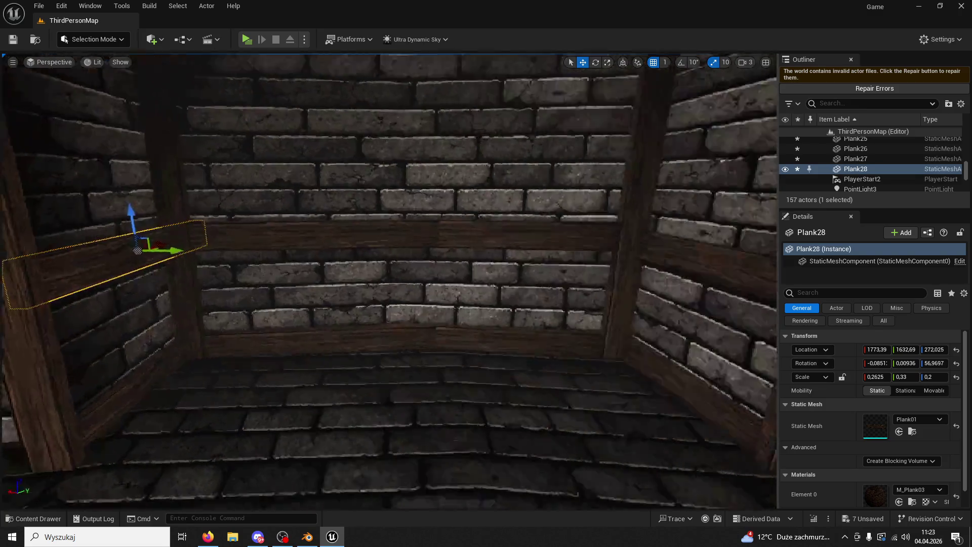
# Step: Cross the room and nudge the newly raised rail plank slightly higher
pyautogui.moveTo(441, 240); pyautogui.dragTo(523, 282, button='right')
pyautogui.click(509, 241)
pyautogui.moveTo(508, 242)
pyautogui.mouseDown(button='right')
pyautogui.moveTo(541, 308)
pyautogui.moveTo(558, 321)
pyautogui.moveTo(582, 312)
pyautogui.mouseUp(button='right')
pyautogui.click(554, 319)
pyautogui.click(582, 181)
pyautogui.moveTo(582, 181); pyautogui.dragTo(593, 191, button='right')
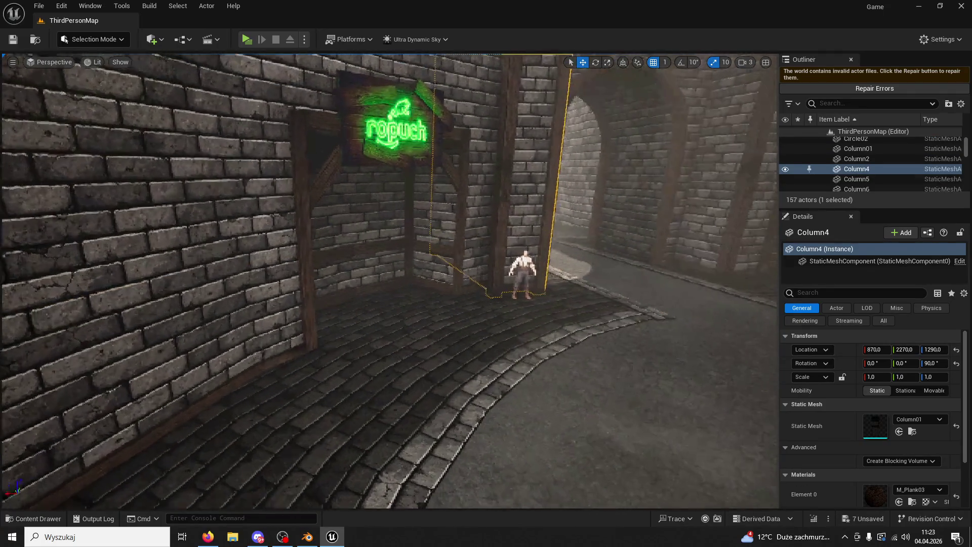
pyautogui.moveTo(521, 282); pyautogui.dragTo(521, 282, button='right')
pyautogui.click(527, 262)
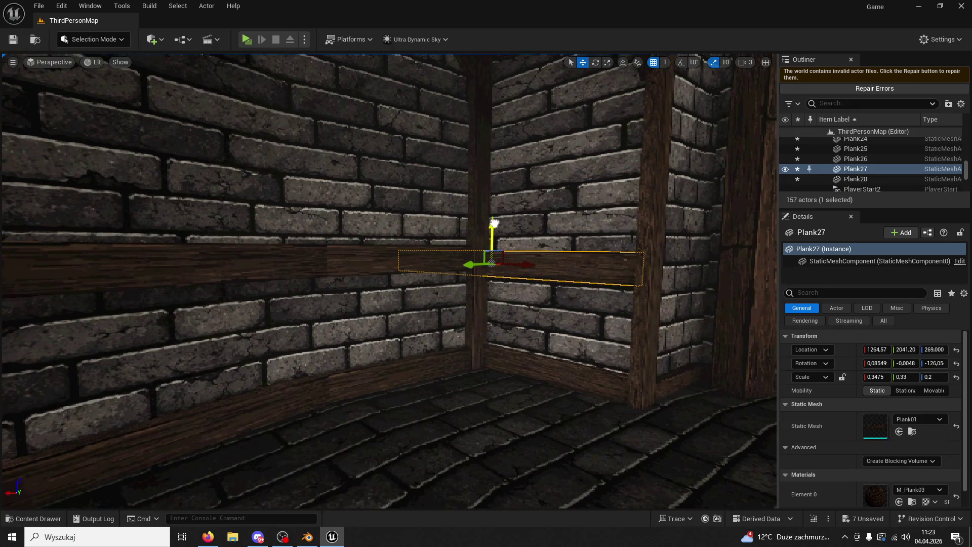
pyautogui.moveTo(494, 224); pyautogui.dragTo(495, 217)
# Step: Fine-tune the corner rail plank's height to match the others
pyautogui.moveTo(494, 217); pyautogui.dragTo(281, 331, button='right')
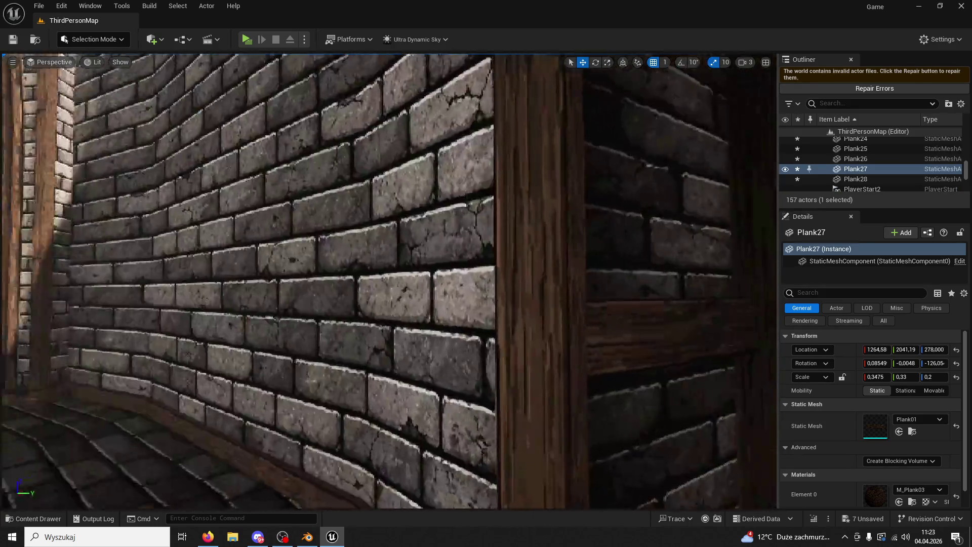
pyautogui.click(281, 332)
pyautogui.moveTo(281, 332); pyautogui.dragTo(273, 319)
pyautogui.click(304, 308)
pyautogui.moveTo(304, 309); pyautogui.dragTo(433, 295, button='right')
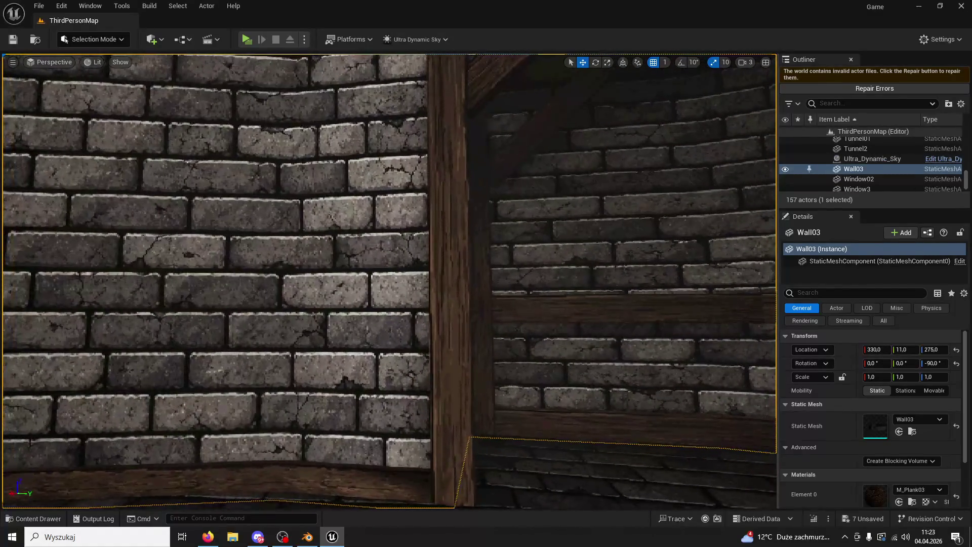
# Step: Duplicate the four rail planks and raise the copies higher up the wall
pyautogui.click(533, 297)
pyautogui.keyDown('ctrl'); pyautogui.click(61, 320); pyautogui.keyUp('ctrl')
pyautogui.keyDown('ctrl'); pyautogui.click(517, 327); pyautogui.keyUp('ctrl')
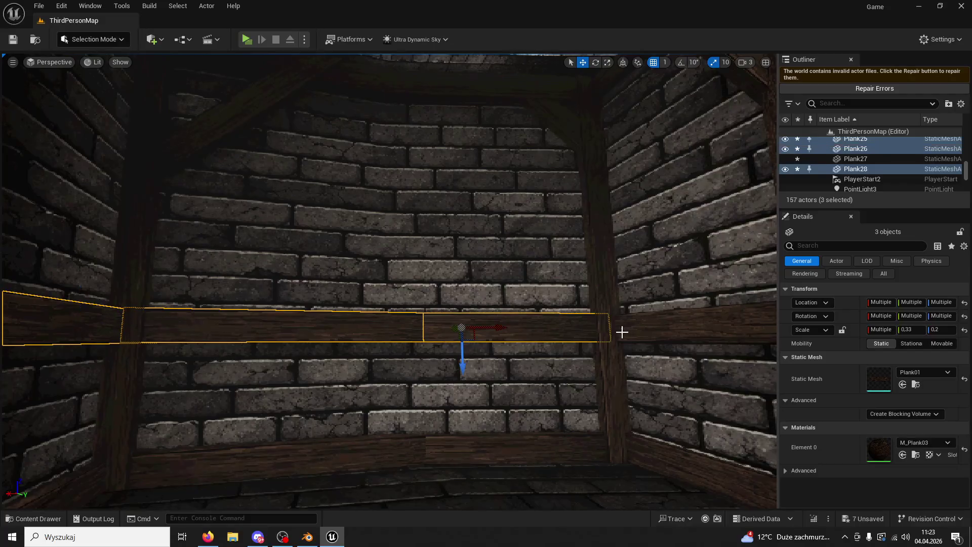
pyautogui.keyDown('ctrl'); pyautogui.click(653, 324); pyautogui.keyUp('ctrl')
pyautogui.hotkey('ctrl', 'd')
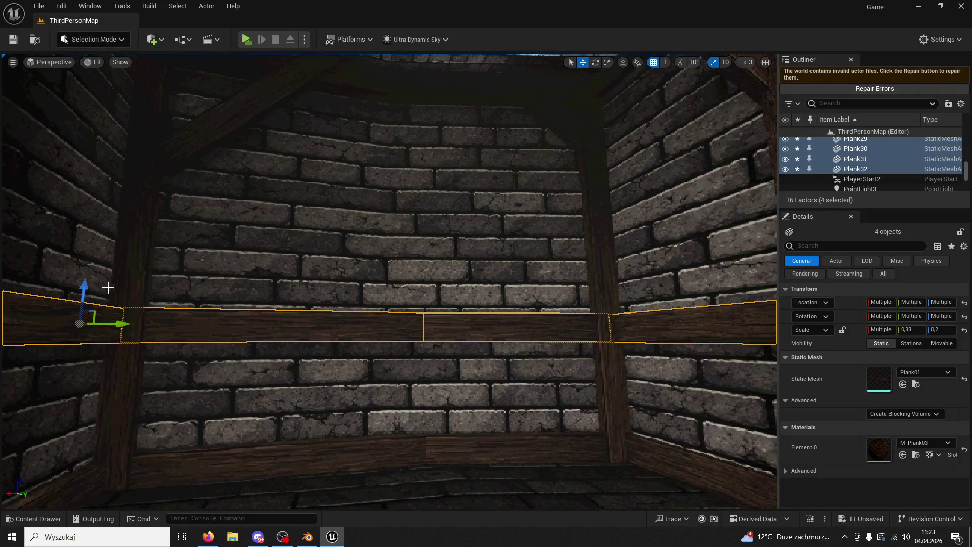
pyautogui.moveTo(84, 296); pyautogui.dragTo(129, 87)
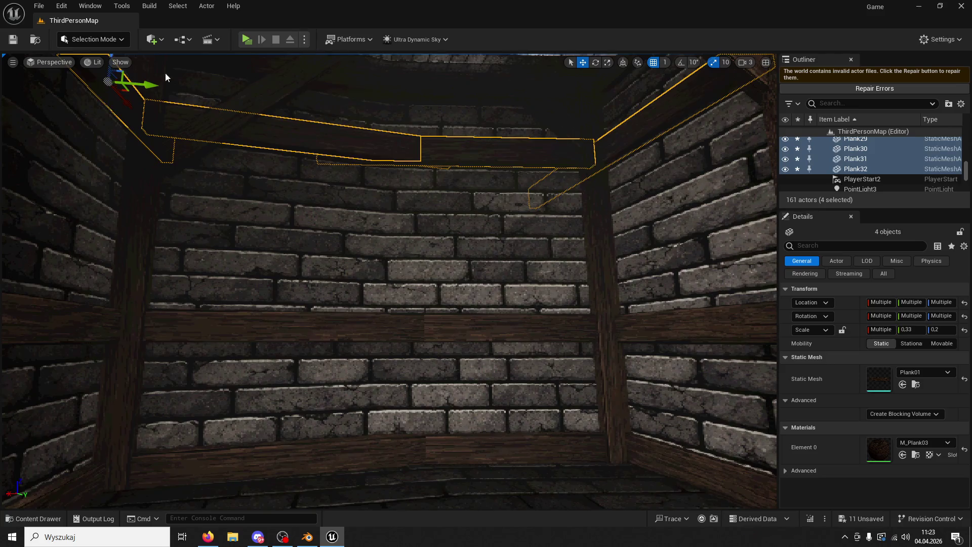
# Step: Multi-select the row of upper rail planks along the side wall
pyautogui.click(392, 200)
pyautogui.scroll(-5, 393, 199)
pyautogui.click(380, 212)
pyautogui.keyDown('ctrl'); pyautogui.click(327, 201); pyautogui.keyUp('ctrl')
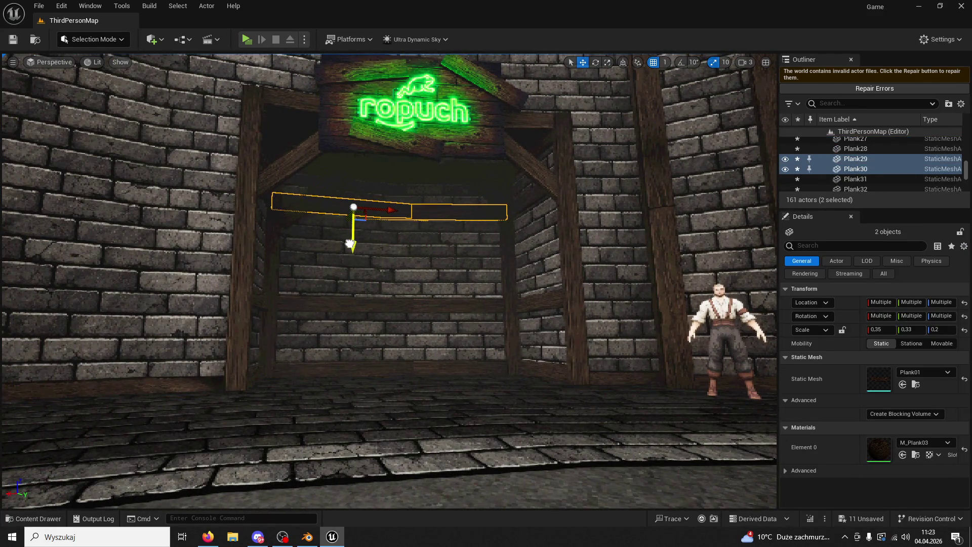
pyautogui.click(486, 213)
pyautogui.keyDown('ctrl'); pyautogui.click(380, 213); pyautogui.keyUp('ctrl')
pyautogui.keyDown('ctrl'); pyautogui.click(328, 202); pyautogui.keyUp('ctrl')
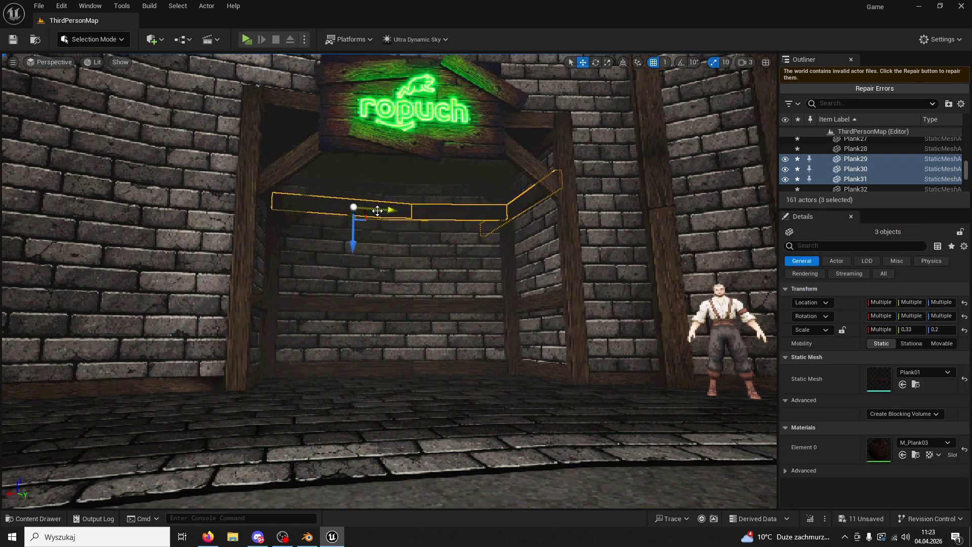
pyautogui.moveTo(328, 202); pyautogui.dragTo(228, 183, button='right')
pyautogui.keyDown('ctrl'); pyautogui.click(554, 188); pyautogui.keyUp('ctrl')
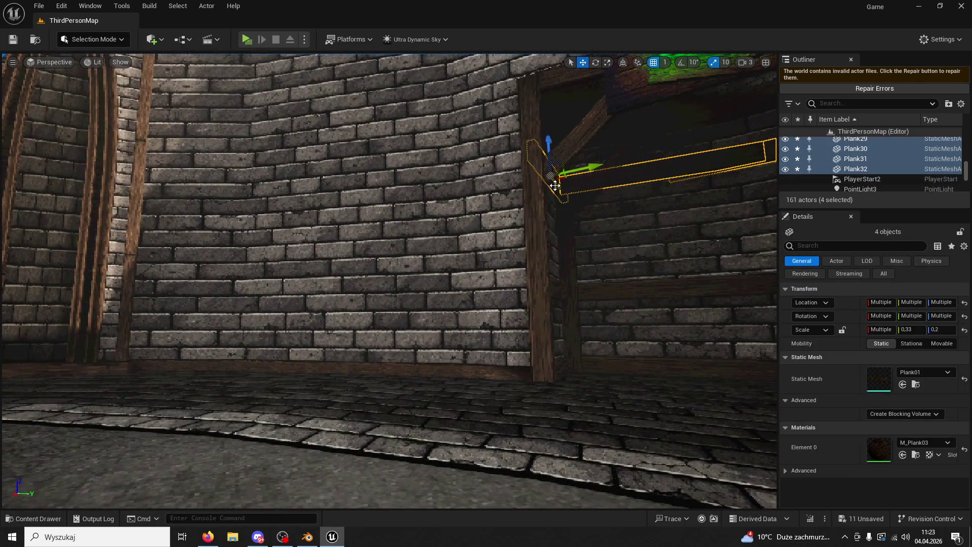
pyautogui.moveTo(554, 188); pyautogui.dragTo(366, 194, button='right')
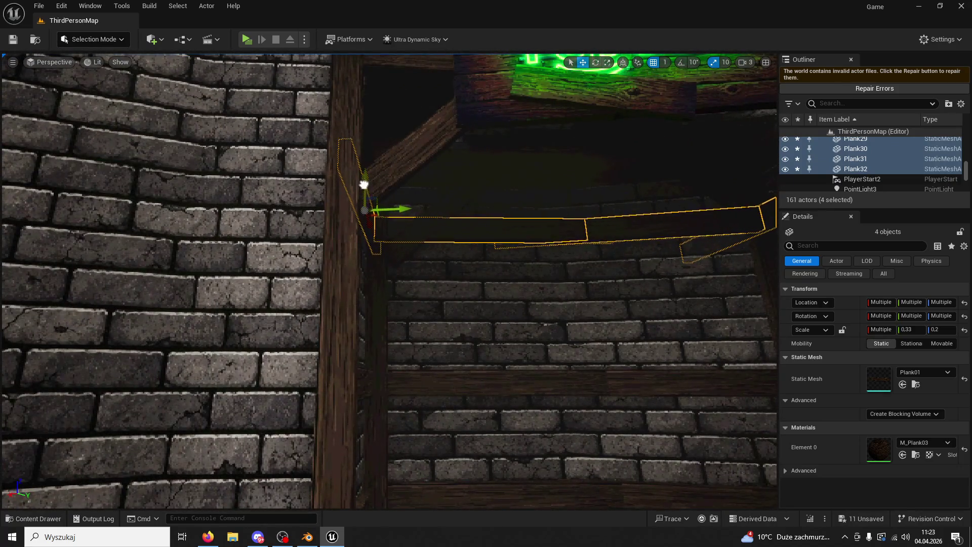
# Step: Select the corner horizontal planks including Plank28 and raise them slightly
pyautogui.click(365, 185)
pyautogui.click(594, 380)
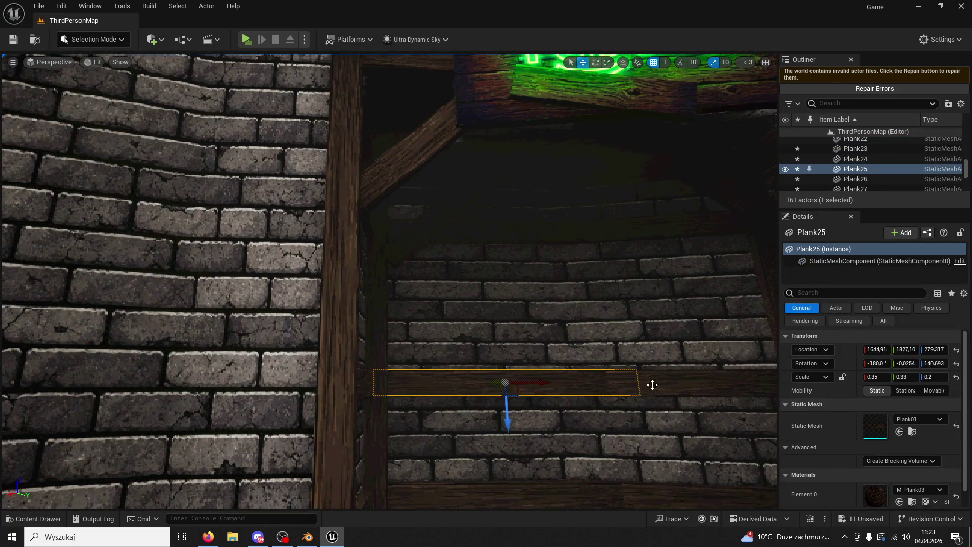
pyautogui.moveTo(595, 381); pyautogui.dragTo(487, 357, button='right')
pyautogui.keyDown('ctrl'); pyautogui.click(571, 354); pyautogui.keyUp('ctrl')
pyautogui.moveTo(547, 357); pyautogui.dragTo(321, 364, button='right')
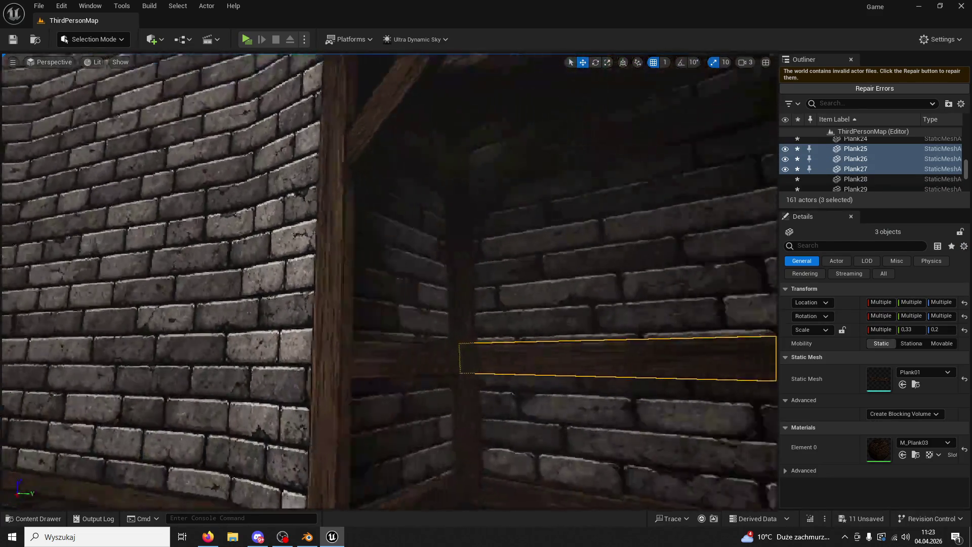
pyautogui.keyDown('ctrl'); pyautogui.click(322, 365); pyautogui.keyUp('ctrl')
pyautogui.moveTo(449, 347); pyautogui.dragTo(433, 334, button='right')
pyautogui.moveTo(342, 275); pyautogui.dragTo(341, 276, button='right')
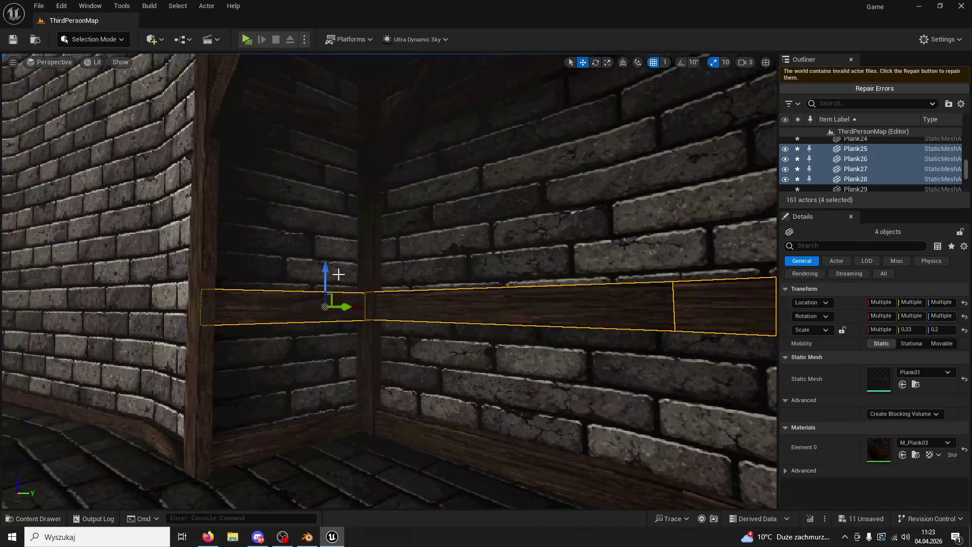
pyautogui.moveTo(322, 265); pyautogui.dragTo(316, 262)
# Step: Inspect Wall03 and check Plank25, Plank28 and Plank27 around the corner
pyautogui.click(528, 354)
pyautogui.moveTo(528, 354); pyautogui.dragTo(527, 355, button='right')
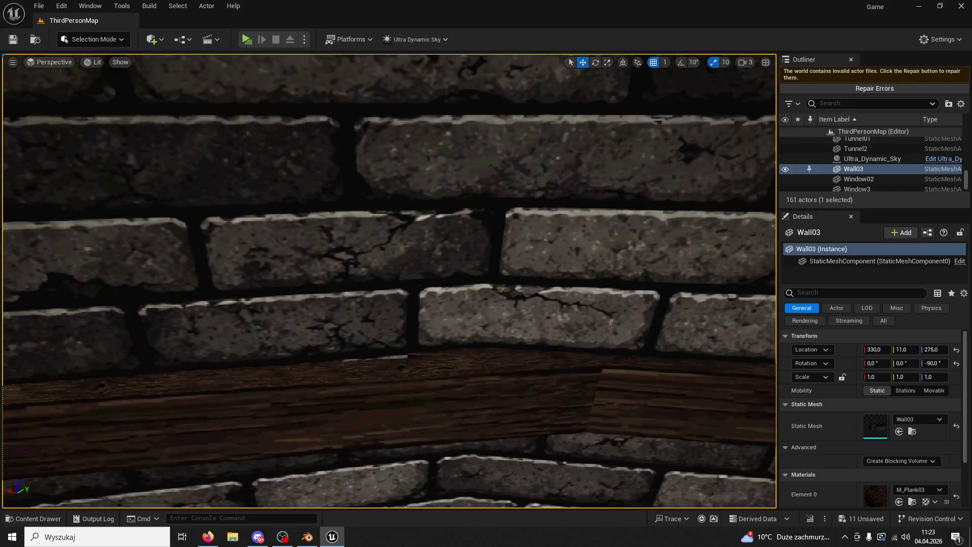
pyautogui.click(450, 402)
pyautogui.moveTo(449, 402); pyautogui.dragTo(430, 403, button='right')
pyautogui.click(166, 263)
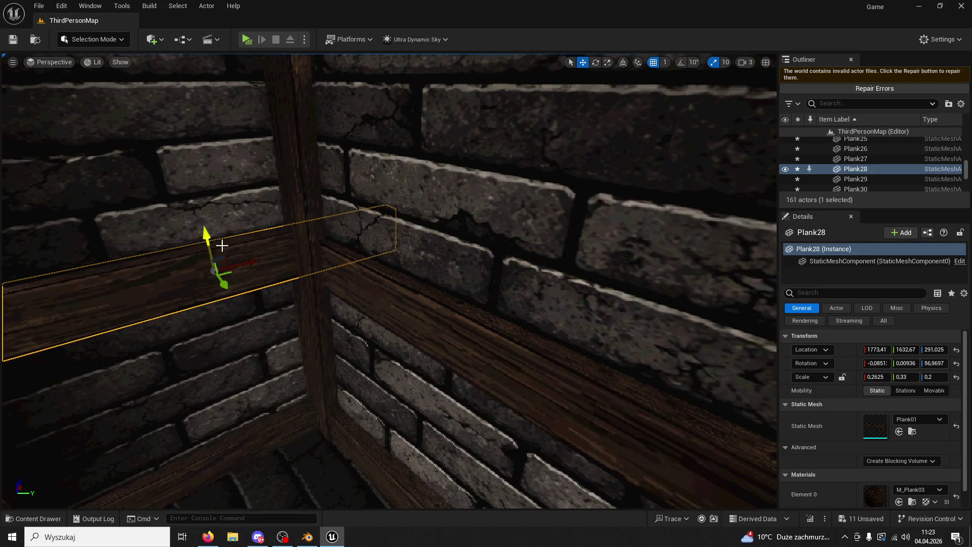
pyautogui.moveTo(543, 281); pyautogui.dragTo(543, 281, button='right')
pyautogui.click(694, 294)
pyautogui.moveTo(695, 294); pyautogui.dragTo(571, 272, button='right')
pyautogui.moveTo(465, 241); pyautogui.dragTo(176, 127, button='right')
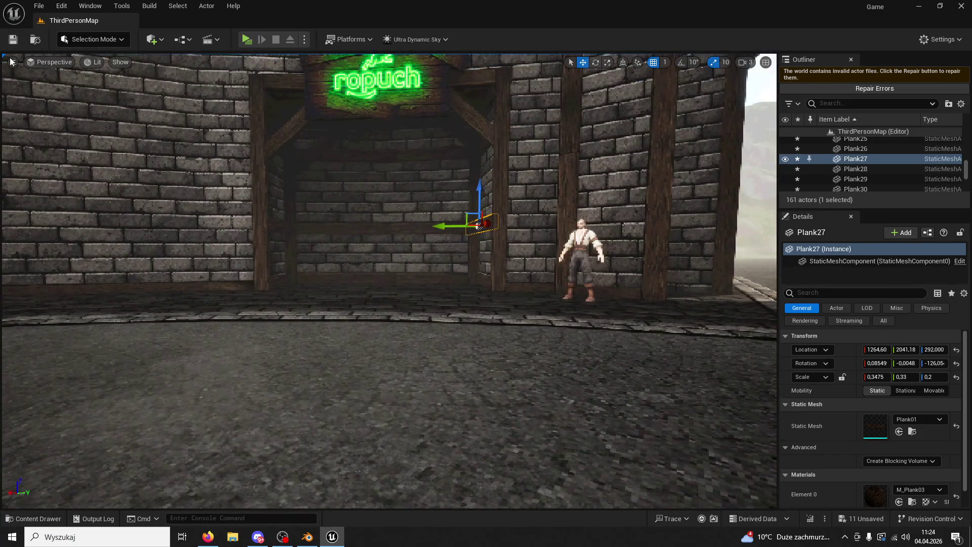
pyautogui.click(246, 40)
pyautogui.press('w')
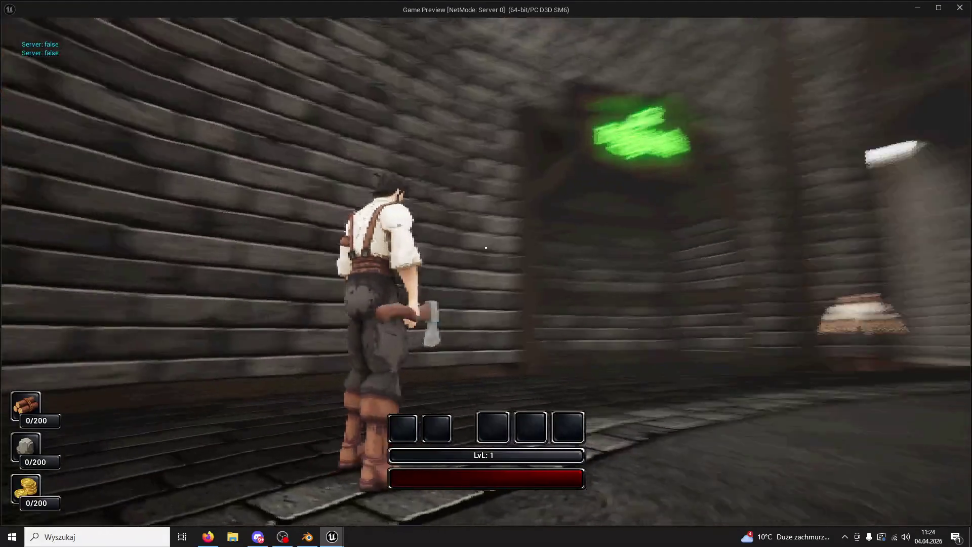
pyautogui.press('Escape')
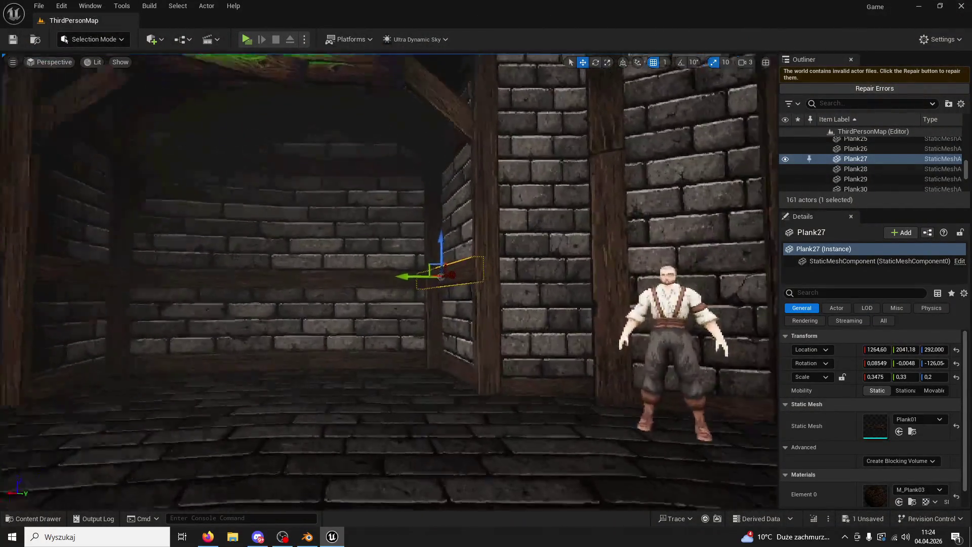
# Step: Duplicate Plank27 and slide the copy to the right along the wall
pyautogui.moveTo(449, 287); pyautogui.dragTo(494, 293, button='right')
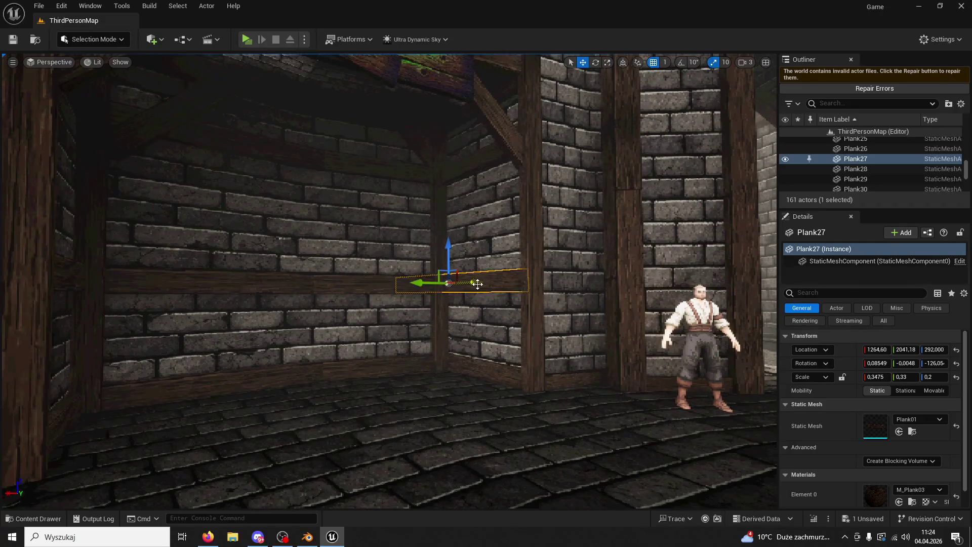
pyautogui.keyDown('alt'); pyautogui.moveTo(555, 306); pyautogui.dragTo(582, 305); pyautogui.keyUp('alt')
pyautogui.hotkey('ctrl', 'z')
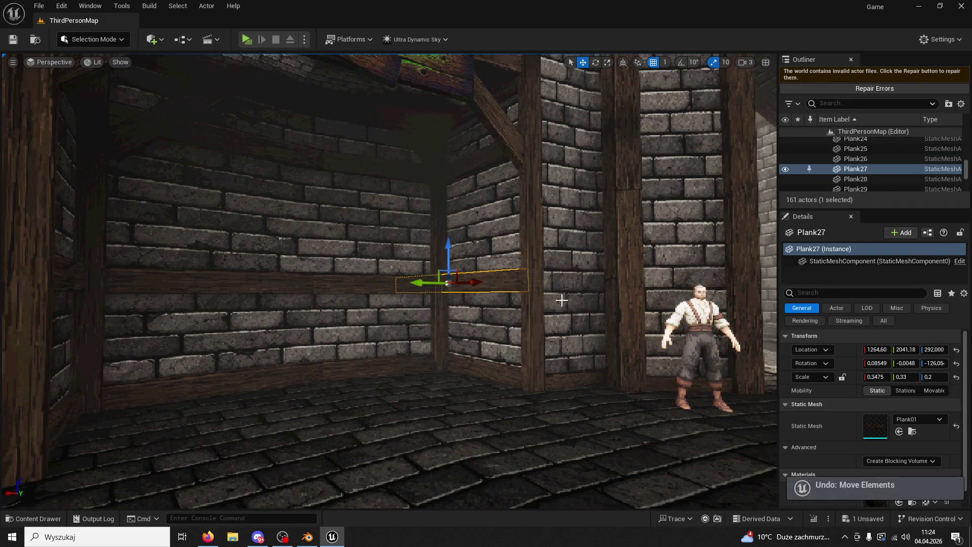
pyautogui.moveTo(472, 283); pyautogui.dragTo(591, 305)
# Step: Rotate Plank33 to a new angle, move it toward the post and shorten its Scale X
pyautogui.click(595, 63)
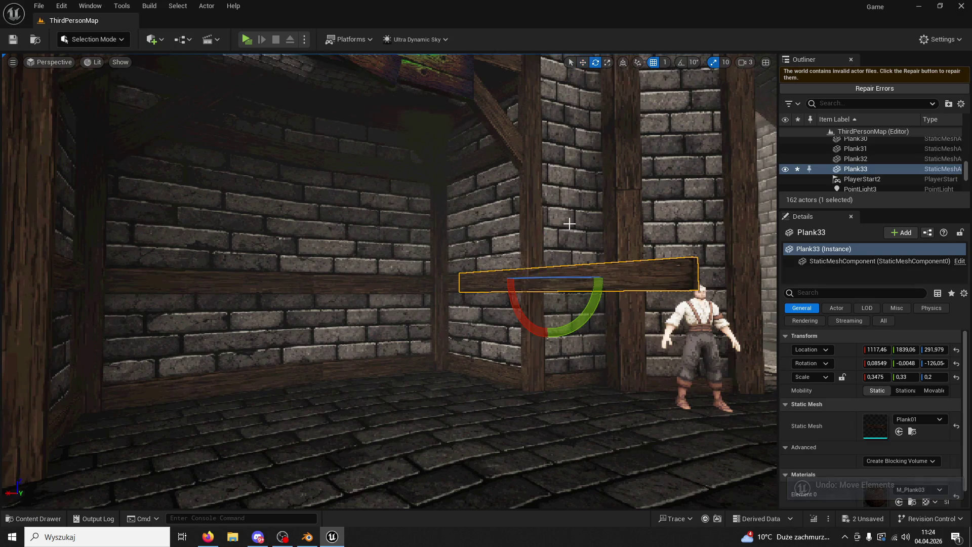
pyautogui.moveTo(530, 277); pyautogui.dragTo(560, 261)
pyautogui.moveTo(560, 261); pyautogui.dragTo(497, 249, button='right')
pyautogui.click(583, 63)
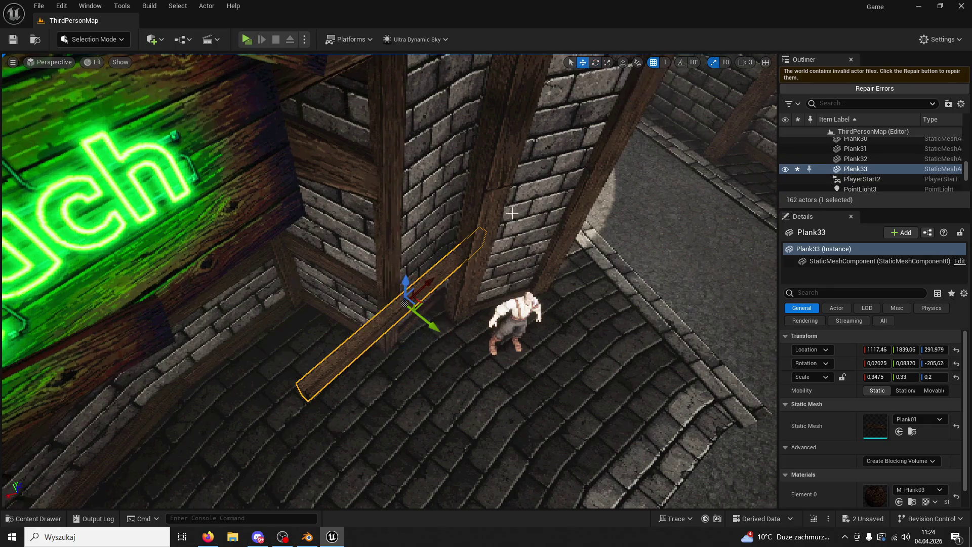
pyautogui.moveTo(435, 322); pyautogui.dragTo(409, 271)
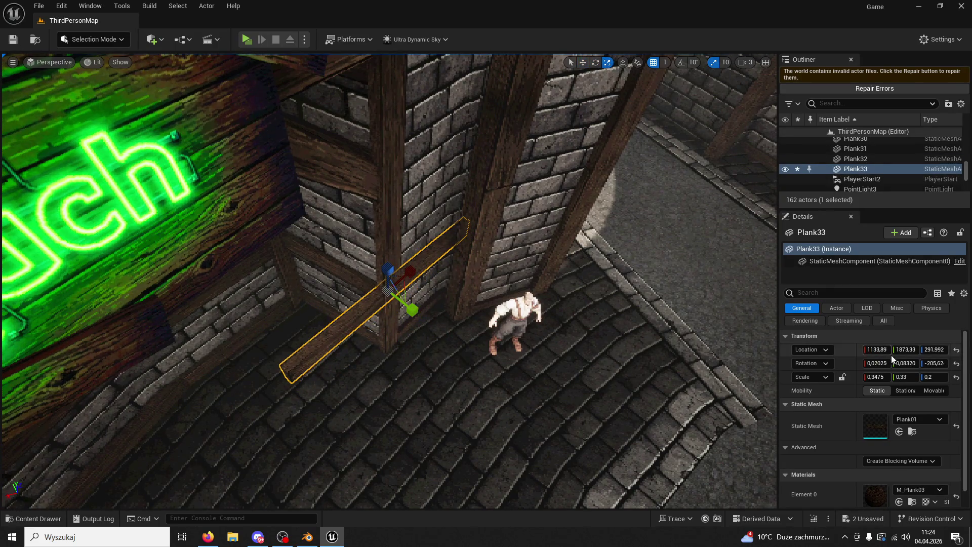
pyautogui.moveTo(934, 377); pyautogui.dragTo(912, 377)
pyautogui.hotkey('ctrl', 'z')
pyautogui.hotkey('ctrl', 'z')
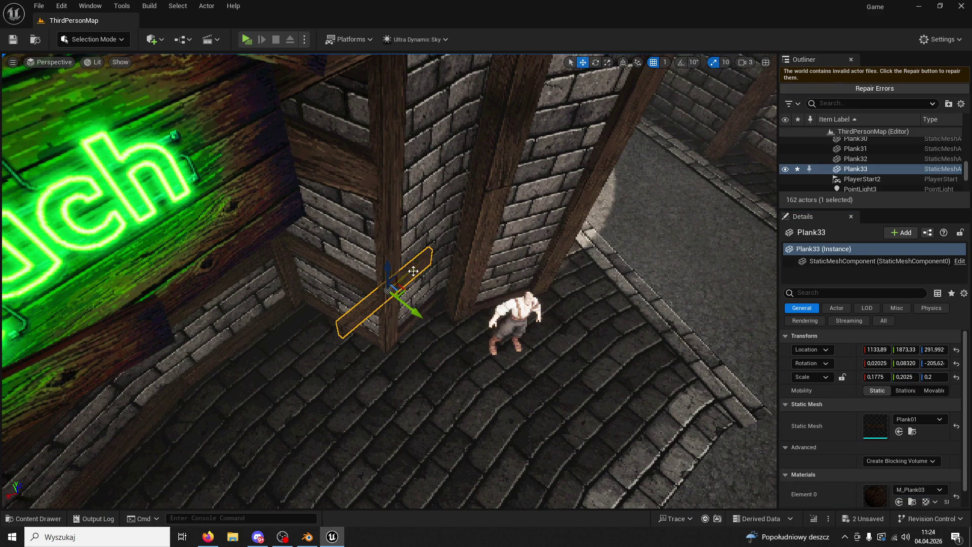
pyautogui.scroll(2, 456, 251)
pyautogui.scroll(2, 426, 274)
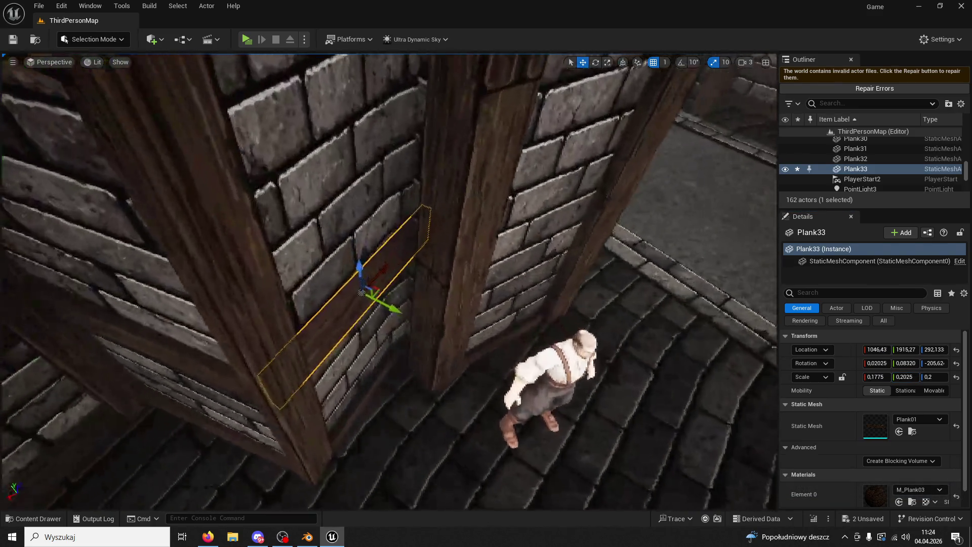
pyautogui.scroll(2, 402, 289)
pyautogui.scroll(2, 365, 320)
# Step: Nudge Plank33 into place beside the Column4 post and bring the neon sign into view
pyautogui.moveTo(366, 319); pyautogui.dragTo(347, 314)
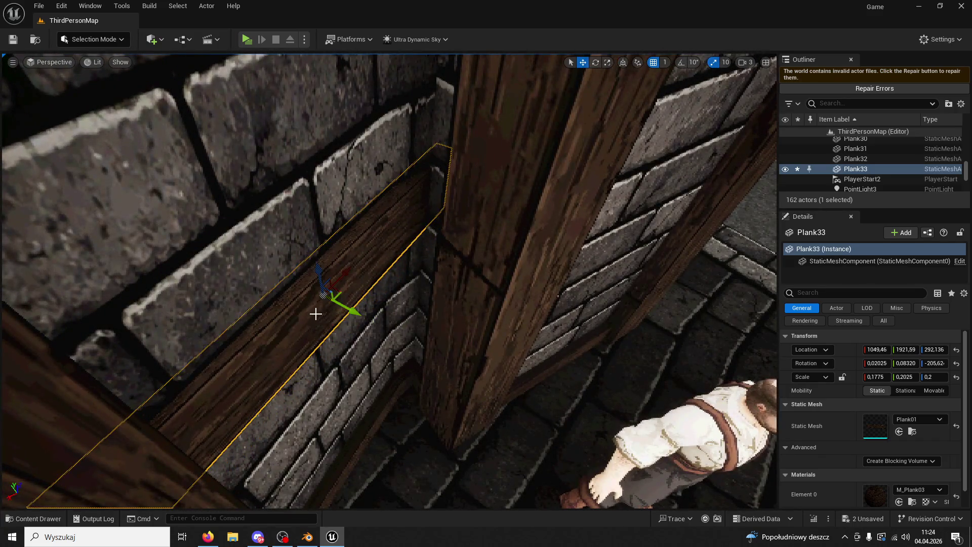
pyautogui.moveTo(317, 313); pyautogui.dragTo(329, 309, button='right')
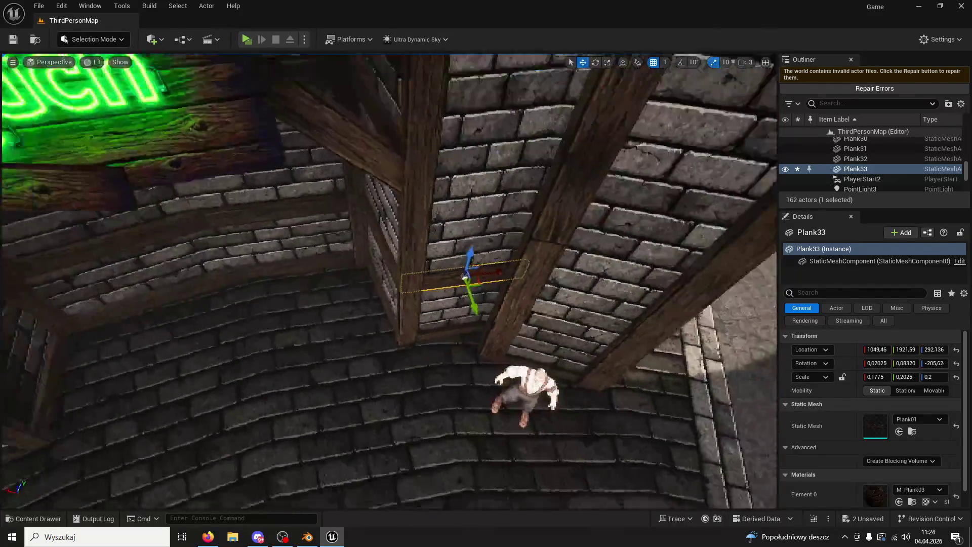
pyautogui.click(525, 250)
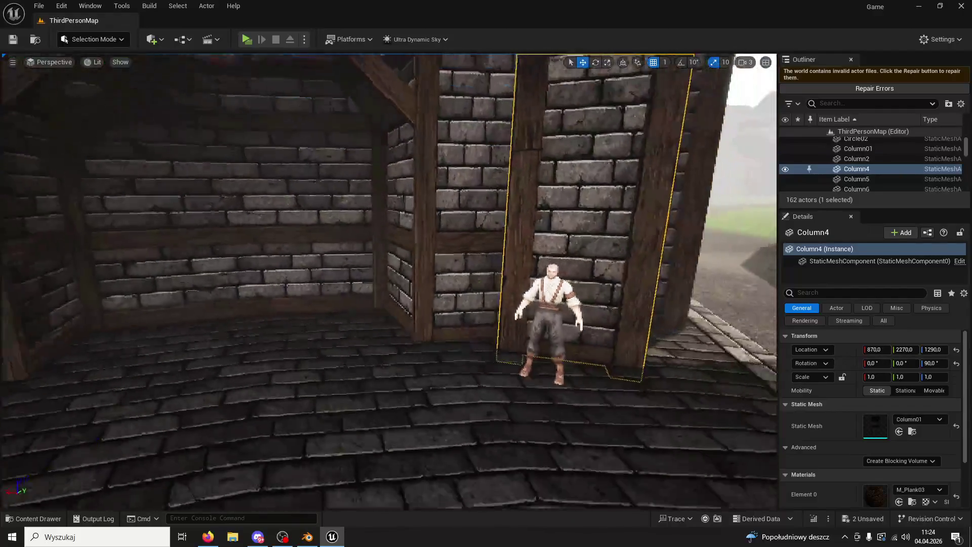
pyautogui.moveTo(389, 281); pyautogui.dragTo(411, 281, button='right')
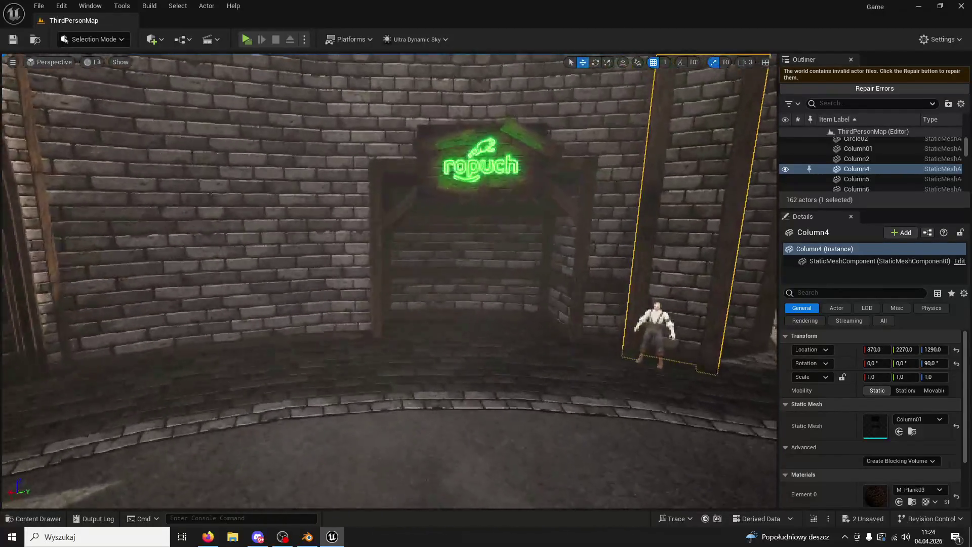
pyautogui.moveTo(600, 269); pyautogui.dragTo(601, 268, button='right')
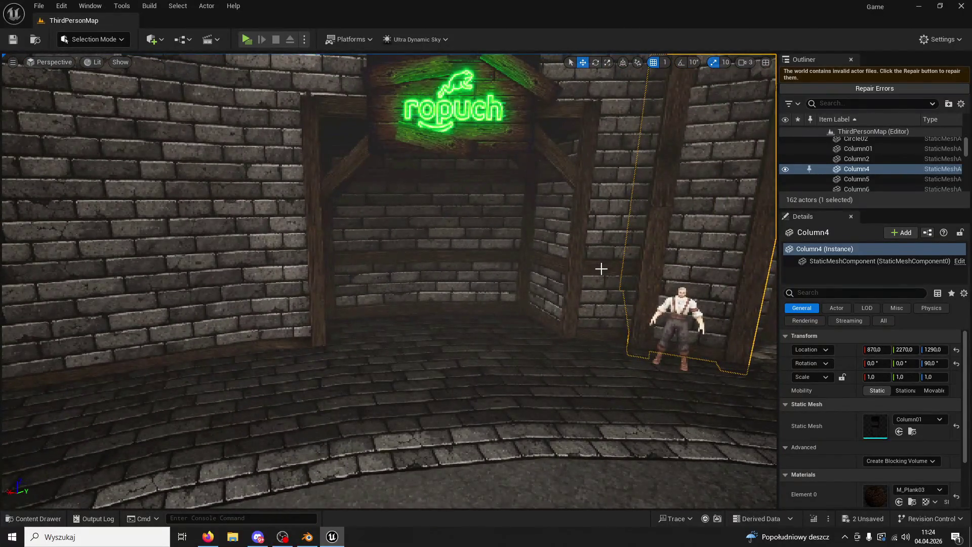
# Step: Paste a copy as Plank34 and move it left onto the curved brick wall
pyautogui.hotkey('ctrl', 'v')
pyautogui.moveTo(619, 272); pyautogui.dragTo(290, 265)
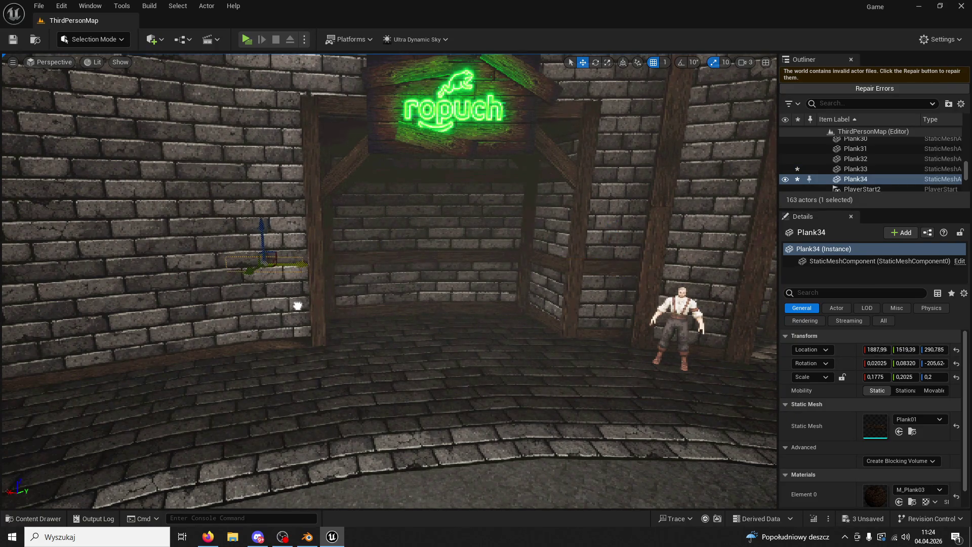
pyautogui.moveTo(390, 281); pyautogui.dragTo(403, 274, button='right')
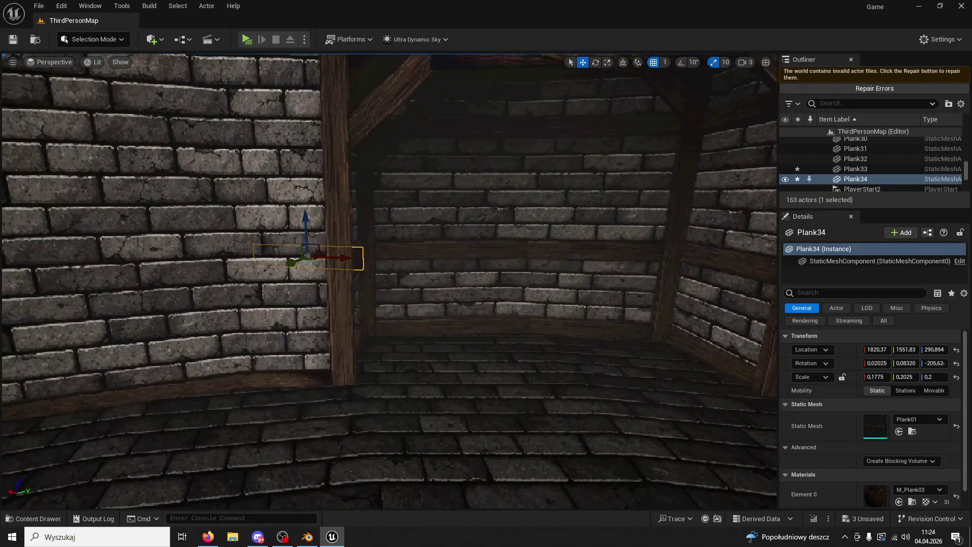
pyautogui.moveTo(389, 281); pyautogui.dragTo(395, 278, button='right')
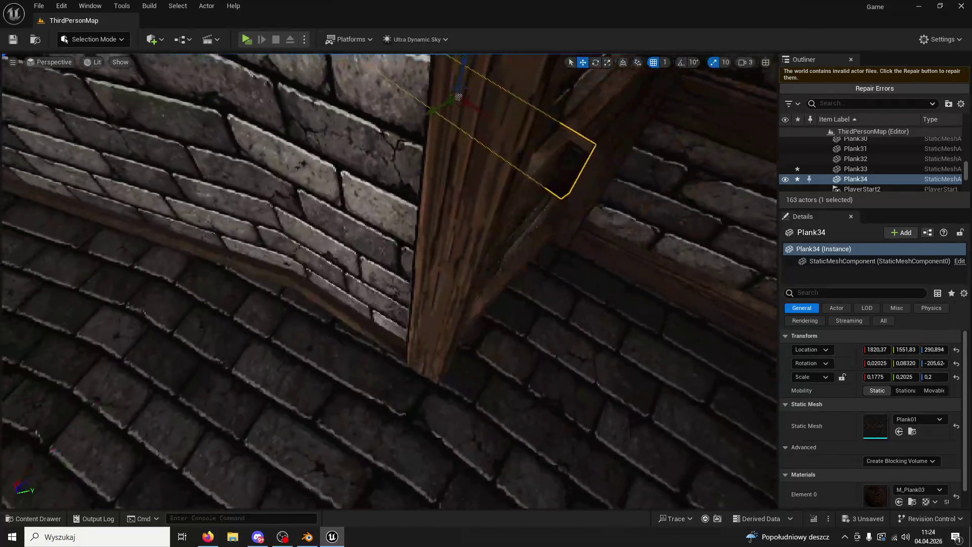
pyautogui.moveTo(429, 116); pyautogui.dragTo(429, 117, button='right')
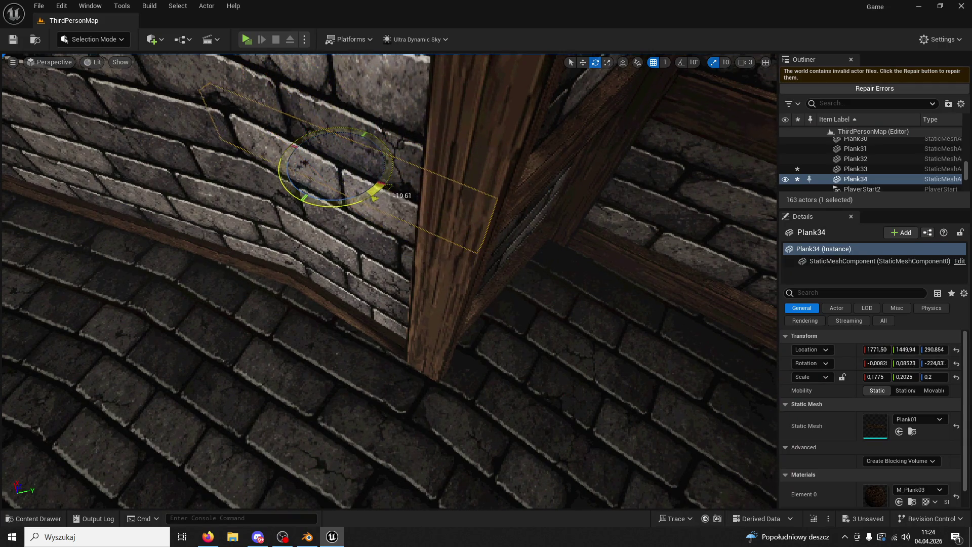
pyautogui.moveTo(428, 116); pyautogui.dragTo(428, 116, button='right')
# Step: Nudge Plank34 along the wall, then duplicate it and slide the copy up the wall
pyautogui.moveTo(517, 234); pyautogui.dragTo(497, 249)
pyautogui.moveTo(497, 249); pyautogui.dragTo(528, 248, button='right')
pyautogui.moveTo(389, 296); pyautogui.dragTo(392, 295)
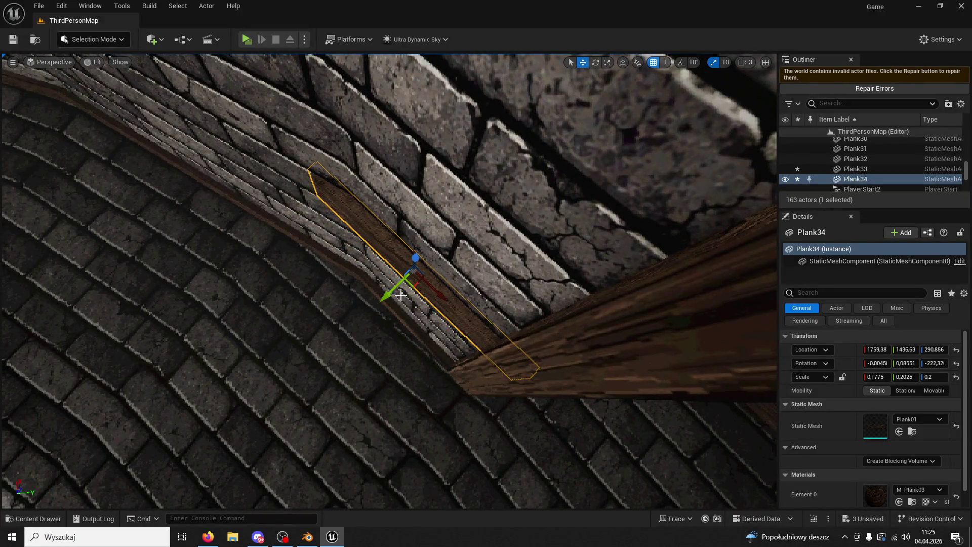
pyautogui.moveTo(401, 295); pyautogui.dragTo(403, 296, button='right')
pyautogui.keyDown('alt'); pyautogui.moveTo(404, 302); pyautogui.dragTo(231, 219); pyautogui.keyUp('alt')
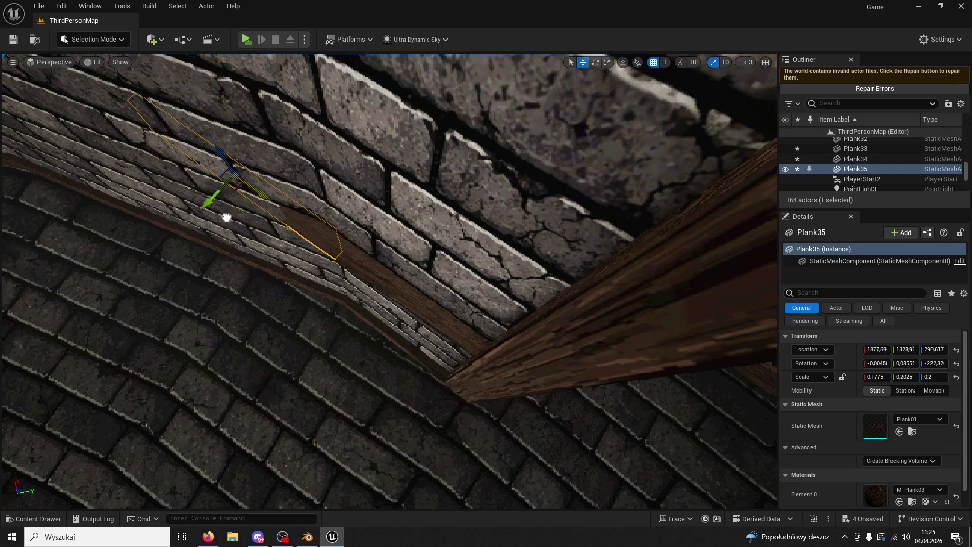
# Step: Rotate Plank35 to follow the curved wall and move it left along it
pyautogui.moveTo(229, 178); pyautogui.dragTo(200, 205)
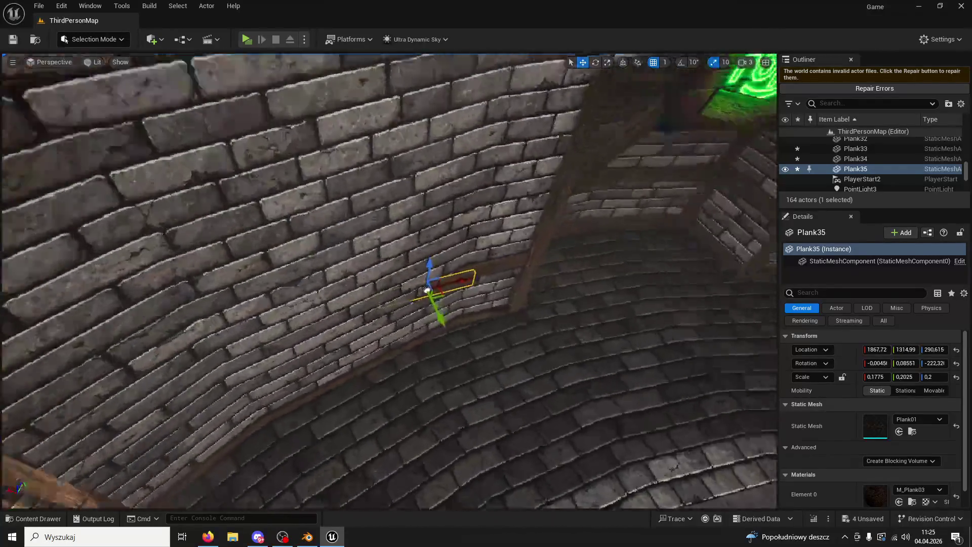
pyautogui.moveTo(199, 205); pyautogui.dragTo(510, 265, button='right')
pyautogui.press('e')
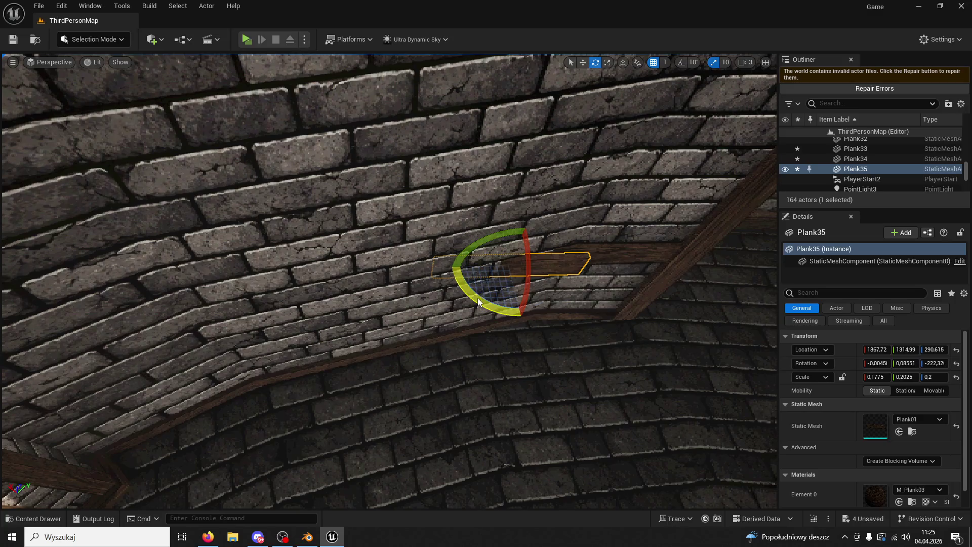
pyautogui.moveTo(476, 298); pyautogui.dragTo(554, 100)
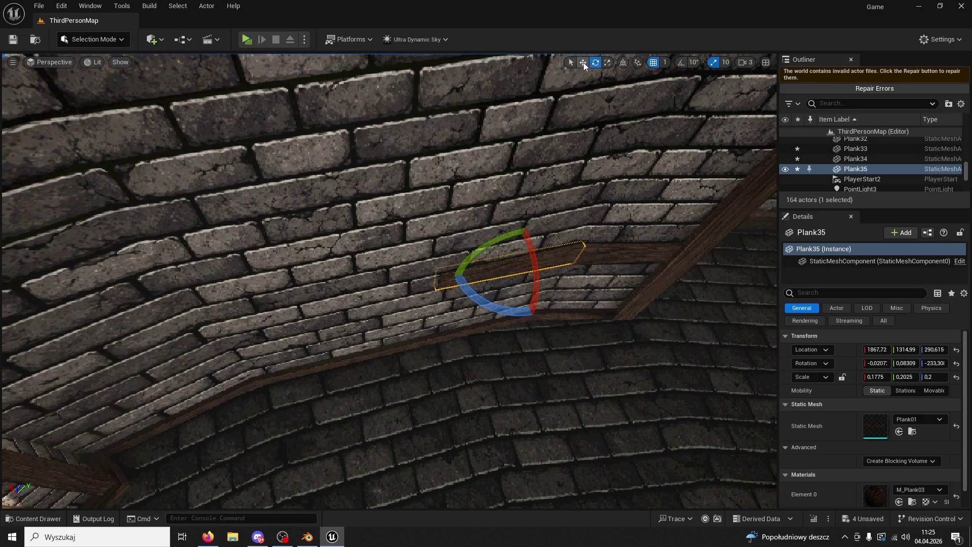
pyautogui.click(583, 63)
pyautogui.moveTo(534, 257); pyautogui.dragTo(454, 286)
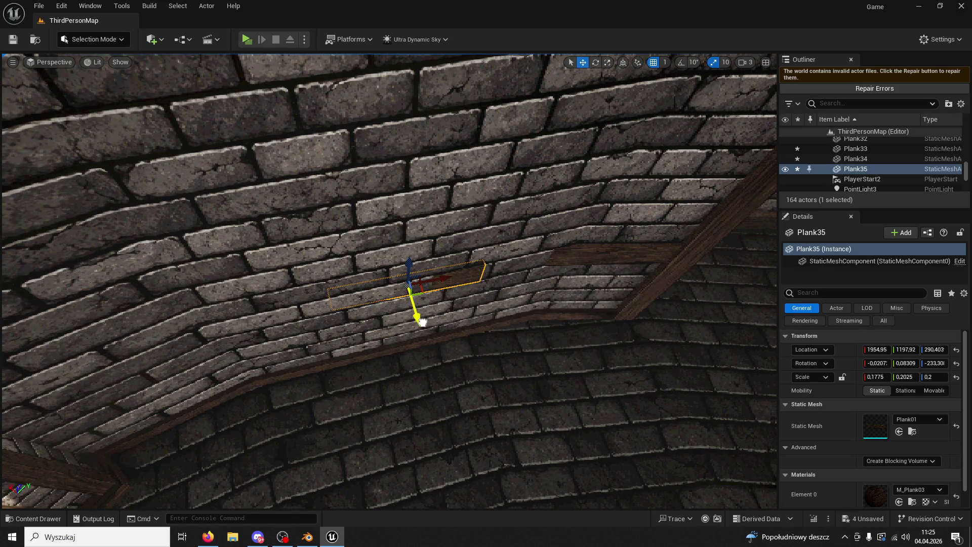
pyautogui.moveTo(421, 321); pyautogui.dragTo(426, 325)
# Step: Rotate Plank35 a little further, lengthen its Scale X and slide it further left
pyautogui.click(596, 63)
pyautogui.moveTo(361, 323); pyautogui.dragTo(460, 281)
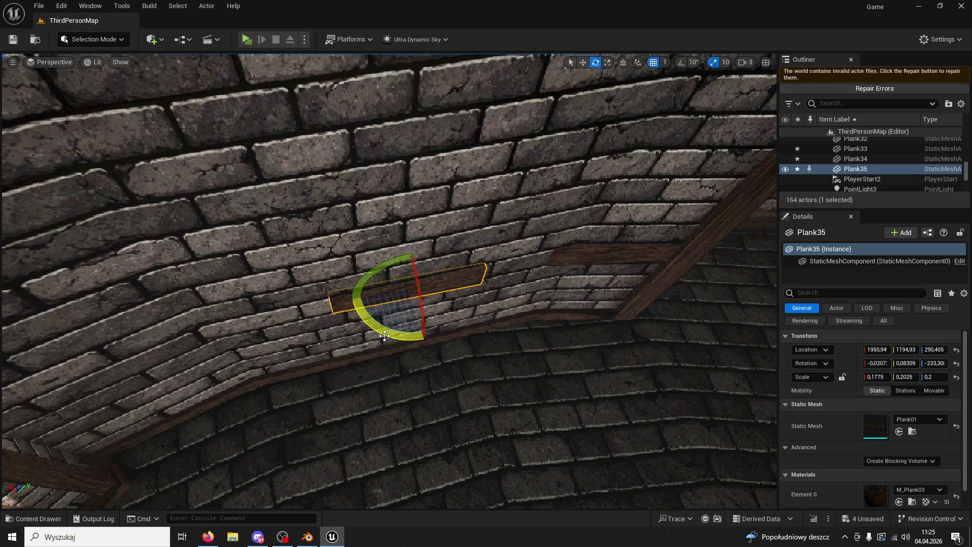
pyautogui.click(396, 332)
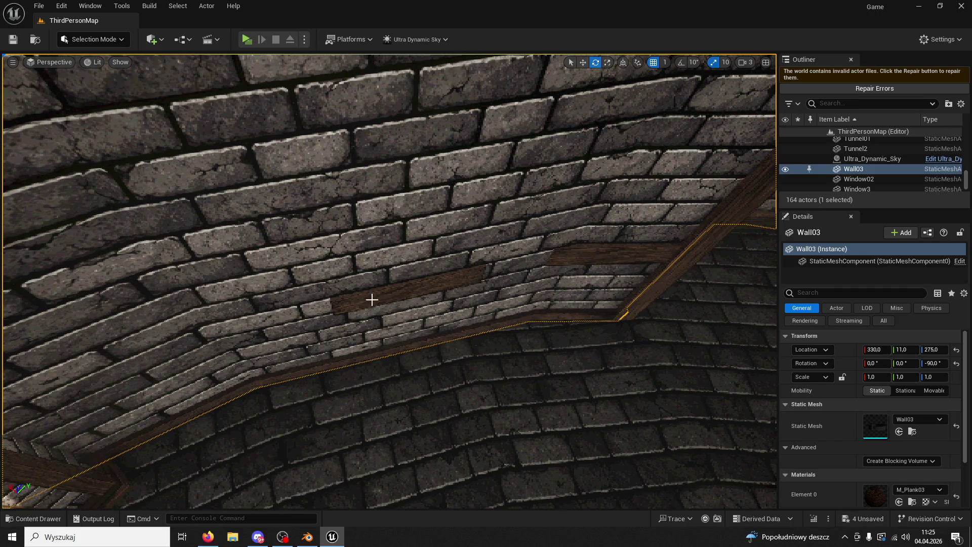
pyautogui.click(411, 293)
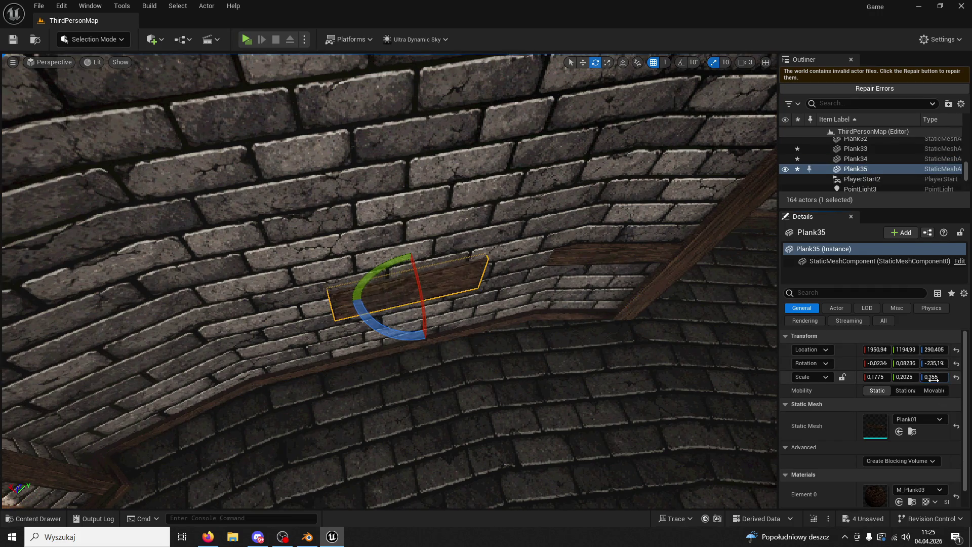
pyautogui.hotkey('ctrl', 'z')
pyautogui.moveTo(874, 377); pyautogui.dragTo(919, 377)
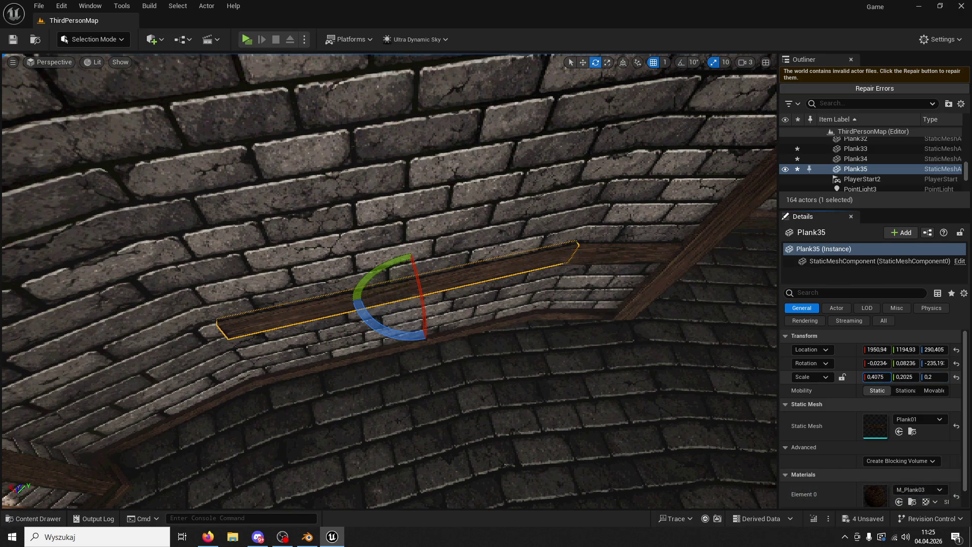
pyautogui.click(583, 63)
pyautogui.moveTo(476, 268); pyautogui.dragTo(425, 288)
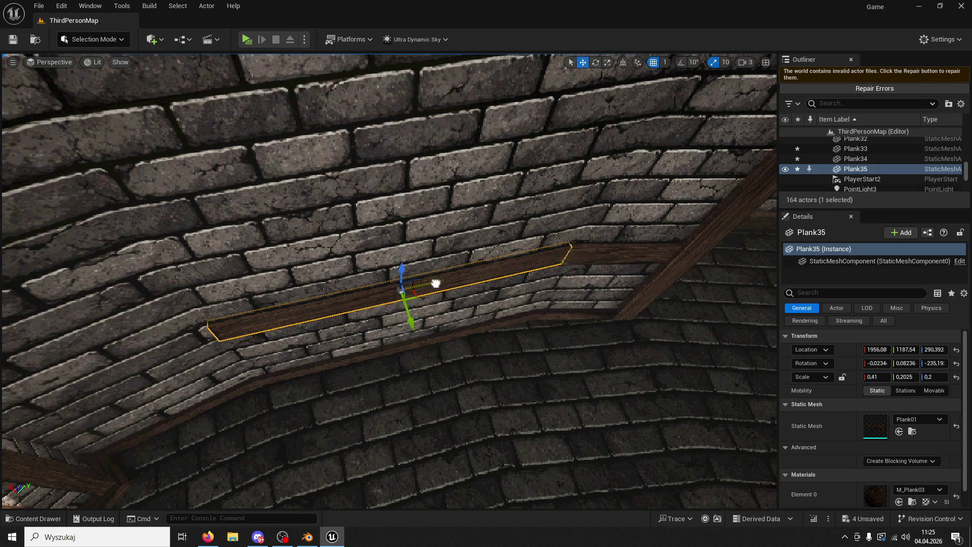
# Step: Duplicate the existing wall plank and place the copy further left along the curved wall
pyautogui.click(593, 258)
pyautogui.moveTo(593, 258); pyautogui.dragTo(597, 257, button='right')
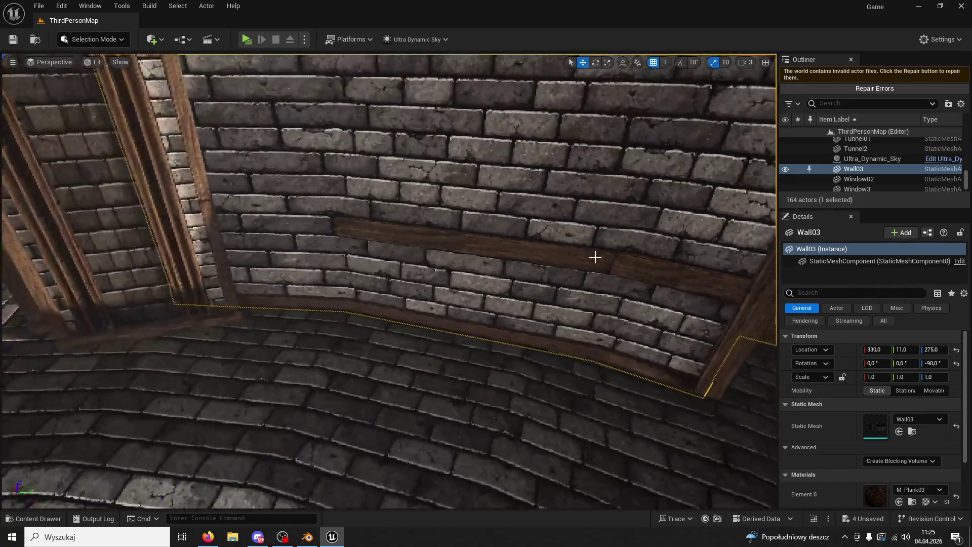
pyautogui.click(703, 286)
pyautogui.moveTo(729, 285)
pyautogui.mouseDown()
pyautogui.moveTo(268, 245)
pyautogui.moveTo(278, 259)
pyautogui.moveTo(297, 251)
pyautogui.mouseUp()
pyautogui.click(596, 63)
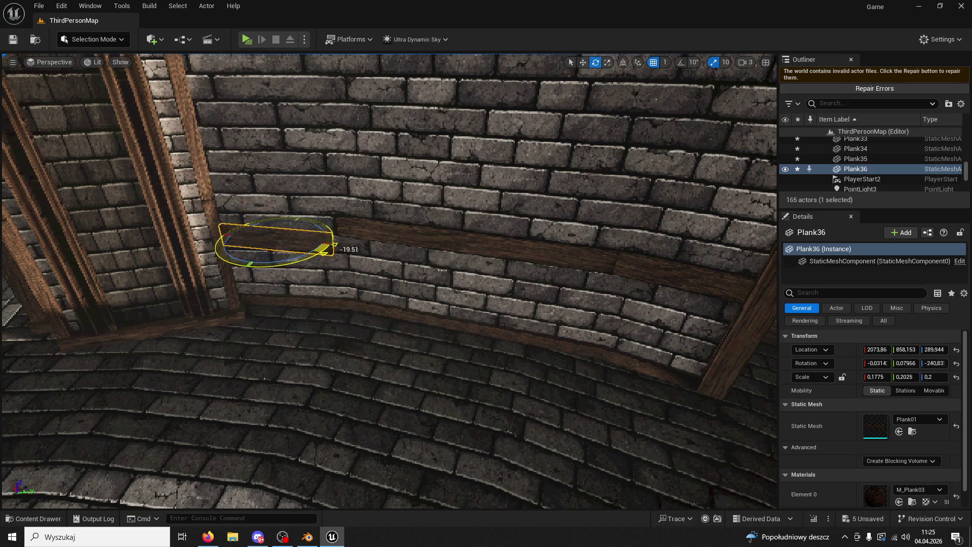
# Step: Shift Plank36 up toward the beam, set Scale X to 0.2175, and start a play-test
pyautogui.click(583, 62)
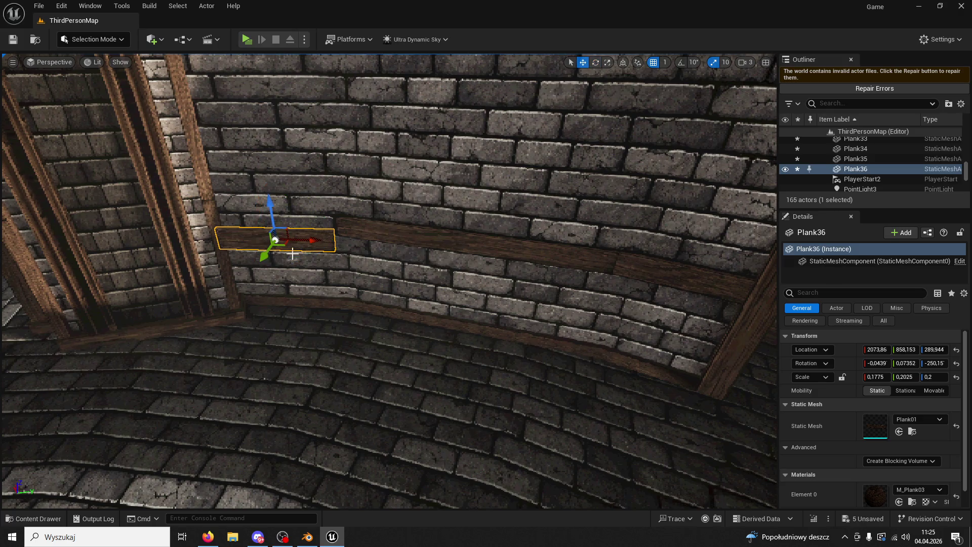
pyautogui.moveTo(264, 257); pyautogui.dragTo(294, 241)
pyautogui.press('f')
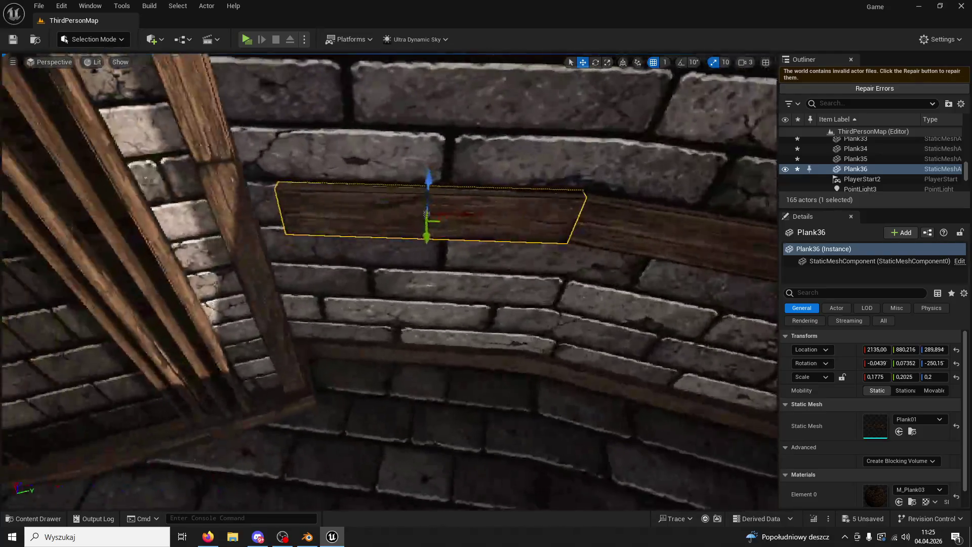
pyautogui.scroll(-2, 426, 251)
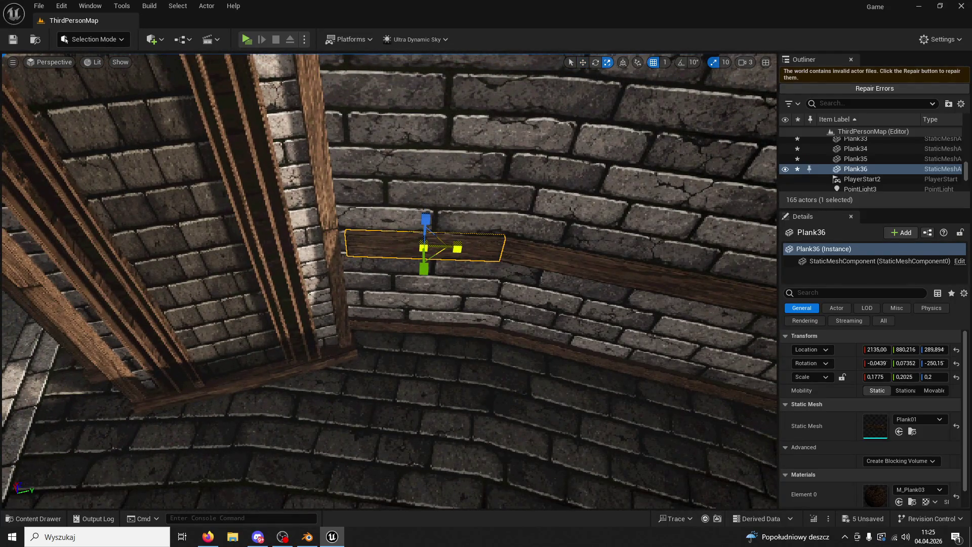
pyautogui.moveTo(875, 377); pyautogui.dragTo(889, 377)
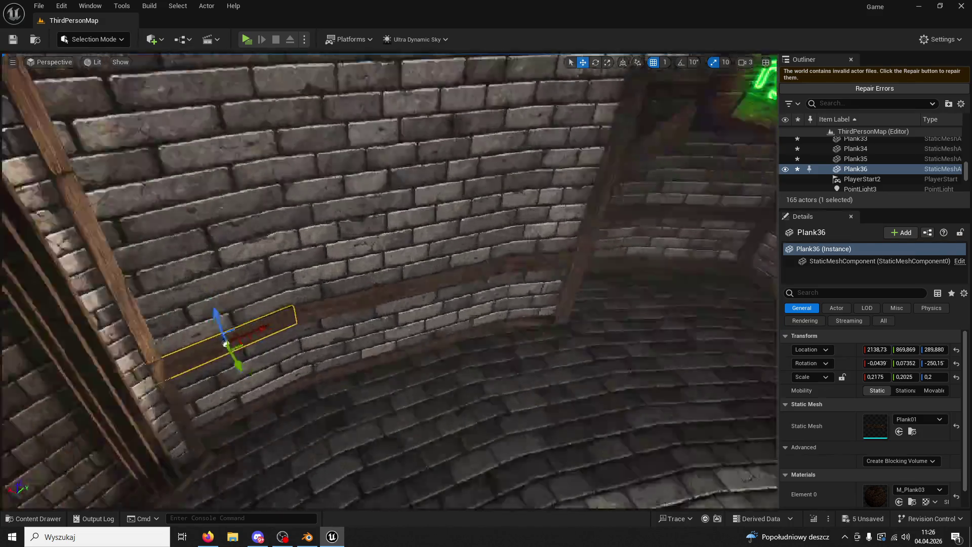
pyautogui.moveTo(389, 281); pyautogui.dragTo(389, 281, button='right')
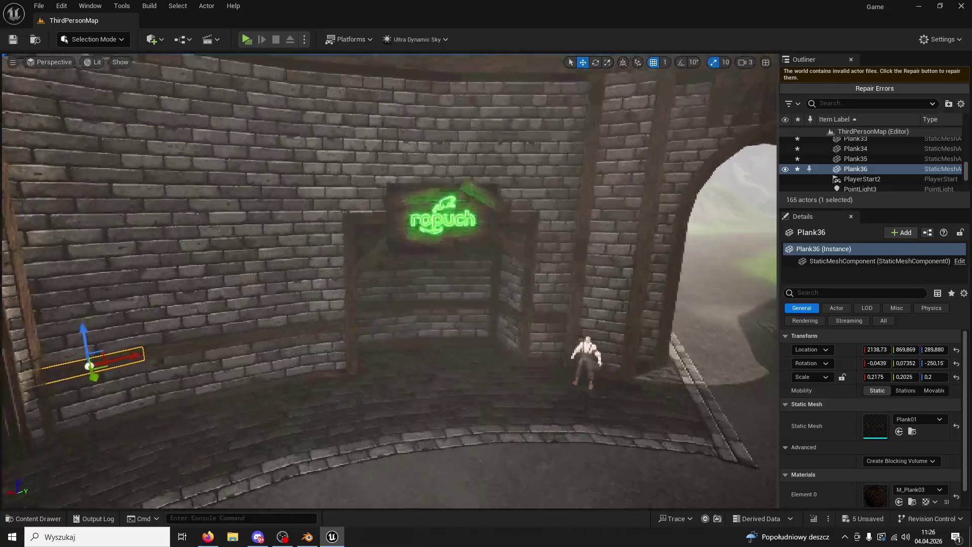
pyautogui.moveTo(2, 67); pyautogui.dragTo(3, 67, button='right')
pyautogui.click(250, 41)
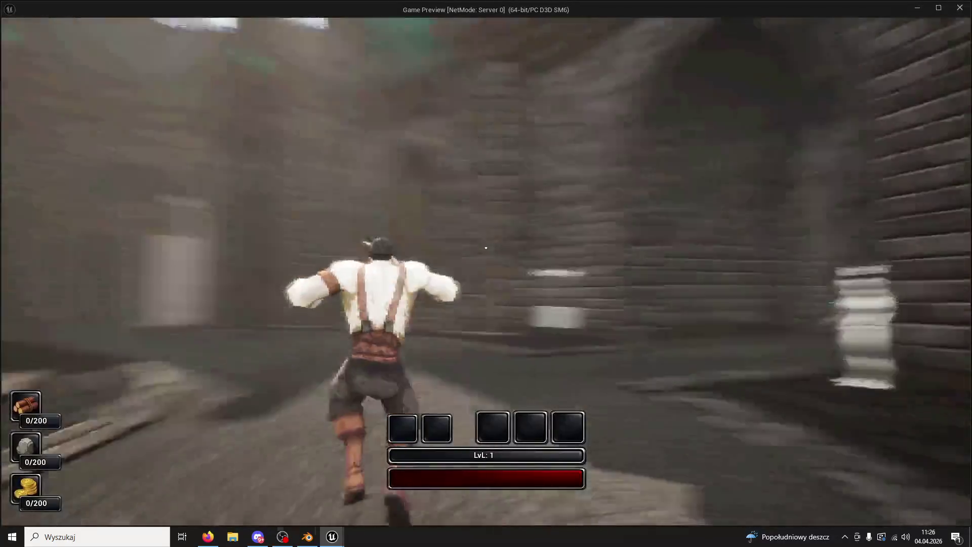
# Step: Run the character up to the green ropuch sign and inspect the new wall planks
pyautogui.press('w')
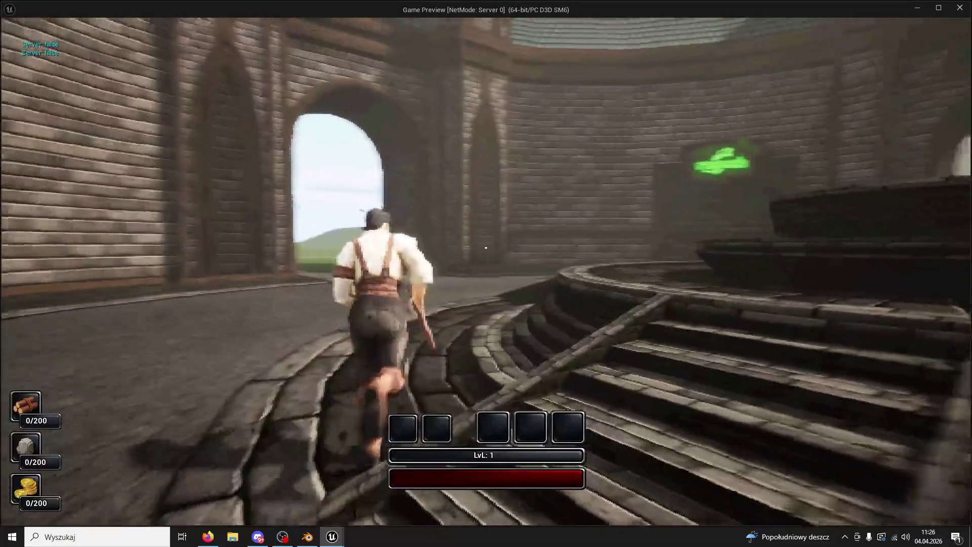
pyautogui.press('w')
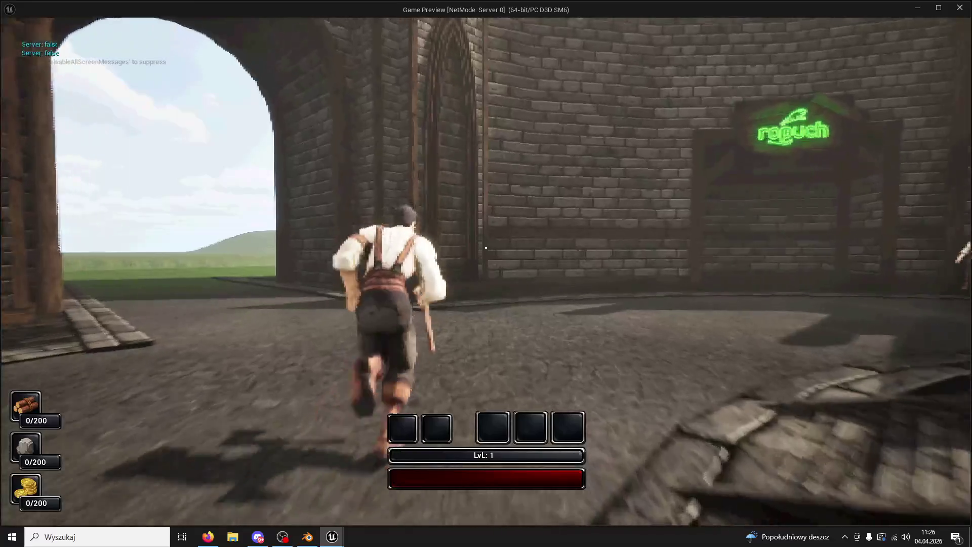
pyautogui.press('w')
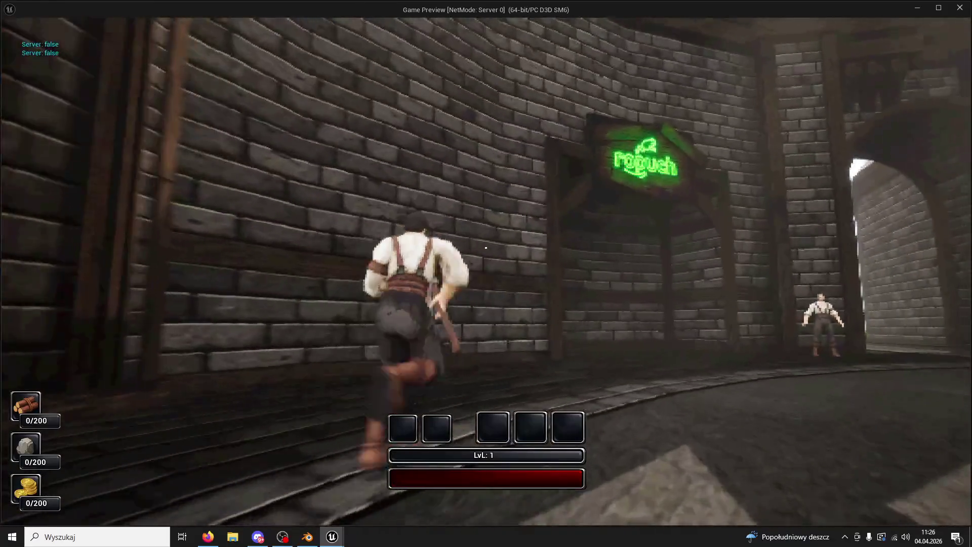
pyautogui.press('w')
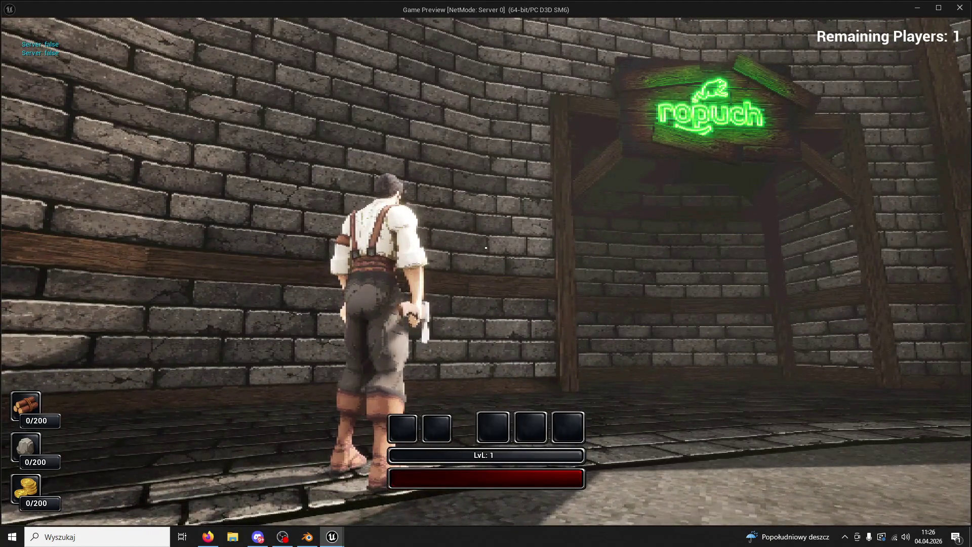
# Step: Run across the courtyard and along the wall, then leave the play-test back to the editor
pyautogui.press('w')
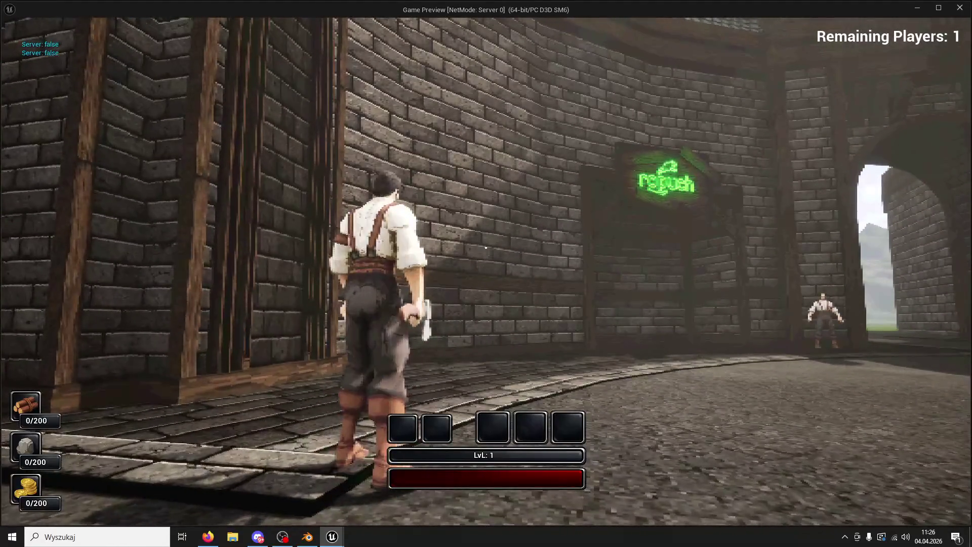
pyautogui.press('w')
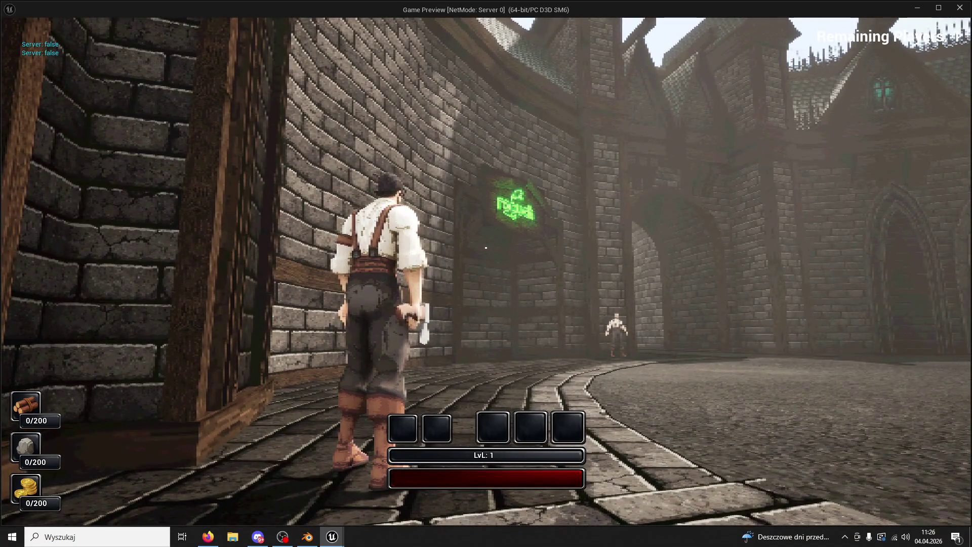
pyautogui.press('w')
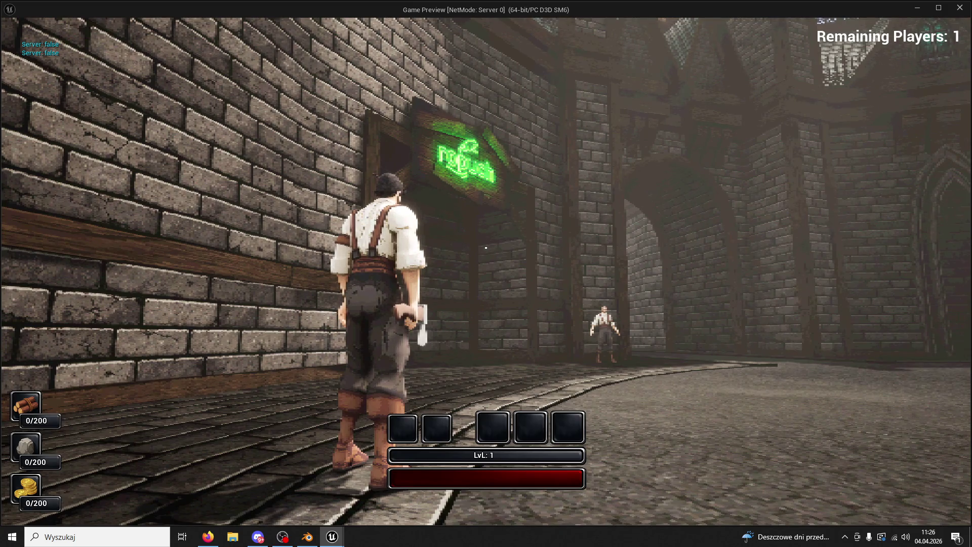
pyautogui.press('w')
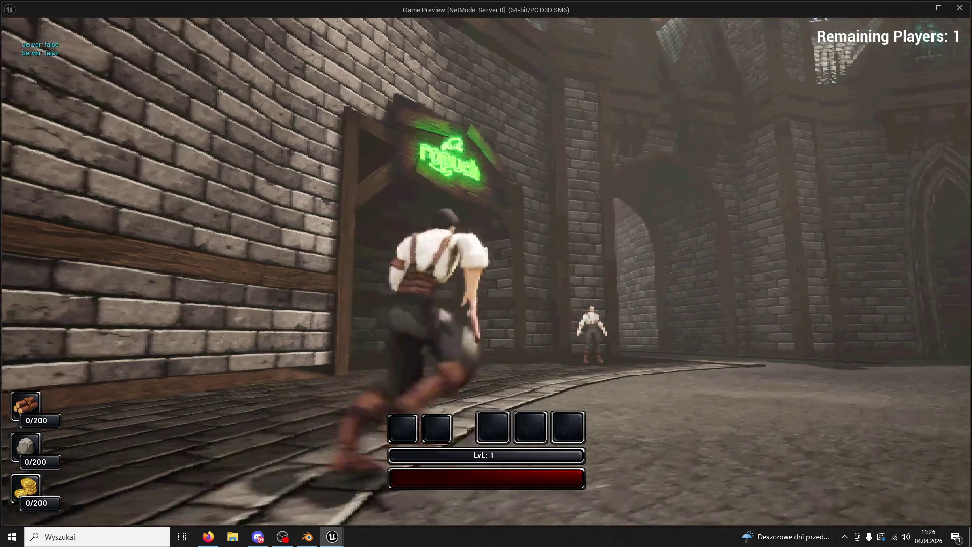
pyautogui.press('Escape')
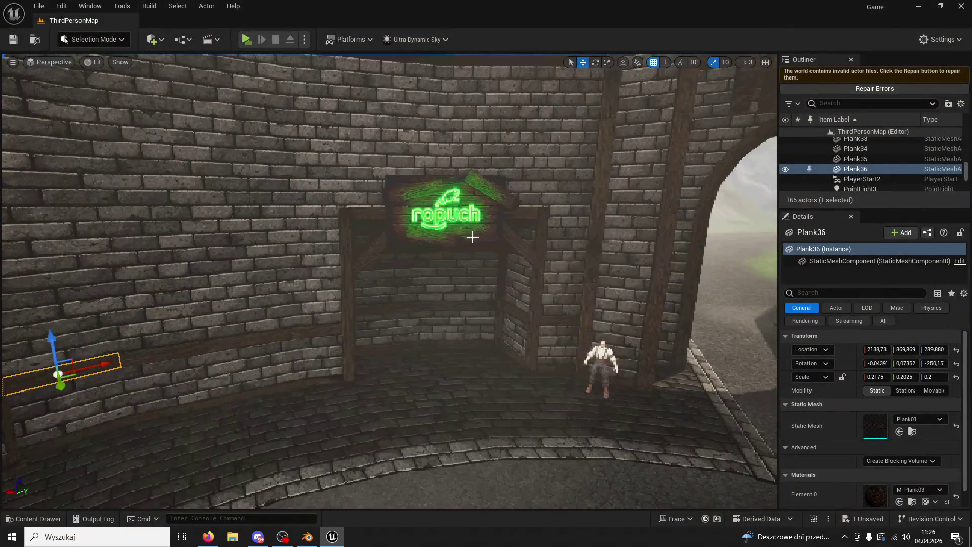
pyautogui.click(447, 220)
pyautogui.moveTo(445, 238); pyautogui.dragTo(429, 295)
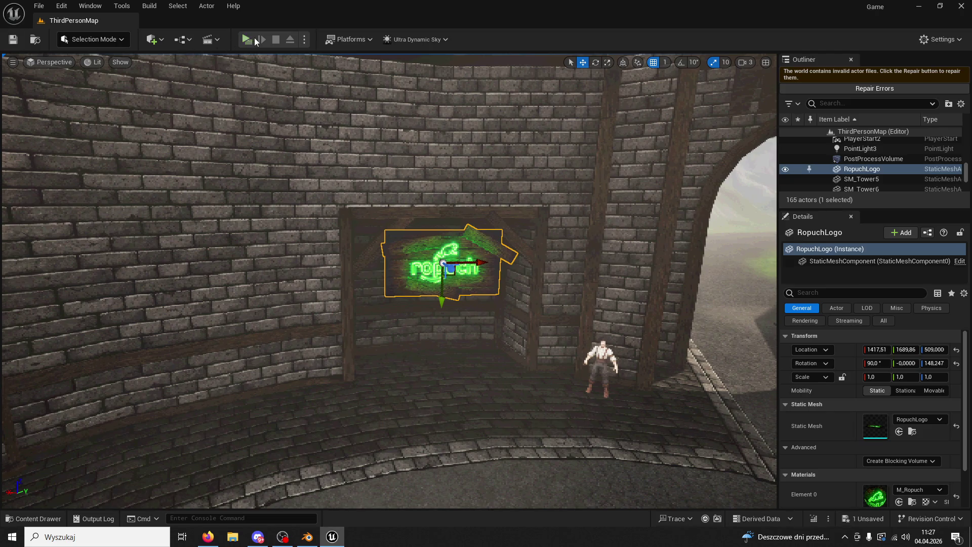
pyautogui.hotkey('alt', 'p')
pyautogui.press('w')
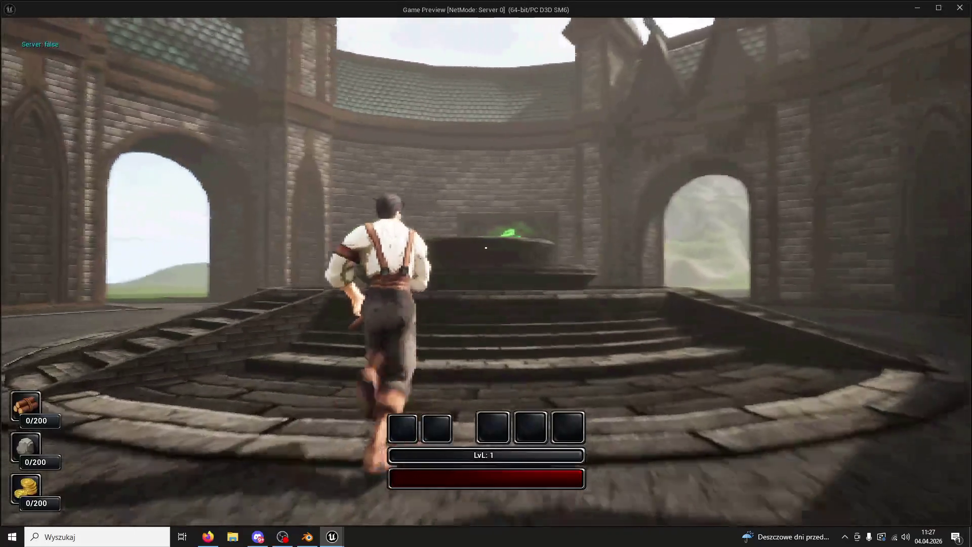
pyautogui.press('Escape')
pyautogui.hotkey('ctrl', 'z')
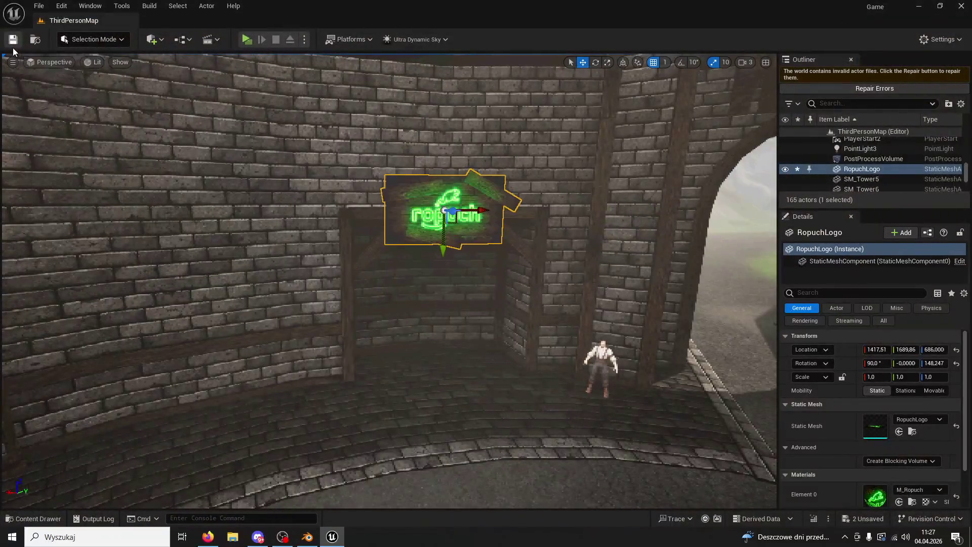
pyautogui.scroll(6, 269, 212)
pyautogui.click(334, 165)
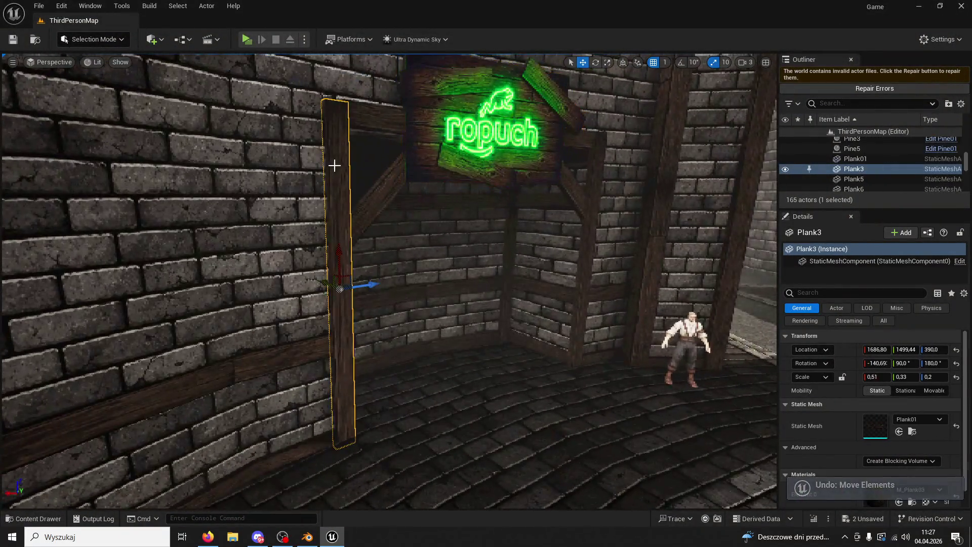
# Step: Duplicate the post plank upward, shorten it and tilt it into a diagonal brace
pyautogui.keyDown('alt'); pyautogui.moveTo(350, 246); pyautogui.dragTo(349, 168); pyautogui.keyUp('alt')
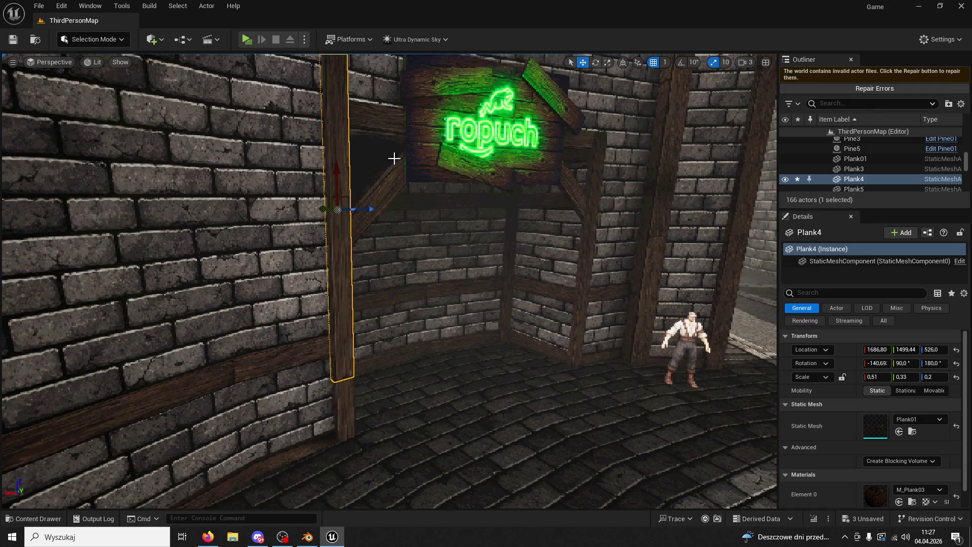
pyautogui.moveTo(885, 378); pyautogui.dragTo(866, 377)
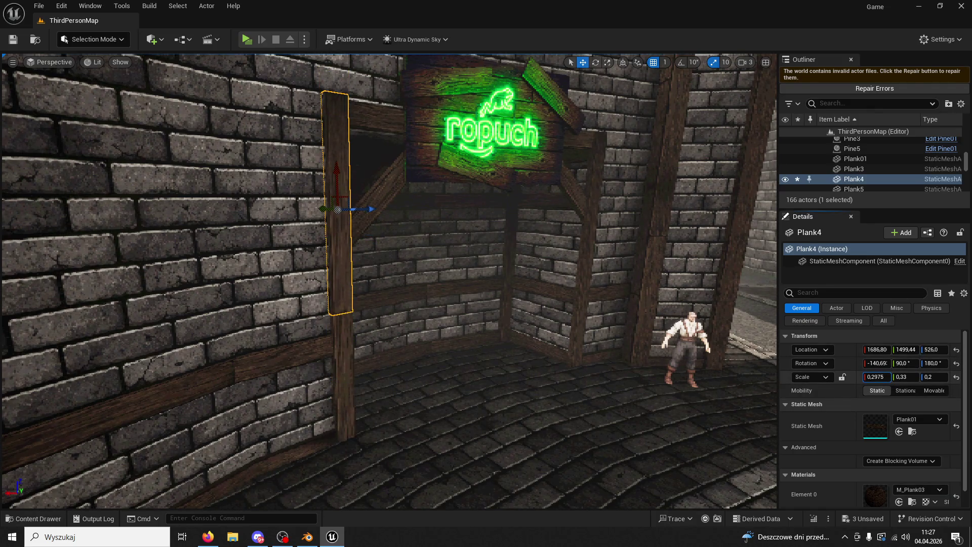
pyautogui.click(595, 63)
pyautogui.moveTo(356, 164); pyautogui.dragTo(389, 142)
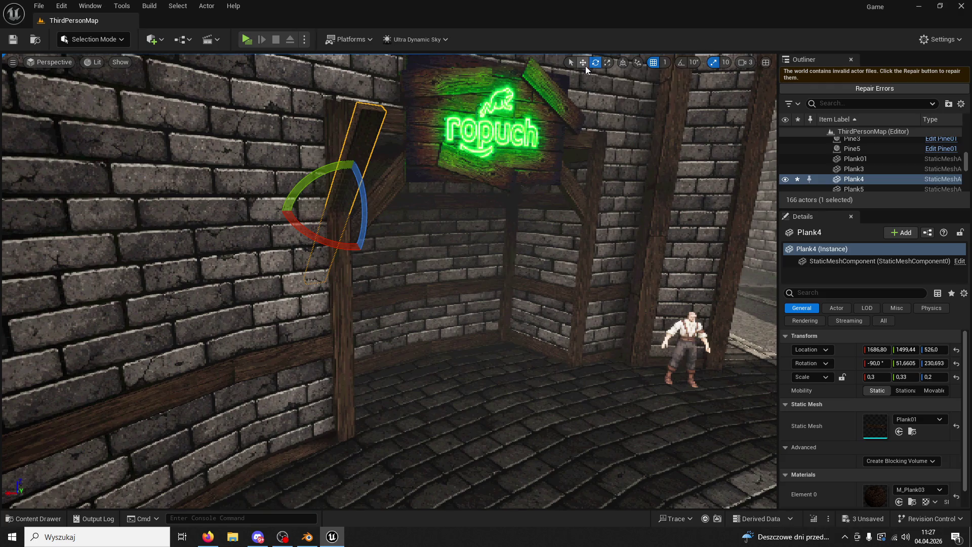
# Step: Duplicate the brace, turn the copy horizontal and raise it at the post top, then select the other post
pyautogui.click(583, 65)
pyautogui.keyDown('alt'); pyautogui.moveTo(352, 183); pyautogui.dragTo(377, 126); pyautogui.keyUp('alt')
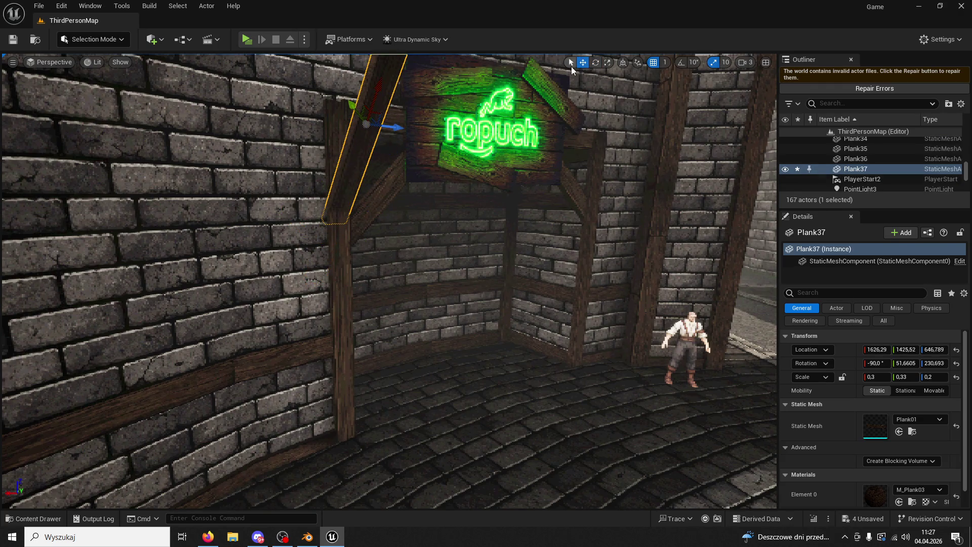
pyautogui.click(596, 63)
pyautogui.moveTo(400, 102); pyautogui.dragTo(384, 144)
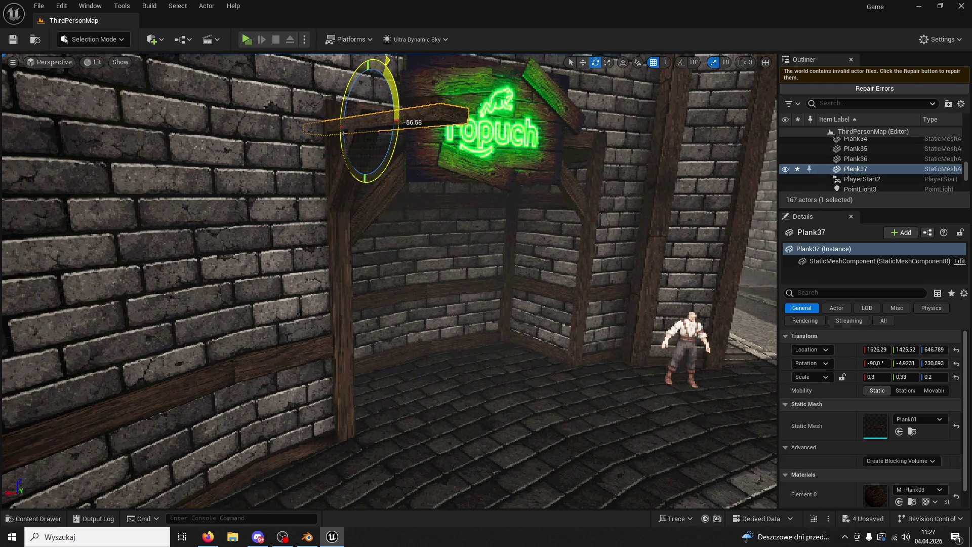
pyautogui.click(583, 62)
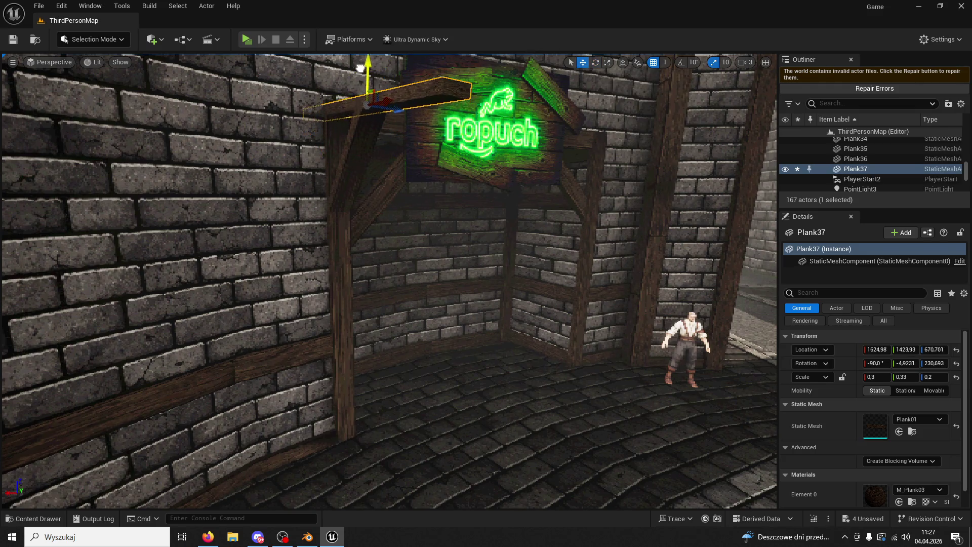
pyautogui.moveTo(367, 87); pyautogui.dragTo(357, 64)
pyautogui.moveTo(368, 98); pyautogui.dragTo(532, 319, button='right')
pyautogui.click(536, 380)
pyautogui.scroll(2, 493, 340)
pyautogui.scroll(-2, 492, 341)
# Step: Duplicate the right post upward, shorten the copy and tilt it into a diagonal brace
pyautogui.moveTo(502, 304); pyautogui.dragTo(501, 246)
pyautogui.write('0.42')
pyautogui.press('Return')
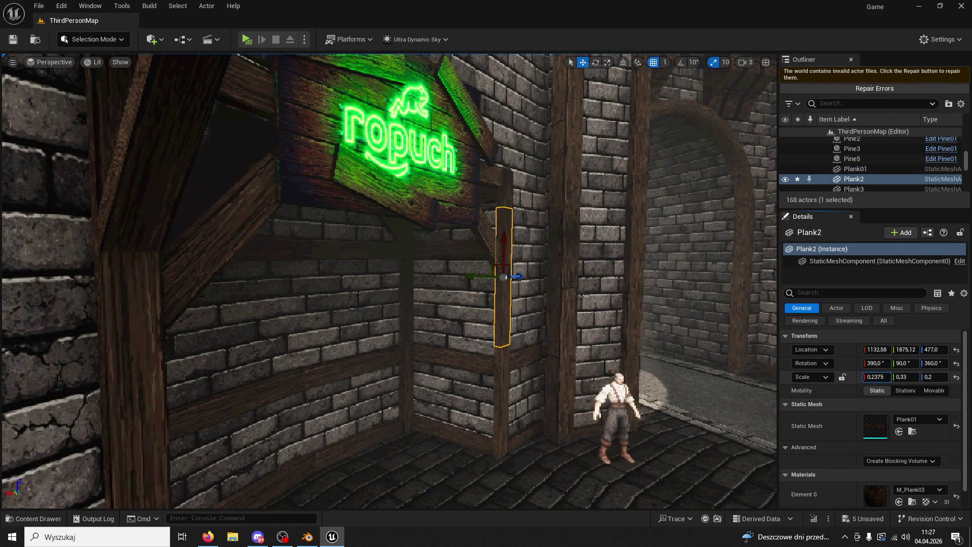
pyautogui.click(596, 65)
pyautogui.moveTo(554, 274); pyautogui.dragTo(558, 205)
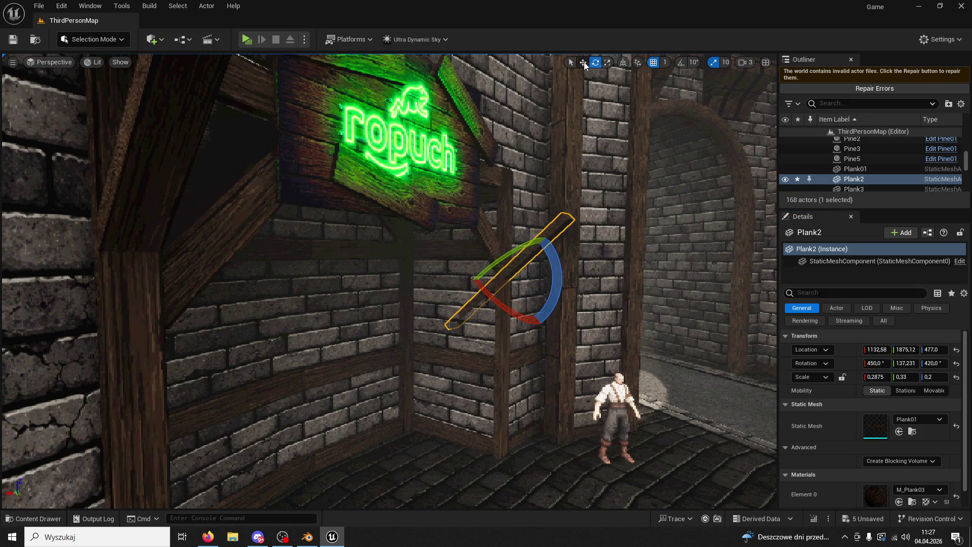
# Step: Move the brace up-right and raise Plank38 higher on the wall, then select diagonal Plank2
pyautogui.click(583, 62)
pyautogui.moveTo(506, 267)
pyautogui.mouseDown()
pyautogui.moveTo(532, 217)
pyautogui.moveTo(535, 226)
pyautogui.moveTo(592, 181)
pyautogui.moveTo(604, 151)
pyautogui.mouseUp()
pyautogui.click(596, 62)
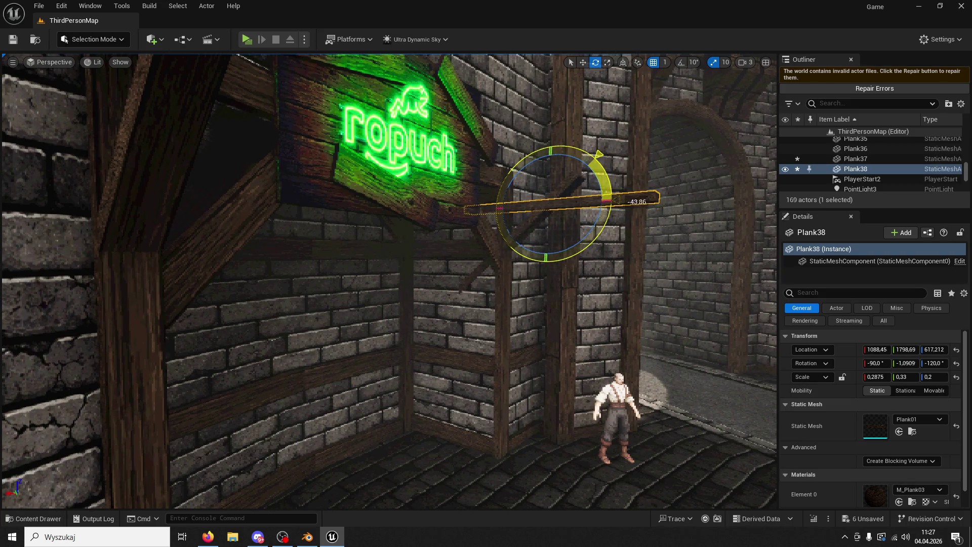
pyautogui.click(584, 62)
pyautogui.moveTo(544, 163); pyautogui.dragTo(543, 128)
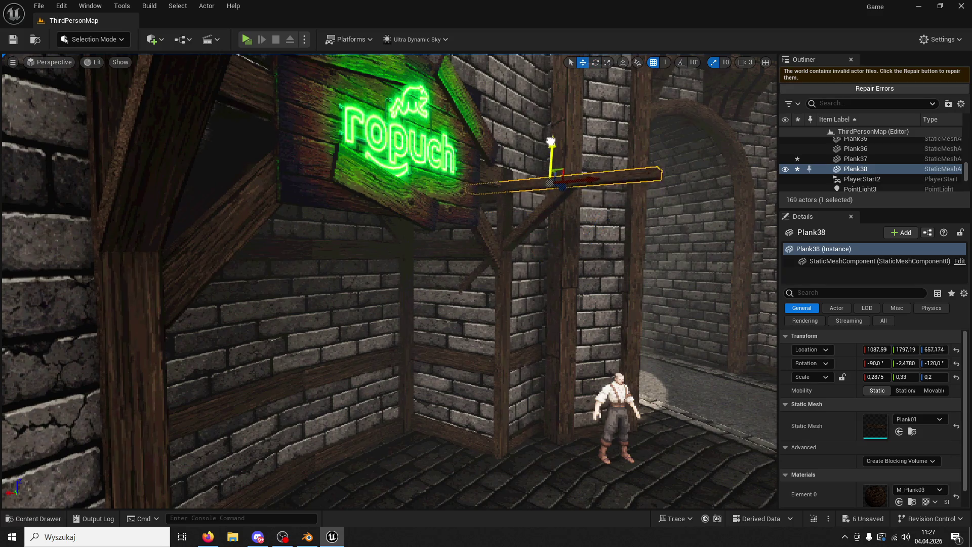
pyautogui.click(561, 183)
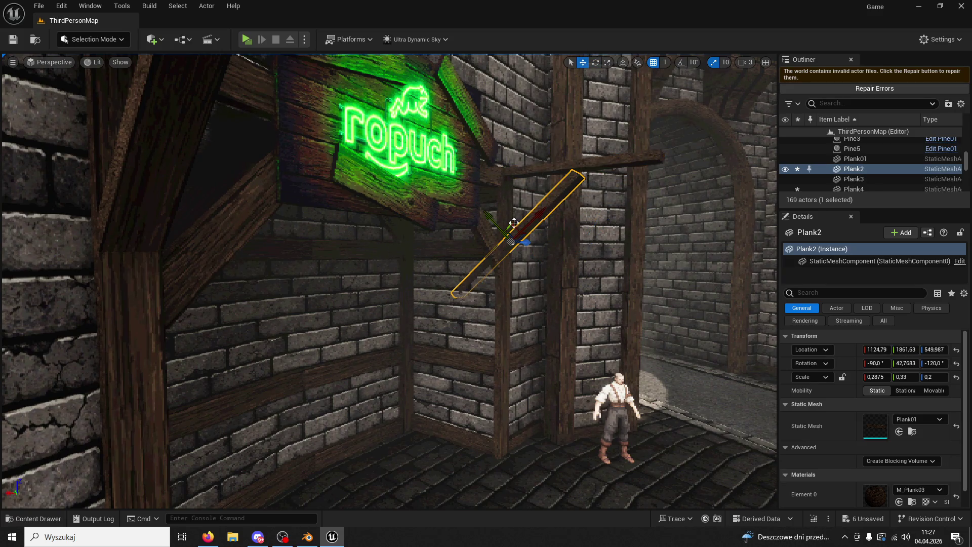
pyautogui.scroll(-5, 621, 214)
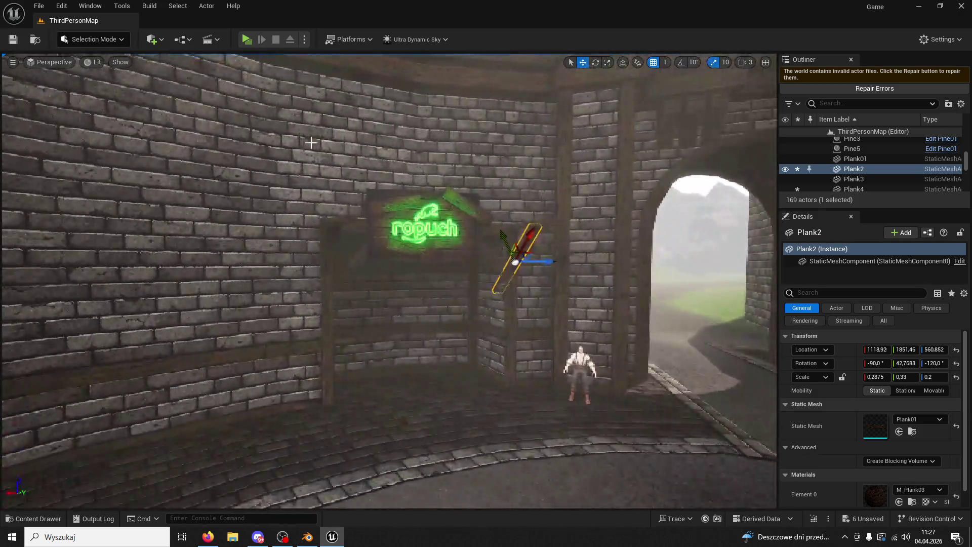
pyautogui.click(246, 39)
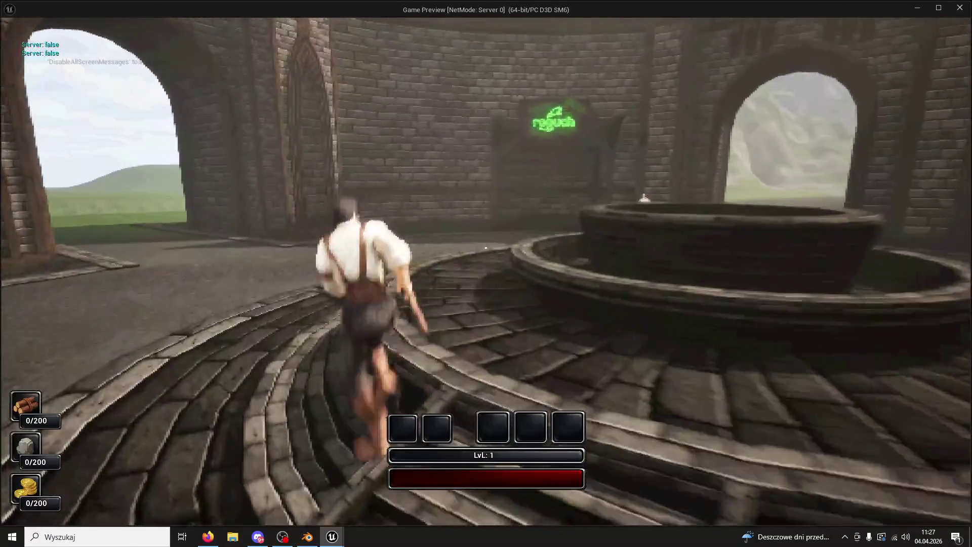
pyautogui.press('space')
pyautogui.press('w')
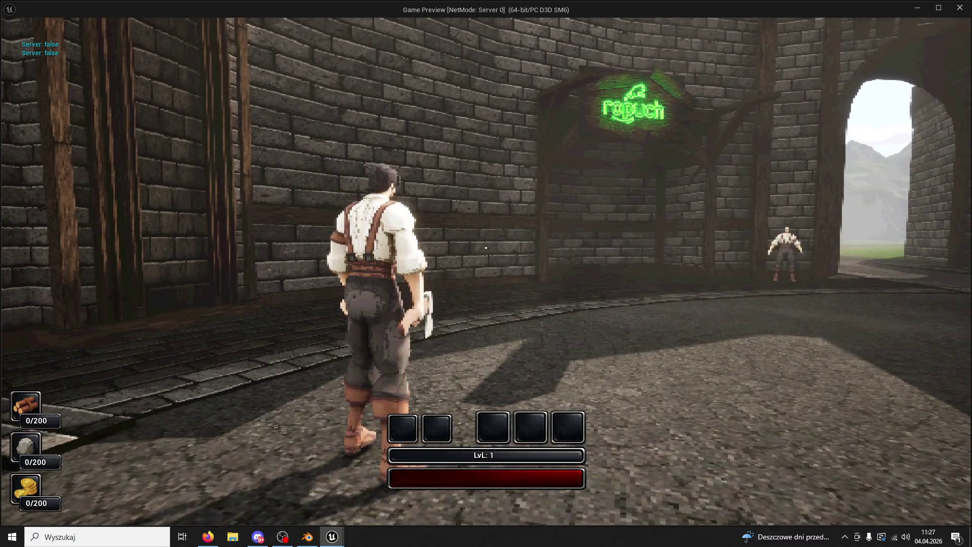
pyautogui.press('w')
pyautogui.press('Escape')
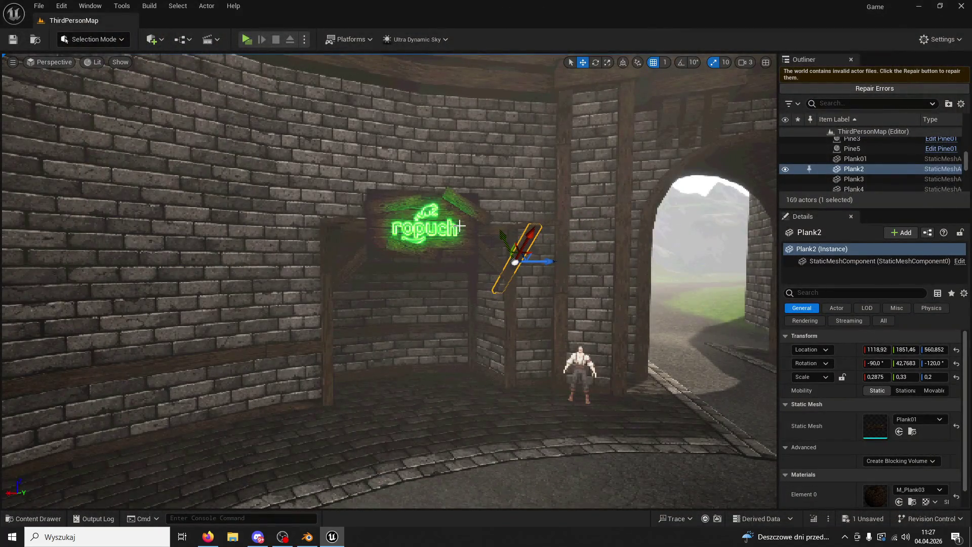
pyautogui.moveTo(461, 226); pyautogui.dragTo(455, 246, button='right')
pyautogui.press('w')
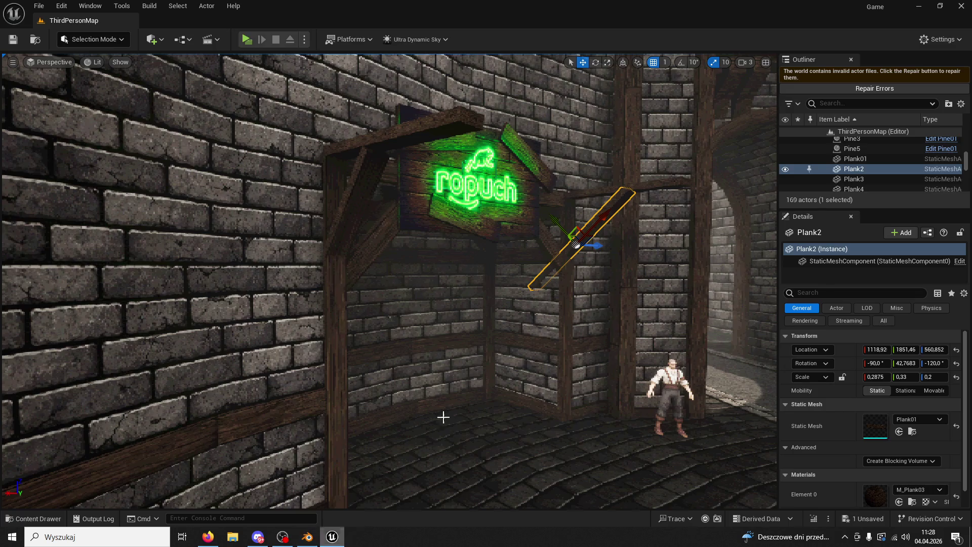
# Step: Select Column4 in Unreal, then switch to Blender and enter mesh editing on the wall
pyautogui.click(634, 303)
pyautogui.moveTo(654, 189); pyautogui.dragTo(748, 103, button='right')
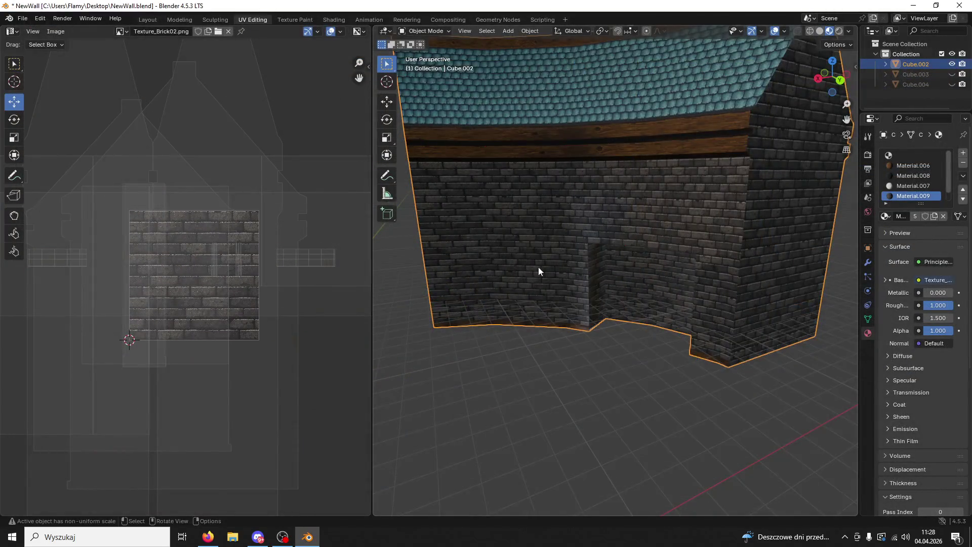
pyautogui.moveTo(531, 273); pyautogui.dragTo(623, 249, button='middle')
pyautogui.click(426, 30)
pyautogui.click(418, 54)
# Step: Select the left and right wall faces beside the doorway and slide them sideways
pyautogui.click(693, 197)
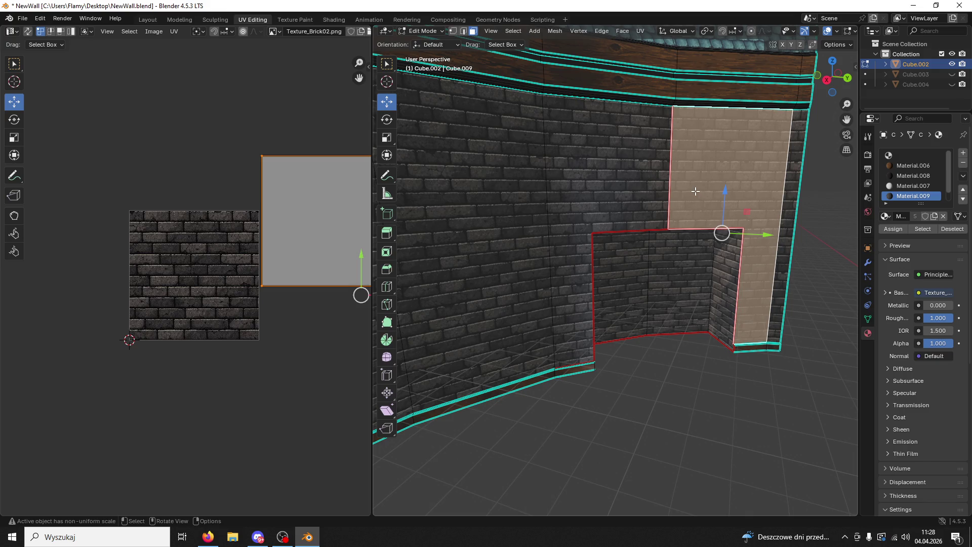
pyautogui.keyDown('shift'); pyautogui.click(637, 201); pyautogui.keyUp('shift')
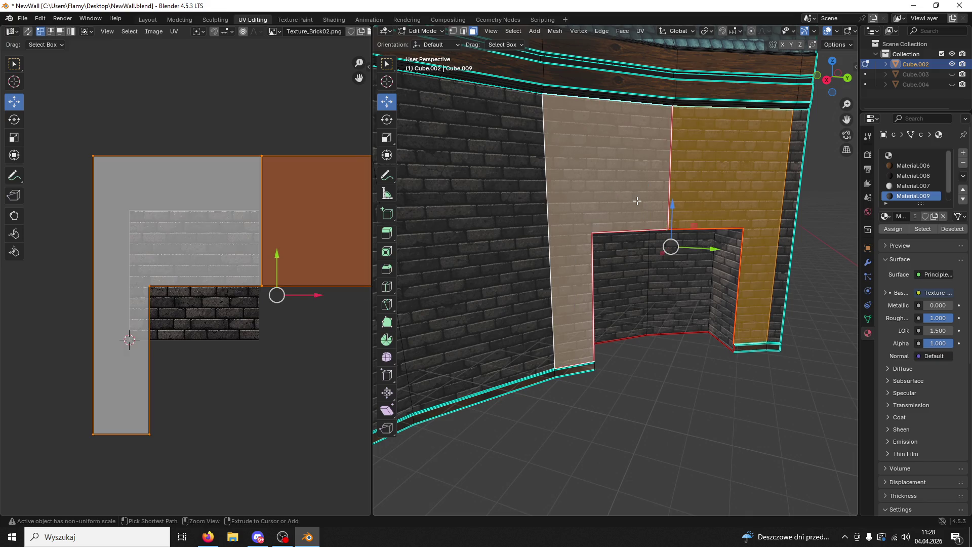
pyautogui.click(637, 202)
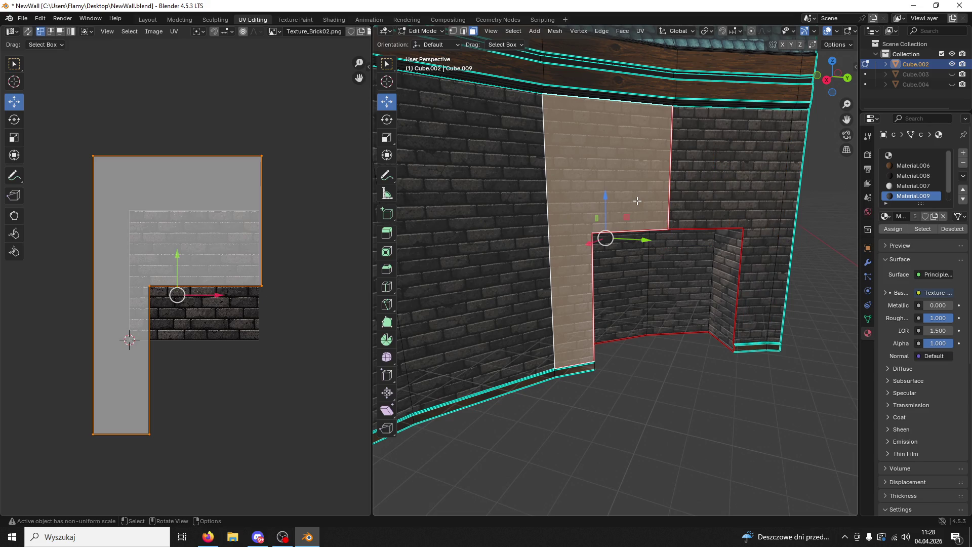
pyautogui.hotkey('ctrl', 'z')
pyautogui.hotkey('ctrl', 'z')
pyautogui.hotkey('ctrl', 'z')
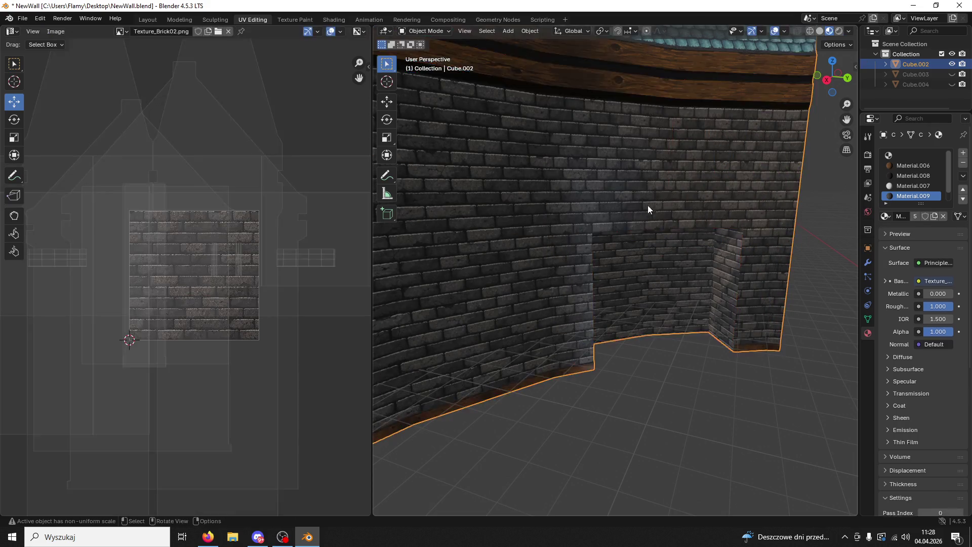
pyautogui.hotkey('ctrl', 'shift', 'z')
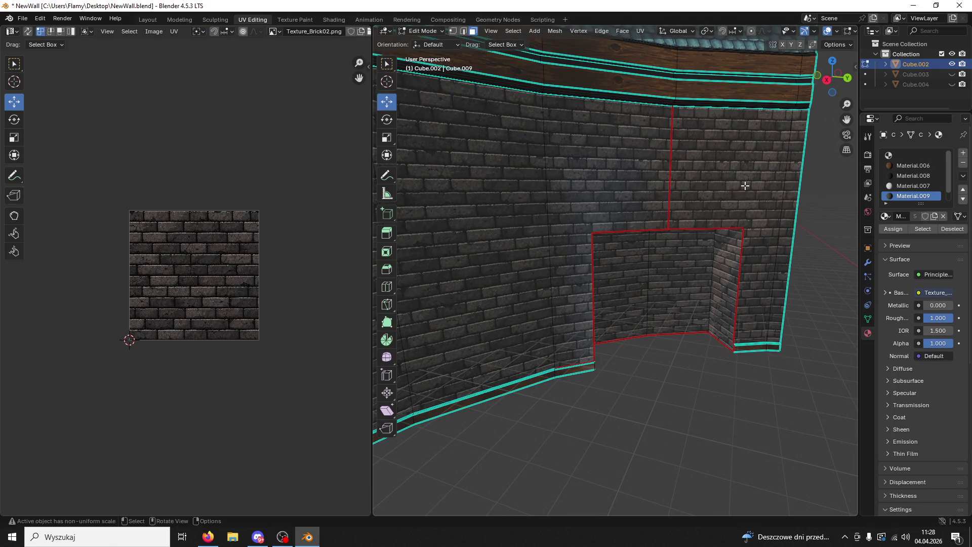
pyautogui.hotkey('ctrl', 'shift', 'z')
pyautogui.hotkey('ctrl', 'shift', 'z')
pyautogui.press('g')
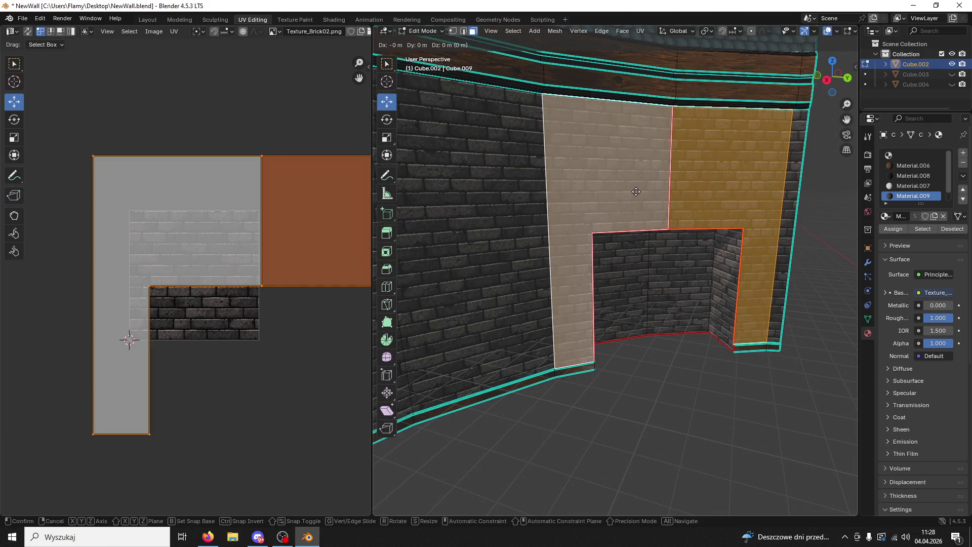
pyautogui.click(637, 192)
pyautogui.moveTo(703, 246); pyautogui.dragTo(716, 253)
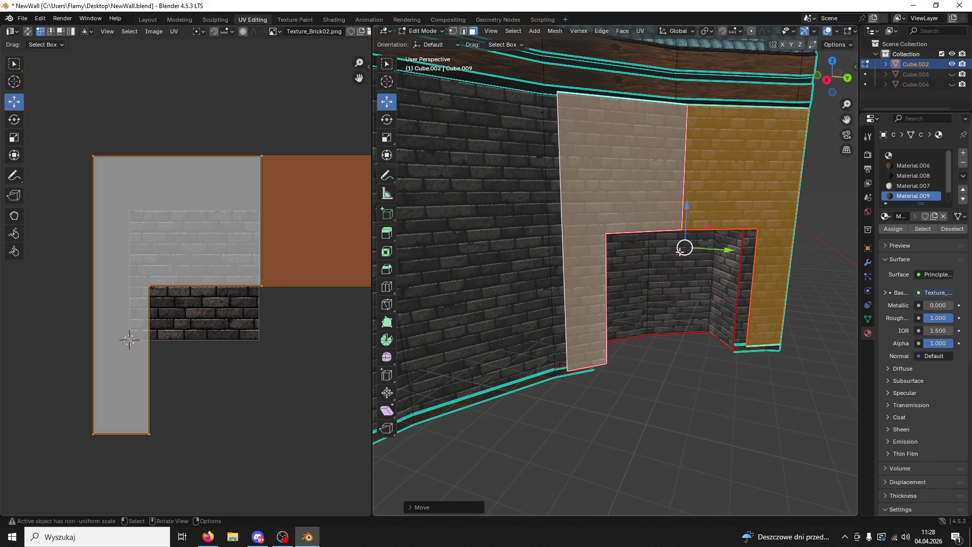
# Step: Separate the selected doorway faces into their own object Cube.001 and return to Object Mode
pyautogui.press('p')
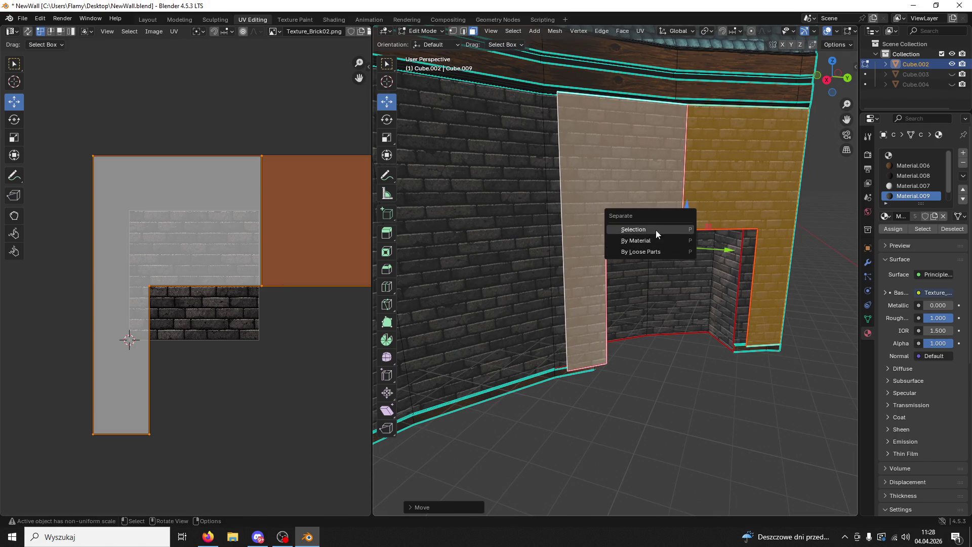
pyautogui.click(656, 230)
pyautogui.moveTo(664, 268); pyautogui.dragTo(666, 355, button='middle')
pyautogui.click(661, 251)
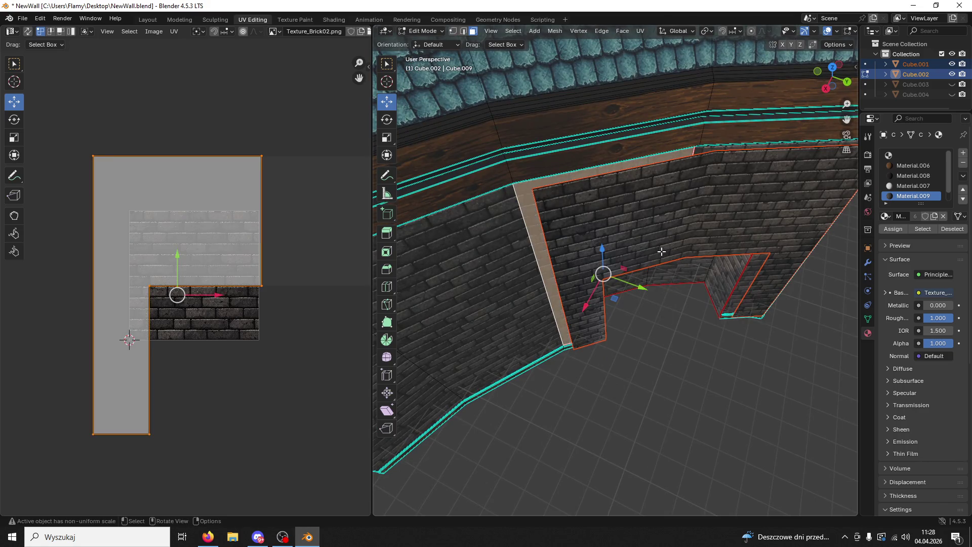
pyautogui.click(736, 280)
pyautogui.click(431, 31)
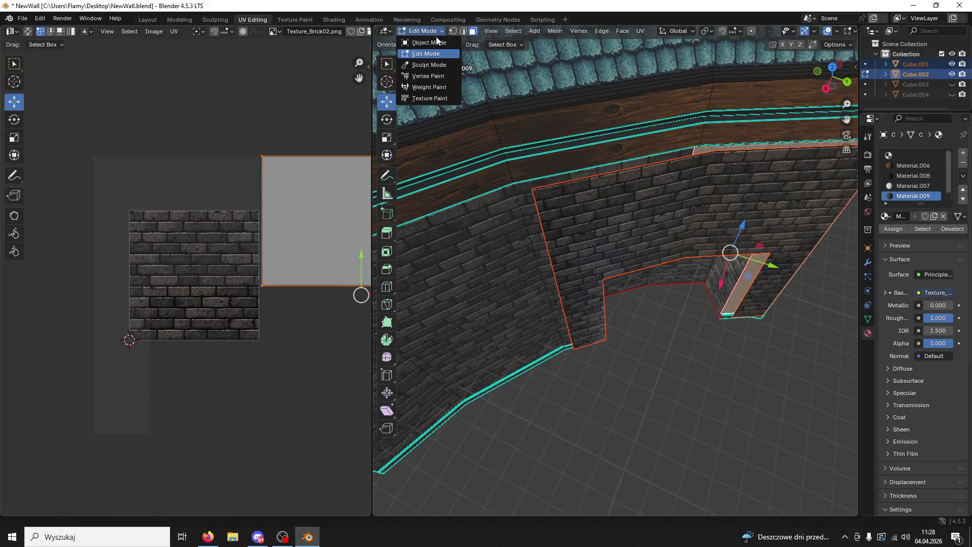
pyautogui.scroll(-5, 716, 249)
pyautogui.scroll(-3, 717, 248)
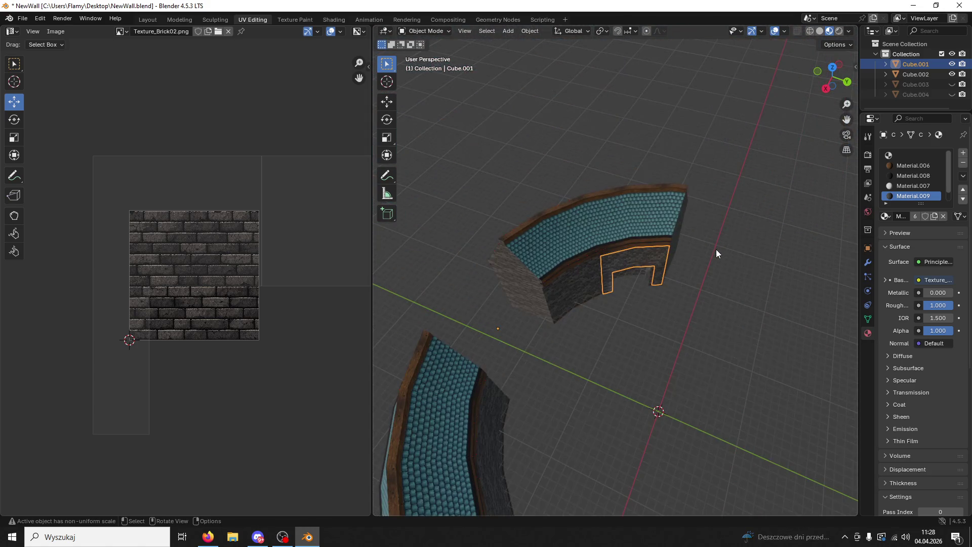
# Step: Set Cube.001's origin to its geometry with Origin to Geometry
pyautogui.click(530, 33)
pyautogui.moveTo(548, 53)
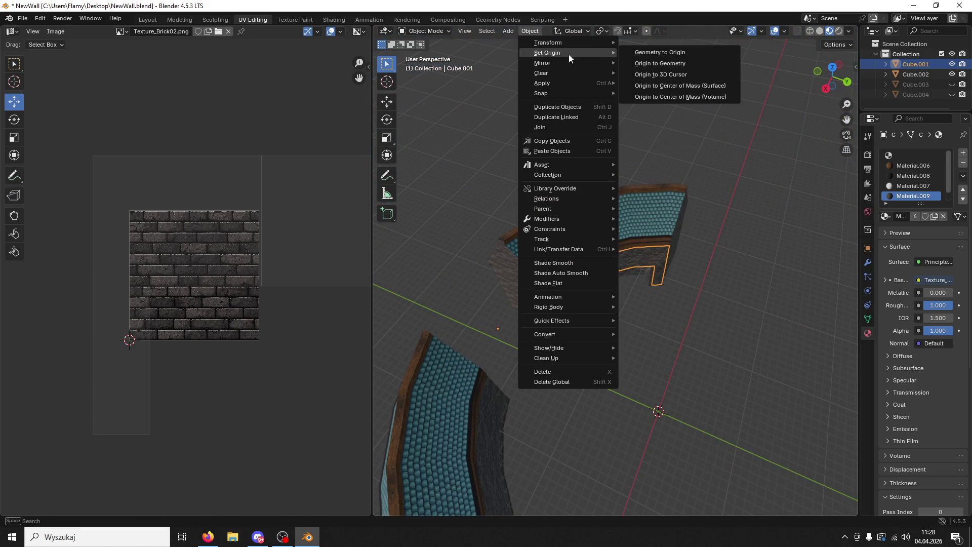
pyautogui.click(680, 85)
pyautogui.scroll(3, 685, 193)
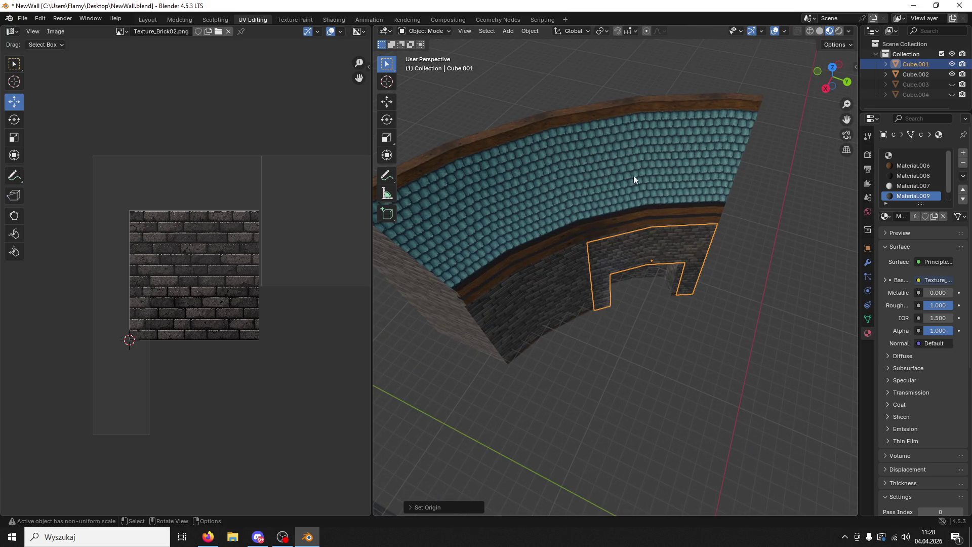
pyautogui.click(529, 31)
pyautogui.moveTo(547, 53)
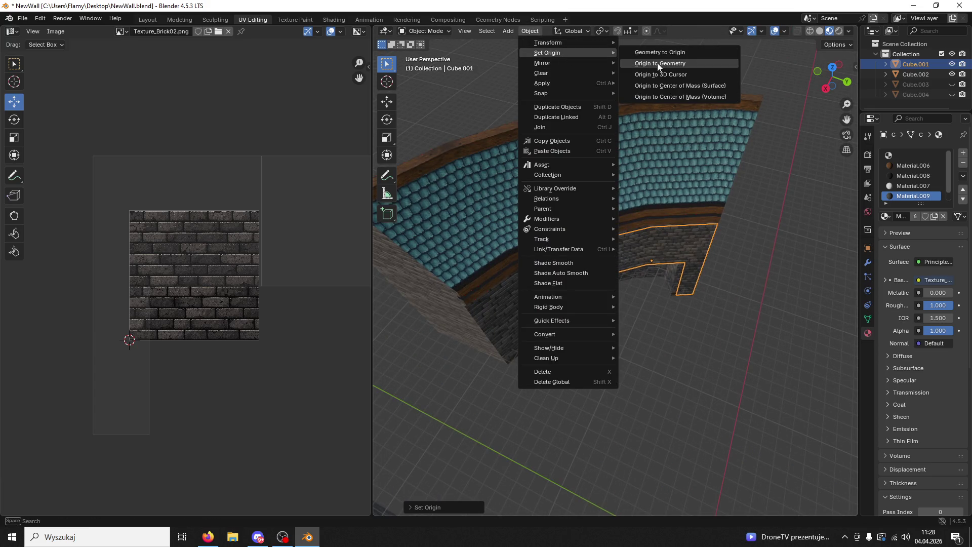
pyautogui.click(679, 85)
pyautogui.moveTo(696, 291)
pyautogui.mouseDown(button='middle')
pyautogui.moveTo(623, 276)
pyautogui.moveTo(571, 249)
pyautogui.mouseUp(button='middle')
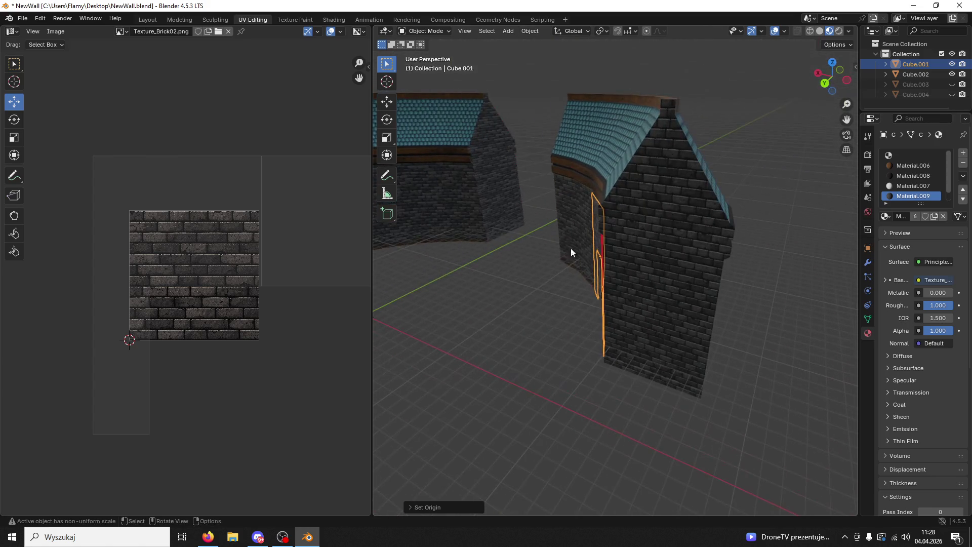
pyautogui.click(389, 104)
pyautogui.moveTo(611, 216); pyautogui.dragTo(712, 270, button='middle')
pyautogui.scroll(3, 712, 272)
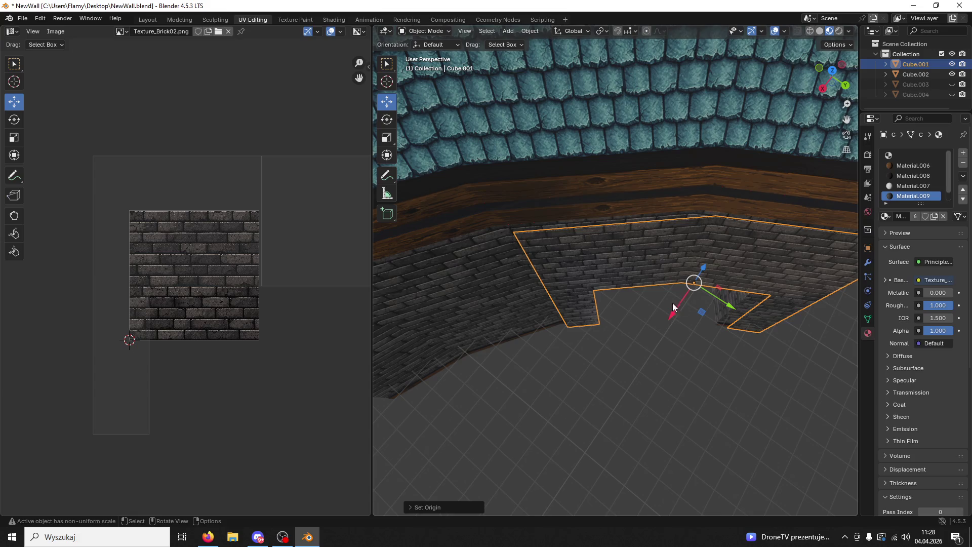
# Step: Toggle outliner visibility to hide the other wall pieces and select the arch wall Cube.001
pyautogui.click(663, 315)
pyautogui.scroll(5, 679, 250)
pyautogui.click(454, 44)
pyautogui.click(952, 64)
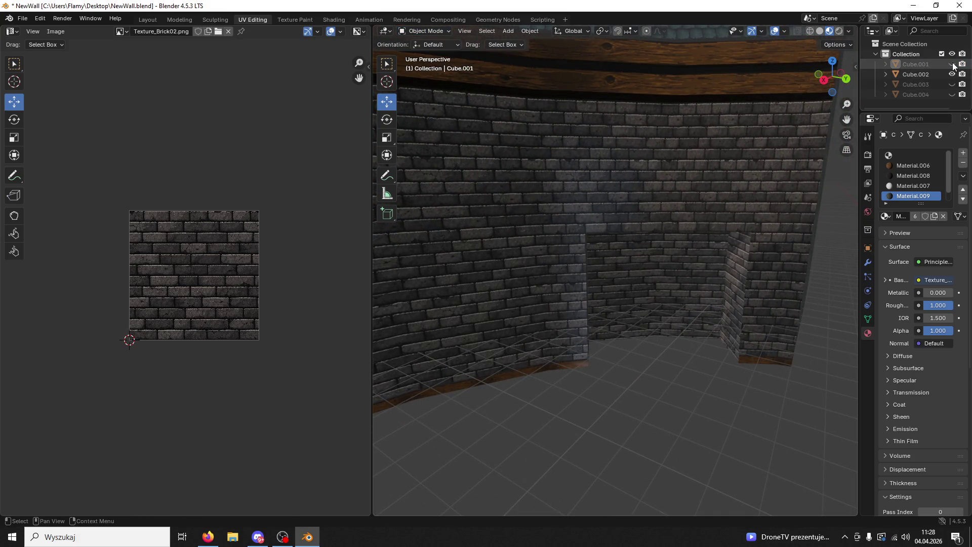
pyautogui.click(951, 73)
pyautogui.moveTo(851, 191)
pyautogui.mouseDown(button='middle')
pyautogui.moveTo(804, 249)
pyautogui.moveTo(752, 286)
pyautogui.moveTo(716, 177)
pyautogui.mouseUp(button='middle')
pyautogui.click(745, 282)
pyautogui.scroll(1, 716, 176)
# Step: Check the arch wall in Edit Mode, return to Object Mode and add a new mesh cube
pyautogui.click(449, 31)
pyautogui.click(449, 49)
pyautogui.moveTo(453, 59)
pyautogui.mouseDown(button='middle')
pyautogui.moveTo(651, 145)
pyautogui.moveTo(679, 180)
pyautogui.mouseUp(button='middle')
pyautogui.moveTo(677, 225); pyautogui.dragTo(580, 208, button='middle')
pyautogui.click(427, 31)
pyautogui.click(457, 44)
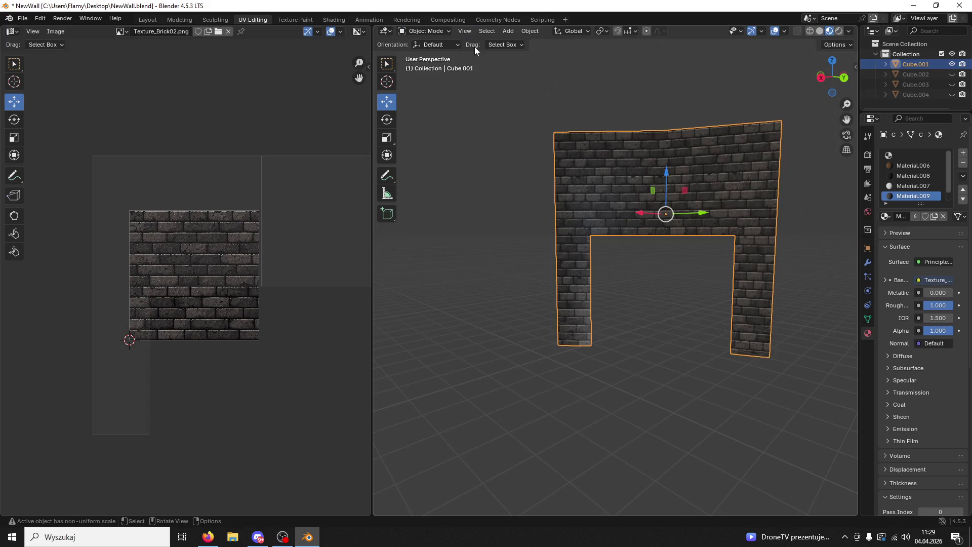
pyautogui.click(529, 31)
pyautogui.click(614, 55)
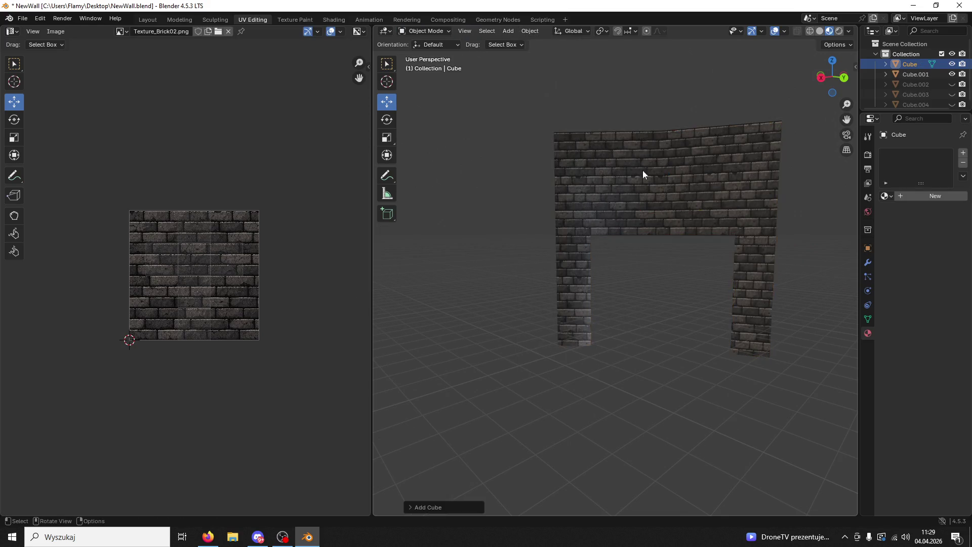
pyautogui.scroll(-8, 638, 156)
# Step: Move the new cube along X and Y to sit beside the arch wall
pyautogui.moveTo(663, 249); pyautogui.dragTo(681, 327, button='middle')
pyautogui.press('g')
pyautogui.press('x')
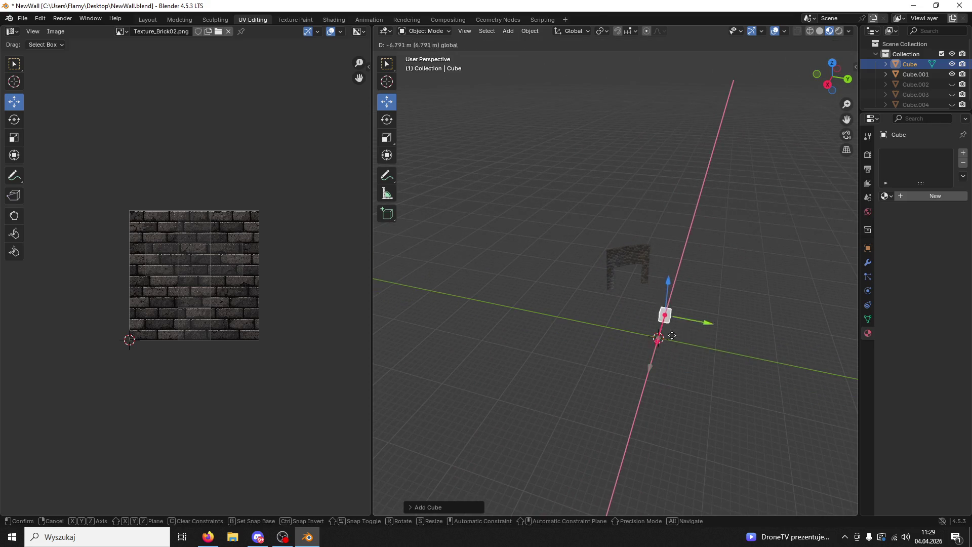
pyautogui.click(708, 296)
pyautogui.press('g')
pyautogui.press('y')
pyautogui.click(618, 291)
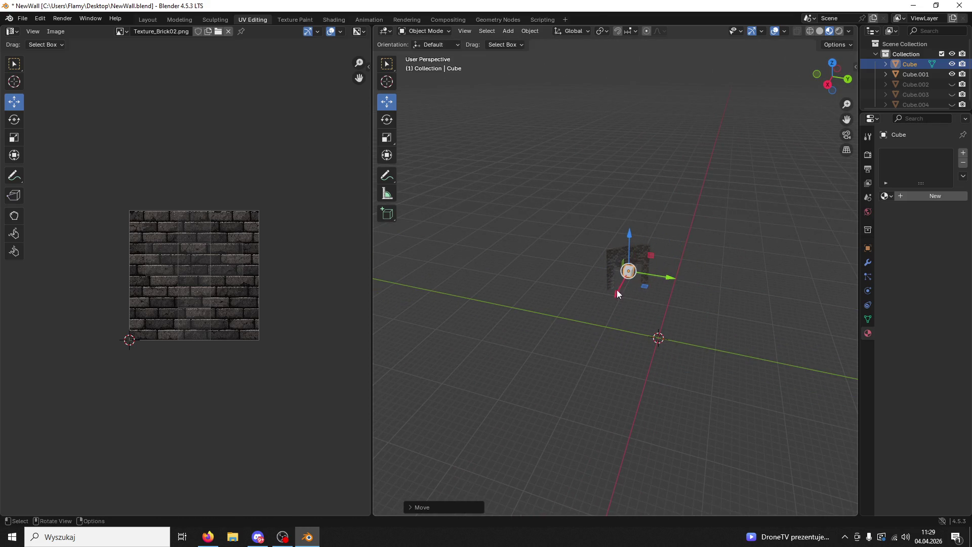
pyautogui.scroll(5, 613, 303)
# Step: Enlarge the cube and stretch it along X so it overlaps the wall
pyautogui.press('s')
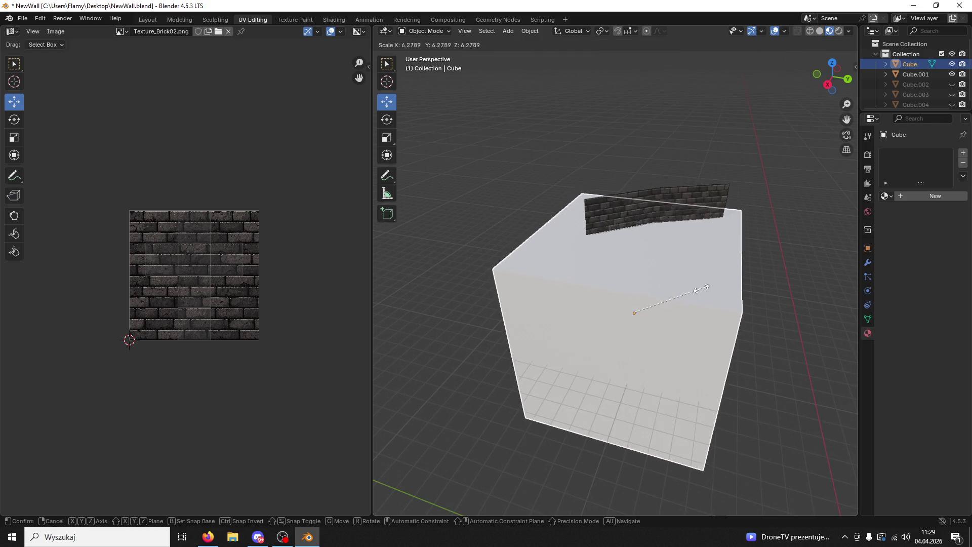
pyautogui.click(680, 301)
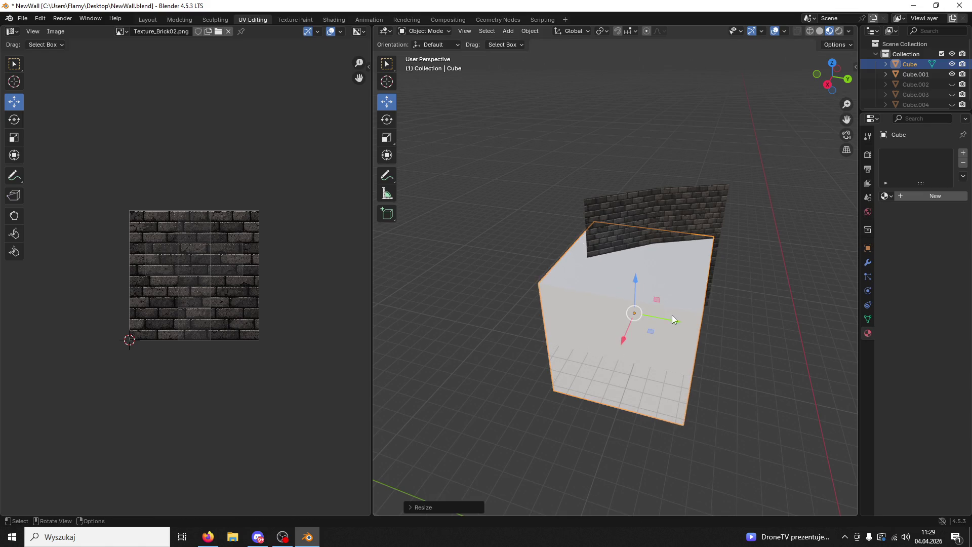
pyautogui.press('g')
pyautogui.press('y')
pyautogui.click(691, 323)
pyautogui.press('s')
pyautogui.press('s')
pyautogui.press('x')
pyautogui.click(707, 325)
pyautogui.press('s')
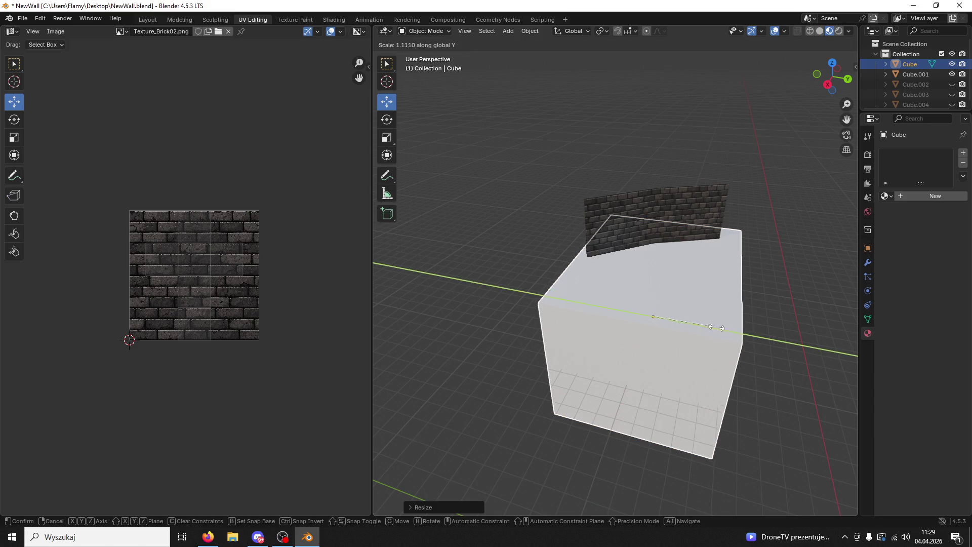
pyautogui.click(729, 335)
# Step: On Cube.001 remove Smooth by Angle, add a Boolean Difference with the cube and apply it
pyautogui.click(730, 232)
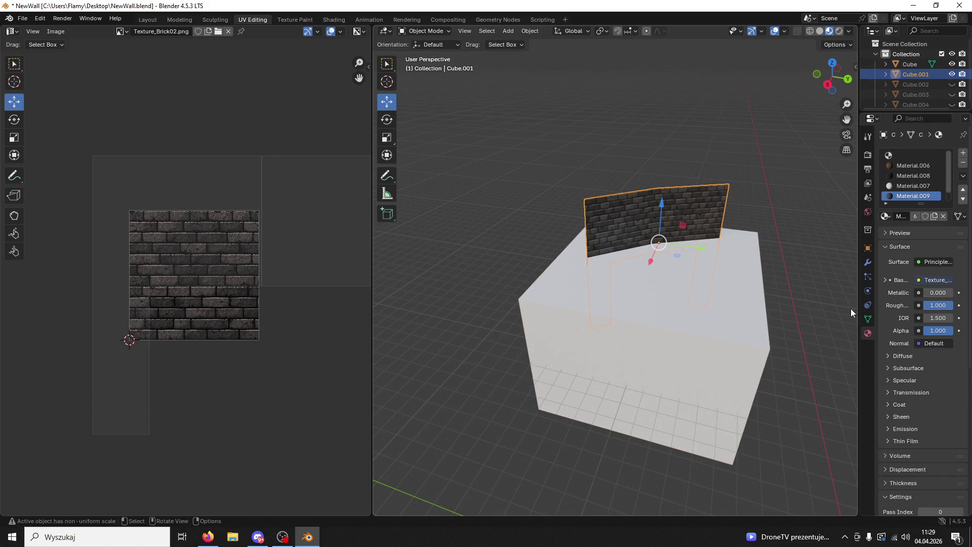
pyautogui.click(868, 262)
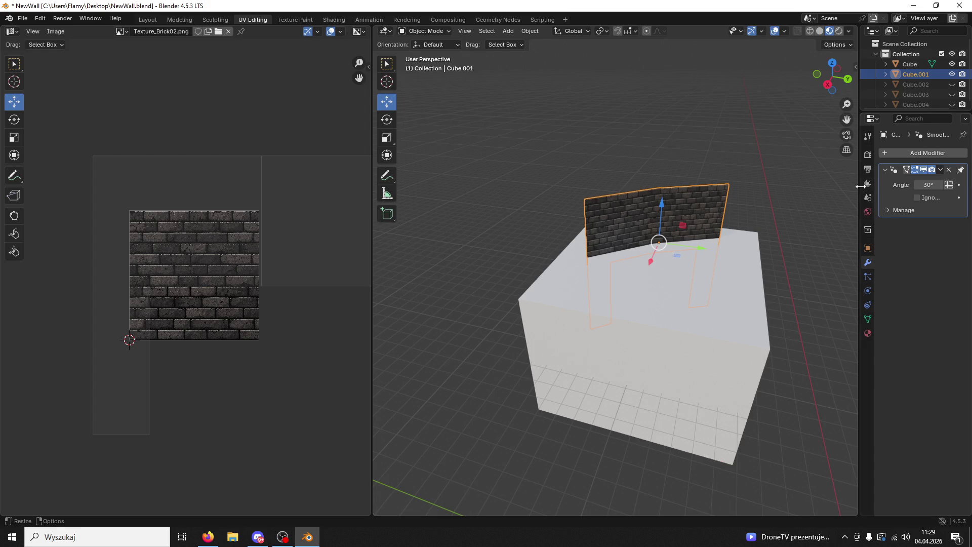
pyautogui.moveTo(860, 186); pyautogui.dragTo(757, 187)
pyautogui.click(928, 167)
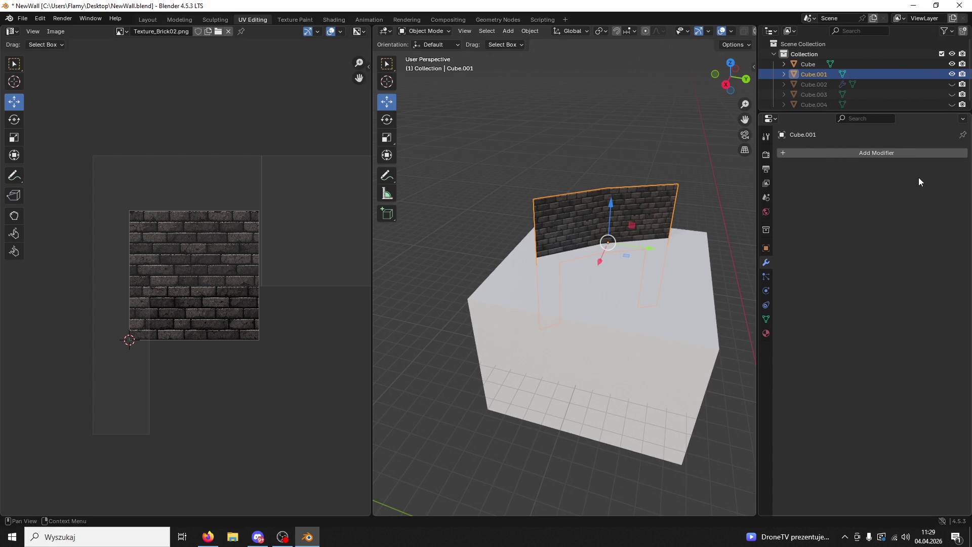
pyautogui.click(793, 154)
pyautogui.click(762, 156)
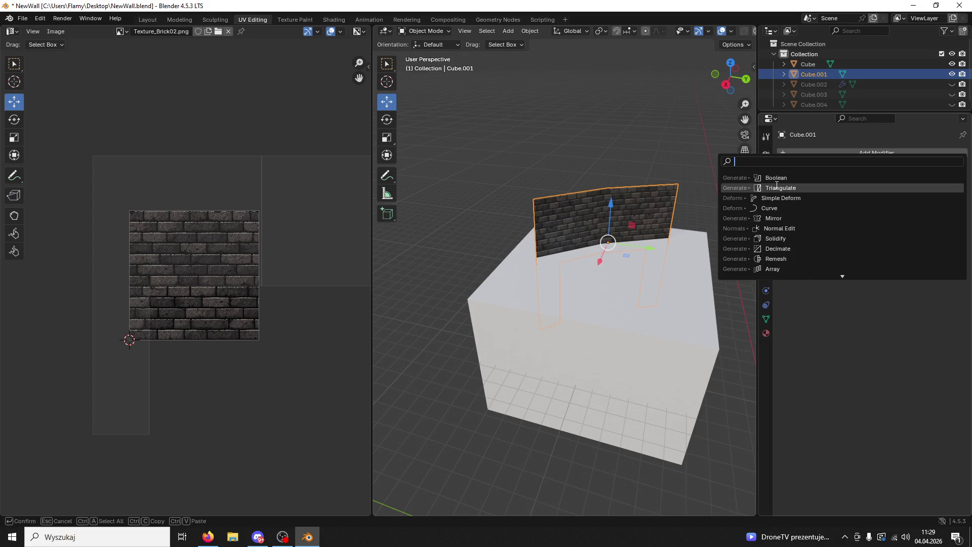
pyautogui.click(777, 178)
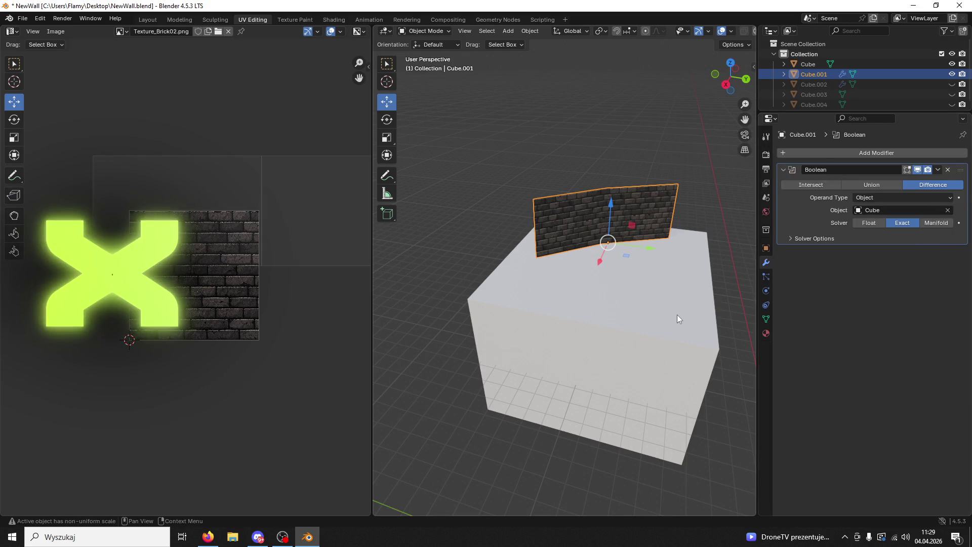
pyautogui.click(938, 170)
pyautogui.click(916, 186)
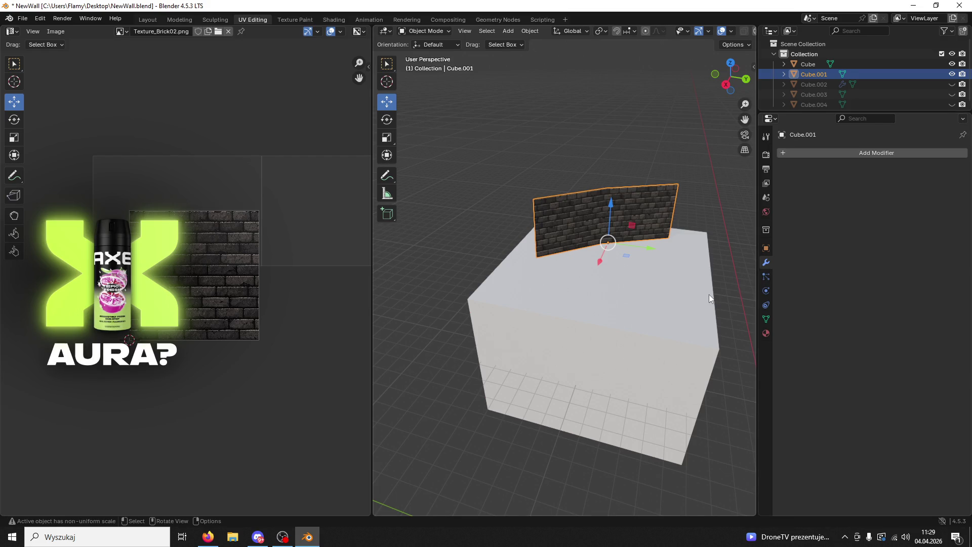
# Step: Delete the helper cube and put the cut wall back into Edit Mode with a face selected
pyautogui.click(709, 294)
pyautogui.press('Delete')
pyautogui.click(641, 219)
pyautogui.click(436, 31)
pyautogui.click(426, 52)
pyautogui.moveTo(531, 114)
pyautogui.mouseDown(button='middle')
pyautogui.moveTo(584, 117)
pyautogui.moveTo(630, 190)
pyautogui.moveTo(677, 191)
pyautogui.moveTo(657, 167)
pyautogui.moveTo(630, 178)
pyautogui.mouseUp(button='middle')
pyautogui.click(623, 170)
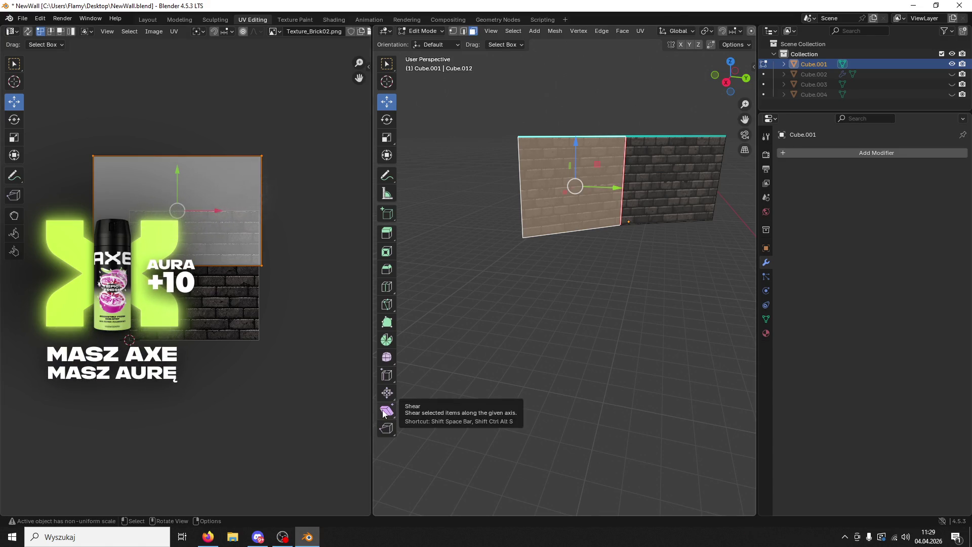
# Step: Select both wall faces and extrude them along normals to give the wall thickness
pyautogui.click(647, 165)
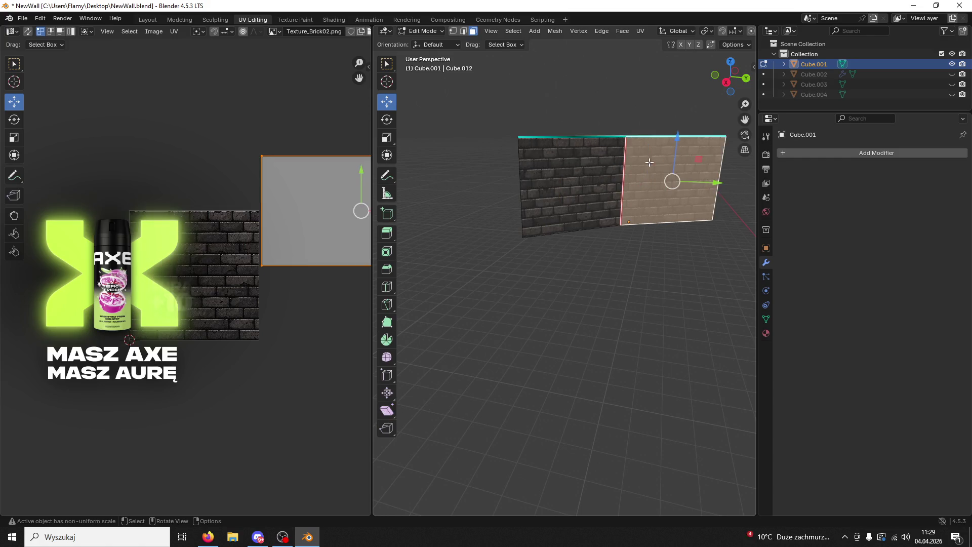
pyautogui.keyDown('shift'); pyautogui.click(597, 180); pyautogui.keyUp('shift')
pyautogui.moveTo(597, 180); pyautogui.dragTo(625, 197, button='middle')
pyautogui.rightClick(613, 219)
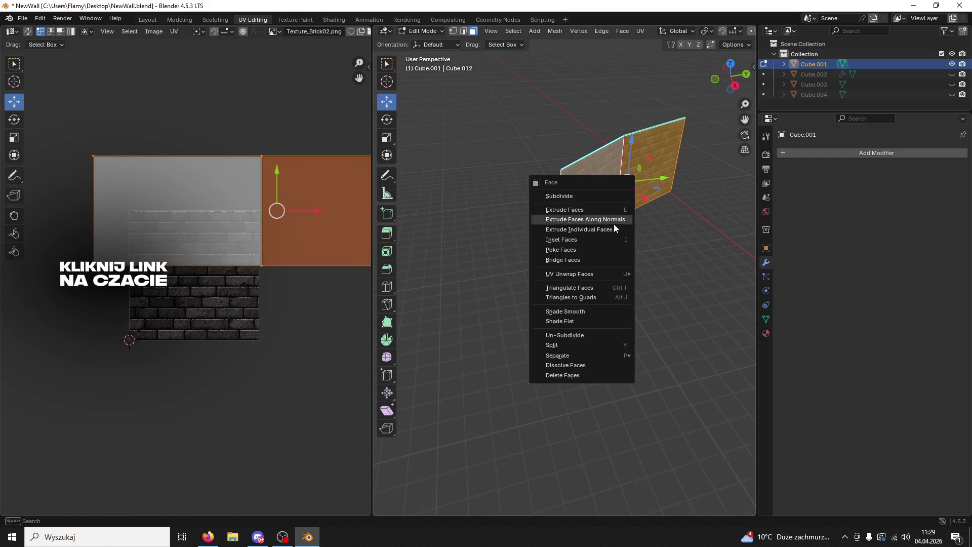
pyautogui.click(600, 220)
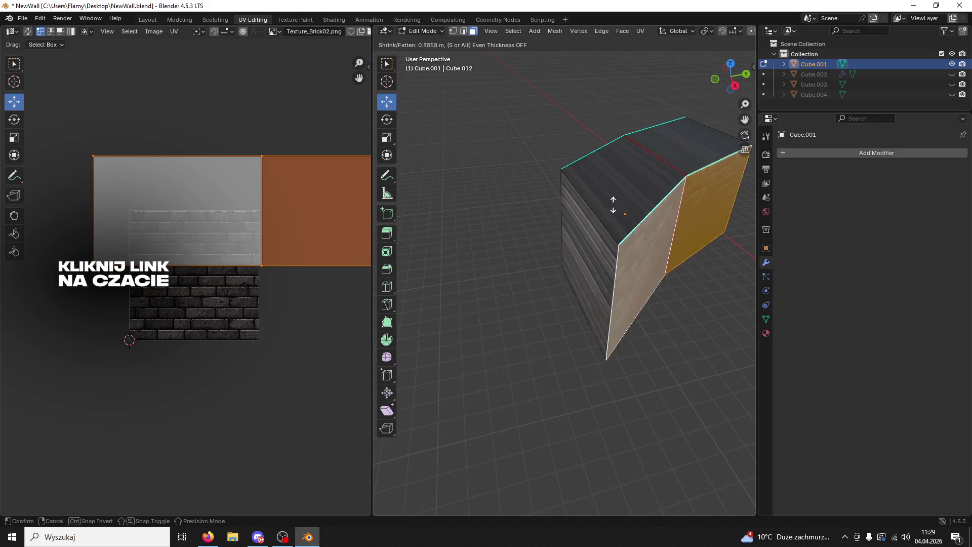
pyautogui.click(612, 205)
pyautogui.moveTo(613, 205)
pyautogui.mouseDown(button='middle')
pyautogui.moveTo(516, 199)
pyautogui.moveTo(535, 278)
pyautogui.mouseUp(button='middle')
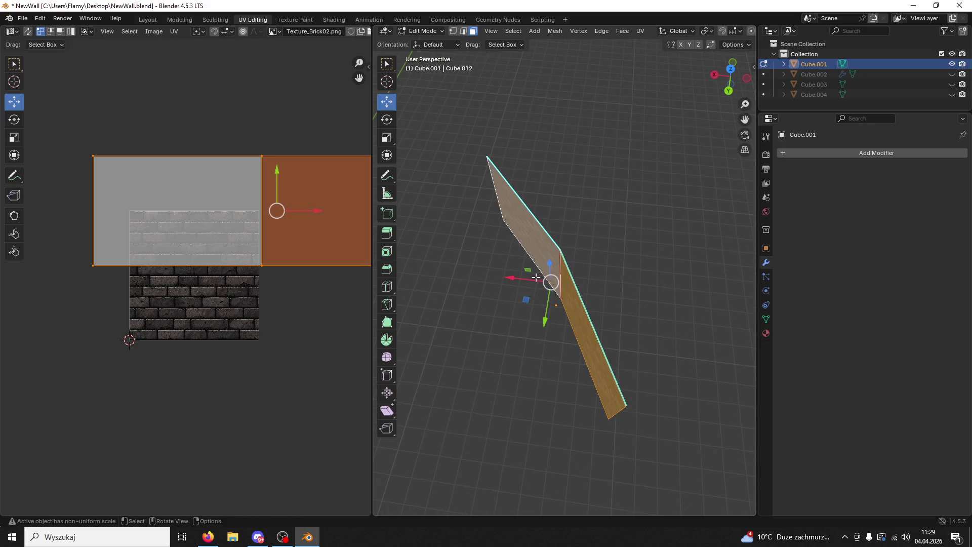
# Step: Extrude the faces outward again along the normal with E
pyautogui.rightClick(560, 281)
pyautogui.click(560, 281)
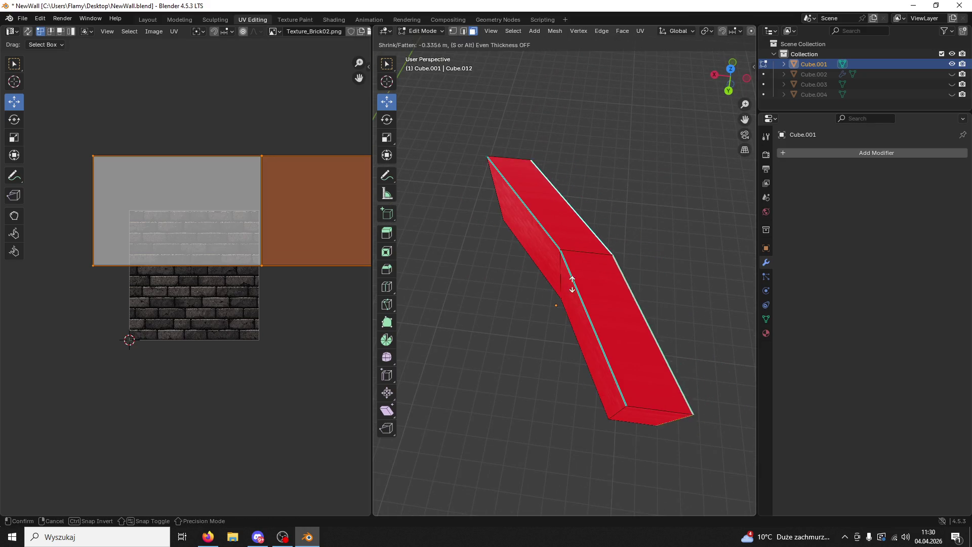
pyautogui.rightClick(566, 313)
pyautogui.press('e')
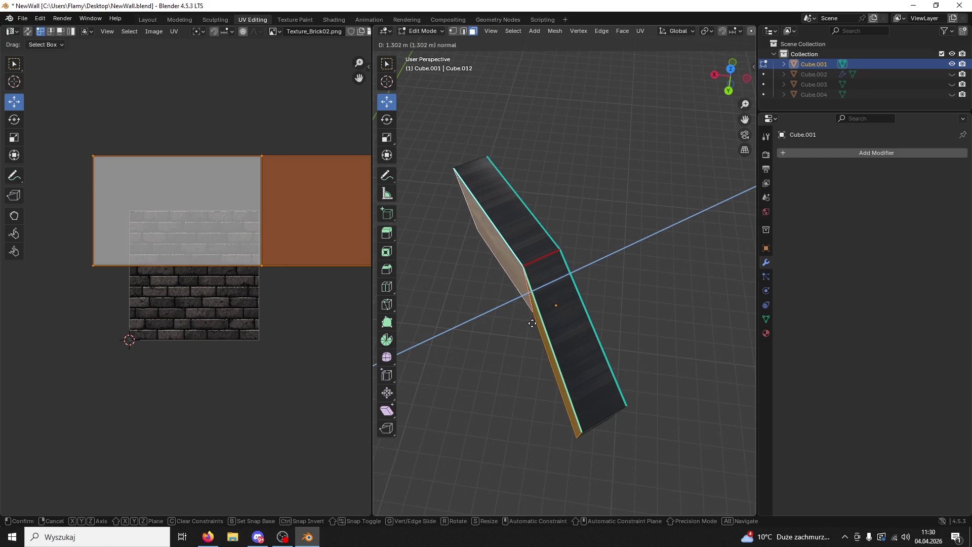
pyautogui.click(535, 323)
pyautogui.moveTo(536, 322); pyautogui.dragTo(653, 272, button='middle')
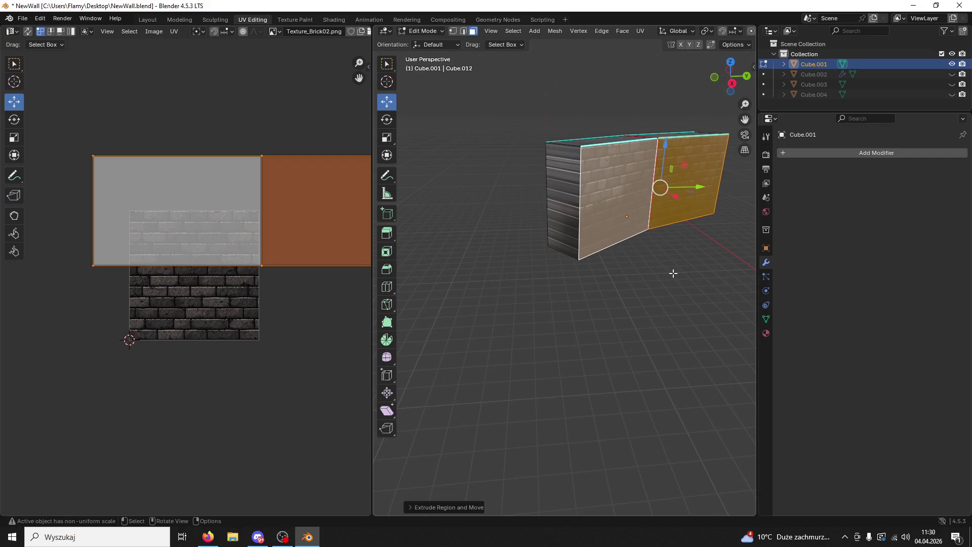
# Step: Add a loop cut across the wall with Ctrl+R
pyautogui.hotkey('ctrl', 'r')
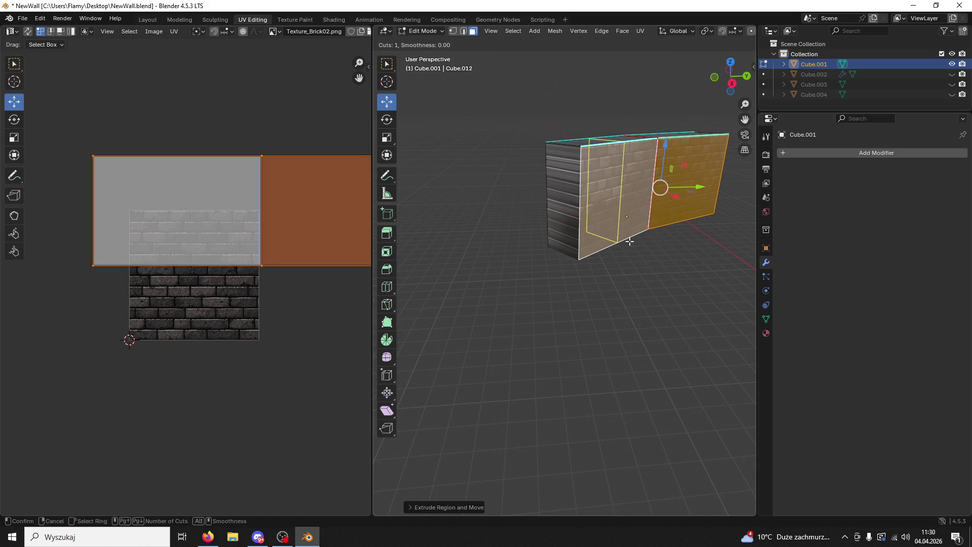
pyautogui.click(574, 234)
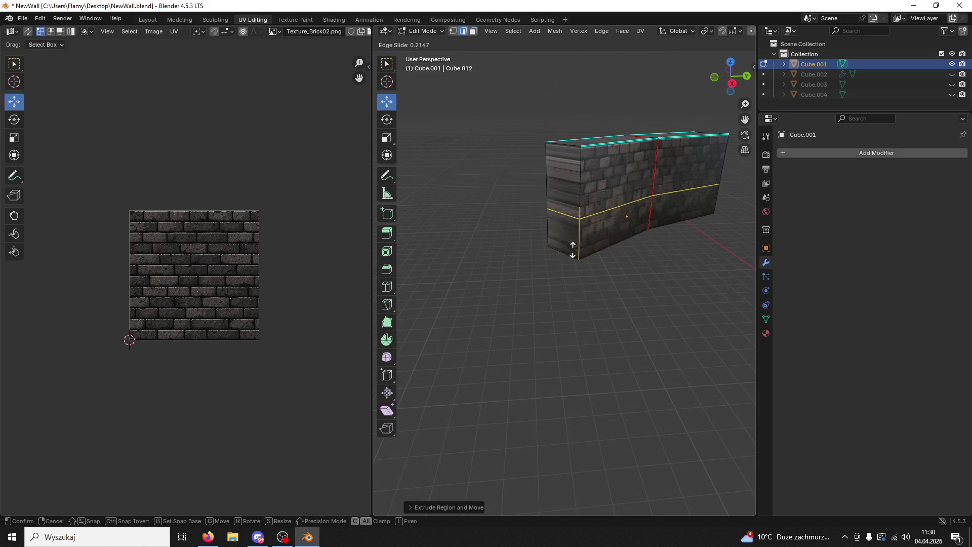
pyautogui.click(563, 278)
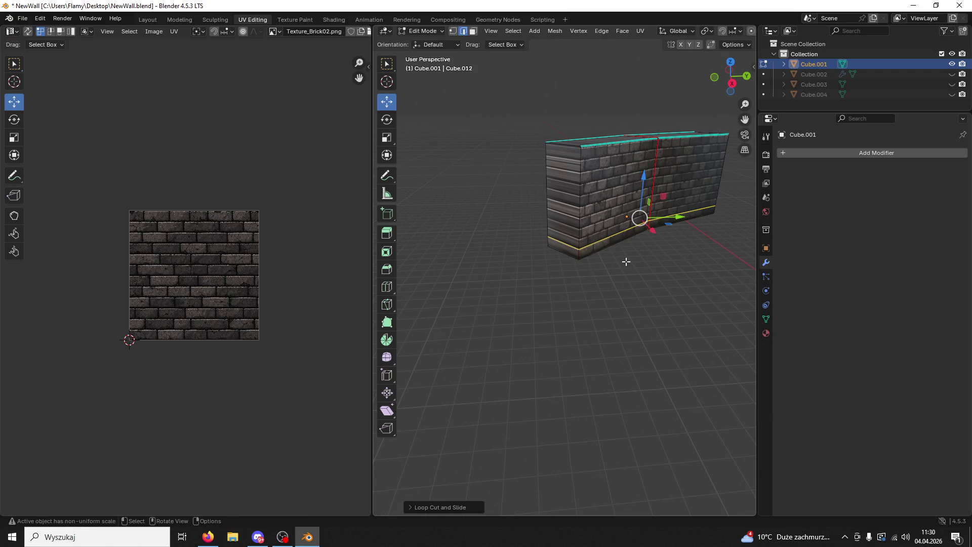
pyautogui.scroll(4, 645, 253)
pyautogui.keyDown('shift'); pyautogui.moveTo(660, 240); pyautogui.dragTo(626, 278, button='middle'); pyautogui.keyUp('shift')
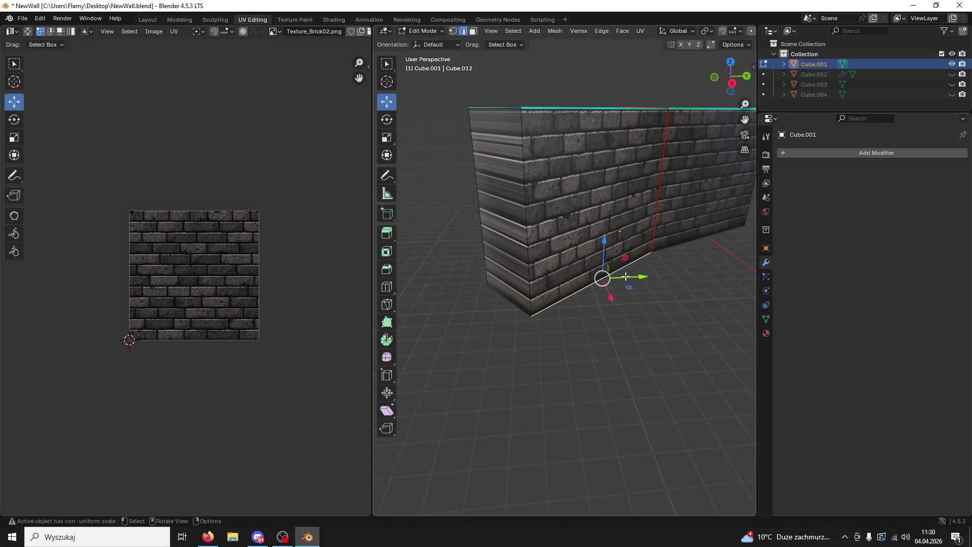
pyautogui.moveTo(635, 184)
pyautogui.mouseDown(button='middle')
pyautogui.moveTo(613, 196)
pyautogui.moveTo(656, 209)
pyautogui.mouseUp(button='middle')
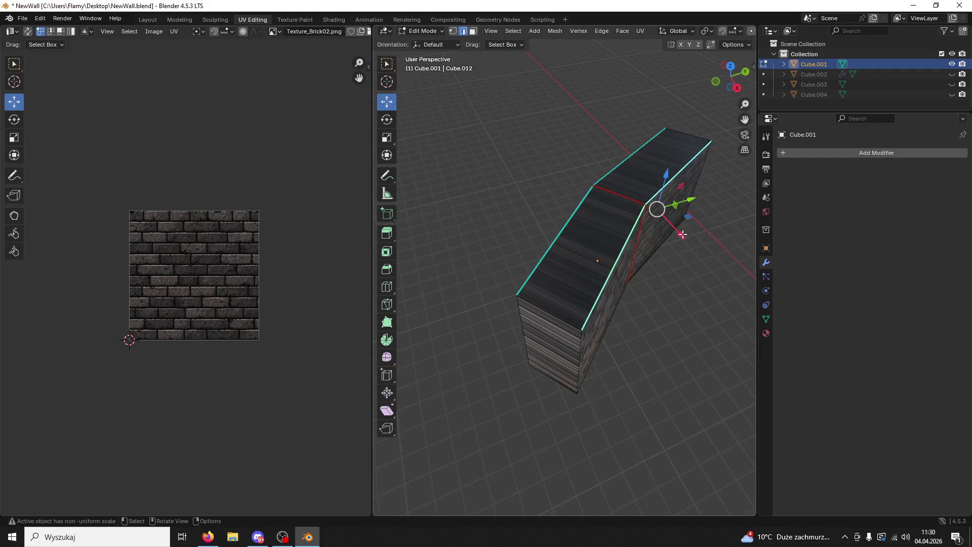
# Step: Shift the wall's top edges along X and Y to slope its top
pyautogui.press('g')
pyautogui.press('x')
pyautogui.click(635, 186)
pyautogui.press('g')
pyautogui.press('y')
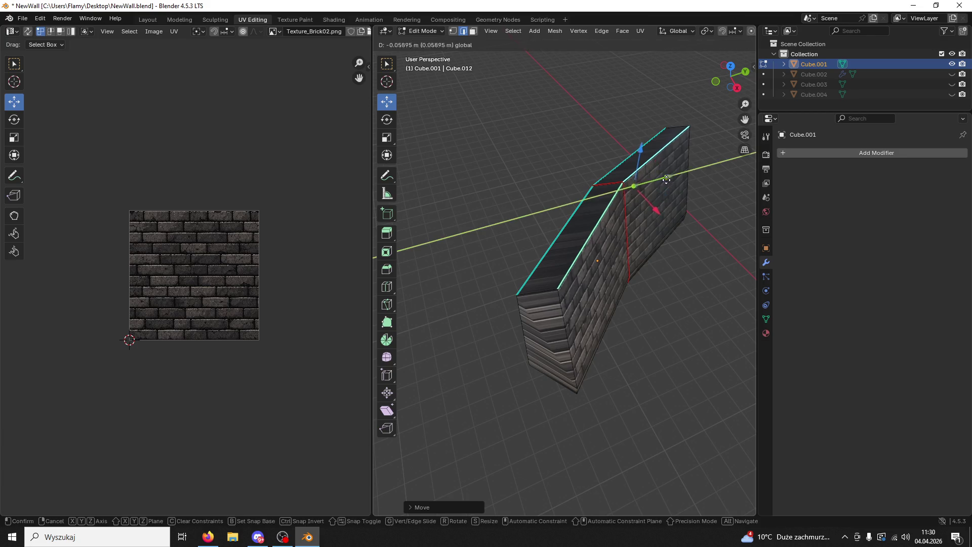
pyautogui.click(645, 185)
pyautogui.moveTo(645, 185)
pyautogui.mouseDown(button='middle')
pyautogui.moveTo(500, 121)
pyautogui.moveTo(715, 188)
pyautogui.mouseUp(button='middle')
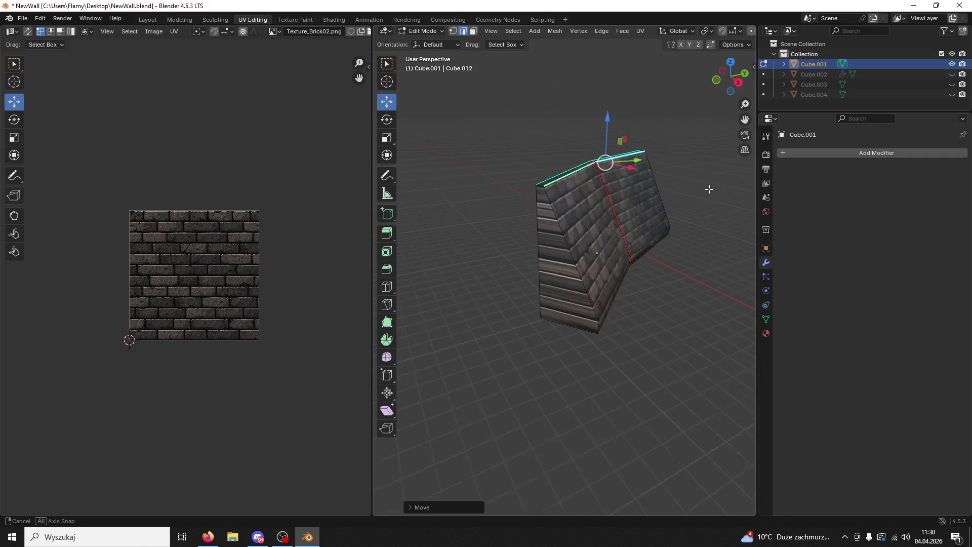
pyautogui.moveTo(715, 189)
pyautogui.mouseDown(button='middle')
pyautogui.moveTo(609, 155)
pyautogui.moveTo(650, 173)
pyautogui.mouseUp(button='middle')
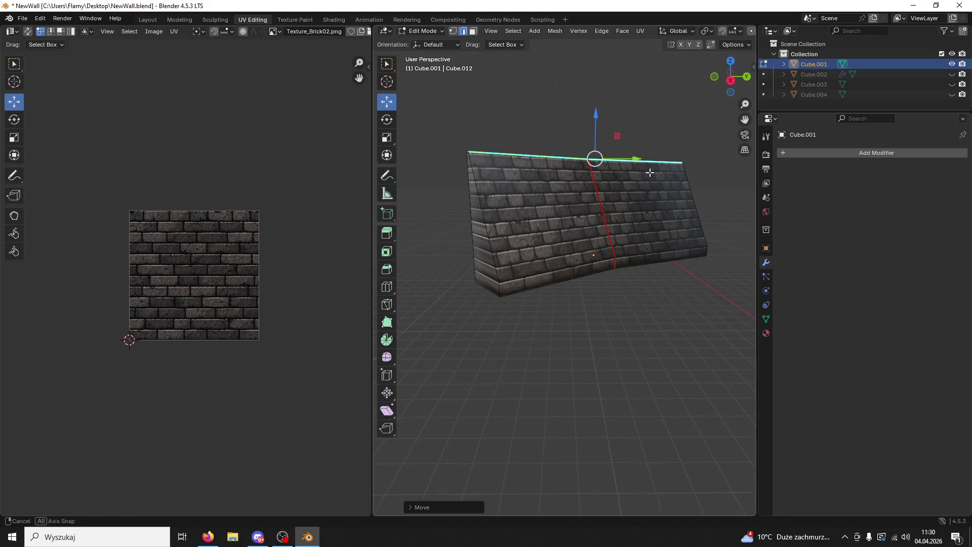
# Step: Add edge loops near the left and right ends of the wall
pyautogui.hotkey('ctrl', 'r')
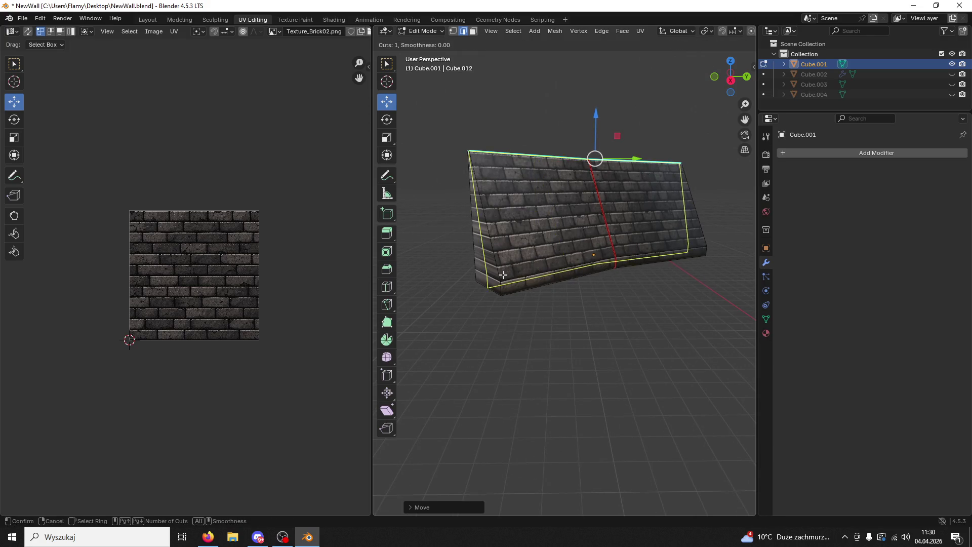
pyautogui.click(498, 278)
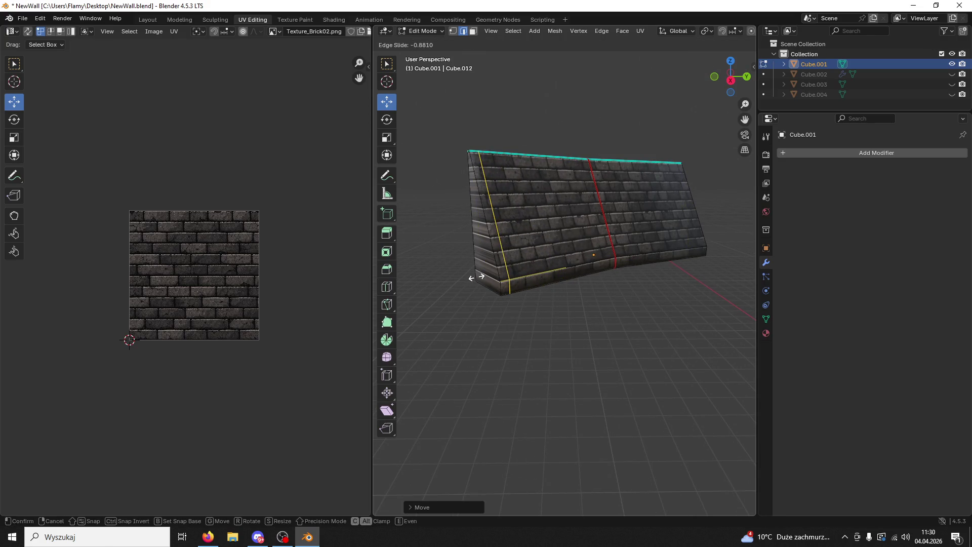
pyautogui.click(483, 258)
pyautogui.moveTo(646, 227); pyautogui.dragTo(699, 249, button='middle')
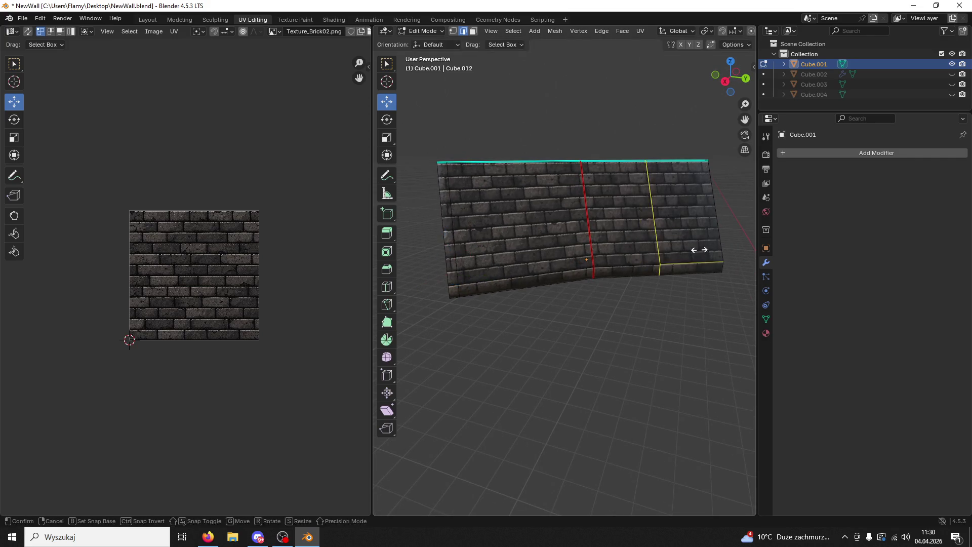
pyautogui.press('g')
pyautogui.click(586, 260)
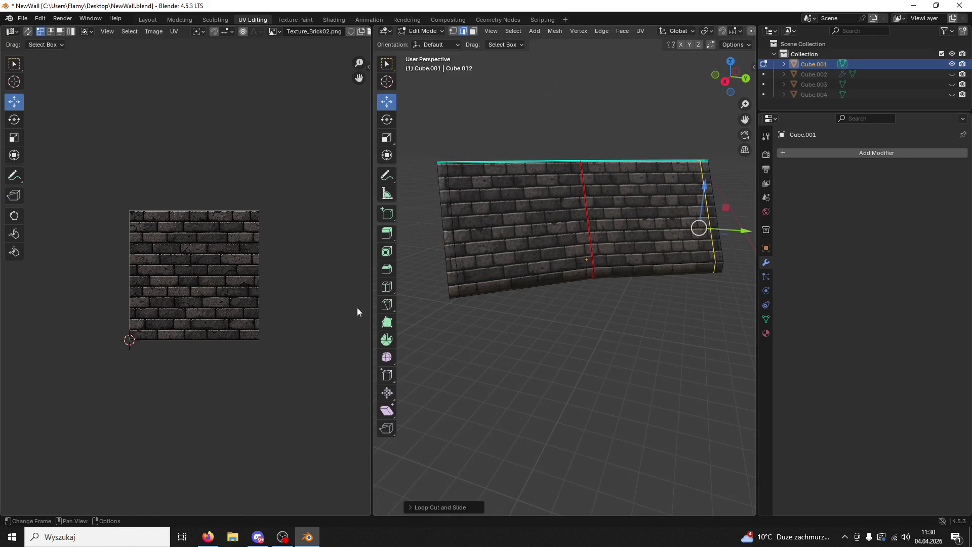
pyautogui.moveTo(518, 339); pyautogui.dragTo(565, 322, button='middle')
pyautogui.moveTo(573, 286)
pyautogui.mouseDown(button='middle')
pyautogui.moveTo(627, 246)
pyautogui.moveTo(594, 241)
pyautogui.mouseUp(button='middle')
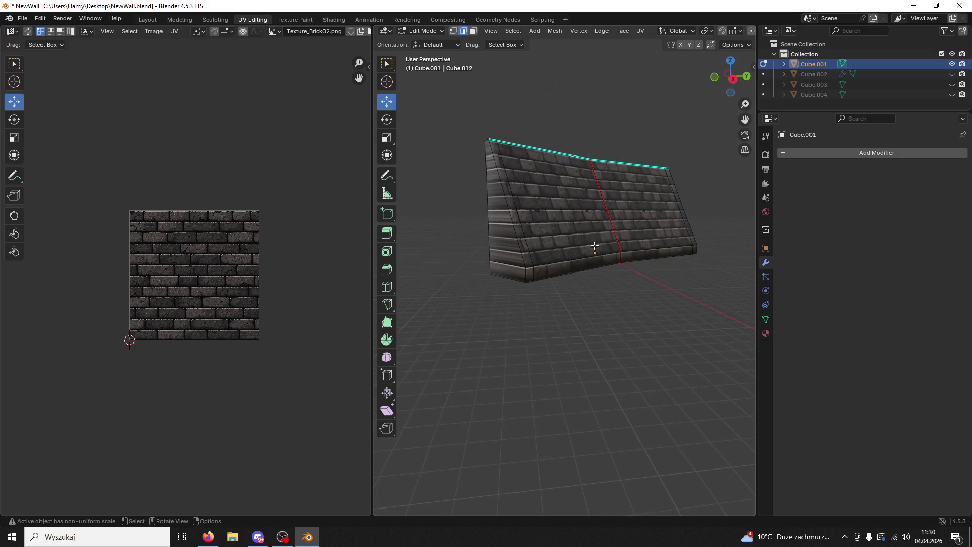
# Step: Select the wall's bottom strip of faces and slide it along Y
pyautogui.click(506, 270)
pyautogui.keyDown('shift'); pyautogui.click(535, 272); pyautogui.keyUp('shift')
pyautogui.keyDown('shift'); pyautogui.click(593, 265); pyautogui.keyUp('shift')
pyautogui.keyDown('shift'); pyautogui.click(670, 255); pyautogui.keyUp('shift')
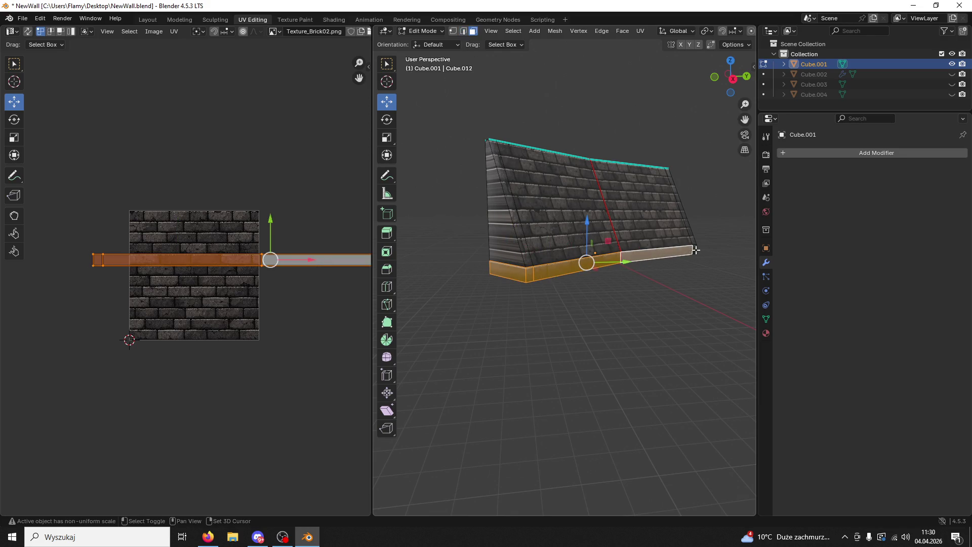
pyautogui.moveTo(695, 251); pyautogui.dragTo(621, 310, button='middle')
pyautogui.moveTo(575, 342); pyautogui.dragTo(508, 371)
pyautogui.press('x')
pyautogui.press('x')
pyautogui.press('y')
pyautogui.moveTo(508, 371); pyautogui.dragTo(595, 339)
pyautogui.moveTo(596, 340)
pyautogui.mouseDown(button='middle')
pyautogui.moveTo(704, 304)
pyautogui.moveTo(423, 319)
pyautogui.moveTo(434, 326)
pyautogui.moveTo(545, 270)
pyautogui.mouseUp(button='middle')
# Step: Add the side and right end faces and shift the selected geometry along the wall
pyautogui.moveTo(714, 200)
pyautogui.mouseDown(button='middle')
pyautogui.moveTo(525, 169)
pyautogui.moveTo(585, 183)
pyautogui.moveTo(541, 259)
pyautogui.mouseUp(button='middle')
pyautogui.keyDown('shift'); pyautogui.click(573, 171); pyautogui.keyUp('shift')
pyautogui.moveTo(502, 300)
pyautogui.mouseDown(button='middle')
pyautogui.moveTo(733, 286)
pyautogui.moveTo(584, 306)
pyautogui.mouseUp(button='middle')
pyautogui.keyDown('shift'); pyautogui.click(718, 273); pyautogui.keyUp('shift')
pyautogui.moveTo(583, 306)
pyautogui.mouseDown()
pyautogui.moveTo(568, 320)
pyautogui.moveTo(517, 317)
pyautogui.mouseUp()
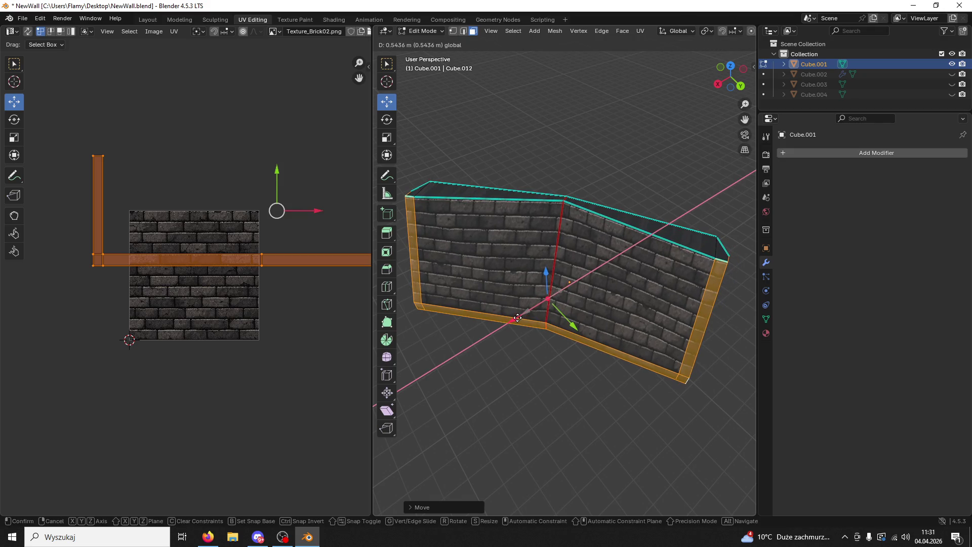
pyautogui.click(518, 318)
pyautogui.moveTo(518, 318)
pyautogui.mouseDown(button='middle')
pyautogui.moveTo(691, 279)
pyautogui.moveTo(643, 215)
pyautogui.mouseUp(button='middle')
pyautogui.click(692, 279)
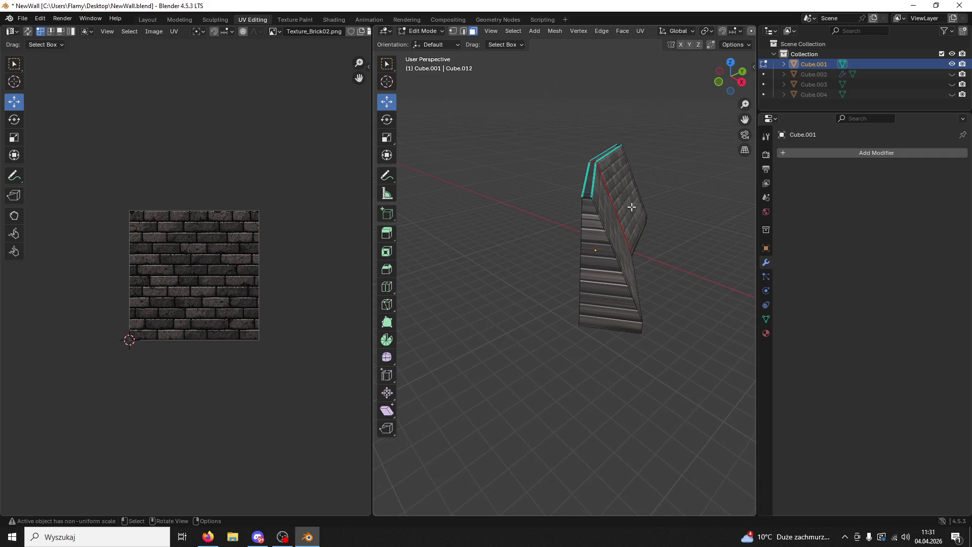
# Step: Select a top edge of the wall and turn to face the wall frontally
pyautogui.click(592, 182)
pyautogui.moveTo(593, 183); pyautogui.dragTo(435, 220, button='middle')
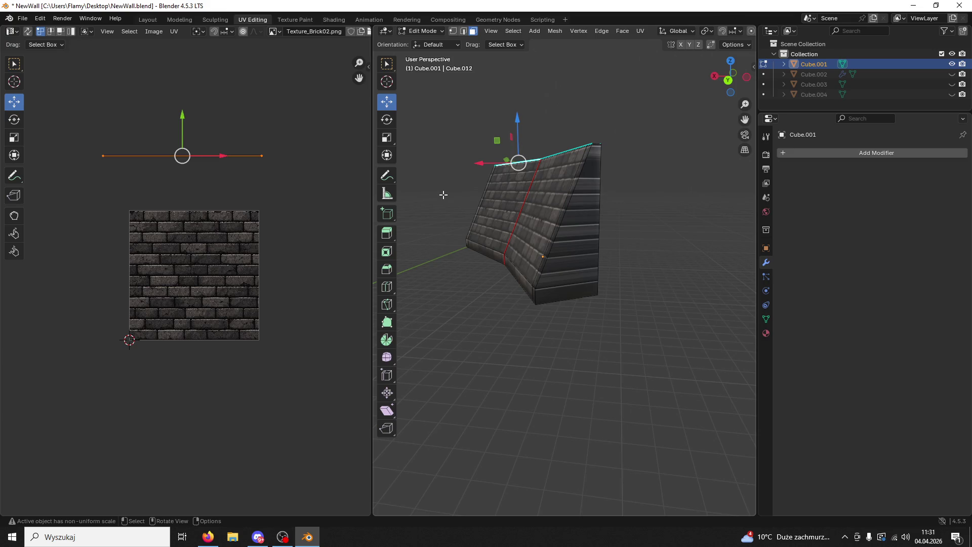
pyautogui.moveTo(611, 211); pyautogui.dragTo(626, 231, button='middle')
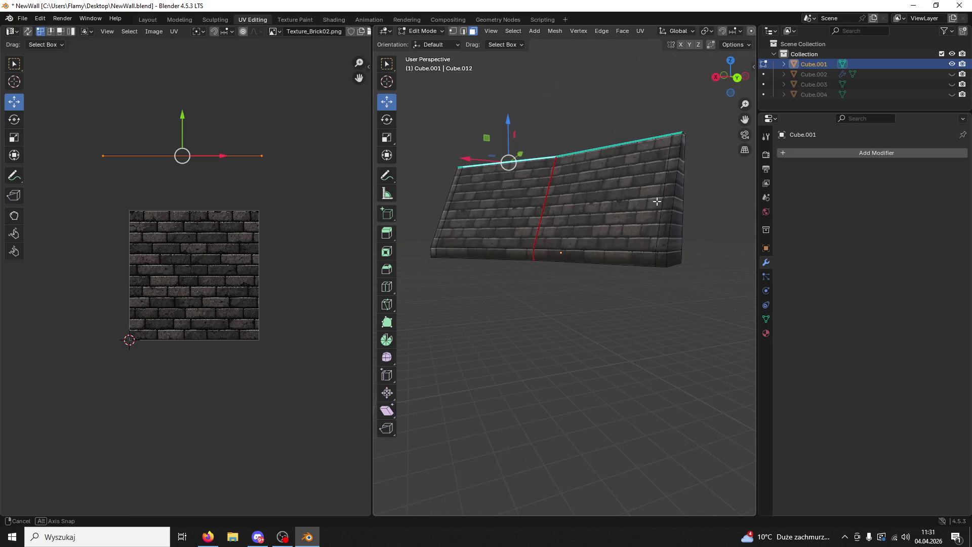
# Step: Cut a horizontal edge loop across the wall with Ctrl+R, cancelling a second cut
pyautogui.hotkey('ctrl', 'r')
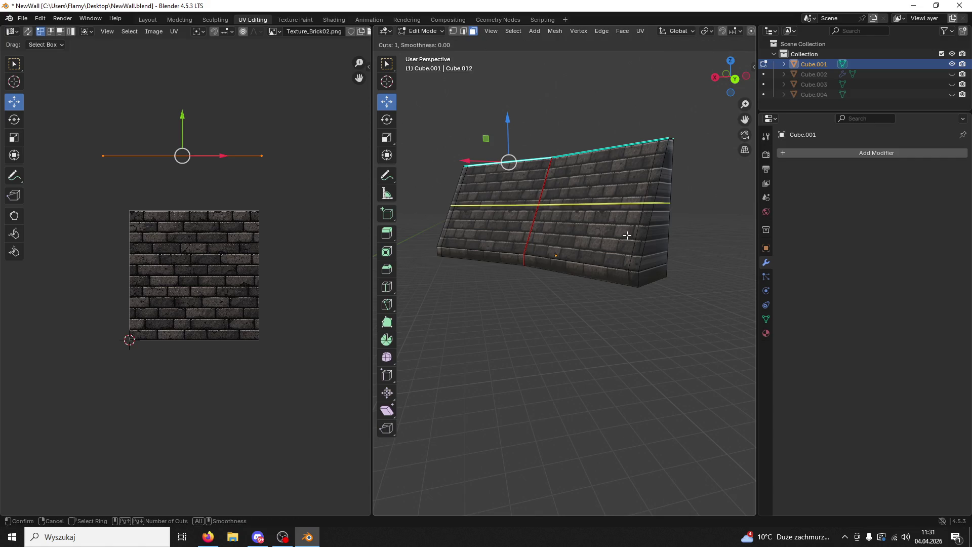
pyautogui.click(627, 233)
pyautogui.click(628, 235)
pyautogui.hotkey('ctrl', 'r')
pyautogui.press('Escape')
pyautogui.moveTo(626, 235); pyautogui.dragTo(550, 244, button='middle')
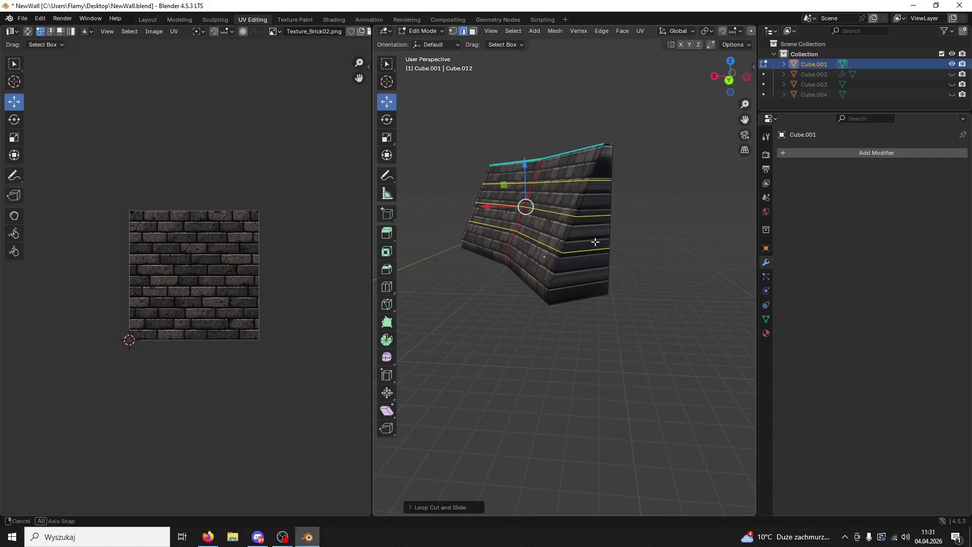
pyautogui.moveTo(491, 225); pyautogui.dragTo(617, 269, button='middle')
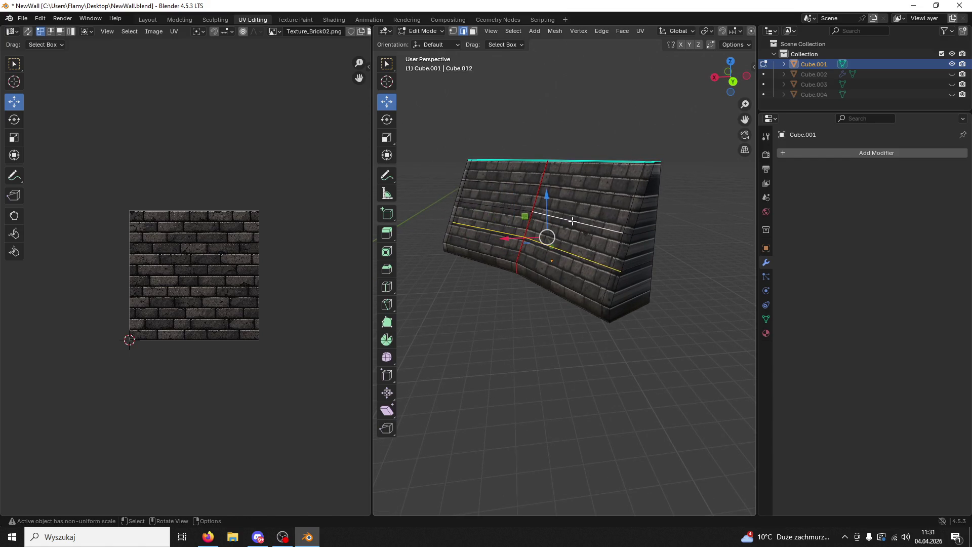
pyautogui.moveTo(572, 225)
pyautogui.mouseDown(button='middle')
pyautogui.moveTo(519, 215)
pyautogui.moveTo(636, 224)
pyautogui.moveTo(628, 235)
pyautogui.moveTo(674, 278)
pyautogui.mouseUp(button='middle')
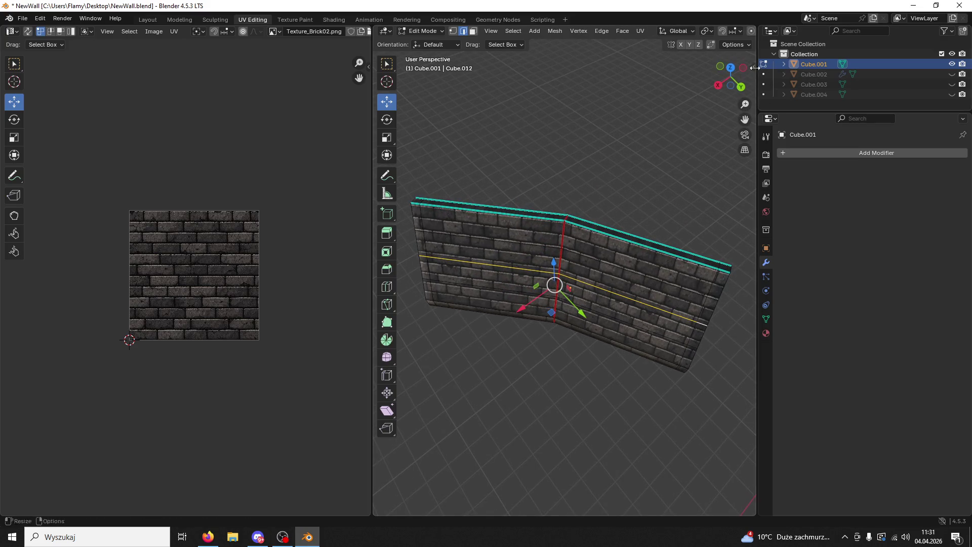
# Step: From the top view, shift the selected top edges along X and Y with the gizmo
pyautogui.press('KP_7')
pyautogui.moveTo(609, 193); pyautogui.dragTo(608, 199)
pyautogui.moveTo(647, 238); pyautogui.dragTo(640, 237)
pyautogui.moveTo(664, 231)
pyautogui.mouseDown(button='middle')
pyautogui.moveTo(597, 134)
pyautogui.moveTo(647, 210)
pyautogui.mouseUp(button='middle')
pyautogui.click(730, 60)
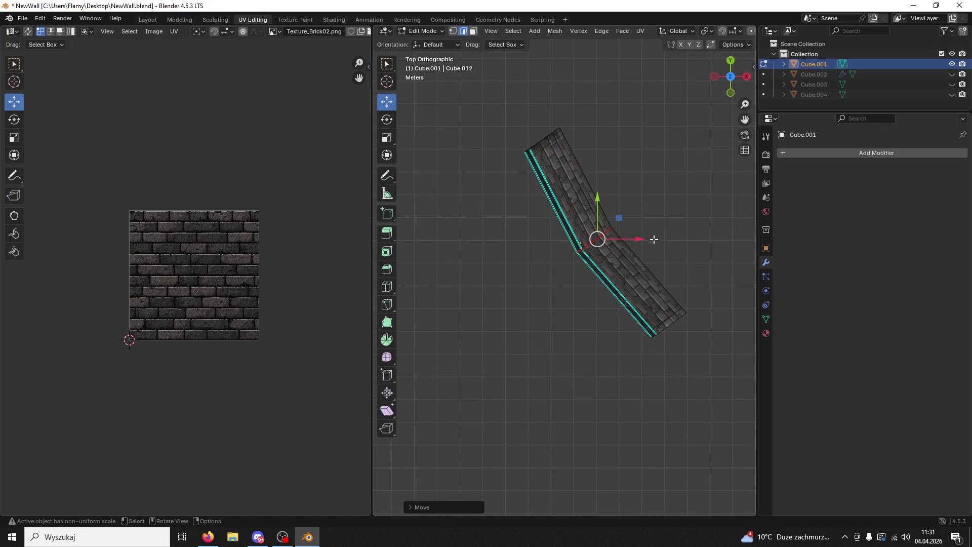
pyautogui.moveTo(638, 238); pyautogui.dragTo(608, 196)
pyautogui.moveTo(674, 196)
pyautogui.mouseDown(button='middle')
pyautogui.moveTo(602, 82)
pyautogui.moveTo(608, 221)
pyautogui.mouseUp(button='middle')
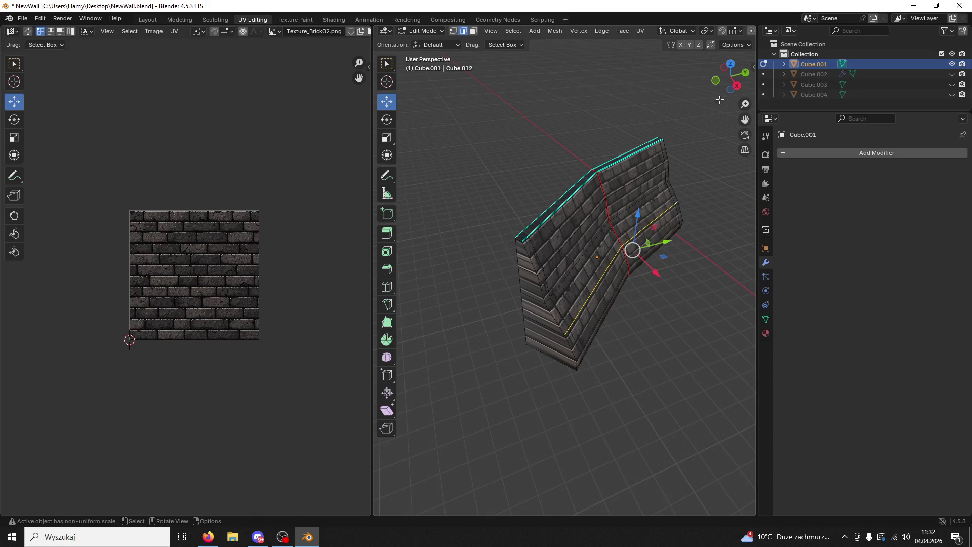
# Step: Nudge the selection along Y and left along X from above, then check it in perspective
pyautogui.click(731, 67)
pyautogui.moveTo(611, 187); pyautogui.dragTo(634, 191)
pyautogui.moveTo(654, 231); pyautogui.dragTo(610, 230)
pyautogui.moveTo(610, 231)
pyautogui.mouseDown(button='middle')
pyautogui.moveTo(486, 102)
pyautogui.moveTo(415, 107)
pyautogui.mouseUp(button='middle')
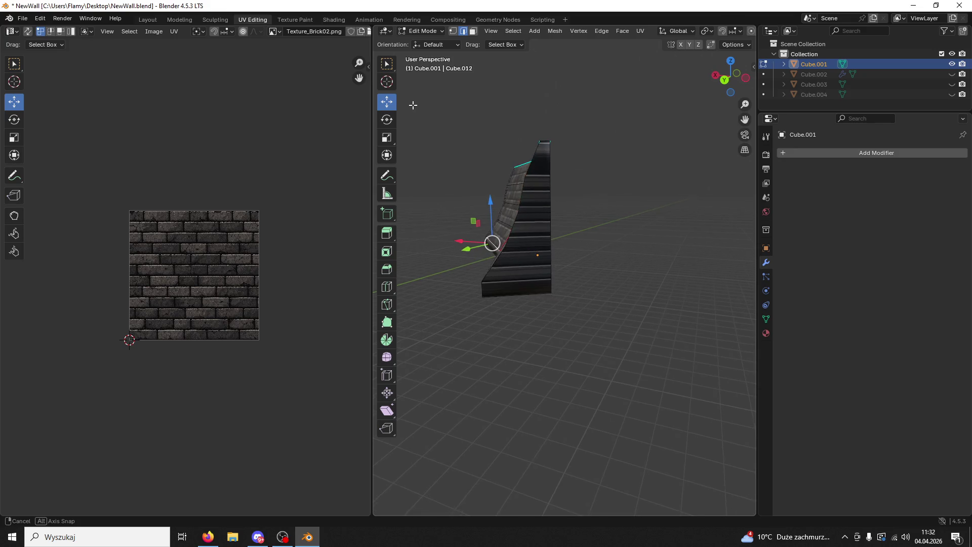
pyautogui.moveTo(415, 107)
pyautogui.mouseDown(button='middle')
pyautogui.moveTo(521, 202)
pyautogui.moveTo(699, 225)
pyautogui.mouseUp(button='middle')
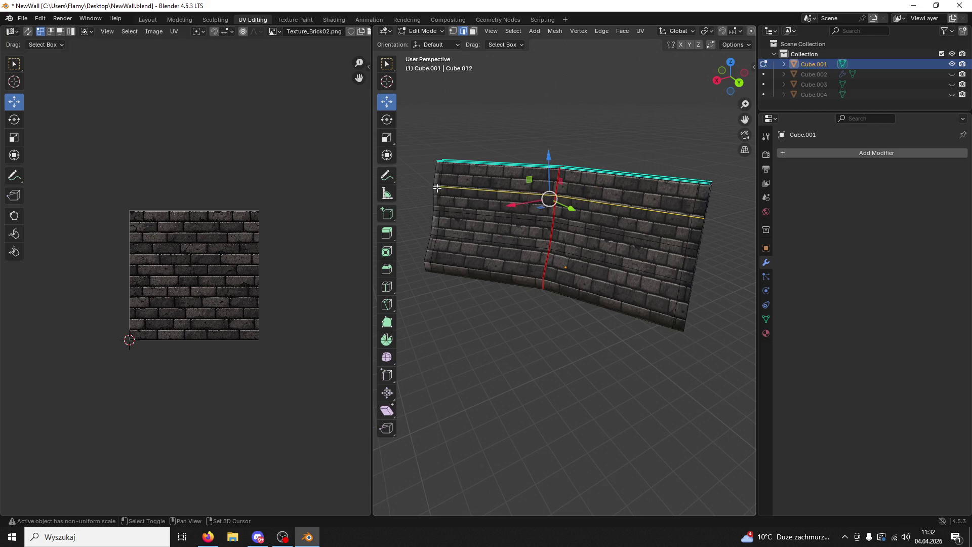
pyautogui.moveTo(438, 188); pyautogui.dragTo(707, 91, button='middle')
# Step: Fine-tune the bend vertex and edge positions along X and Y from the top view
pyautogui.click(730, 74)
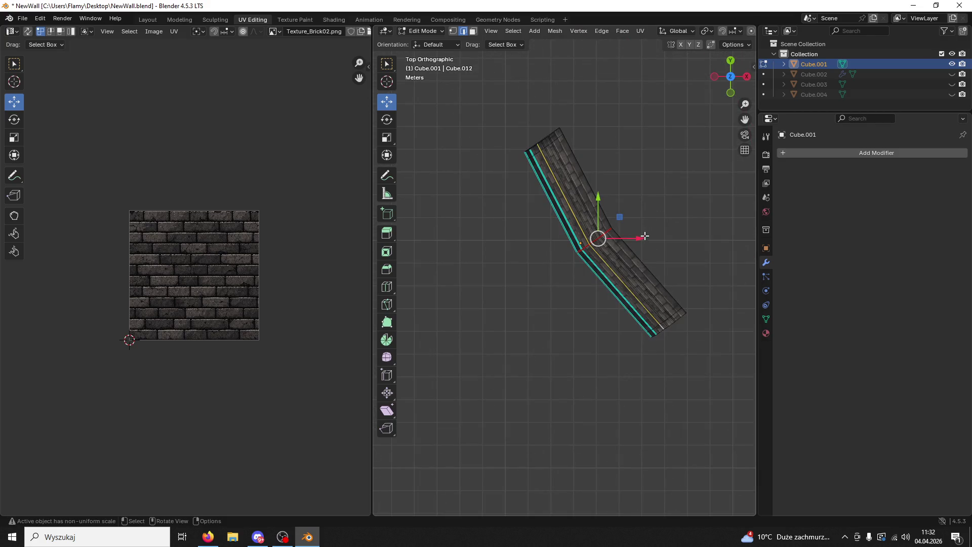
pyautogui.moveTo(637, 240); pyautogui.dragTo(631, 241)
pyautogui.moveTo(593, 199); pyautogui.dragTo(598, 203)
pyautogui.moveTo(599, 203); pyautogui.dragTo(591, 85, button='middle')
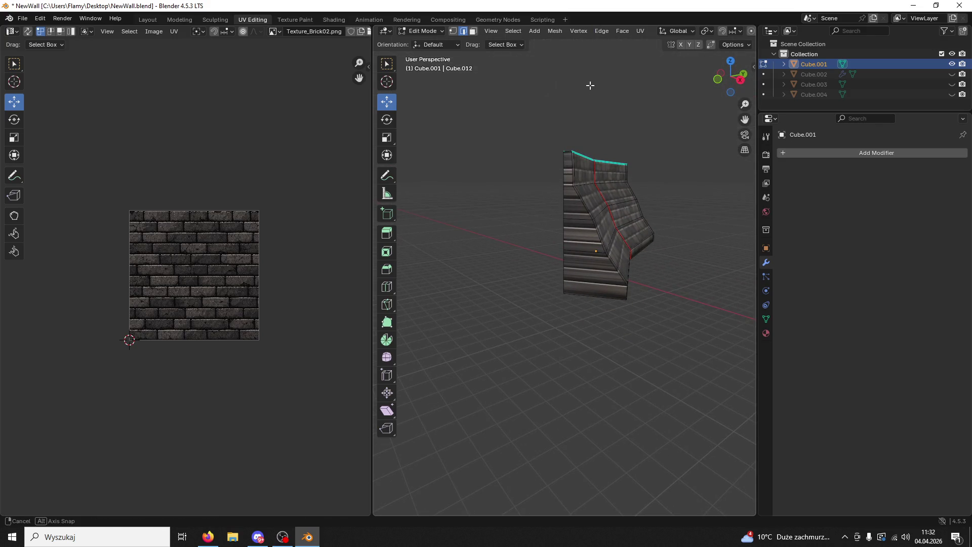
pyautogui.moveTo(659, 180)
pyautogui.mouseDown(button='middle')
pyautogui.moveTo(592, 249)
pyautogui.moveTo(665, 160)
pyautogui.mouseUp(button='middle')
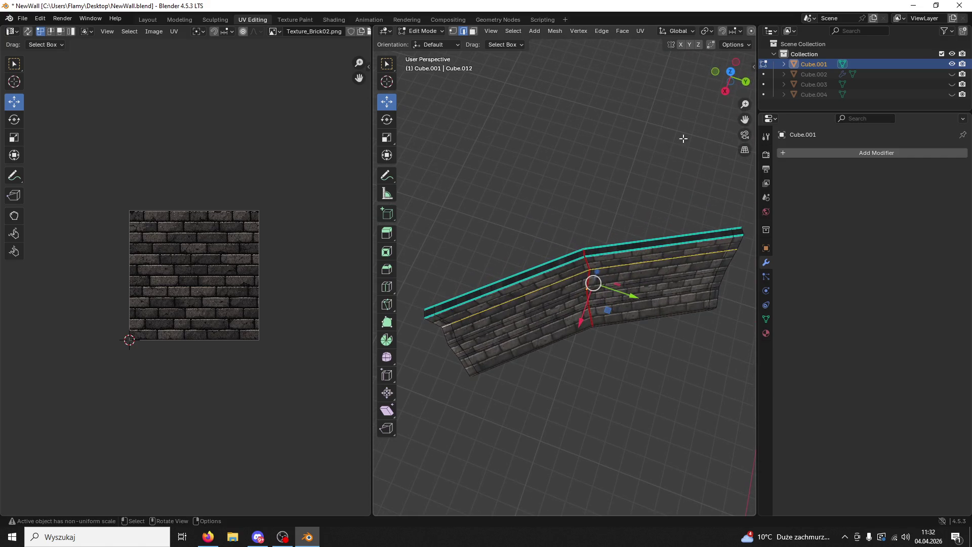
pyautogui.click(731, 73)
pyautogui.moveTo(593, 198); pyautogui.dragTo(596, 204)
pyautogui.moveTo(625, 242); pyautogui.dragTo(646, 267)
pyautogui.moveTo(647, 267)
pyautogui.mouseDown(button='middle')
pyautogui.moveTo(395, 115)
pyautogui.moveTo(587, 243)
pyautogui.mouseUp(button='middle')
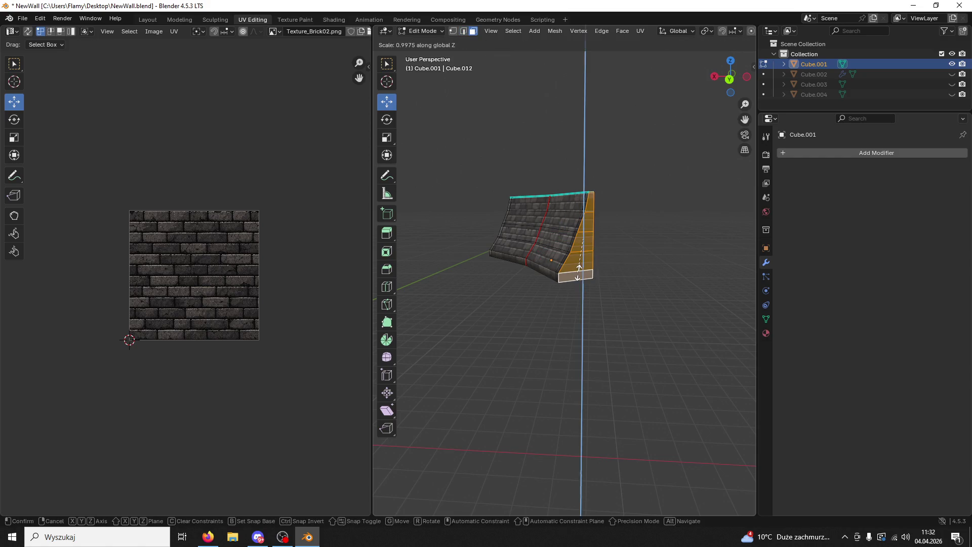
pyautogui.write('0')
# Step: Flatten the wall's right end face vertically with S Z 0
pyautogui.press('Return')
pyautogui.click(579, 272)
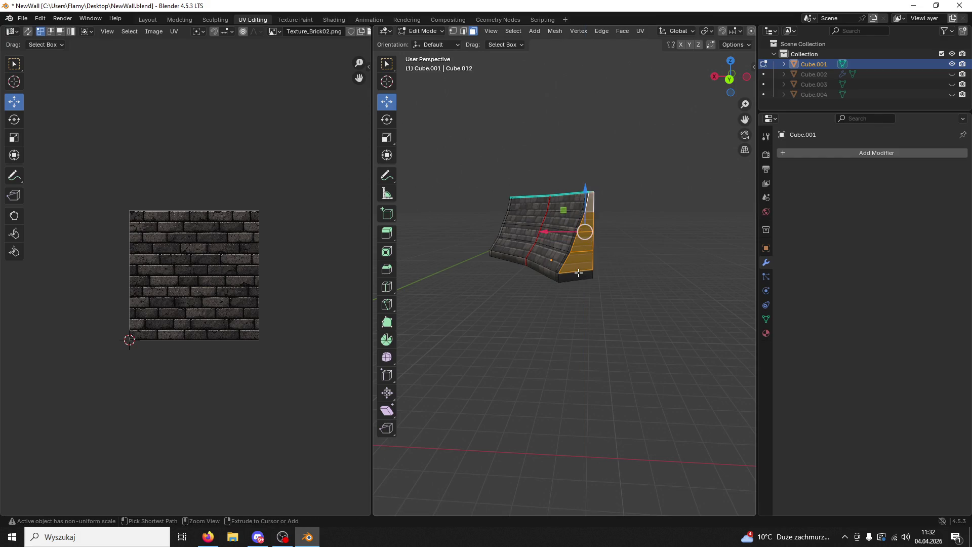
pyautogui.click(577, 273)
pyautogui.press('s')
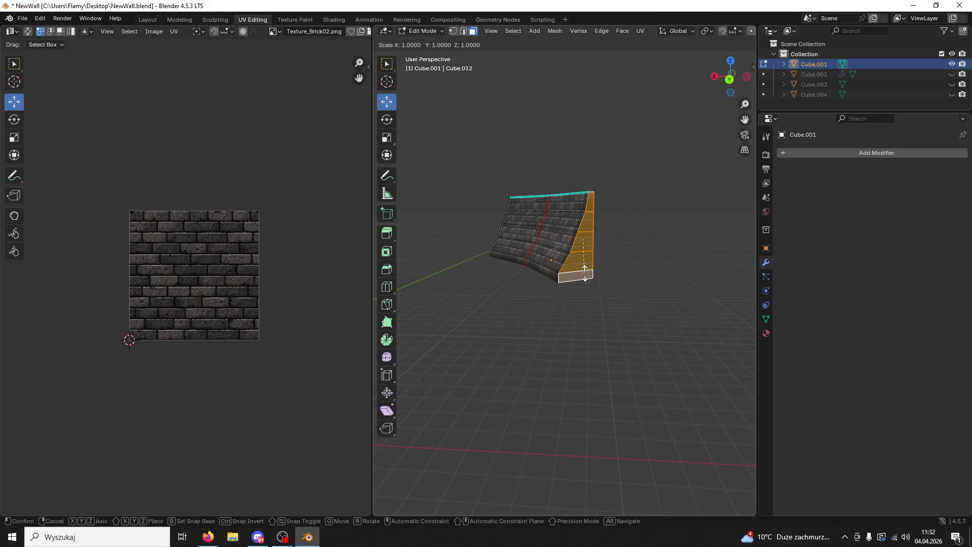
pyautogui.press('Return')
pyautogui.scroll(5, 608, 266)
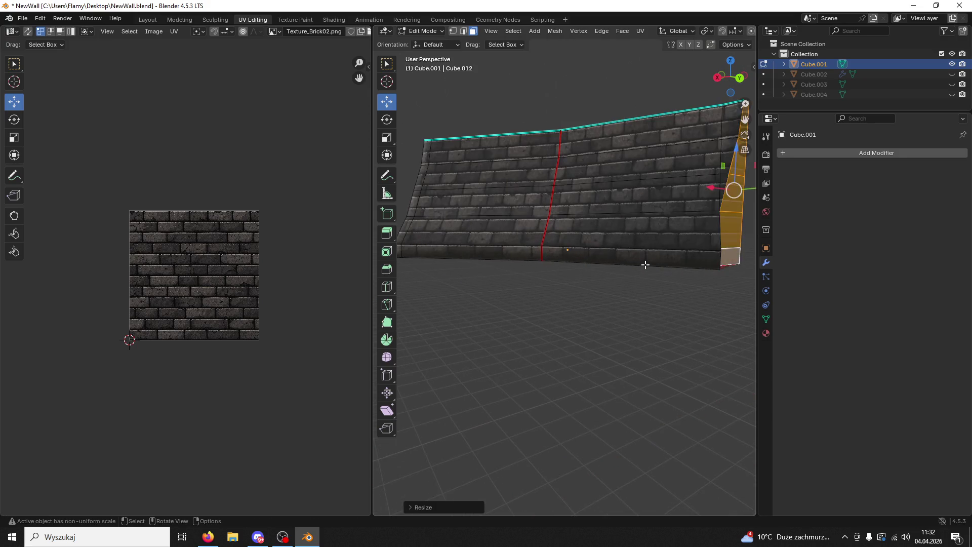
pyautogui.moveTo(645, 264); pyautogui.dragTo(630, 280, button='middle')
pyautogui.write('sz0')
pyautogui.press('Escape')
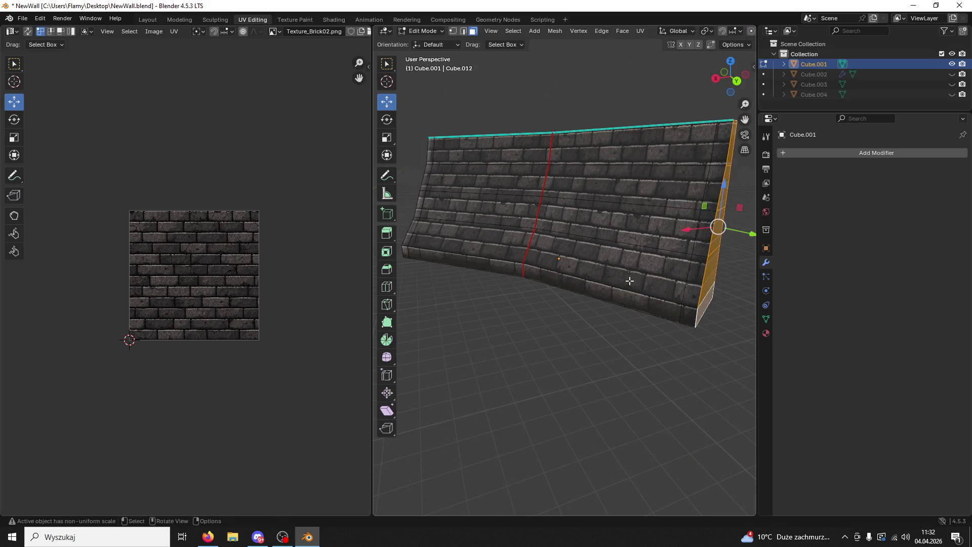
pyautogui.write('0')
pyautogui.press('Return')
pyautogui.moveTo(630, 280)
pyautogui.mouseDown(button='middle')
pyautogui.moveTo(576, 291)
pyautogui.moveTo(540, 277)
pyautogui.mouseUp(button='middle')
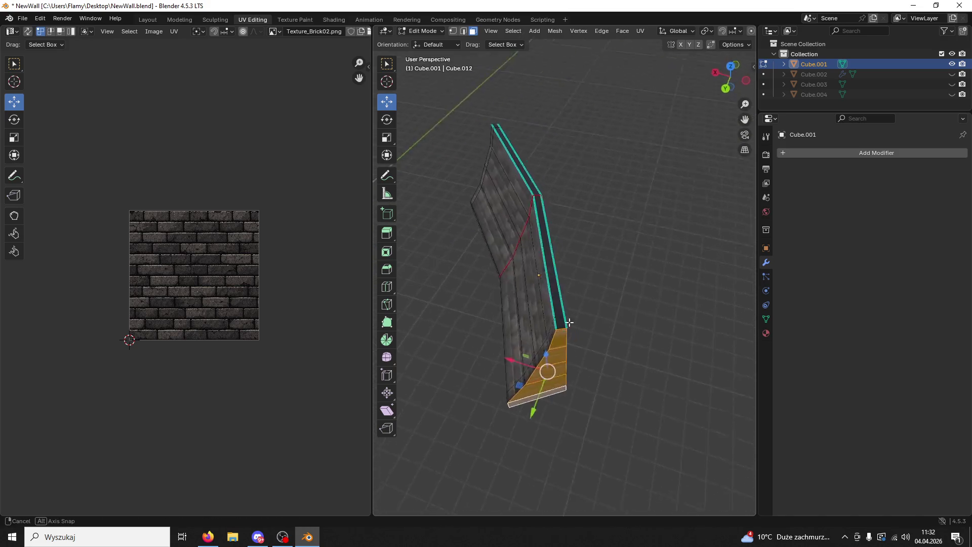
pyautogui.moveTo(539, 277); pyautogui.dragTo(629, 339, button='middle')
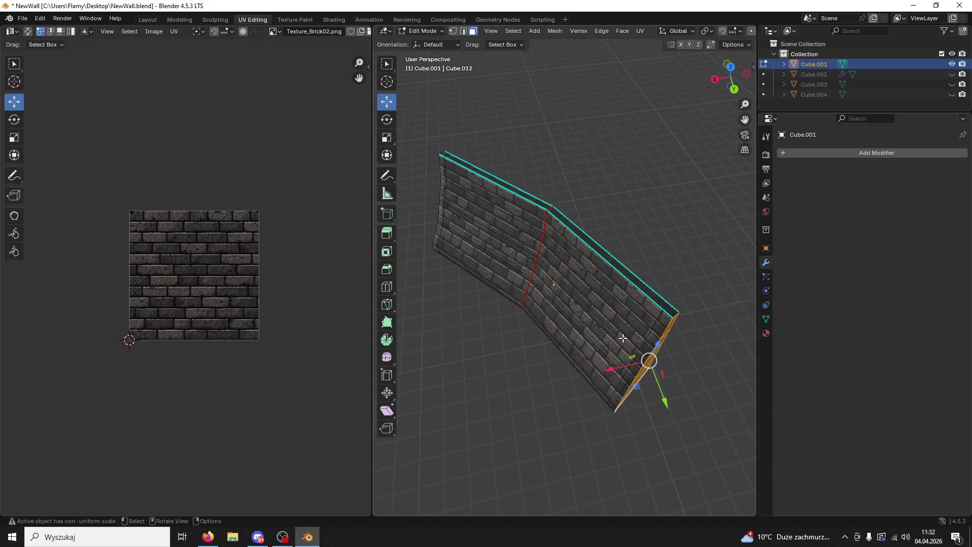
pyautogui.write('0')
pyautogui.press('Return')
pyautogui.moveTo(622, 338)
pyautogui.mouseDown(button='middle')
pyautogui.moveTo(517, 370)
pyautogui.moveTo(604, 335)
pyautogui.moveTo(555, 277)
pyautogui.mouseUp(button='middle')
# Step: Collapse the end flat along X with S X 0 and move it along Y
pyautogui.press('g')
pyautogui.click(507, 367)
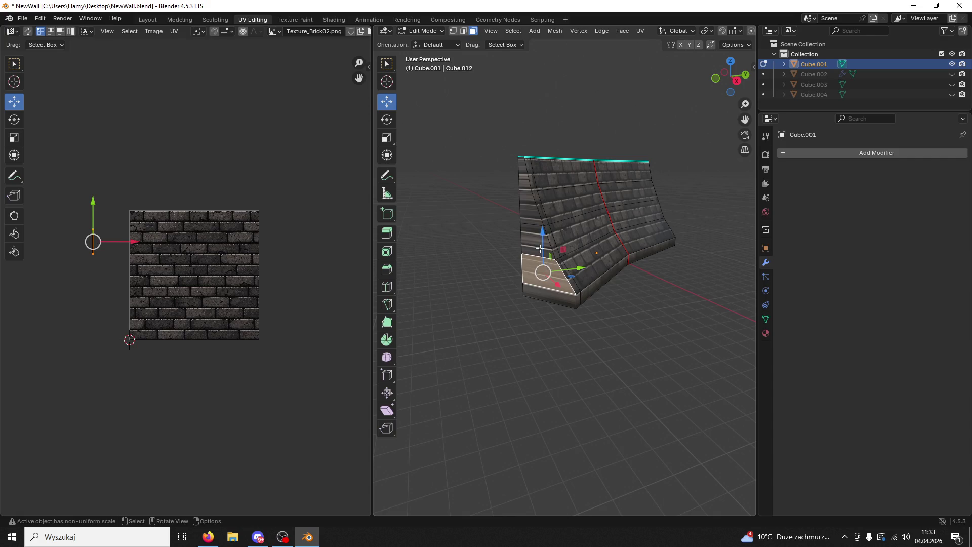
pyautogui.moveTo(539, 288)
pyautogui.mouseDown(button='middle')
pyautogui.moveTo(488, 279)
pyautogui.moveTo(457, 304)
pyautogui.mouseUp(button='middle')
pyautogui.press('s')
pyautogui.press('x')
pyautogui.press('0')
pyautogui.press('Return')
pyautogui.press('g')
pyautogui.press('y')
pyautogui.click(468, 317)
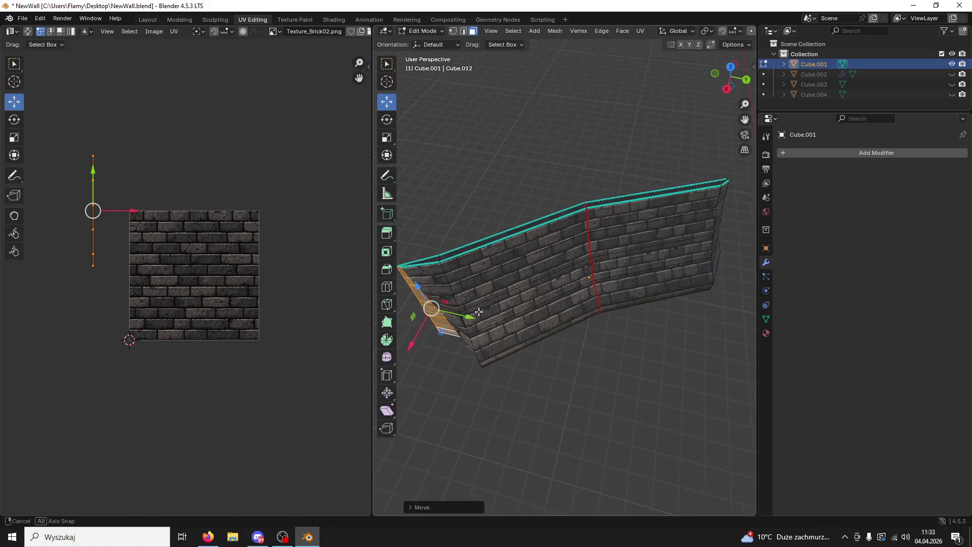
# Step: Rotate the wall's end edge about 44 degrees and check the angled end
pyautogui.moveTo(468, 317); pyautogui.dragTo(426, 156, button='middle')
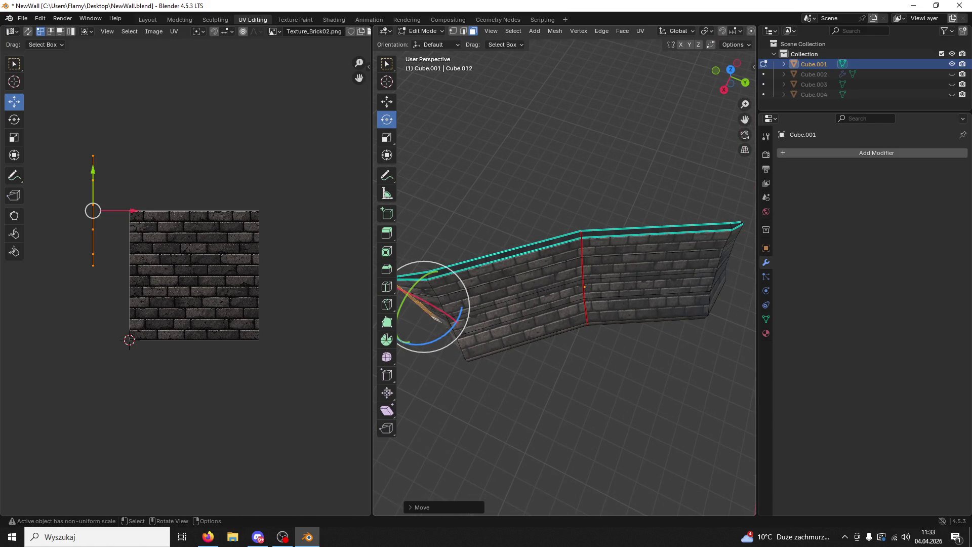
pyautogui.moveTo(440, 336); pyautogui.dragTo(408, 357)
pyautogui.moveTo(562, 427); pyautogui.dragTo(562, 428)
pyautogui.moveTo(562, 428)
pyautogui.mouseDown(button='middle')
pyautogui.moveTo(395, 283)
pyautogui.moveTo(582, 272)
pyautogui.moveTo(475, 312)
pyautogui.mouseUp(button='middle')
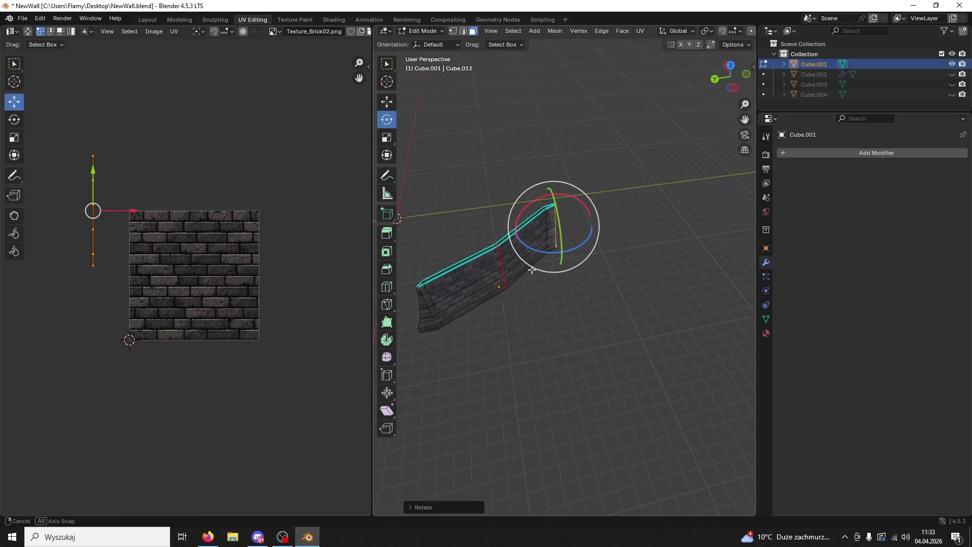
# Step: Select the end-section faces and flatten them along X with S X 0
pyautogui.click(475, 311)
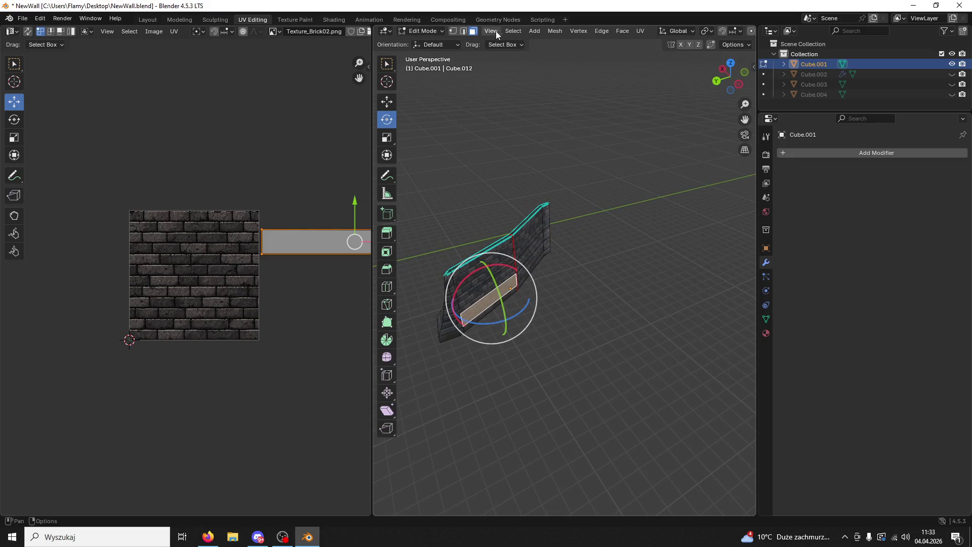
pyautogui.keyDown('shift'); pyautogui.click(469, 310); pyautogui.keyUp('shift')
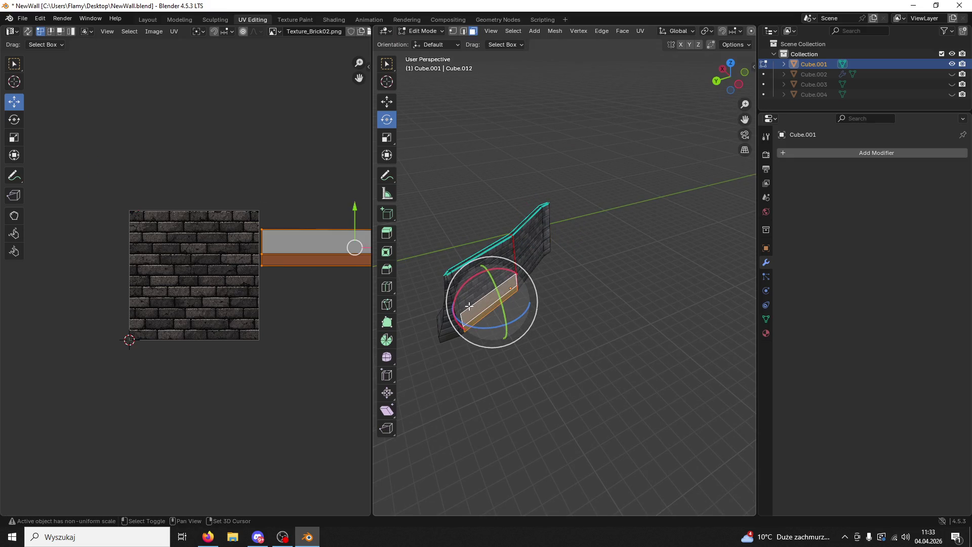
pyautogui.keyDown('shift'); pyautogui.click(464, 274); pyautogui.keyUp('shift')
pyautogui.moveTo(464, 274); pyautogui.dragTo(541, 278, button='middle')
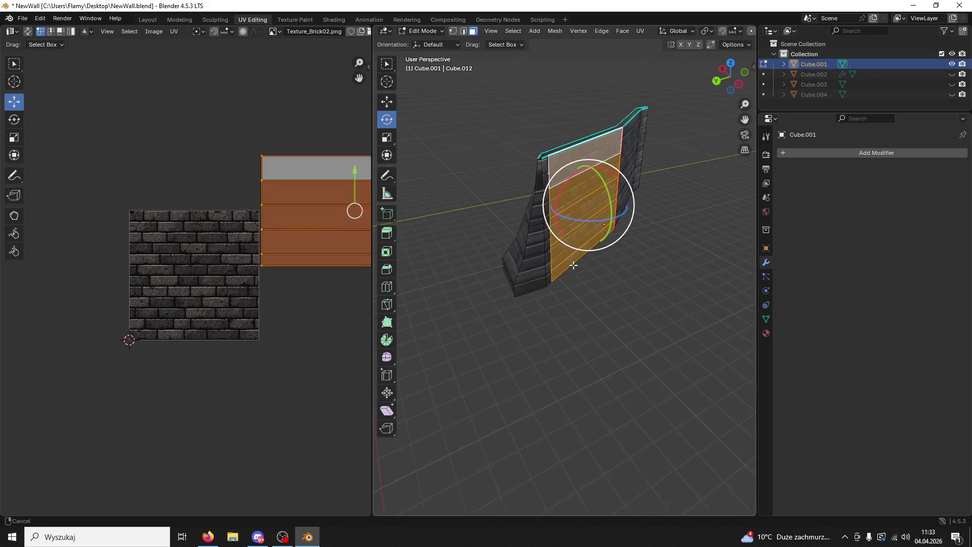
pyautogui.keyDown('shift'); pyautogui.click(541, 279); pyautogui.keyUp('shift')
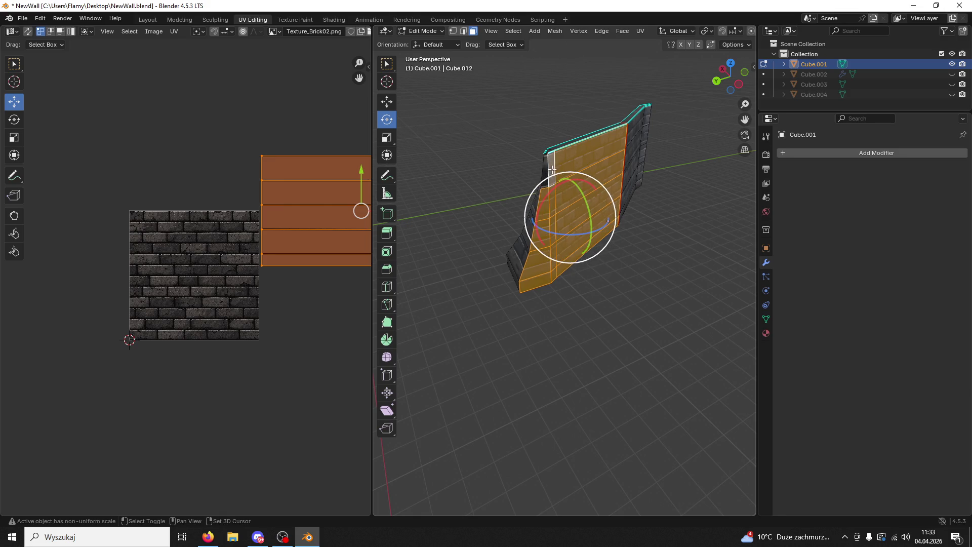
pyautogui.moveTo(548, 171); pyautogui.dragTo(550, 199, button='middle')
pyautogui.press('s')
pyautogui.press('x')
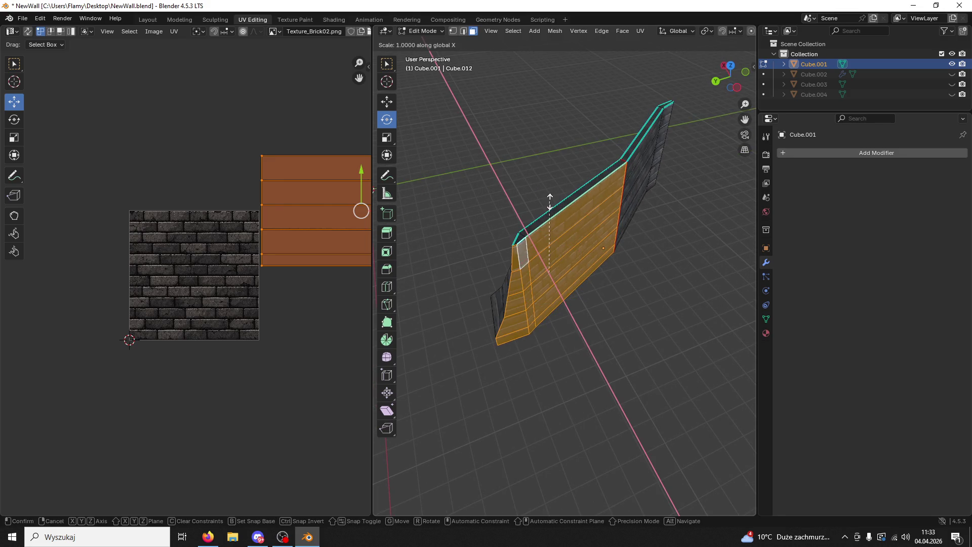
pyautogui.press('0')
pyautogui.press('Return')
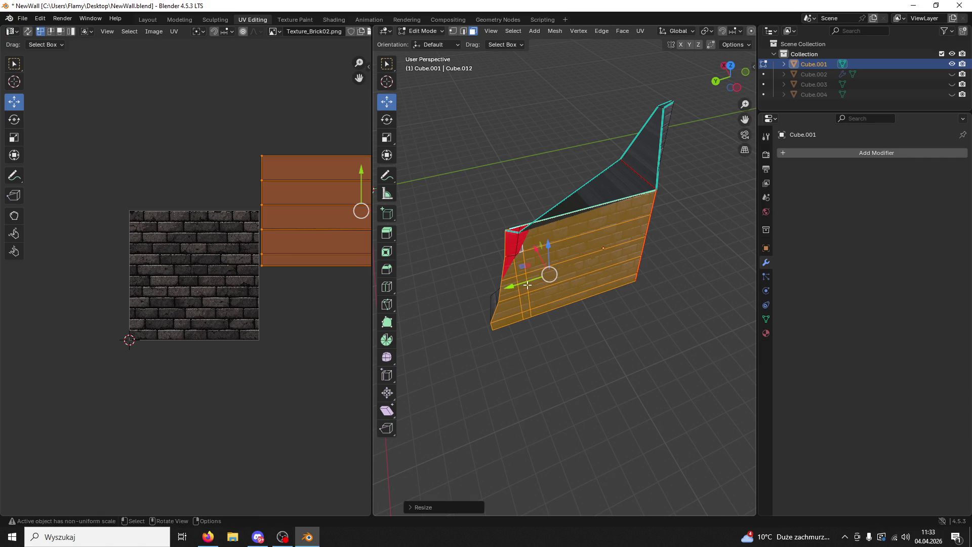
# Step: Move the flattened section along X and rotate it about the vertical axis
pyautogui.press('g')
pyautogui.press('y')
pyautogui.press('Escape')
pyautogui.press('g')
pyautogui.press('x')
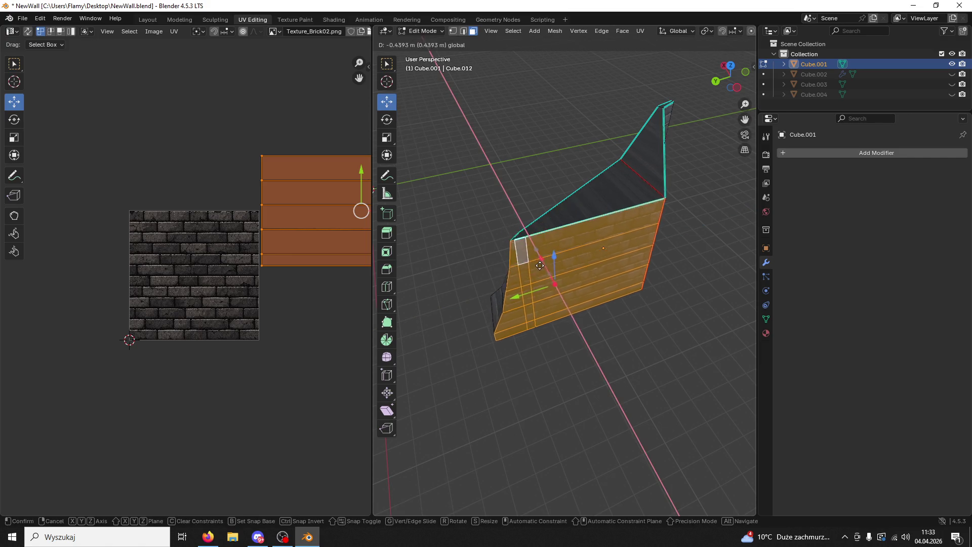
pyautogui.click(541, 273)
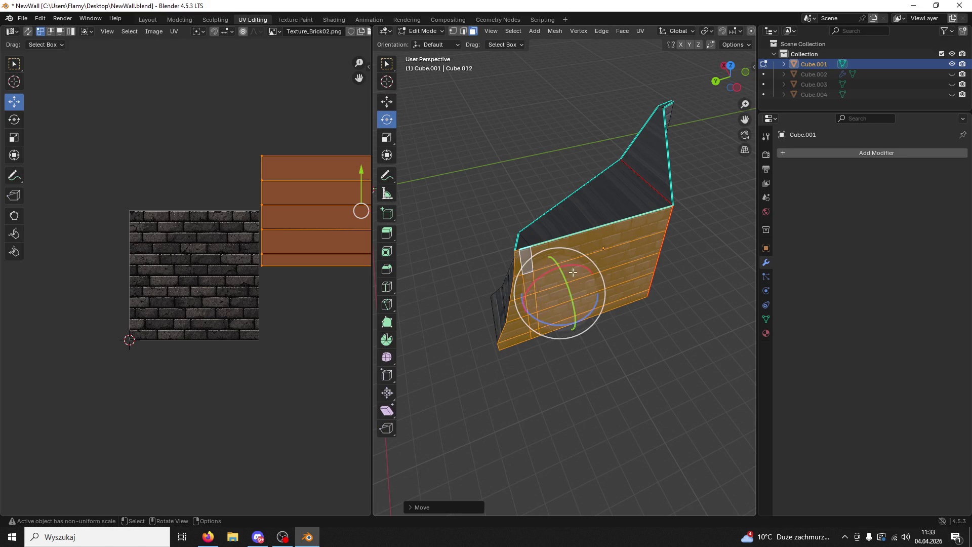
pyautogui.moveTo(552, 322); pyautogui.dragTo(571, 327)
pyautogui.moveTo(572, 327)
pyautogui.mouseDown(button='middle')
pyautogui.moveTo(733, 287)
pyautogui.moveTo(693, 197)
pyautogui.moveTo(687, 204)
pyautogui.mouseUp(button='middle')
# Step: Select the other end's faces, scale and rotate them about Z, and move them into place
pyautogui.click(570, 270)
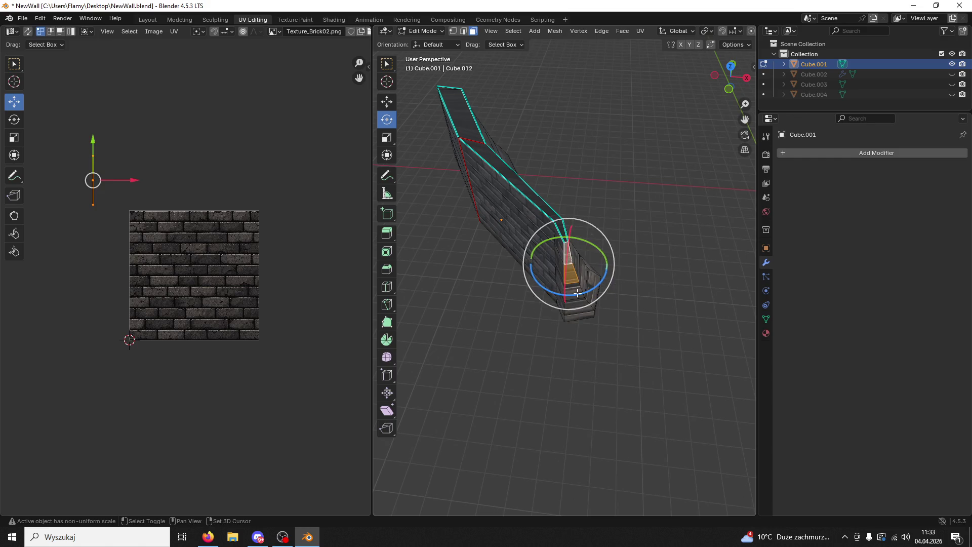
pyautogui.keyDown('shift'); pyautogui.click(540, 237); pyautogui.keyUp('shift')
pyautogui.keyDown('shift'); pyautogui.click(535, 237); pyautogui.keyUp('shift')
pyautogui.moveTo(534, 237)
pyautogui.mouseDown(button='middle')
pyautogui.moveTo(587, 242)
pyautogui.moveTo(608, 218)
pyautogui.moveTo(621, 274)
pyautogui.mouseUp(button='middle')
pyautogui.keyDown('shift'); pyautogui.click(598, 224); pyautogui.keyUp('shift')
pyautogui.keyDown('shift'); pyautogui.click(608, 219); pyautogui.keyUp('shift')
pyautogui.press('s')
pyautogui.click(543, 222)
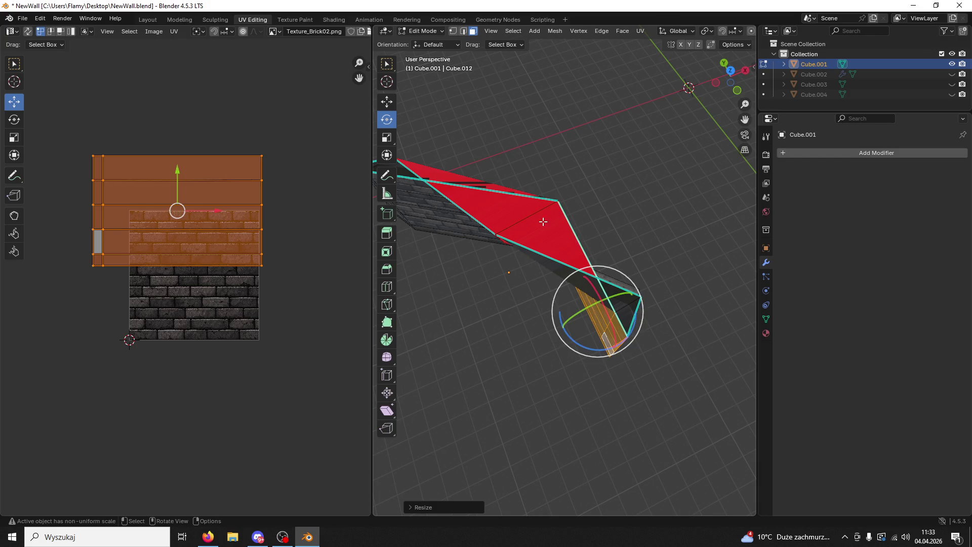
pyautogui.moveTo(571, 340); pyautogui.dragTo(602, 347)
pyautogui.moveTo(602, 346); pyautogui.dragTo(532, 305, button='middle')
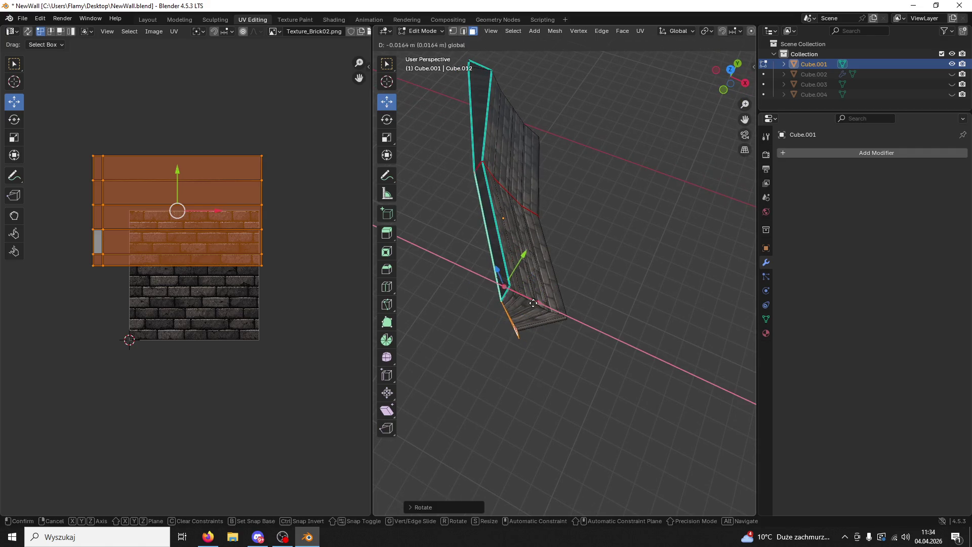
pyautogui.moveTo(534, 303); pyautogui.dragTo(498, 281)
# Step: Select the linked end section, mirror it with S X -1 and slide it toward the wall
pyautogui.moveTo(497, 281)
pyautogui.mouseDown(button='middle')
pyautogui.moveTo(548, 250)
pyautogui.moveTo(446, 249)
pyautogui.mouseUp(button='middle')
pyautogui.moveTo(523, 163); pyautogui.dragTo(414, 221, button='middle')
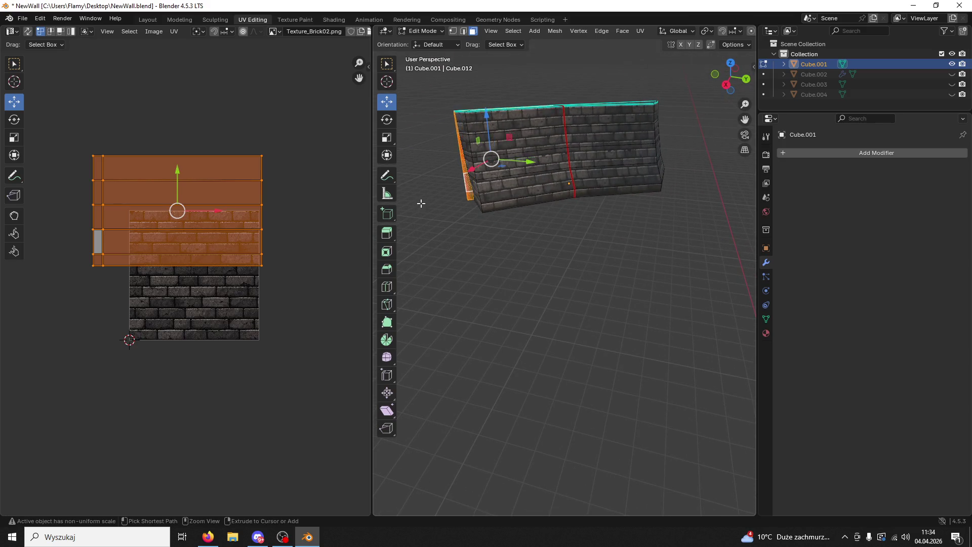
pyautogui.moveTo(414, 221)
pyautogui.mouseDown(button='middle')
pyautogui.moveTo(488, 191)
pyautogui.moveTo(450, 204)
pyautogui.moveTo(638, 247)
pyautogui.moveTo(661, 272)
pyautogui.mouseUp(button='middle')
pyautogui.press('l')
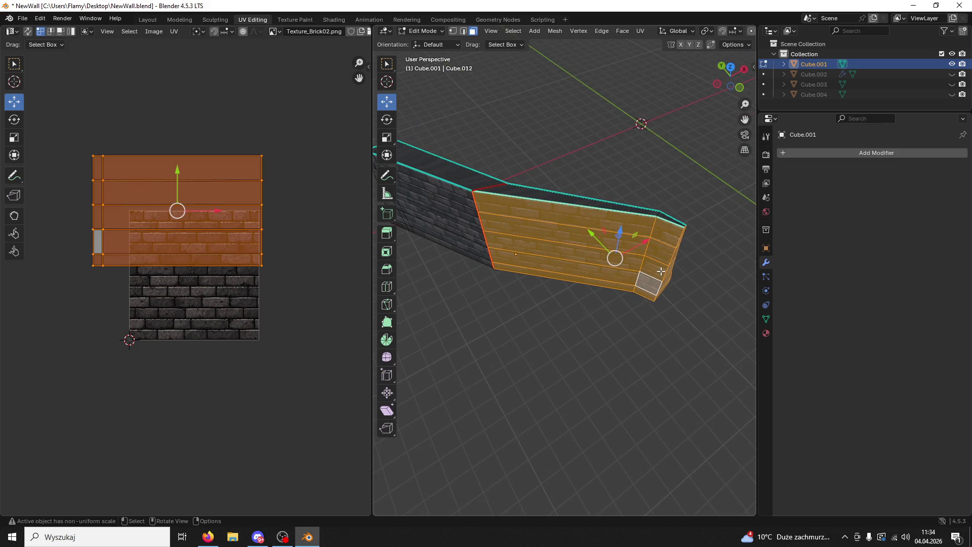
pyautogui.write('x-1')
pyautogui.press('Return')
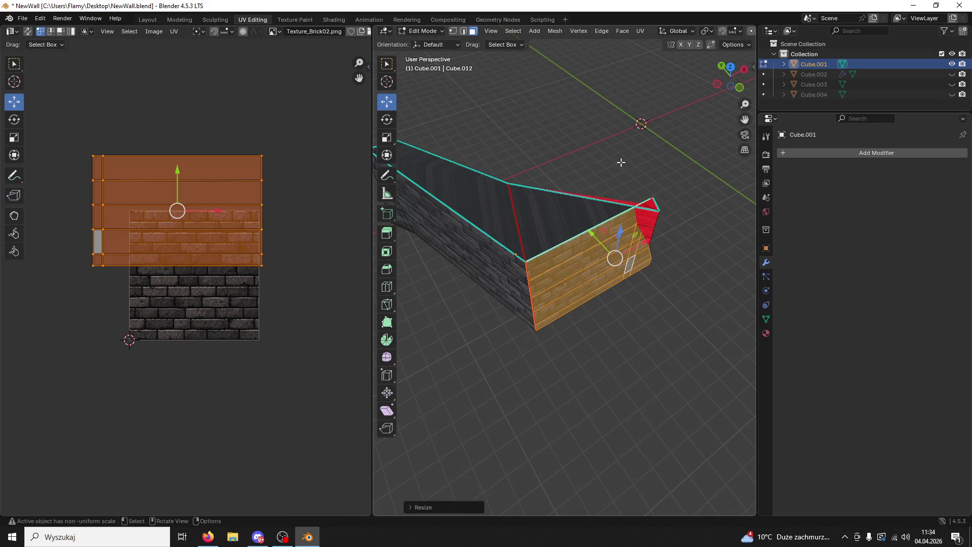
pyautogui.moveTo(611, 293); pyautogui.dragTo(550, 233)
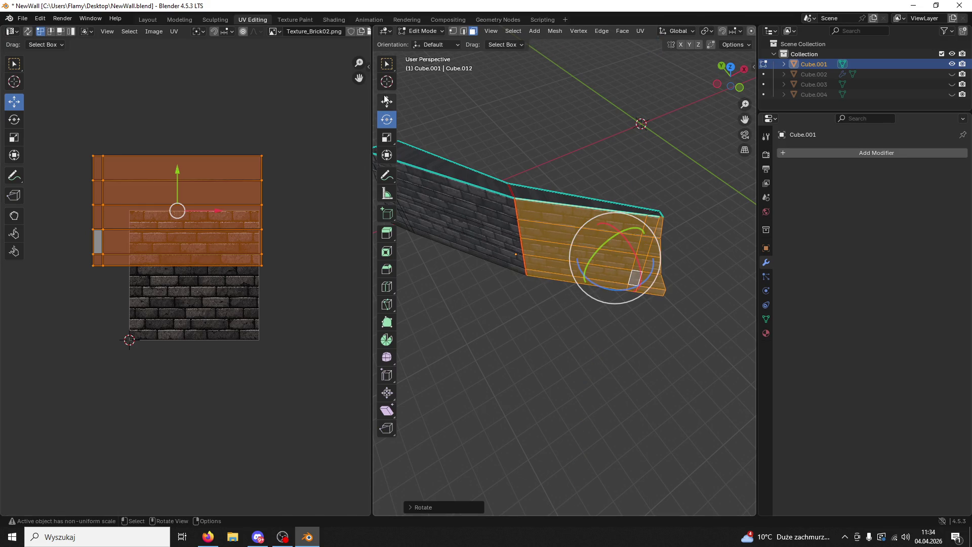
pyautogui.moveTo(643, 243); pyautogui.dragTo(621, 259)
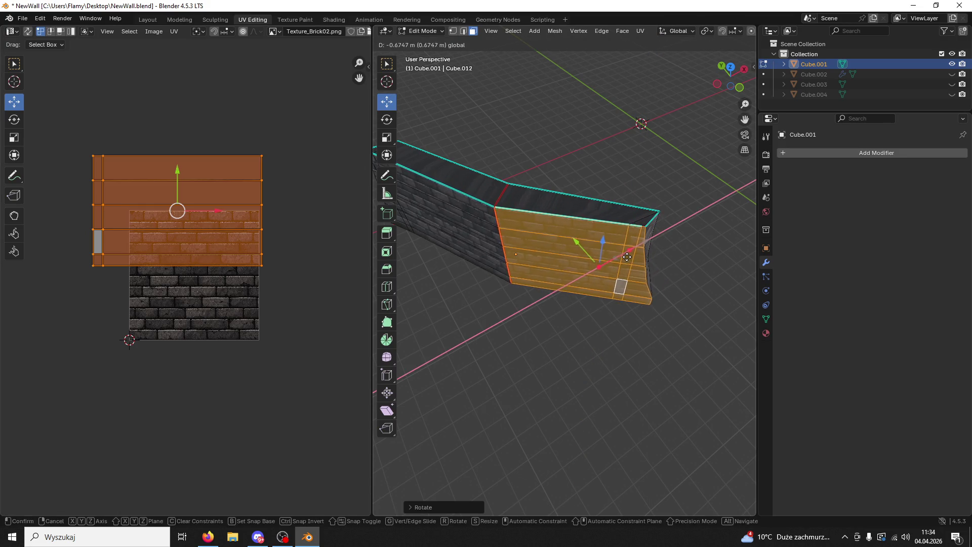
# Step: Move the end edges and left face along X and rotate the face edge-on into a taper
pyautogui.moveTo(576, 242)
pyautogui.mouseDown(button='middle')
pyautogui.moveTo(438, 243)
pyautogui.moveTo(397, 213)
pyautogui.mouseUp(button='middle')
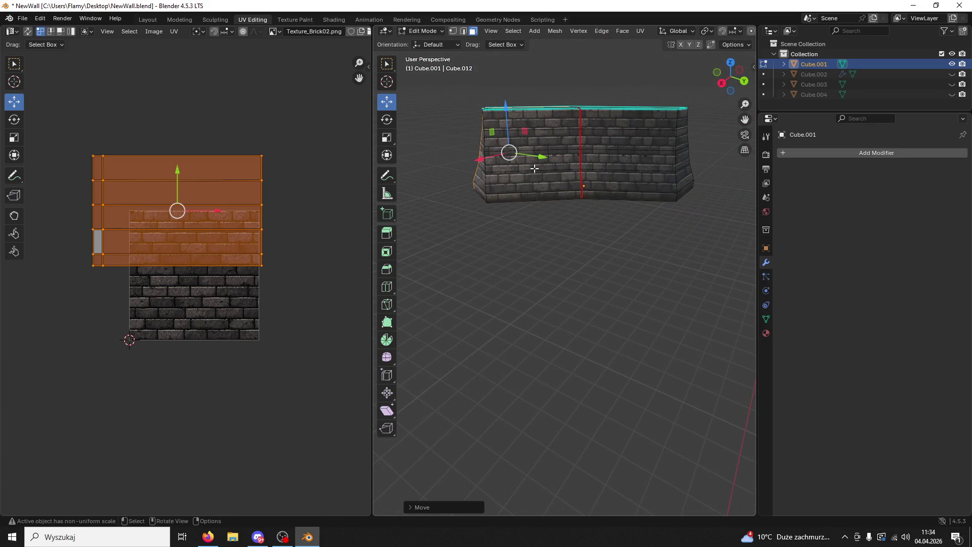
pyautogui.moveTo(497, 160)
pyautogui.mouseDown()
pyautogui.moveTo(474, 159)
pyautogui.moveTo(495, 157)
pyautogui.mouseUp()
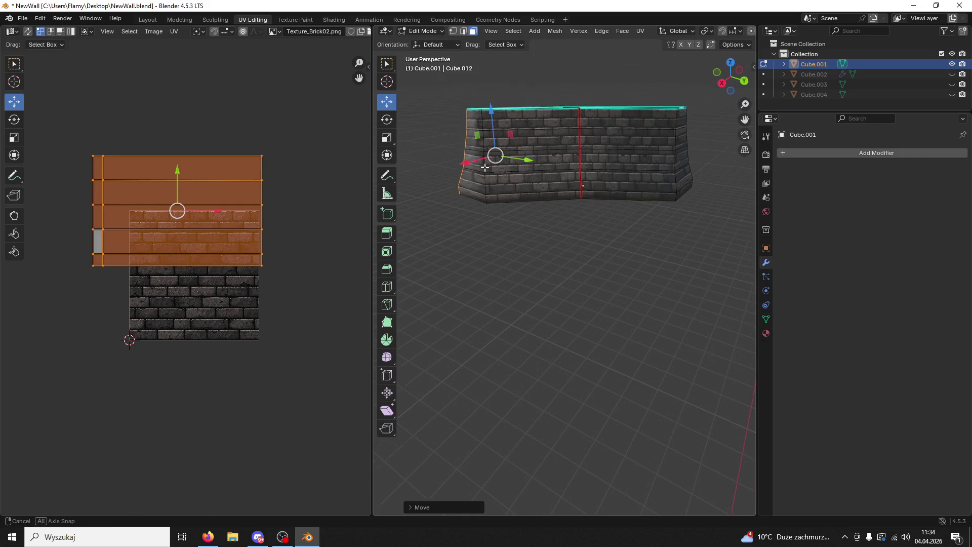
pyautogui.moveTo(494, 156); pyautogui.dragTo(604, 204, button='middle')
pyautogui.moveTo(587, 242); pyautogui.dragTo(570, 237, button='middle')
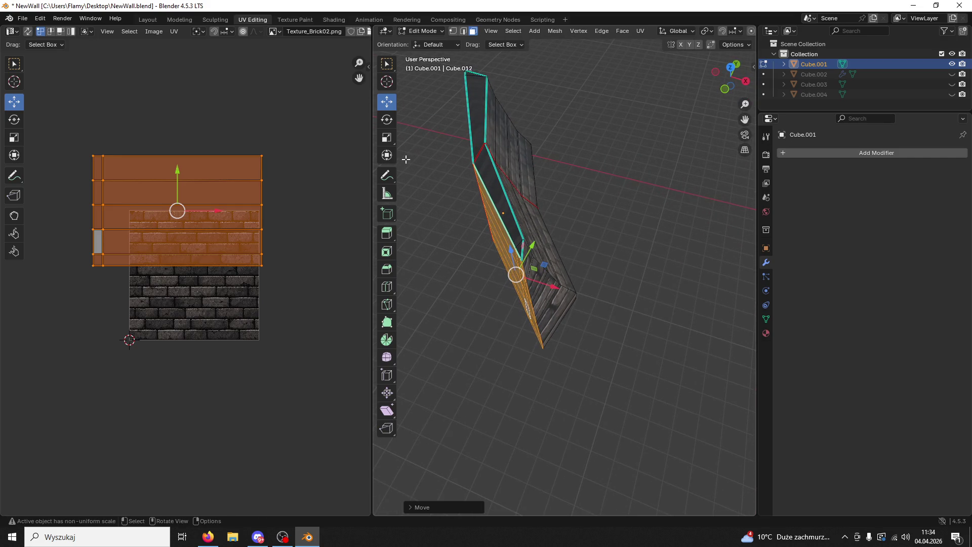
pyautogui.moveTo(532, 303)
pyautogui.mouseDown()
pyautogui.moveTo(511, 300)
pyautogui.moveTo(523, 281)
pyautogui.mouseUp()
pyautogui.moveTo(523, 281); pyautogui.dragTo(434, 227, button='middle')
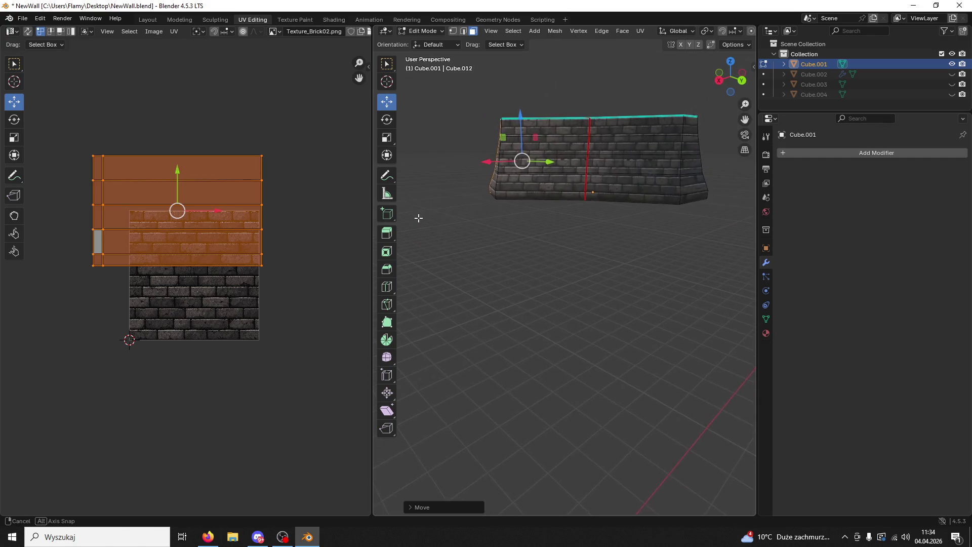
pyautogui.moveTo(477, 161); pyautogui.dragTo(466, 158)
pyautogui.moveTo(466, 159)
pyautogui.mouseDown(button='middle')
pyautogui.moveTo(650, 205)
pyautogui.moveTo(521, 171)
pyautogui.mouseUp(button='middle')
pyautogui.click(587, 247)
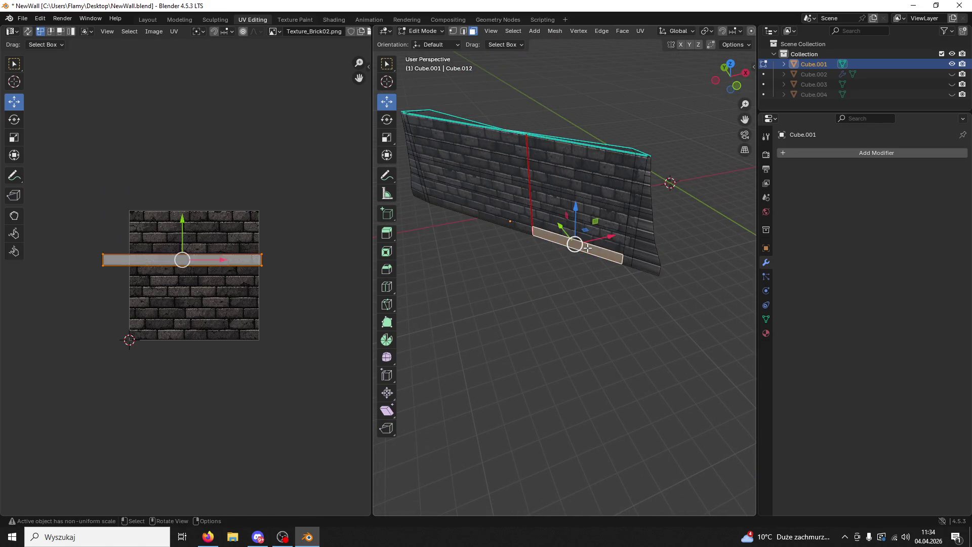
# Step: Select the wall's right end face, its adjoining face column and the four left-section faces
pyautogui.click(638, 257)
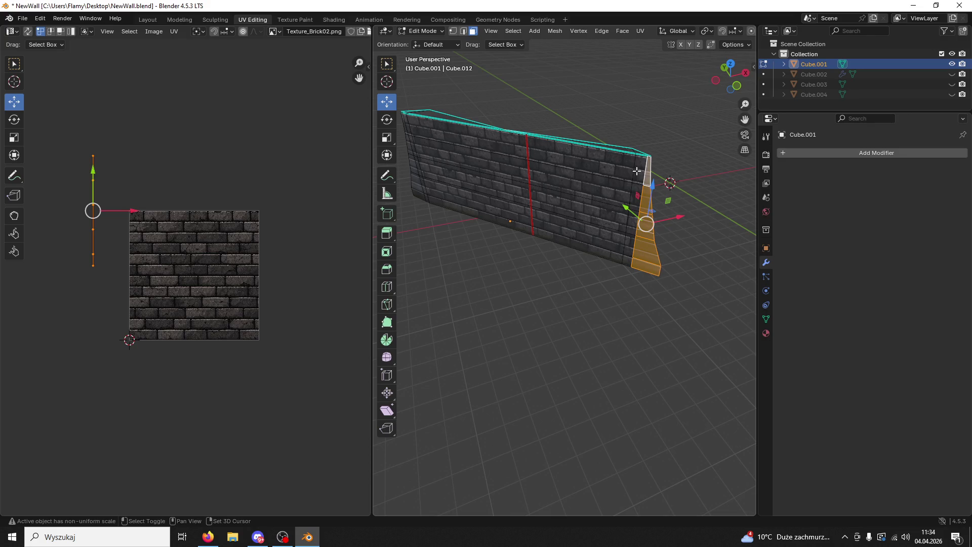
pyautogui.keyDown('shift'); pyautogui.click(601, 243); pyautogui.keyUp('shift')
pyautogui.keyDown('shift'); pyautogui.click(604, 217); pyautogui.keyUp('shift')
pyautogui.keyDown('shift'); pyautogui.click(608, 190); pyautogui.keyUp('shift')
pyautogui.keyDown('shift'); pyautogui.click(611, 163); pyautogui.keyUp('shift')
pyautogui.keyDown('shift'); pyautogui.click(640, 168); pyautogui.keyUp('shift')
pyautogui.keyDown('shift'); pyautogui.click(522, 231); pyautogui.keyUp('shift')
pyautogui.keyDown('shift'); pyautogui.click(521, 206); pyautogui.keyUp('shift')
pyautogui.keyDown('shift'); pyautogui.click(522, 178); pyautogui.keyUp('shift')
pyautogui.keyDown('shift'); pyautogui.click(522, 146); pyautogui.keyUp('shift')
# Step: From a bottom orthographic view, nudge the selected faces along X and Y into line with the wall
pyautogui.moveTo(523, 144); pyautogui.dragTo(535, 219, button='middle')
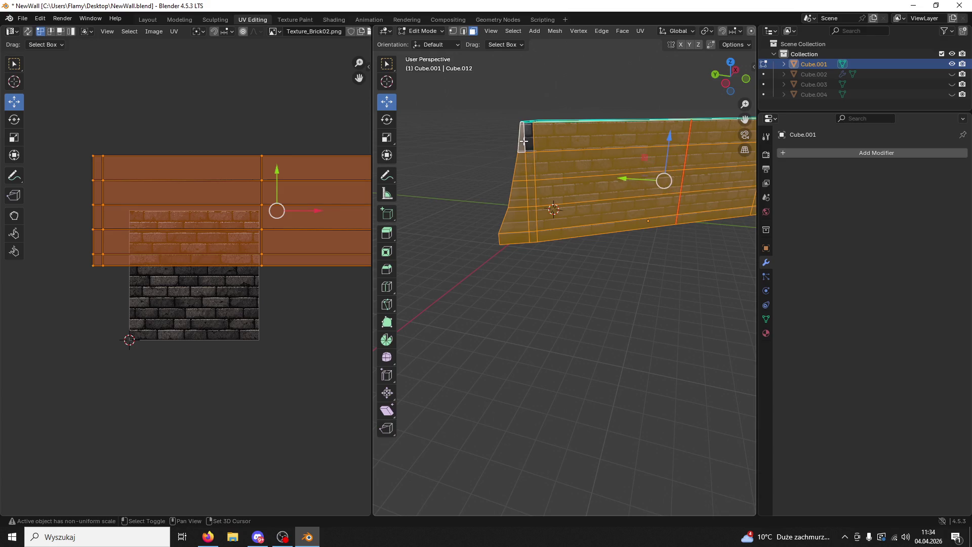
pyautogui.moveTo(534, 150); pyautogui.dragTo(615, 259, button='middle')
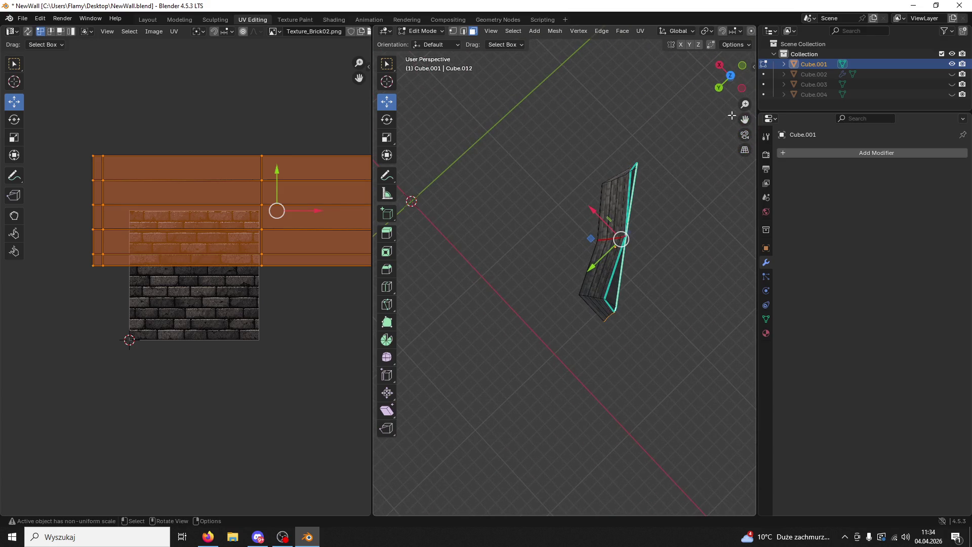
pyautogui.click(729, 79)
pyautogui.moveTo(588, 221); pyautogui.dragTo(578, 218)
pyautogui.moveTo(541, 261); pyautogui.dragTo(540, 253)
# Step: Back in a front perspective view, clear the selection and start dragging wall vertices left
pyautogui.moveTo(540, 252); pyautogui.dragTo(563, 311, button='middle')
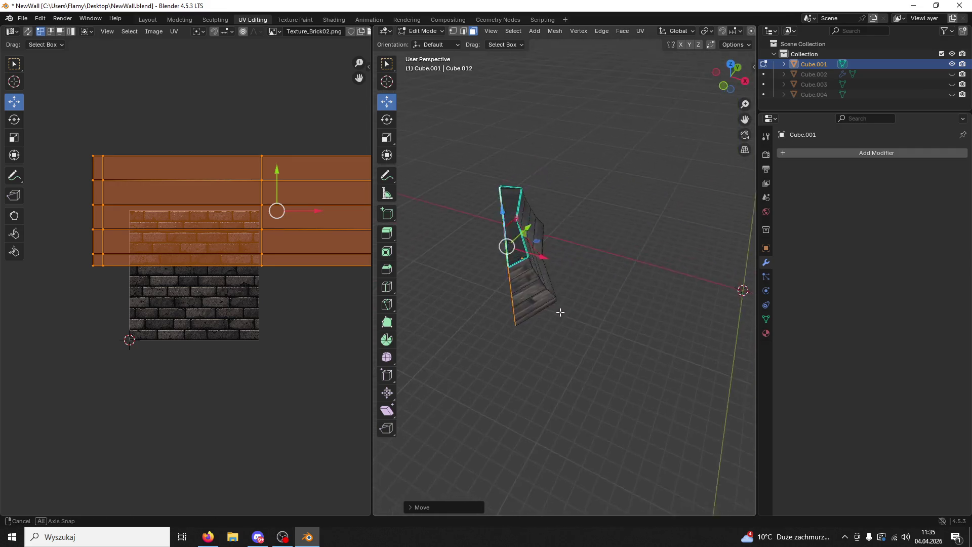
pyautogui.moveTo(563, 311)
pyautogui.mouseDown(button='middle')
pyautogui.moveTo(568, 248)
pyautogui.moveTo(610, 322)
pyautogui.moveTo(647, 353)
pyautogui.moveTo(588, 208)
pyautogui.moveTo(630, 289)
pyautogui.moveTo(624, 259)
pyautogui.moveTo(580, 321)
pyautogui.moveTo(638, 157)
pyautogui.moveTo(749, 199)
pyautogui.moveTo(532, 243)
pyautogui.moveTo(445, 228)
pyautogui.moveTo(488, 250)
pyautogui.moveTo(505, 284)
pyautogui.moveTo(503, 236)
pyautogui.moveTo(565, 217)
pyautogui.mouseUp(button='middle')
pyautogui.click(610, 321)
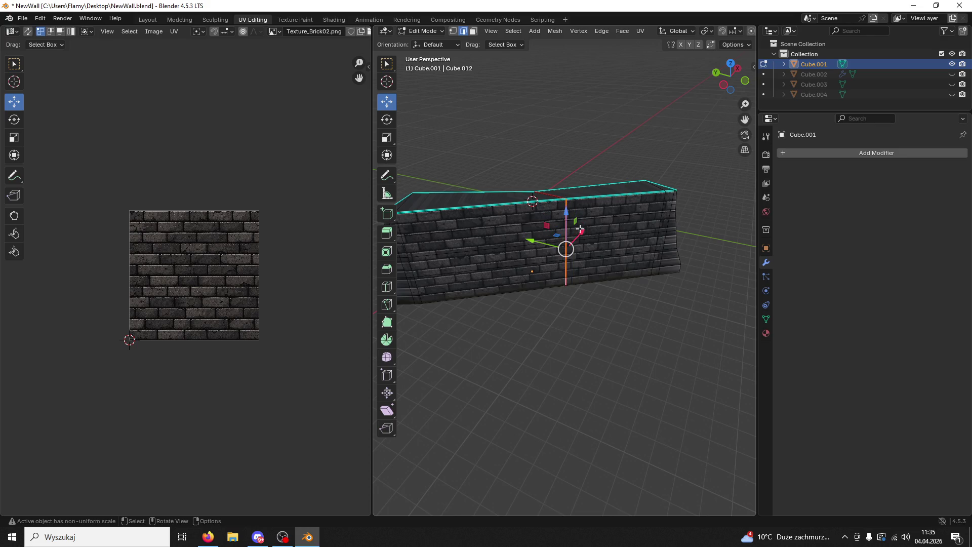
pyautogui.moveTo(563, 243); pyautogui.dragTo(529, 244)
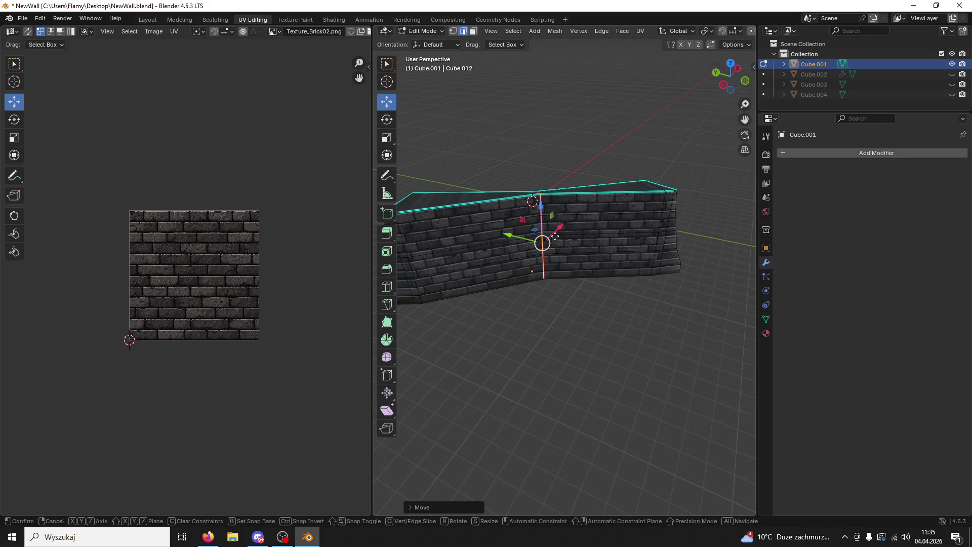
# Step: Move the selected vertices along the Y axis only, then save the blend file
pyautogui.press('g')
pyautogui.press('x')
pyautogui.press('y')
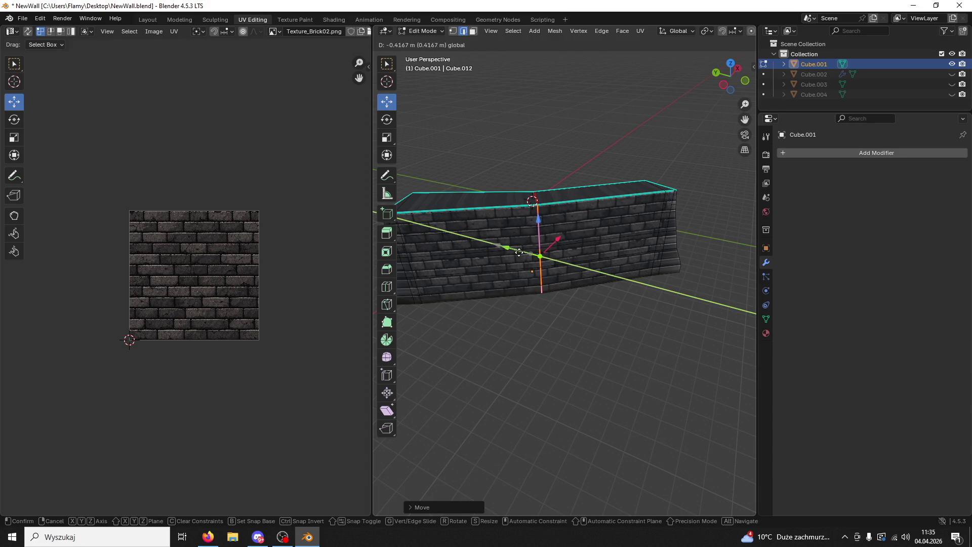
pyautogui.click(518, 252)
pyautogui.moveTo(517, 253)
pyautogui.mouseDown(button='middle')
pyautogui.moveTo(697, 224)
pyautogui.moveTo(714, 239)
pyautogui.moveTo(685, 257)
pyautogui.moveTo(684, 357)
pyautogui.moveTo(646, 232)
pyautogui.moveTo(543, 261)
pyautogui.moveTo(593, 251)
pyautogui.moveTo(656, 322)
pyautogui.moveTo(646, 289)
pyautogui.mouseUp(button='middle')
pyautogui.hotkey('ctrl', 's')
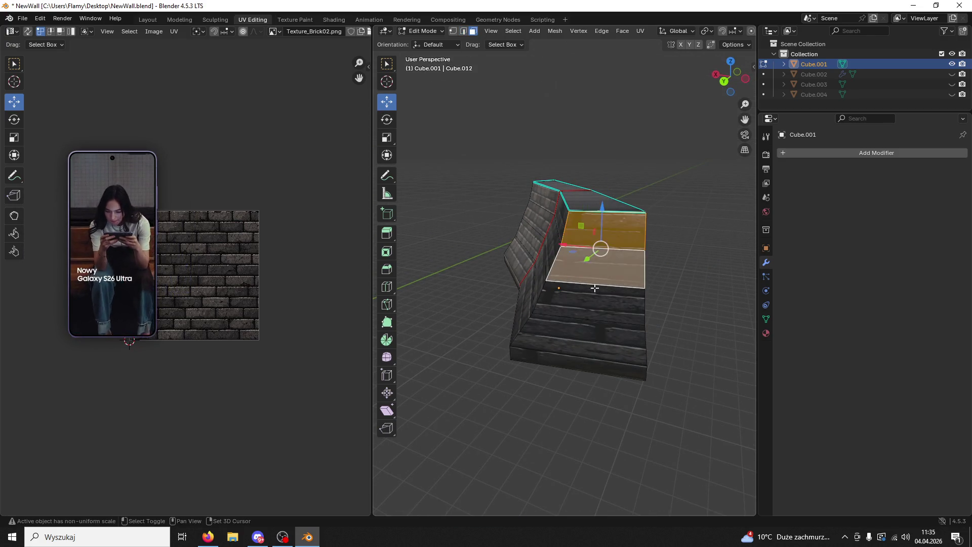
# Step: Nudge the wall's end face and extrude it outward into a new wall section
pyautogui.moveTo(586, 358)
pyautogui.mouseDown(button='middle')
pyautogui.moveTo(582, 342)
pyautogui.moveTo(637, 368)
pyautogui.moveTo(360, 197)
pyautogui.mouseUp(button='middle')
pyautogui.click(387, 119)
pyautogui.moveTo(710, 326); pyautogui.dragTo(346, 137, button='middle')
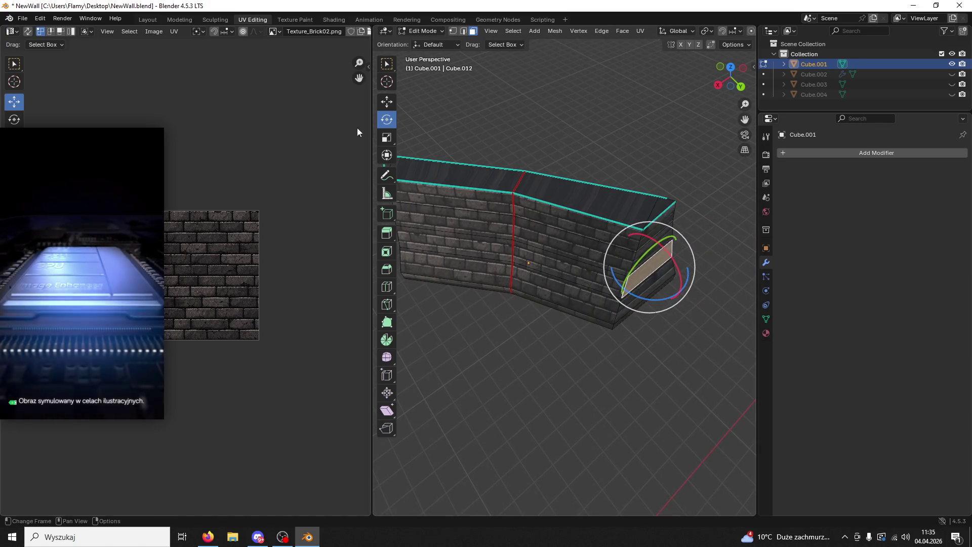
pyautogui.click(387, 101)
pyautogui.moveTo(674, 296); pyautogui.dragTo(682, 291)
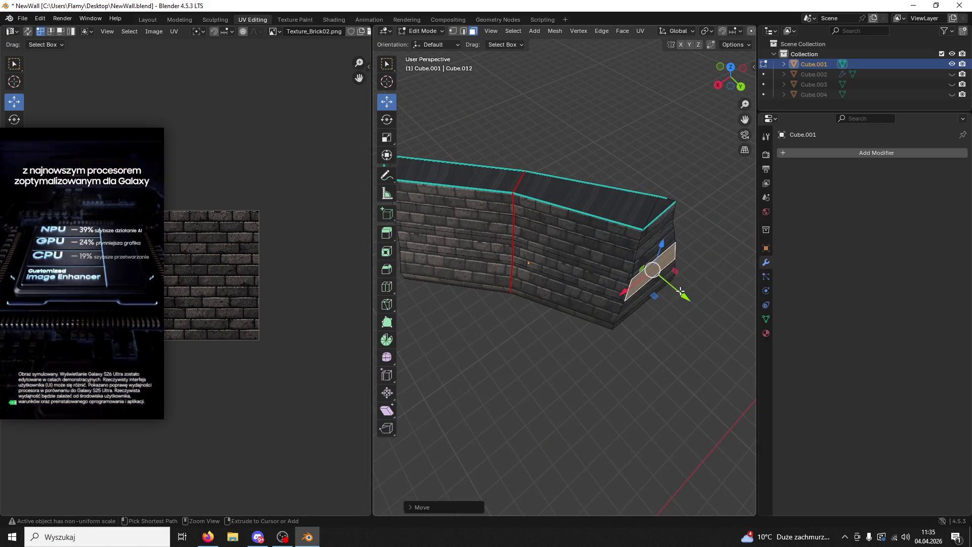
pyautogui.press('e')
pyautogui.click(671, 328)
# Step: Shift the extruded face along Y and rotate it about the vertical axis to continue the bend
pyautogui.moveTo(671, 328)
pyautogui.mouseDown(button='middle')
pyautogui.moveTo(592, 309)
pyautogui.moveTo(774, 274)
pyautogui.mouseUp(button='middle')
pyautogui.moveTo(684, 273)
pyautogui.mouseDown(button='middle')
pyautogui.moveTo(577, 243)
pyautogui.moveTo(666, 248)
pyautogui.mouseUp(button='middle')
pyautogui.moveTo(671, 244); pyautogui.dragTo(674, 244)
pyautogui.moveTo(658, 259)
pyautogui.mouseDown()
pyautogui.moveTo(650, 251)
pyautogui.moveTo(651, 279)
pyautogui.mouseUp()
pyautogui.moveTo(650, 278)
pyautogui.mouseDown(button='middle')
pyautogui.moveTo(635, 199)
pyautogui.moveTo(499, 256)
pyautogui.moveTo(532, 370)
pyautogui.moveTo(547, 231)
pyautogui.mouseUp(button='middle')
pyautogui.moveTo(573, 348)
pyautogui.mouseDown(button='middle')
pyautogui.moveTo(551, 325)
pyautogui.moveTo(566, 314)
pyautogui.moveTo(692, 385)
pyautogui.moveTo(527, 374)
pyautogui.moveTo(511, 365)
pyautogui.moveTo(471, 291)
pyautogui.moveTo(514, 267)
pyautogui.moveTo(492, 294)
pyautogui.mouseUp(button='middle')
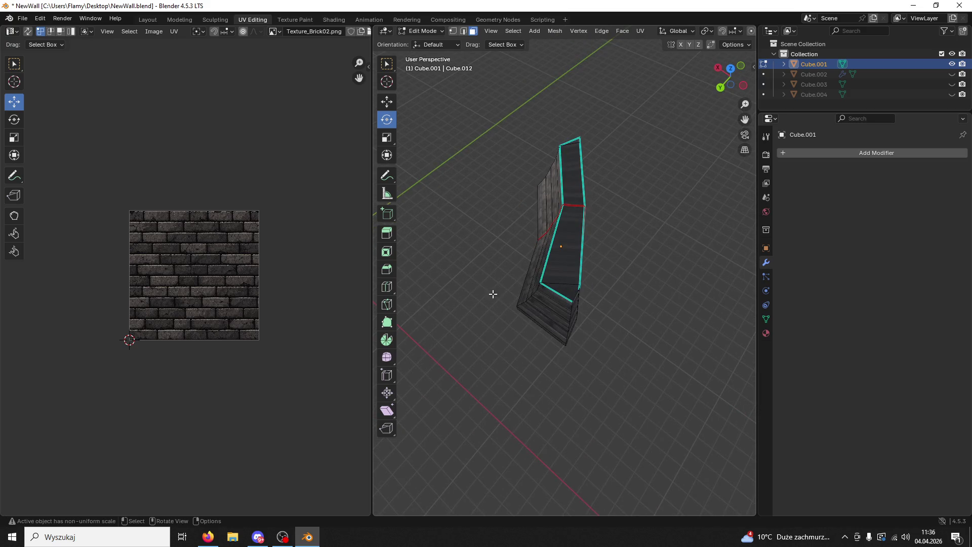
pyautogui.click(505, 290)
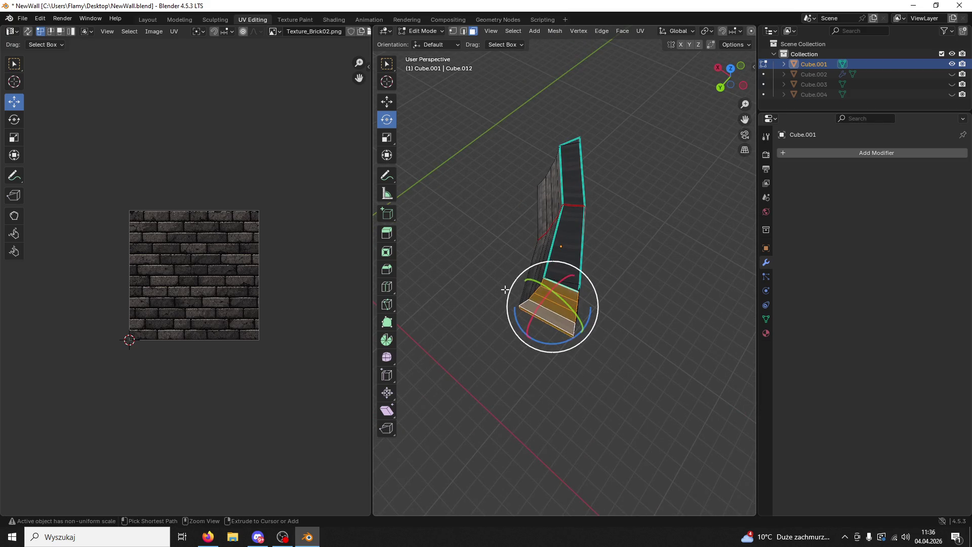
# Step: Undo the selection change, reselect the end and top-row front faces and delete them
pyautogui.hotkey('ctrl', 'z')
pyautogui.hotkey('ctrl', 'z')
pyautogui.hotkey('ctrl', 'z')
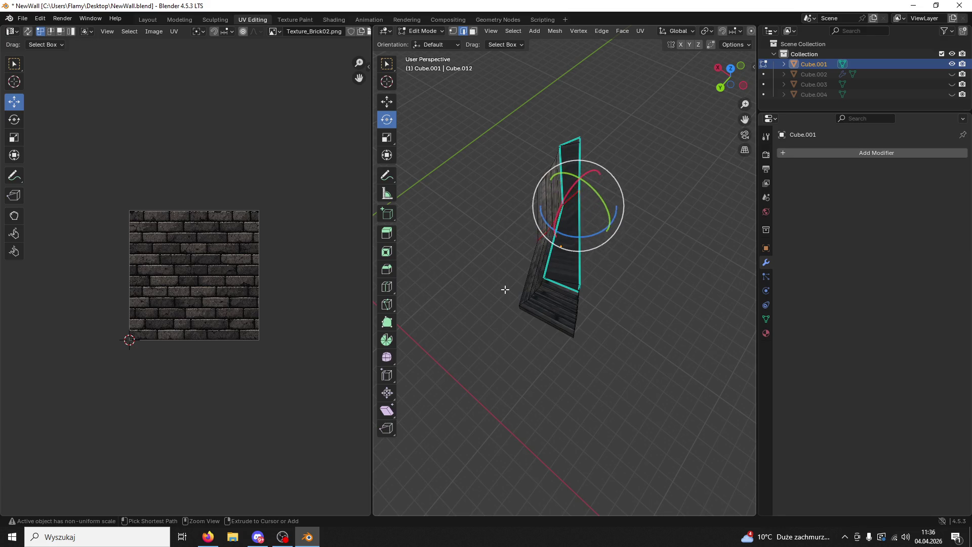
pyautogui.hotkey('ctrl', 'z')
pyautogui.hotkey('ctrl', 'z')
pyautogui.hotkey('ctrl', 'z')
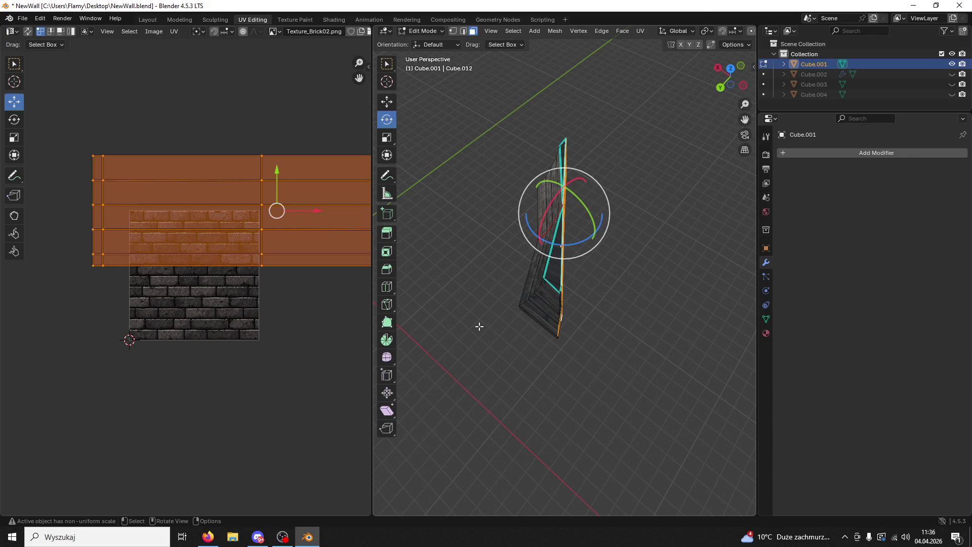
pyautogui.moveTo(517, 346); pyautogui.dragTo(645, 298, button='middle')
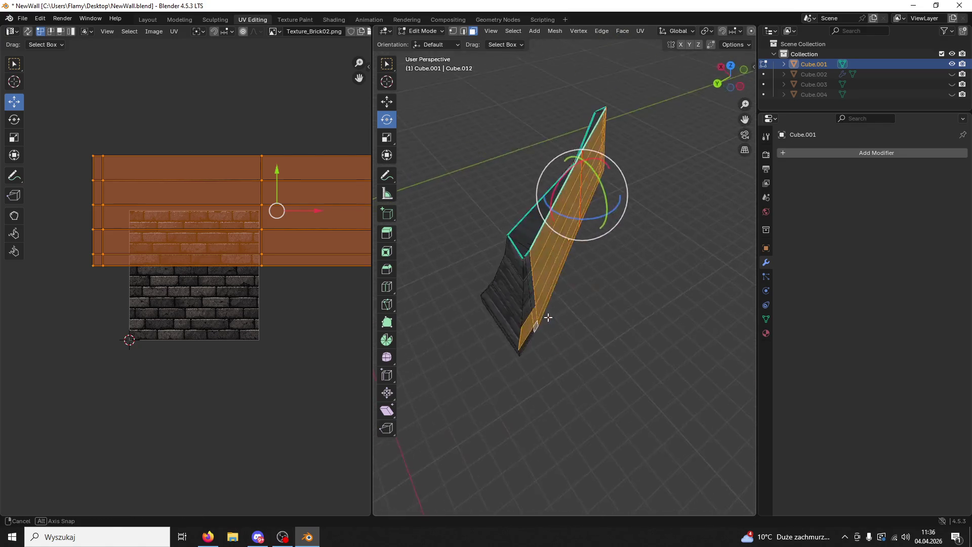
pyautogui.moveTo(644, 298); pyautogui.dragTo(488, 236, button='middle')
pyautogui.keyDown('alt'); pyautogui.keyDown('shift'); pyautogui.click(486, 236); pyautogui.keyUp('shift'); pyautogui.keyUp('alt')
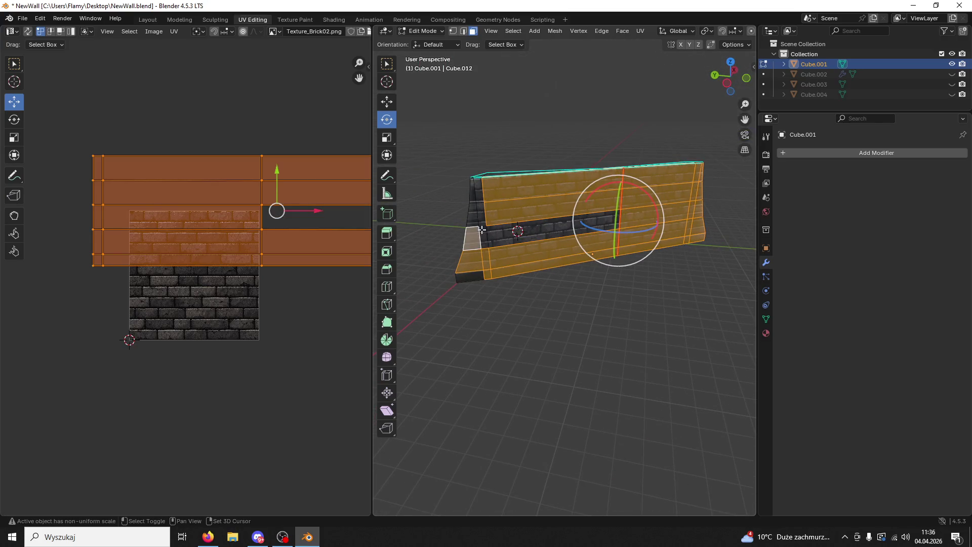
pyautogui.keyDown('shift'); pyautogui.click(473, 216); pyautogui.keyUp('shift')
pyautogui.keyDown('alt'); pyautogui.keyDown('shift'); pyautogui.click(490, 188); pyautogui.keyUp('shift'); pyautogui.keyUp('alt')
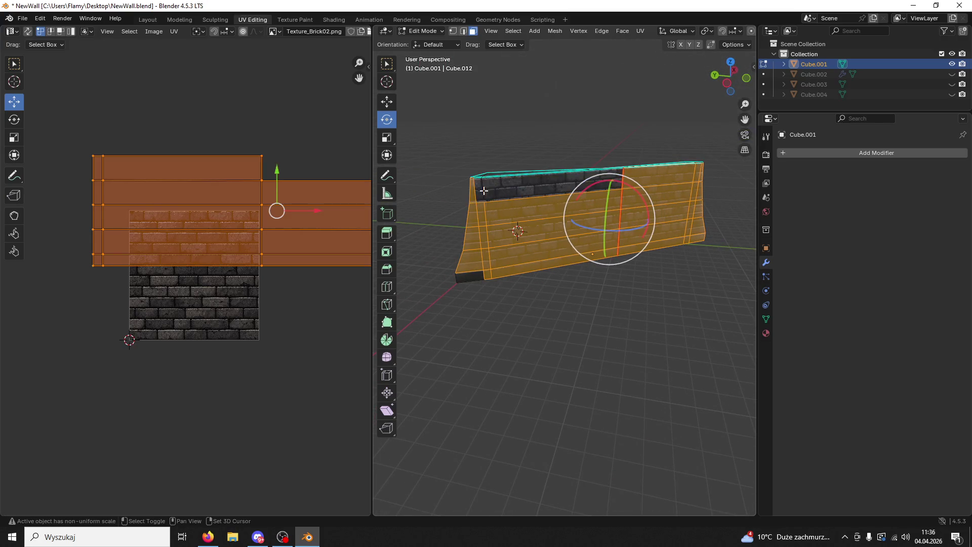
pyautogui.keyDown('shift'); pyautogui.click(479, 194); pyautogui.keyUp('shift')
pyautogui.keyDown('alt'); pyautogui.keyDown('shift'); pyautogui.click(514, 186); pyautogui.keyUp('shift'); pyautogui.keyUp('alt')
pyautogui.press('x')
pyautogui.click(533, 192)
# Step: Delete the left end face, bottom face row and right end face as well
pyautogui.moveTo(534, 191)
pyautogui.mouseDown(button='middle')
pyautogui.moveTo(491, 203)
pyautogui.moveTo(484, 278)
pyautogui.mouseUp(button='middle')
pyautogui.click(484, 277)
pyautogui.keyDown('alt'); pyautogui.keyDown('shift'); pyautogui.click(631, 243); pyautogui.keyUp('shift'); pyautogui.keyUp('alt')
pyautogui.keyDown('shift'); pyautogui.click(679, 232); pyautogui.keyUp('shift')
pyautogui.press('x')
pyautogui.click(679, 234)
pyautogui.moveTo(679, 234)
pyautogui.mouseDown(button='middle')
pyautogui.moveTo(386, 236)
pyautogui.moveTo(533, 305)
pyautogui.moveTo(627, 313)
pyautogui.mouseUp(button='middle')
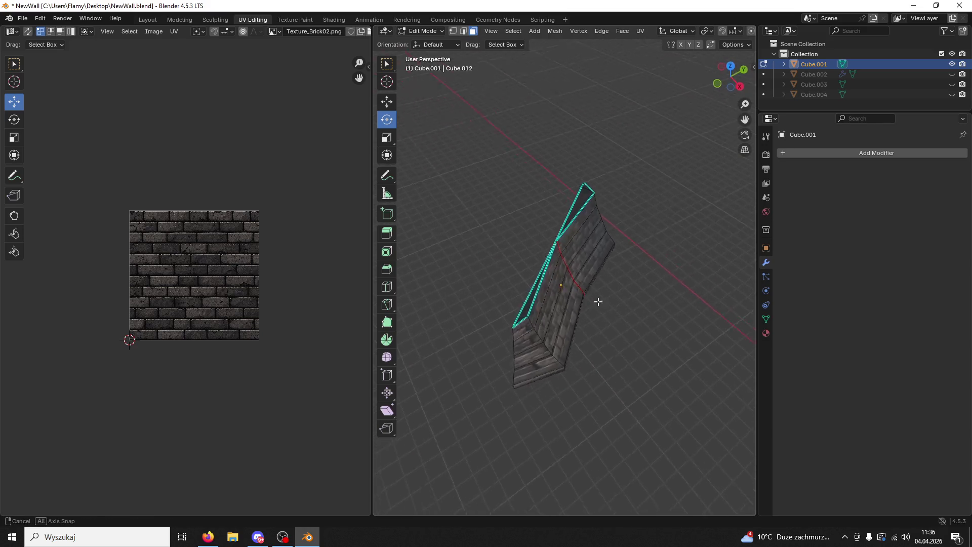
pyautogui.moveTo(626, 312)
pyautogui.mouseDown(button='middle')
pyautogui.moveTo(524, 195)
pyautogui.moveTo(657, 313)
pyautogui.mouseUp(button='middle')
pyautogui.scroll(1, 629, 312)
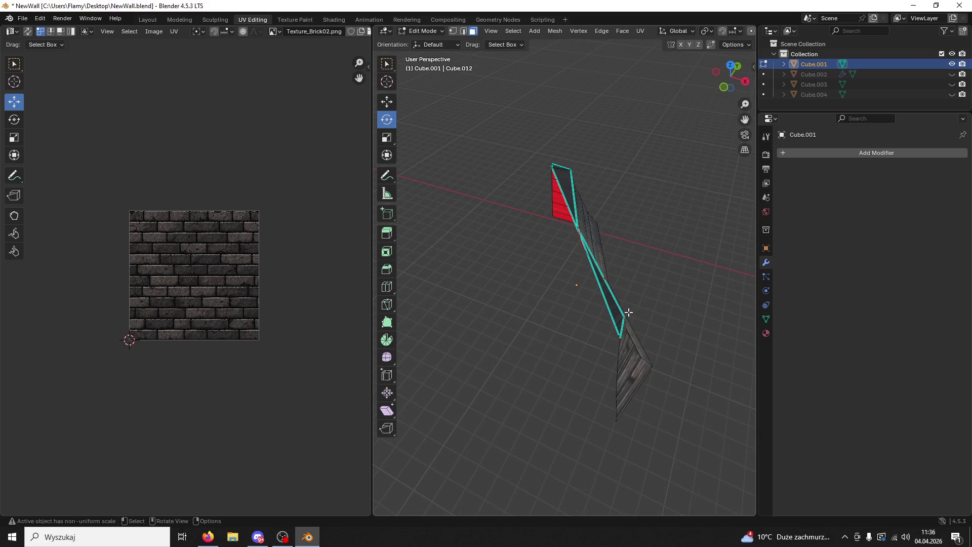
# Step: Select the two faces at the wall's end and slide them slightly along X
pyautogui.click(576, 276)
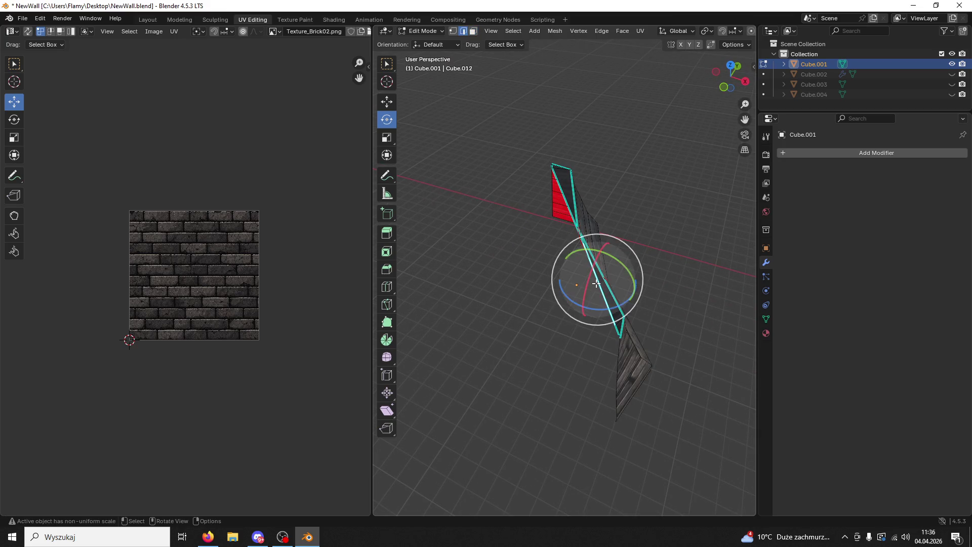
pyautogui.keyDown('shift'); pyautogui.click(569, 214); pyautogui.keyUp('shift')
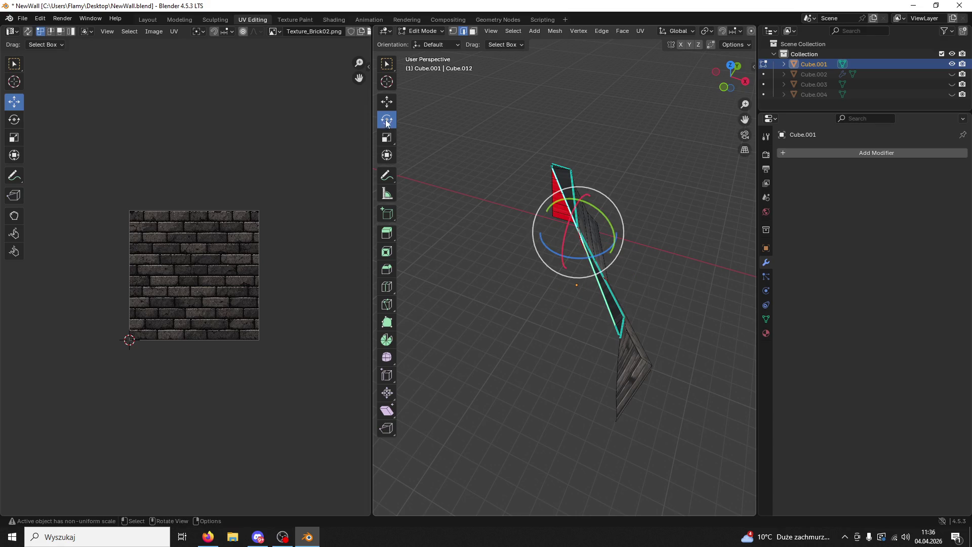
pyautogui.hotkey('shift', 'space')
pyautogui.press('g')
pyautogui.moveTo(611, 243); pyautogui.dragTo(604, 248)
pyautogui.moveTo(605, 247); pyautogui.dragTo(479, 214, button='middle')
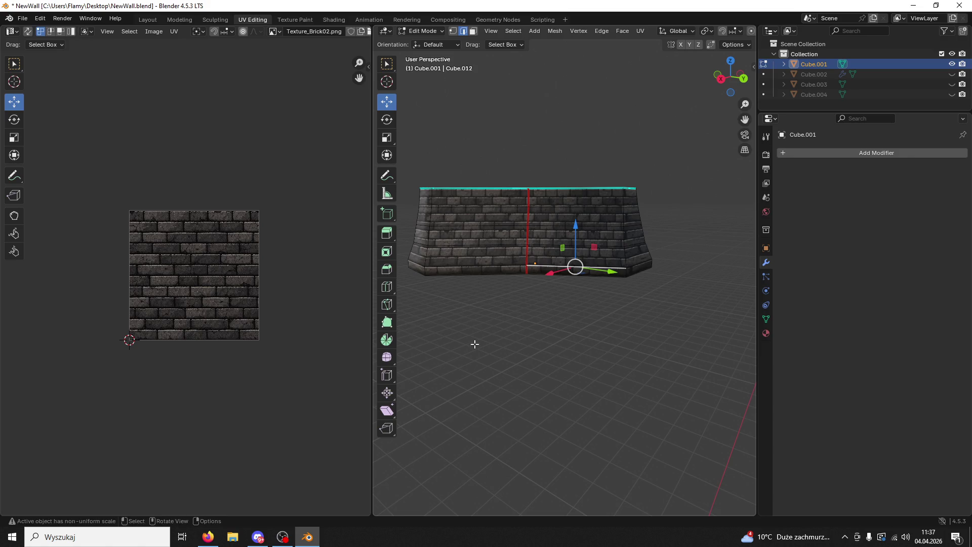
# Step: Inspect the wall from several angles, undo a stray selection and clear the face selection
pyautogui.moveTo(462, 354); pyautogui.dragTo(496, 273, button='middle')
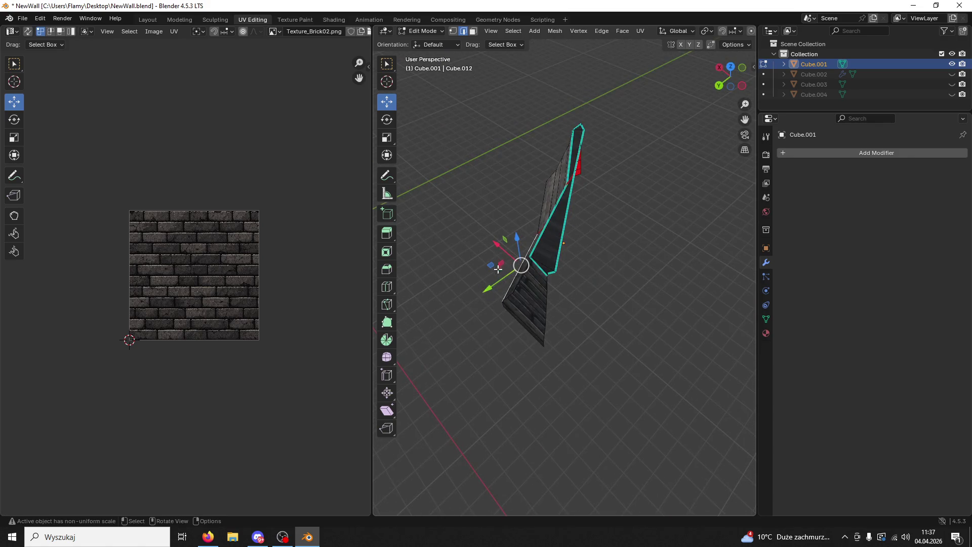
pyautogui.moveTo(501, 245); pyautogui.dragTo(508, 248)
pyautogui.moveTo(508, 248); pyautogui.dragTo(665, 238, button='middle')
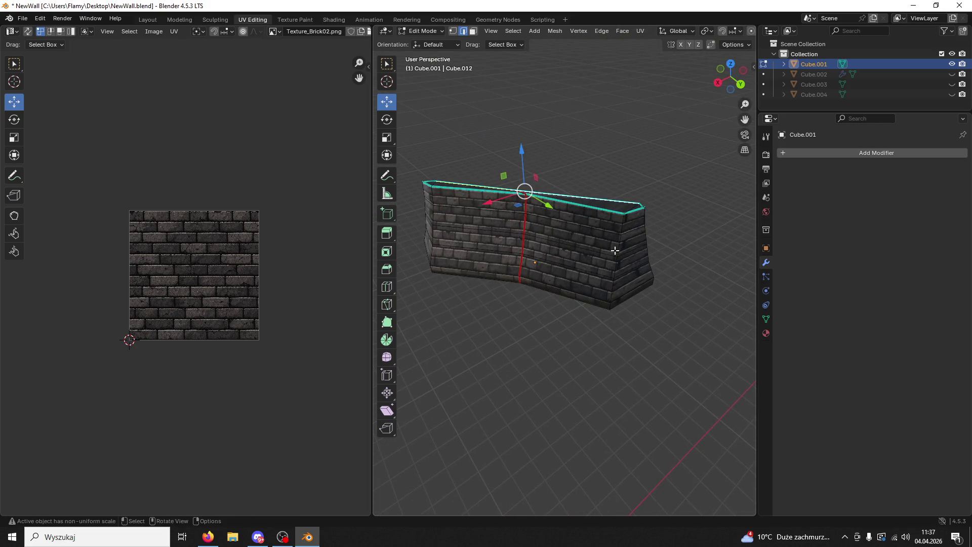
pyautogui.click(640, 256)
pyautogui.hotkey('ctrl', 'z')
pyautogui.hotkey('ctrl', 'z')
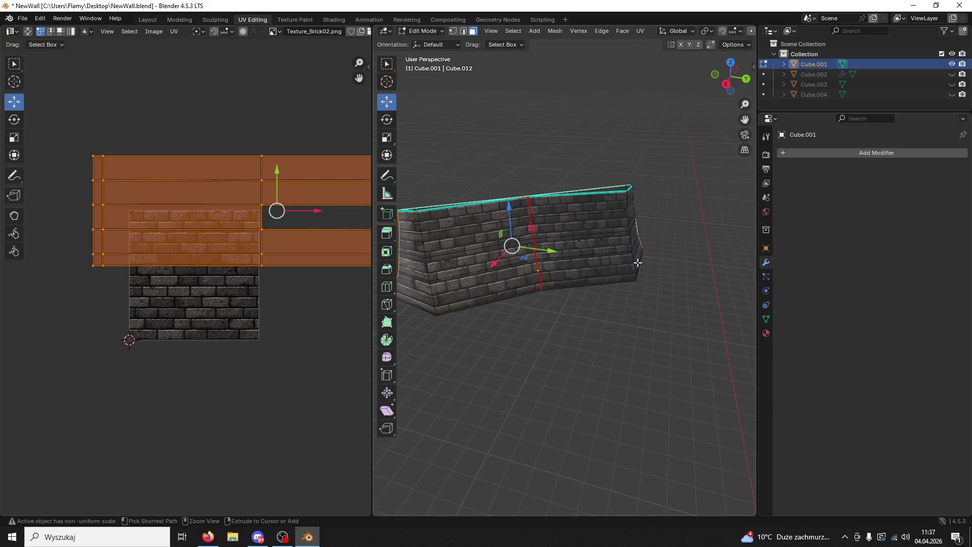
pyautogui.moveTo(543, 347)
pyautogui.mouseDown(button='middle')
pyautogui.moveTo(686, 322)
pyautogui.moveTo(674, 384)
pyautogui.mouseUp(button='middle')
pyautogui.click(673, 384)
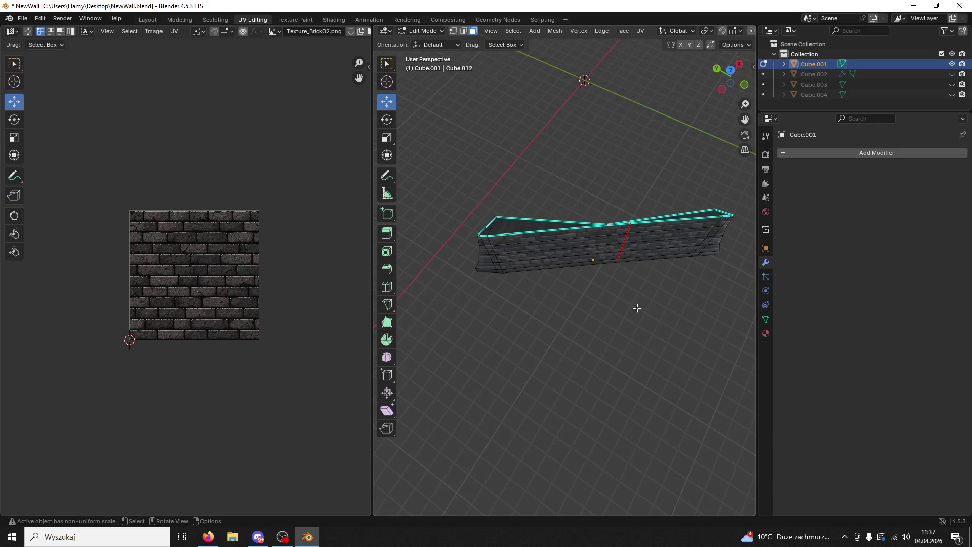
pyautogui.moveTo(638, 310); pyautogui.dragTo(669, 231, button='middle')
# Step: Select the end face and all front face strips of both wall sections
pyautogui.click(711, 286)
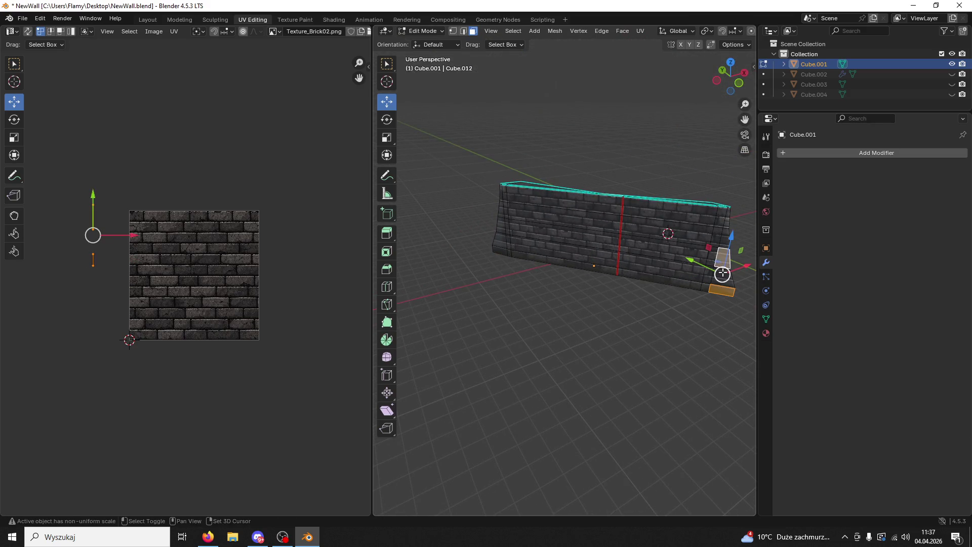
pyautogui.keyDown('shift'); pyautogui.click(674, 269); pyautogui.keyUp('shift')
pyautogui.keyDown('shift'); pyautogui.click(693, 248); pyautogui.keyUp('shift')
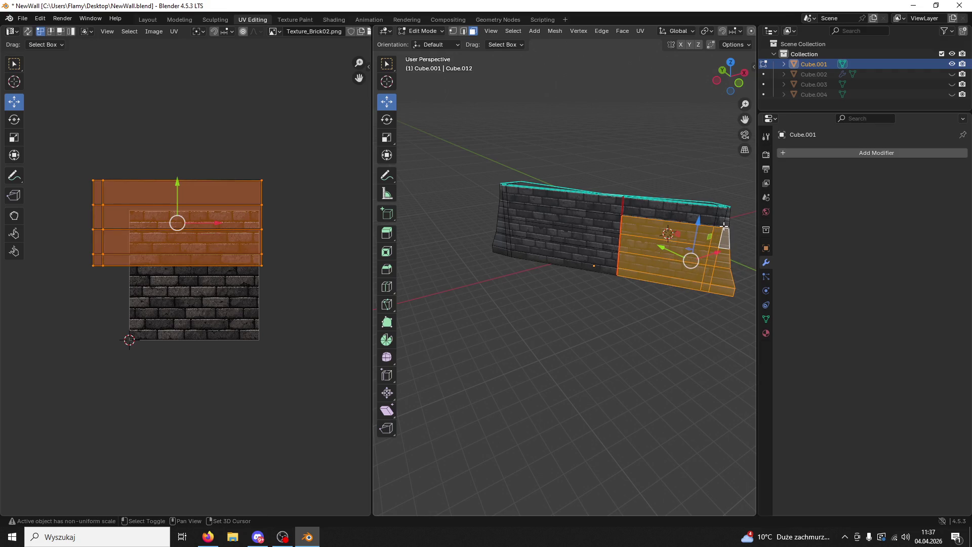
pyautogui.keyDown('shift'); pyautogui.click(719, 217); pyautogui.keyUp('shift')
pyautogui.keyDown('shift'); pyautogui.click(614, 204); pyautogui.keyUp('shift')
pyautogui.keyDown('shift'); pyautogui.click(611, 218); pyautogui.keyUp('shift')
pyautogui.keyDown('shift'); pyautogui.click(605, 246); pyautogui.keyUp('shift')
pyautogui.keyDown('shift'); pyautogui.click(515, 253); pyautogui.keyUp('shift')
pyautogui.keyDown('shift'); pyautogui.click(501, 248); pyautogui.keyUp('shift')
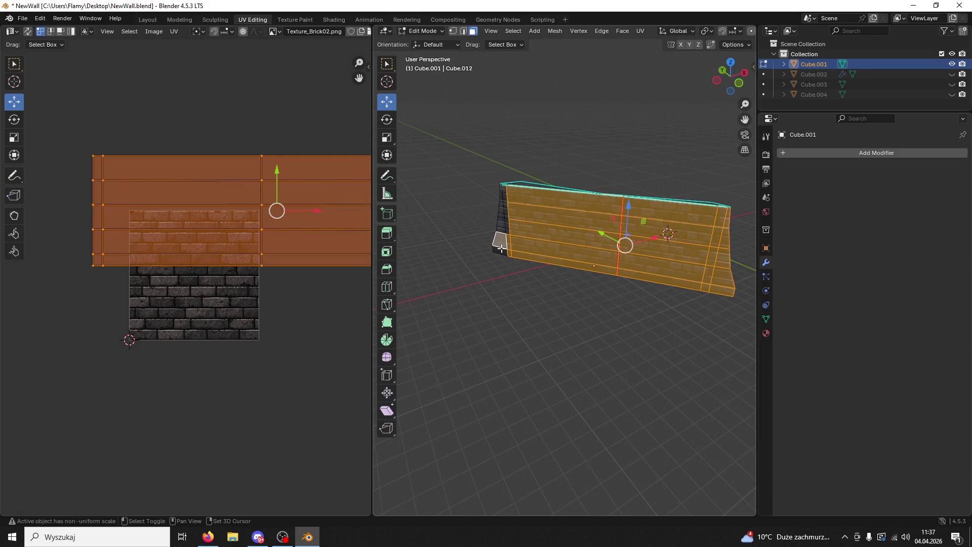
pyautogui.keyDown('shift'); pyautogui.click(509, 223); pyautogui.keyUp('shift')
pyautogui.keyDown('shift'); pyautogui.click(508, 226); pyautogui.keyUp('shift')
pyautogui.keyDown('shift'); pyautogui.click(501, 203); pyautogui.keyUp('shift')
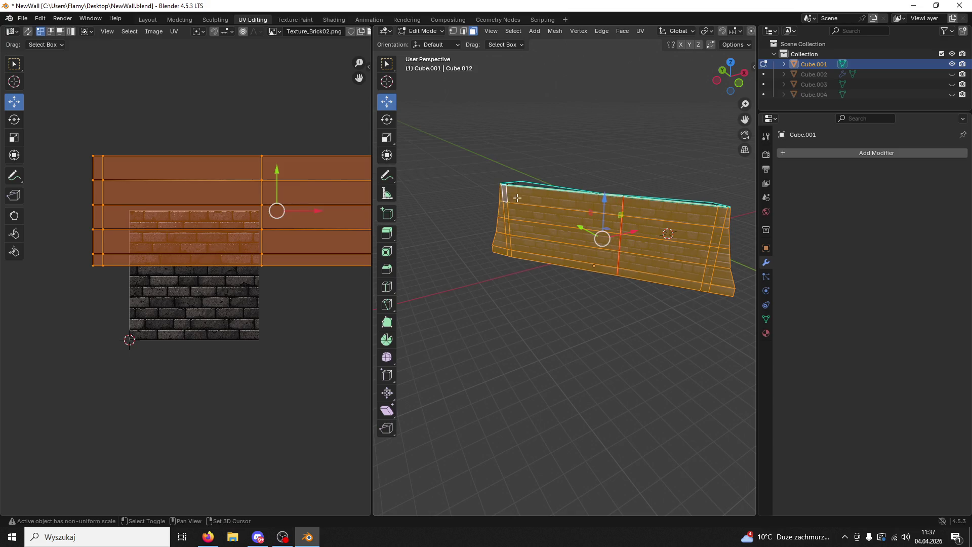
# Step: Shift the selected front faces along X, then shift the top face along X too
pyautogui.moveTo(514, 197); pyautogui.dragTo(478, 231, button='middle')
pyautogui.press('g')
pyautogui.press('x')
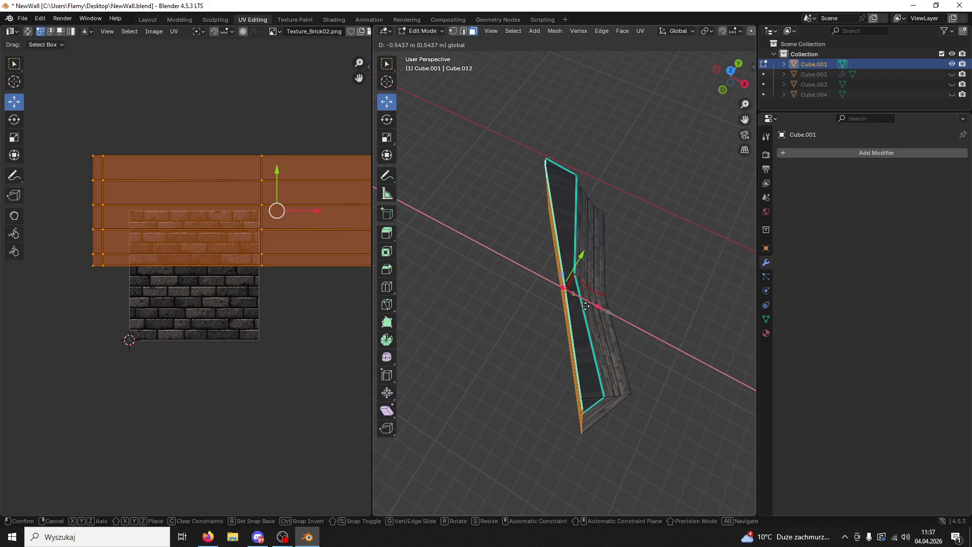
pyautogui.press('Escape')
pyautogui.click(563, 287)
pyautogui.moveTo(563, 288)
pyautogui.mouseDown(button='middle')
pyautogui.moveTo(510, 206)
pyautogui.moveTo(517, 237)
pyautogui.mouseUp(button='middle')
pyautogui.press('g')
pyautogui.press('x')
pyautogui.click(496, 242)
# Step: Select the whole mesh and reposition it along X, then Y, then X again
pyautogui.press('a')
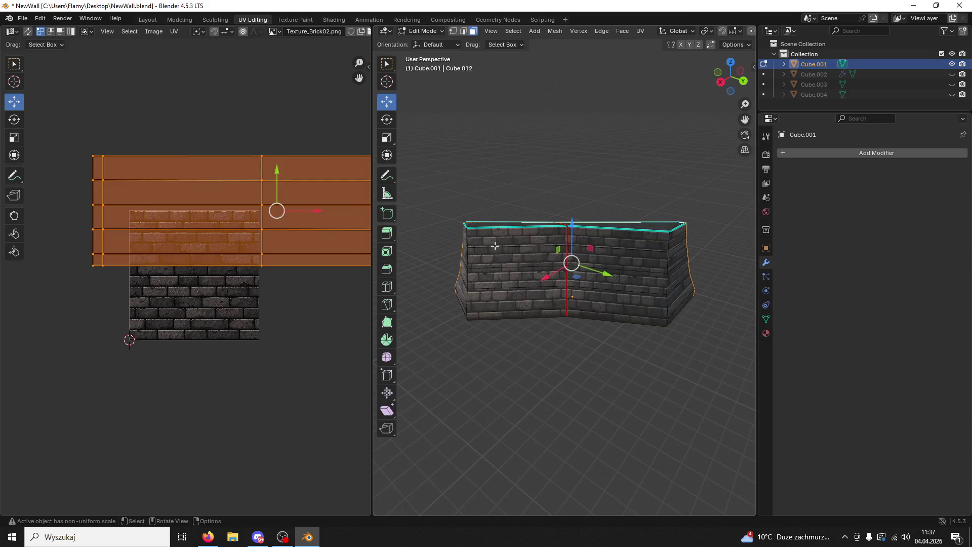
pyautogui.press('g')
pyautogui.press('x')
pyautogui.click(591, 275)
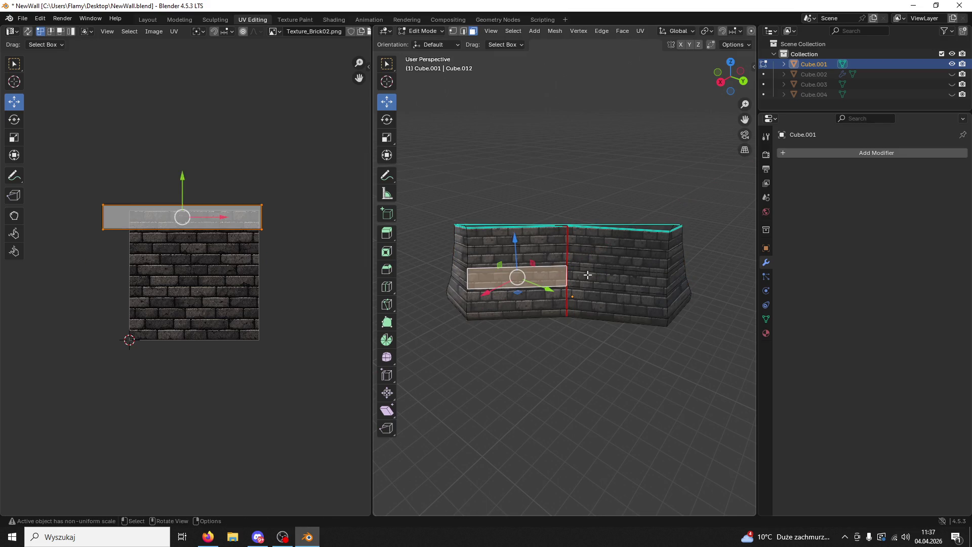
pyautogui.moveTo(591, 276); pyautogui.dragTo(588, 275)
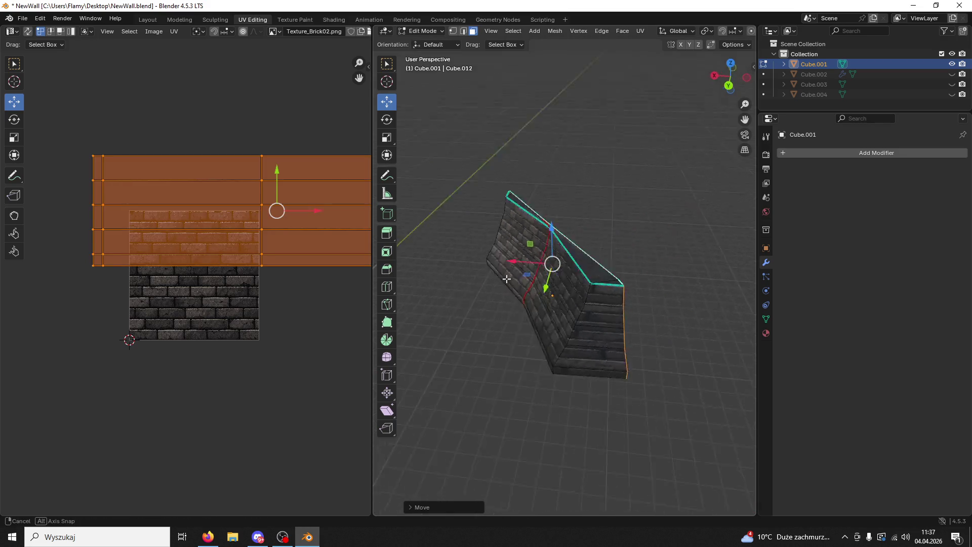
pyautogui.click(600, 289)
pyautogui.moveTo(601, 289); pyautogui.dragTo(555, 300, button='middle')
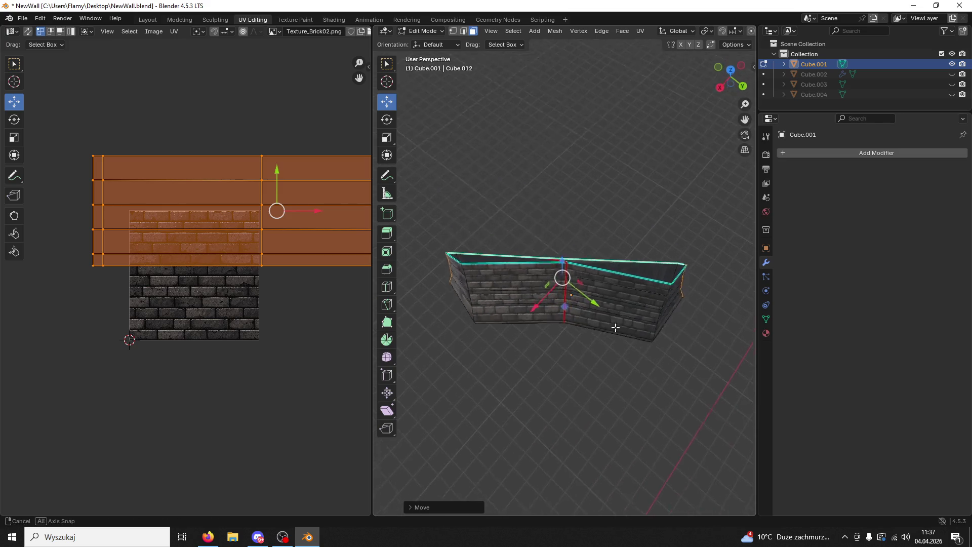
pyautogui.moveTo(556, 299); pyautogui.dragTo(560, 271)
pyautogui.moveTo(560, 271)
pyautogui.mouseDown(button='middle')
pyautogui.moveTo(565, 184)
pyautogui.moveTo(562, 225)
pyautogui.mouseUp(button='middle')
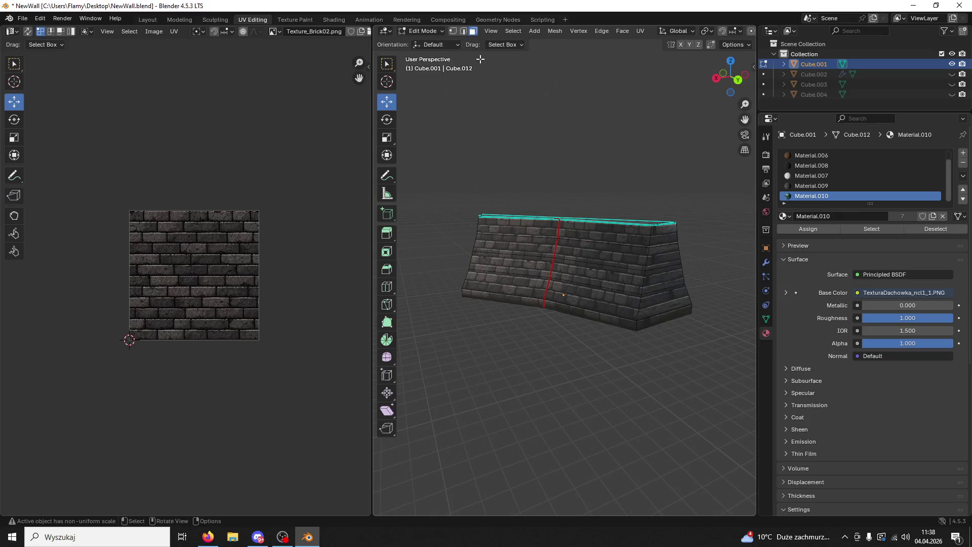
# Step: In edge select mode, select the front and back top edge loops of the wall
pyautogui.press('2')
pyautogui.moveTo(528, 163); pyautogui.dragTo(569, 261, button='middle')
pyautogui.scroll(3, 578, 269)
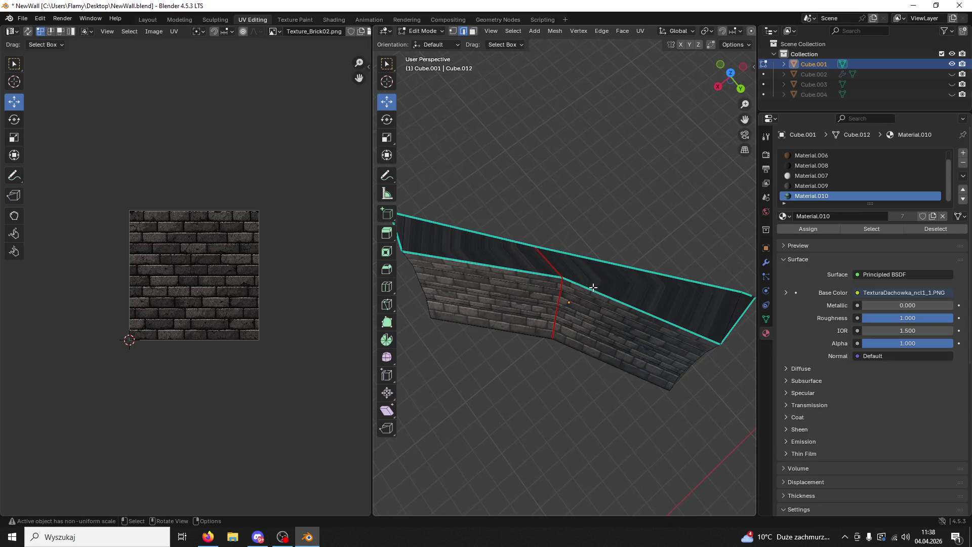
pyautogui.keyDown('alt'); pyautogui.click(545, 279); pyautogui.keyUp('alt')
pyautogui.keyDown('alt'); pyautogui.keyDown('shift'); pyautogui.click(694, 285); pyautogui.keyUp('shift'); pyautogui.keyUp('alt')
pyautogui.moveTo(741, 304); pyautogui.dragTo(647, 296, button='middle')
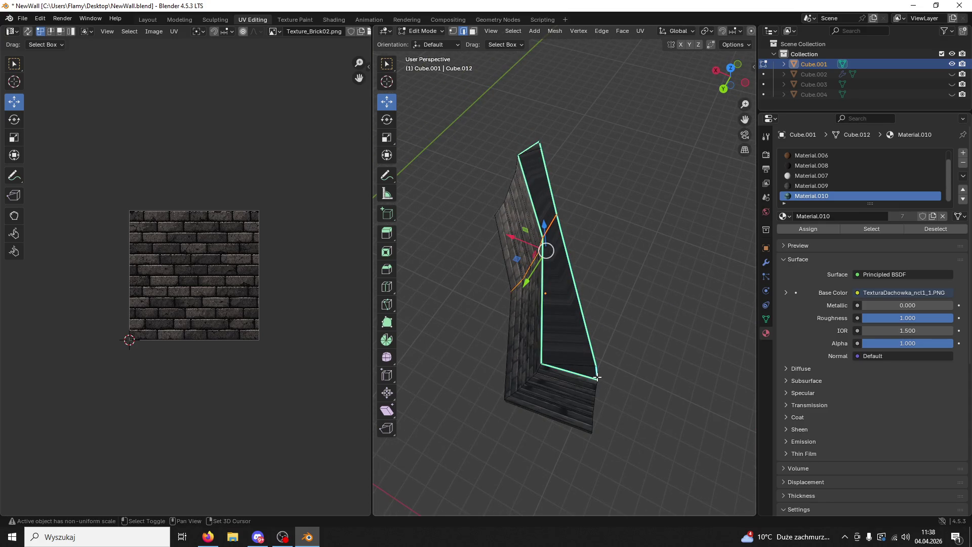
pyautogui.moveTo(574, 331); pyautogui.dragTo(609, 308, button='middle')
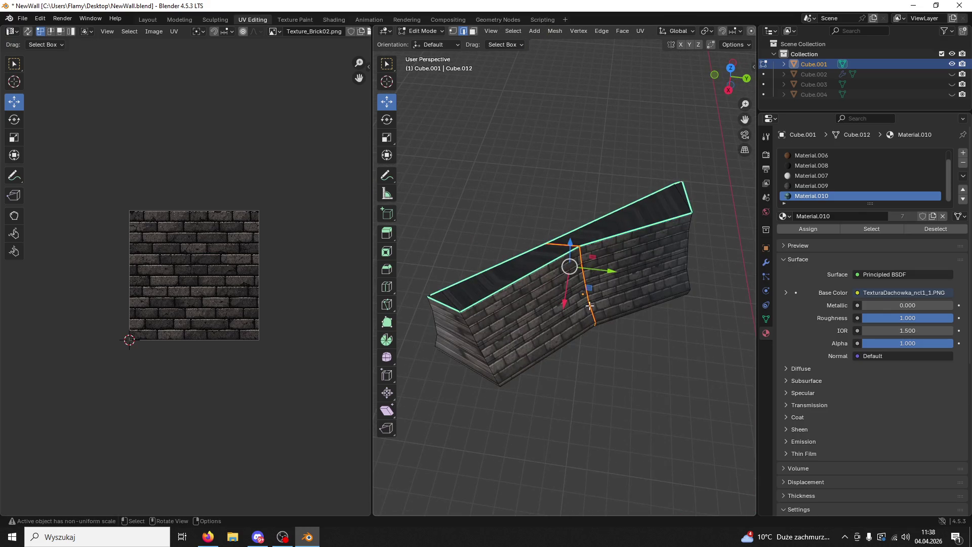
pyautogui.scroll(2, 486, 295)
pyautogui.scroll(2, 571, 331)
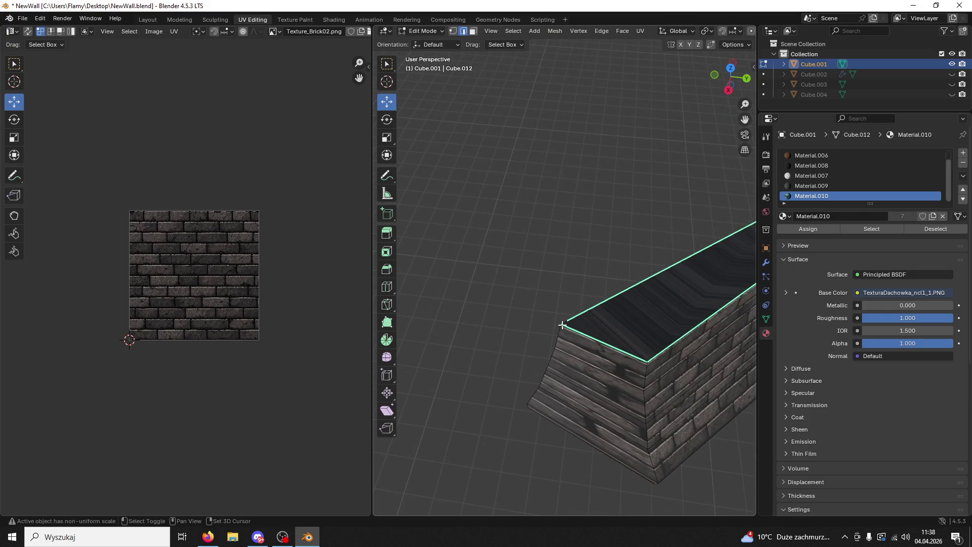
pyautogui.moveTo(674, 278)
pyautogui.keyDown('shift'); pyautogui.mouseDown(button='middle')
pyautogui.moveTo(494, 354)
pyautogui.moveTo(473, 379)
pyautogui.mouseUp(button='middle'); pyautogui.keyUp('shift')
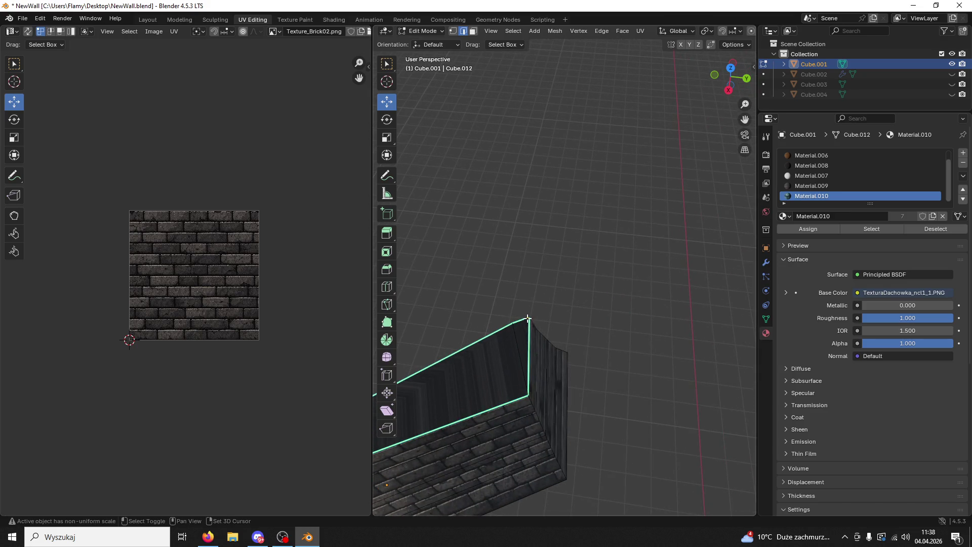
# Step: Mark the selected top edges as seams, then select a vertical corner edge
pyautogui.hotkey('ctrl', 'e')
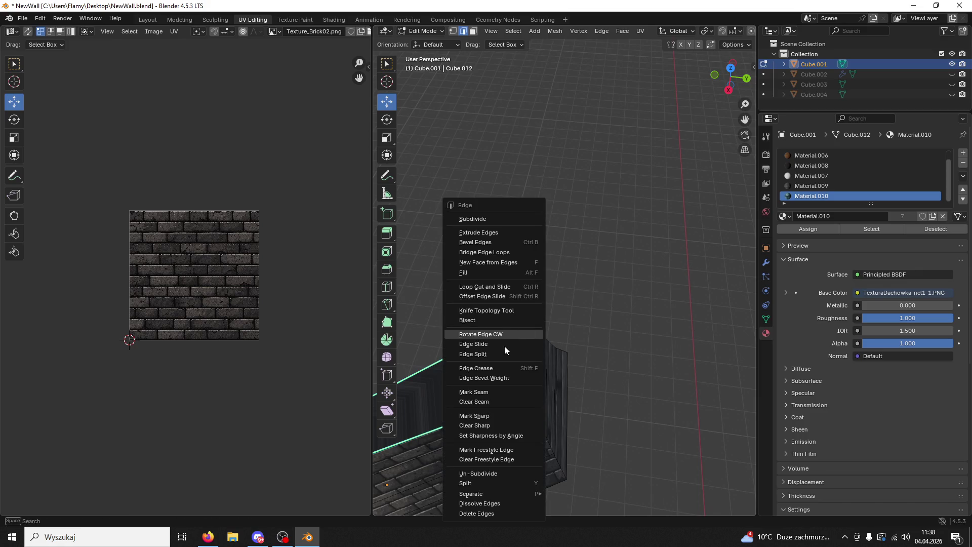
pyautogui.click(502, 391)
pyautogui.click(608, 378)
pyautogui.moveTo(611, 378)
pyautogui.mouseDown(button='middle')
pyautogui.moveTo(620, 292)
pyautogui.moveTo(500, 281)
pyautogui.moveTo(532, 287)
pyautogui.moveTo(539, 301)
pyautogui.mouseUp(button='middle')
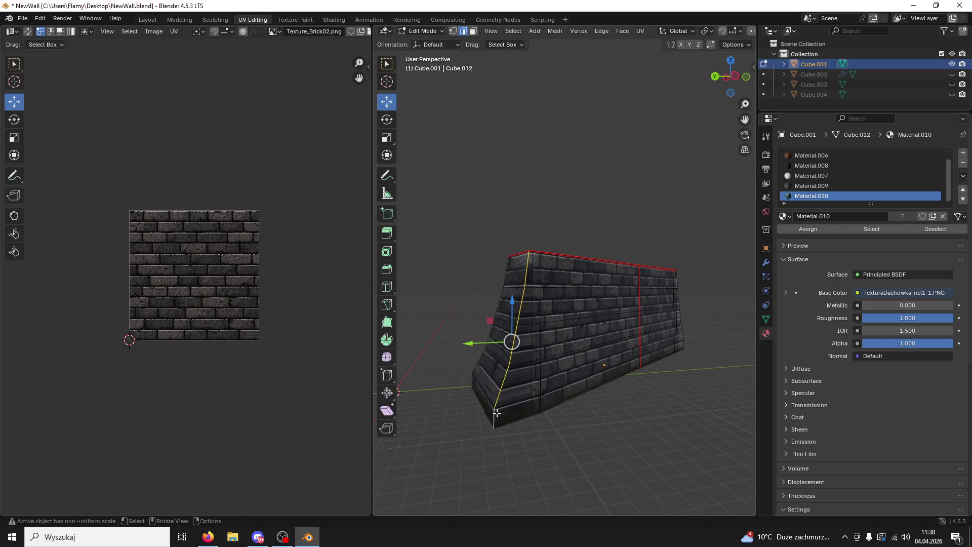
# Step: Add the wall's bottom edges to the selection and change their seam marking via the Edge menu
pyautogui.moveTo(497, 409); pyautogui.dragTo(515, 336, button='middle')
pyautogui.keyDown('shift'); pyautogui.click(642, 416); pyautogui.keyUp('shift')
pyautogui.keyDown('shift'); pyautogui.click(659, 459); pyautogui.keyUp('shift')
pyautogui.moveTo(659, 459)
pyautogui.mouseDown(button='middle')
pyautogui.moveTo(585, 452)
pyautogui.moveTo(478, 398)
pyautogui.moveTo(571, 347)
pyautogui.mouseUp(button='middle')
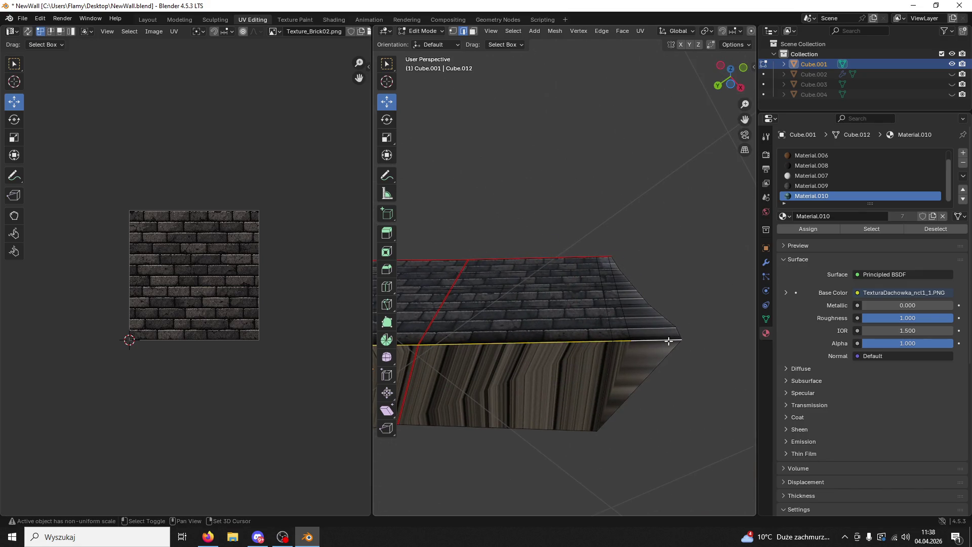
pyautogui.moveTo(670, 320); pyautogui.dragTo(608, 358, button='middle')
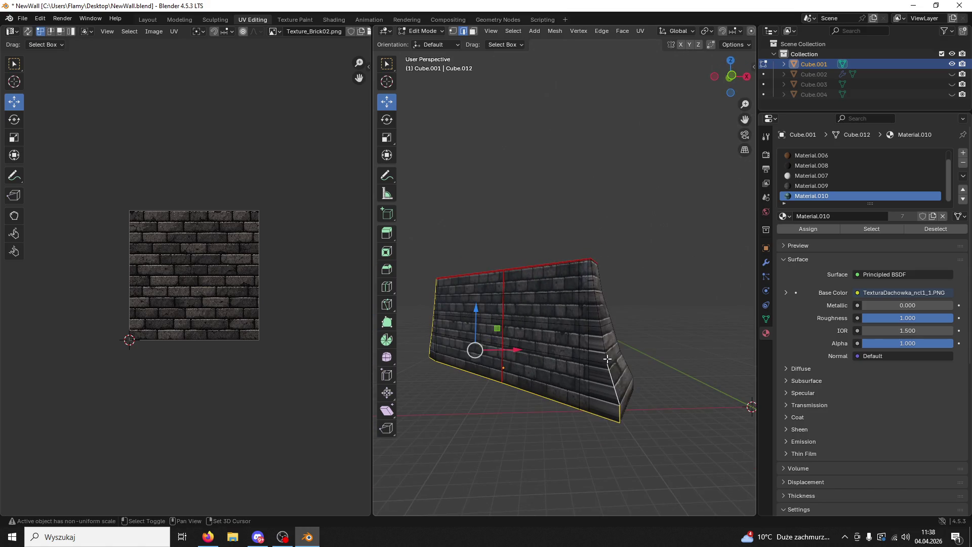
pyautogui.moveTo(593, 280)
pyautogui.mouseDown(button='middle')
pyautogui.moveTo(563, 310)
pyautogui.moveTo(666, 296)
pyautogui.moveTo(515, 357)
pyautogui.mouseUp(button='middle')
pyautogui.hotkey('ctrl', 'e')
pyautogui.click(562, 320)
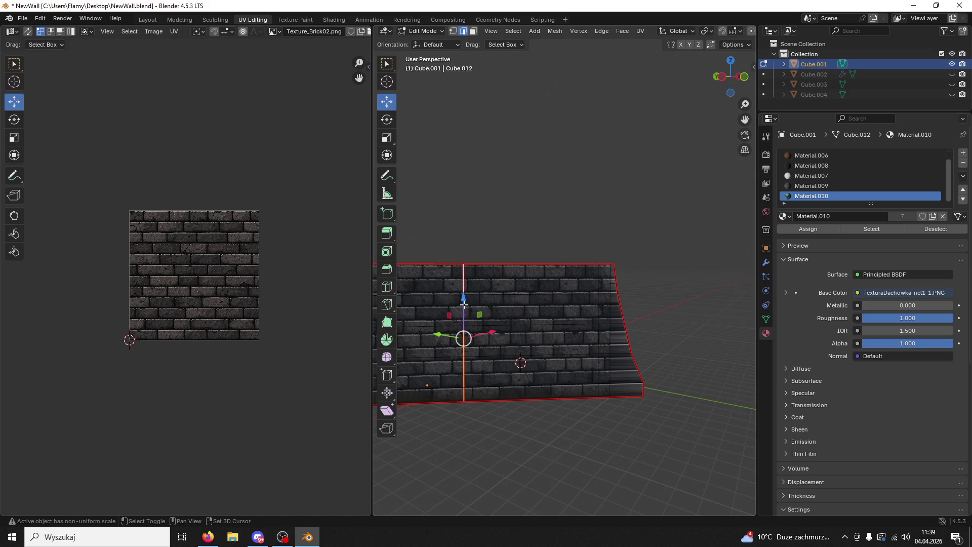
pyautogui.hotkey('ctrl', 'e')
pyautogui.click(450, 318)
# Step: Select the top edge and clear its seam through the Edge menu
pyautogui.click(531, 265)
pyautogui.moveTo(532, 265)
pyautogui.mouseDown(button='middle')
pyautogui.moveTo(553, 251)
pyautogui.moveTo(427, 263)
pyautogui.moveTo(752, 293)
pyautogui.mouseUp(button='middle')
pyautogui.moveTo(672, 382)
pyautogui.mouseDown(button='middle')
pyautogui.moveTo(584, 371)
pyautogui.moveTo(582, 354)
pyautogui.moveTo(552, 337)
pyautogui.moveTo(485, 326)
pyautogui.mouseUp(button='middle')
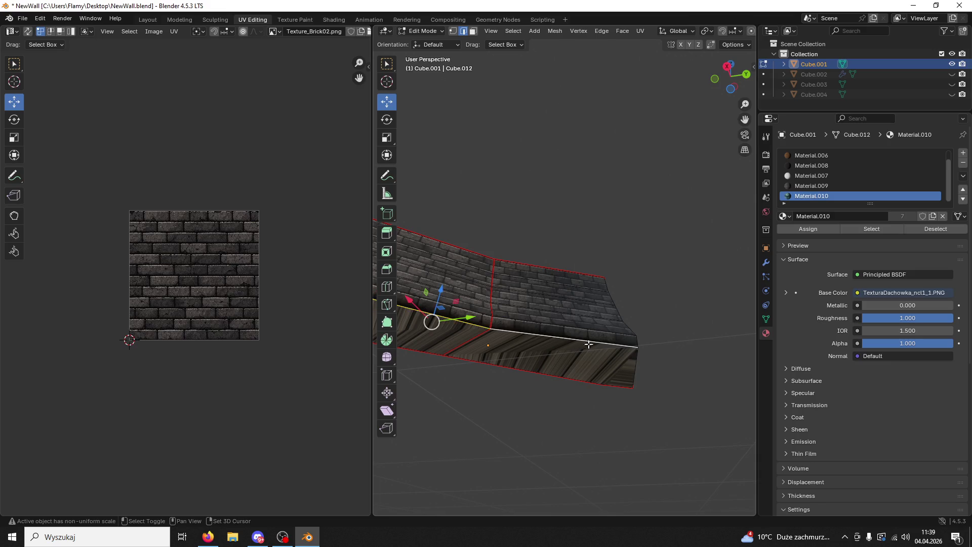
pyautogui.moveTo(638, 358); pyautogui.dragTo(564, 339, button='middle')
pyautogui.hotkey('ctrl', 'e')
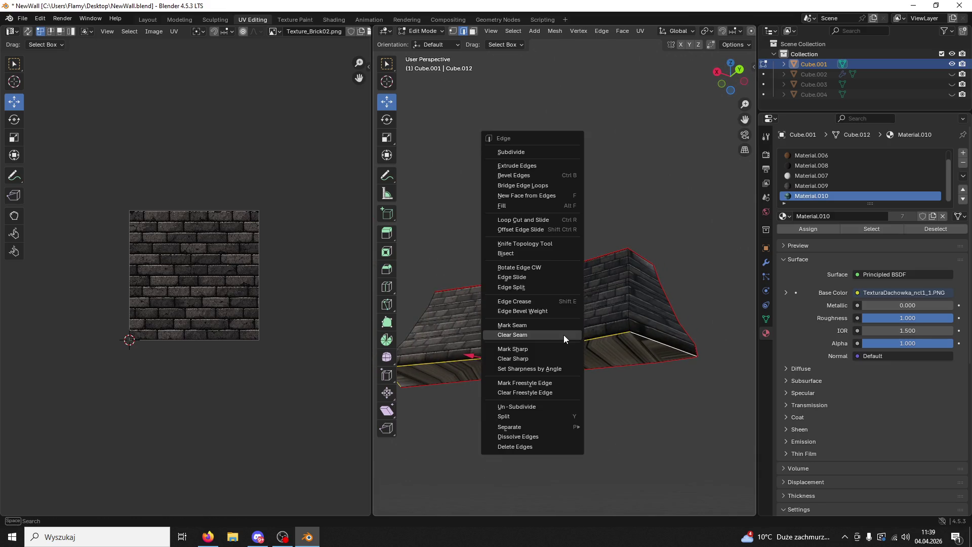
pyautogui.click(544, 338)
pyautogui.moveTo(575, 385)
pyautogui.mouseDown(button='middle')
pyautogui.moveTo(580, 369)
pyautogui.moveTo(601, 442)
pyautogui.moveTo(619, 448)
pyautogui.mouseUp(button='middle')
# Step: Mark the vertical corner edge as a seam, then switch to face select and pick a wall face
pyautogui.keyDown('shift'); pyautogui.click(502, 332); pyautogui.keyUp('shift')
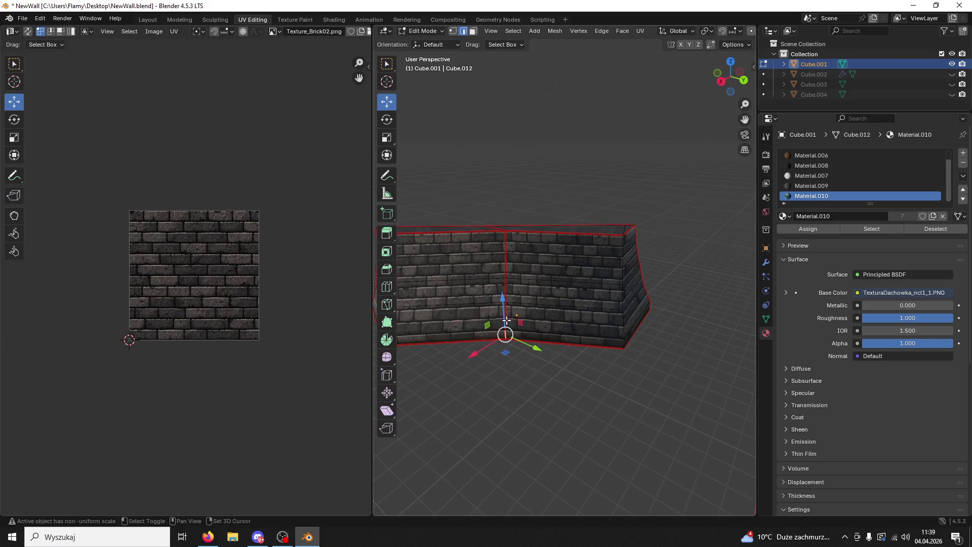
pyautogui.keyDown('shift'); pyautogui.click(509, 247); pyautogui.keyUp('shift')
pyautogui.hotkey('ctrl', 'e')
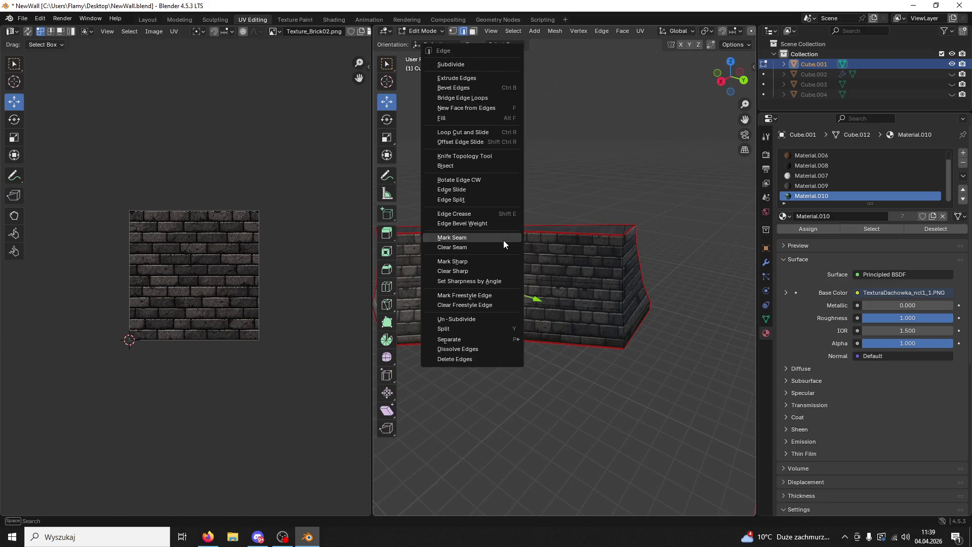
pyautogui.click(476, 245)
pyautogui.click(512, 348)
pyautogui.moveTo(512, 350); pyautogui.dragTo(469, 21, button='middle')
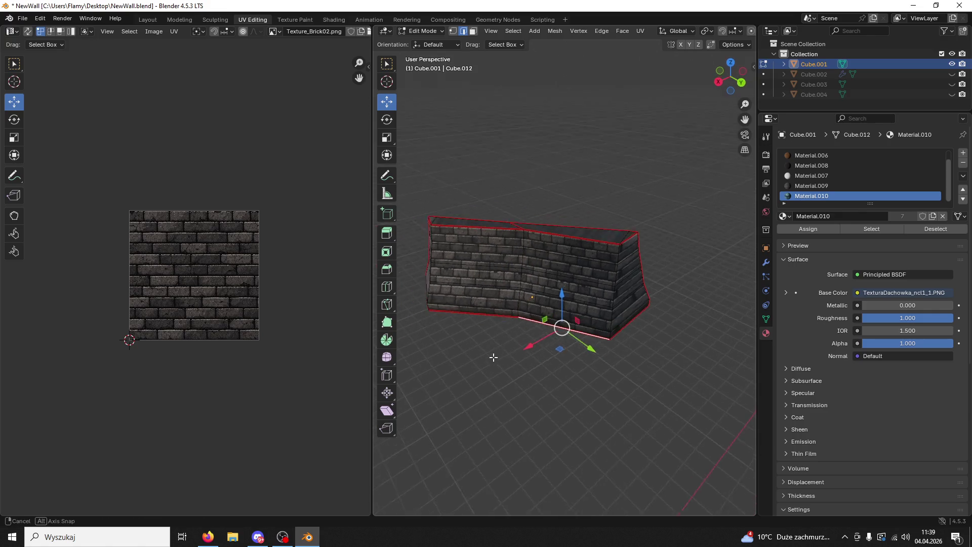
pyautogui.click(473, 30)
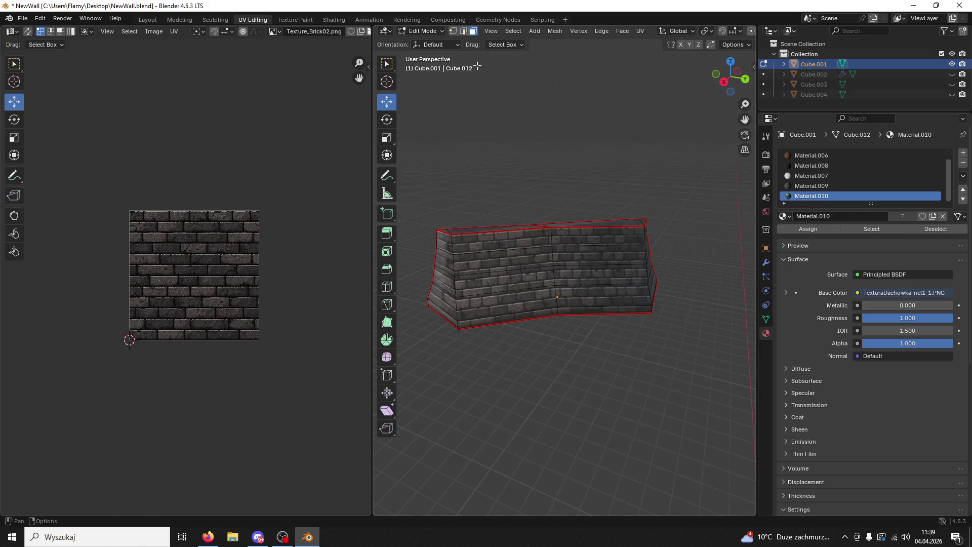
pyautogui.click(517, 263)
# Step: Select the whole linked wall mesh and assign the blue roof-tile material Material.010 to it
pyautogui.press('l')
pyautogui.moveTo(553, 271)
pyautogui.mouseDown(button='middle')
pyautogui.moveTo(636, 299)
pyautogui.moveTo(548, 297)
pyautogui.mouseUp(button='middle')
pyautogui.click(809, 195)
pyautogui.click(811, 230)
pyautogui.scroll(-2, 269, 296)
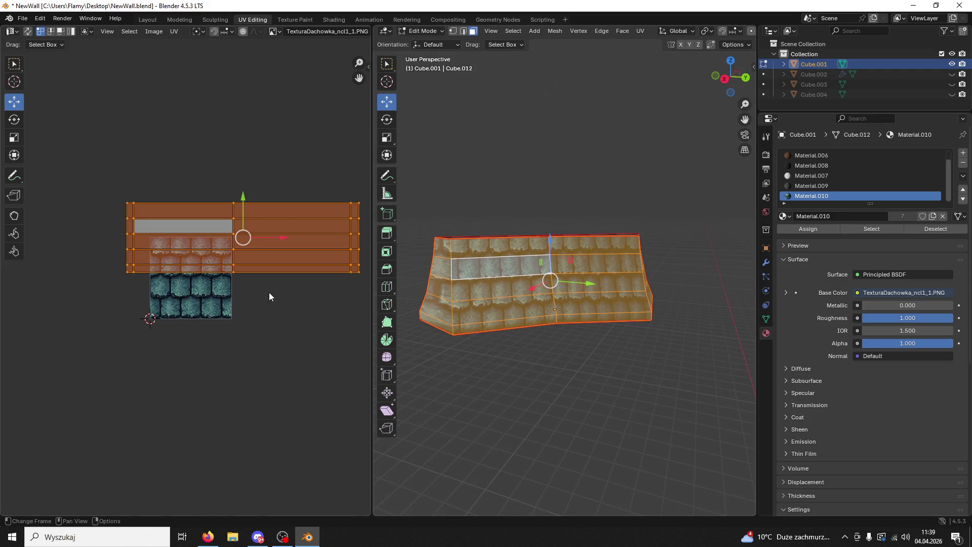
# Step: Enlarge the wall's UV layout so tiles repeat smaller and shift the right UV column into place
pyautogui.press('s')
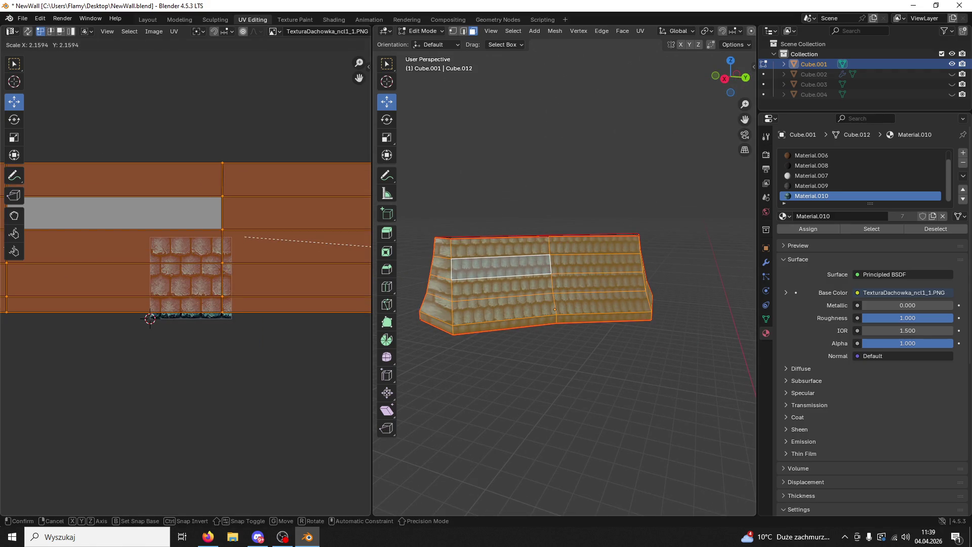
pyautogui.press('Return')
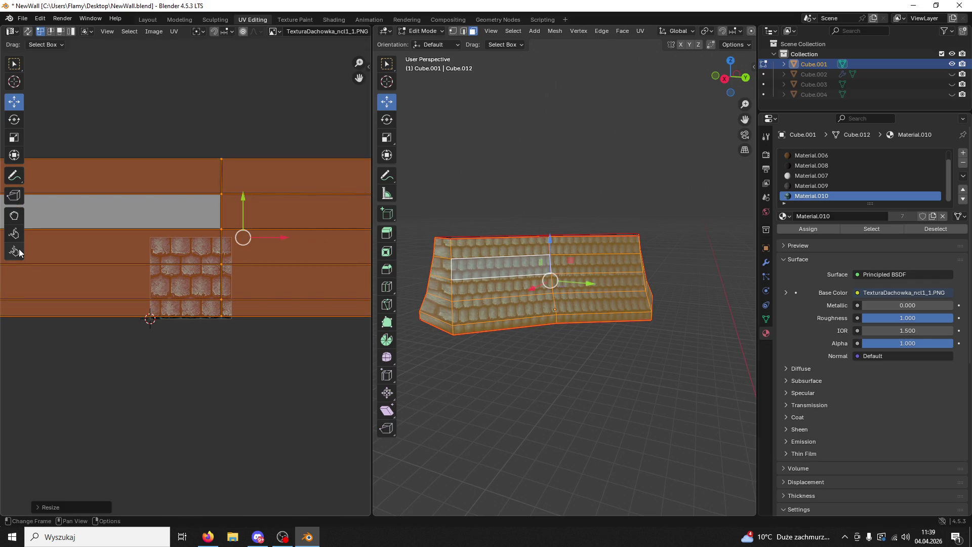
pyautogui.scroll(-3, 205, 286)
pyautogui.moveTo(362, 204); pyautogui.dragTo(343, 319)
pyautogui.moveTo(342, 322); pyautogui.dragTo(225, 345, button='middle')
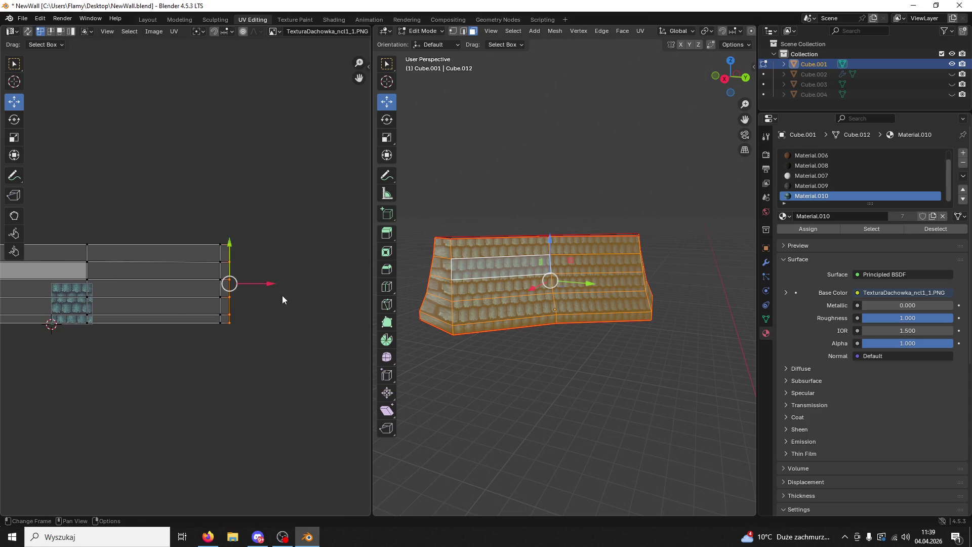
pyautogui.press('g')
pyautogui.click(314, 284)
pyautogui.moveTo(553, 278); pyautogui.dragTo(508, 292, button='middle')
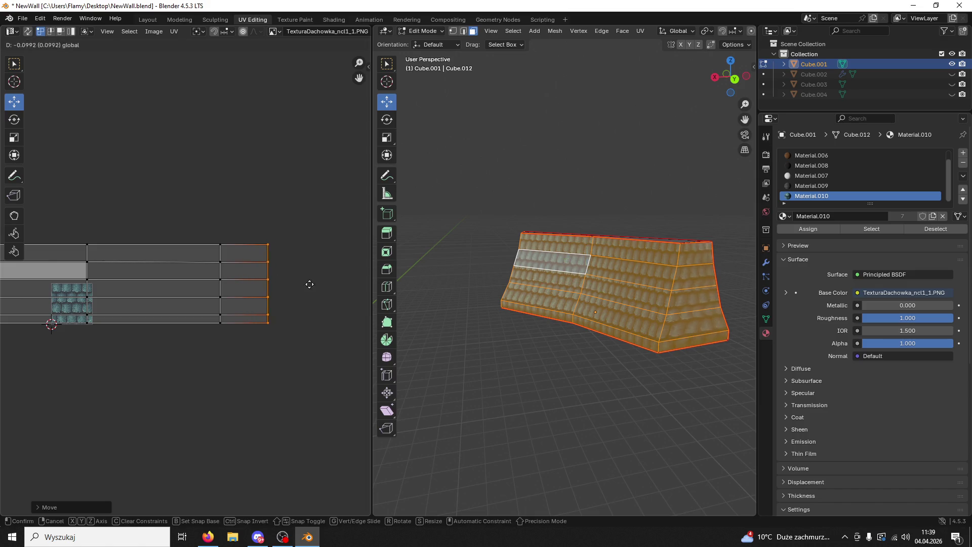
pyautogui.click(330, 289)
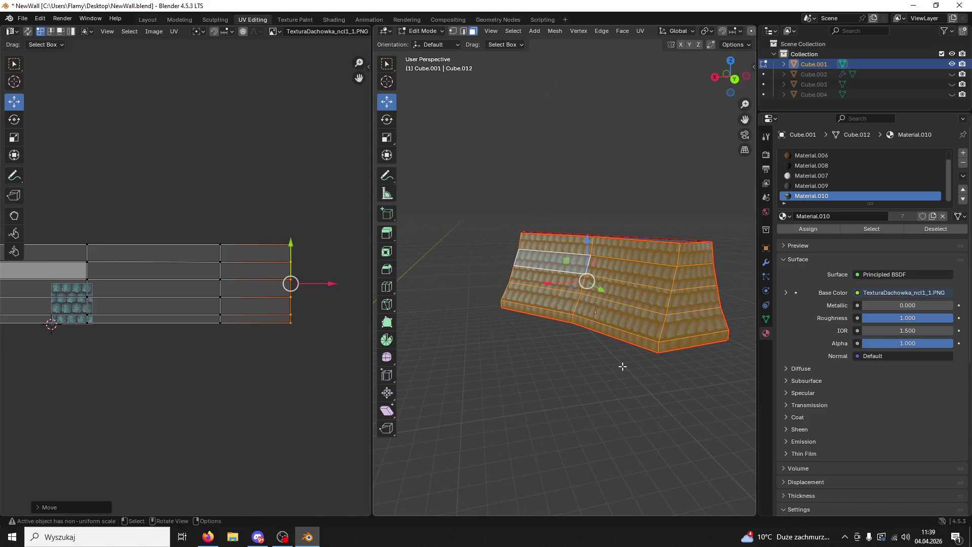
pyautogui.hotkey('alt', 'a')
pyautogui.scroll(3, 590, 348)
pyautogui.moveTo(612, 352)
pyautogui.mouseDown(button='middle')
pyautogui.moveTo(634, 357)
pyautogui.moveTo(595, 355)
pyautogui.moveTo(562, 271)
pyautogui.mouseUp(button='middle')
pyautogui.scroll(-2, 562, 272)
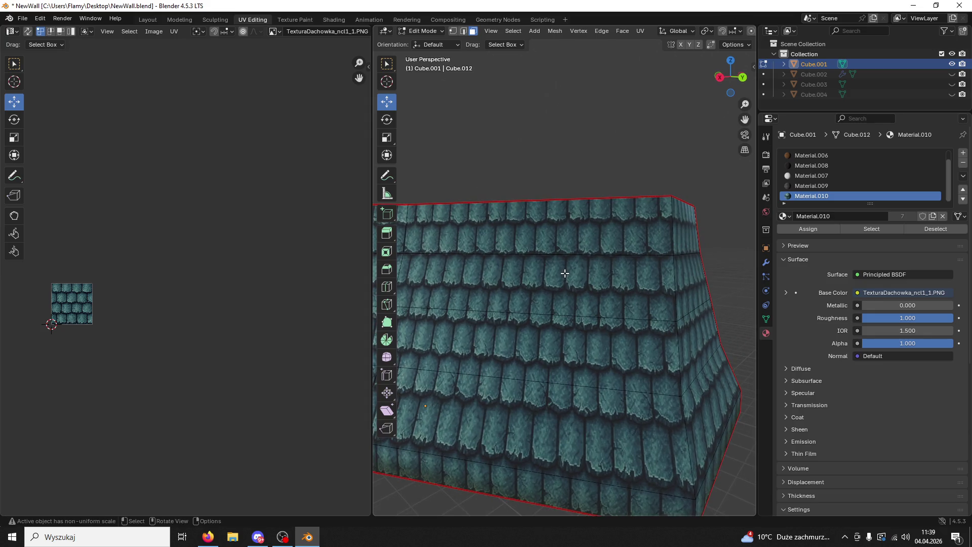
pyautogui.scroll(-2, 562, 272)
pyautogui.scroll(-1, 535, 270)
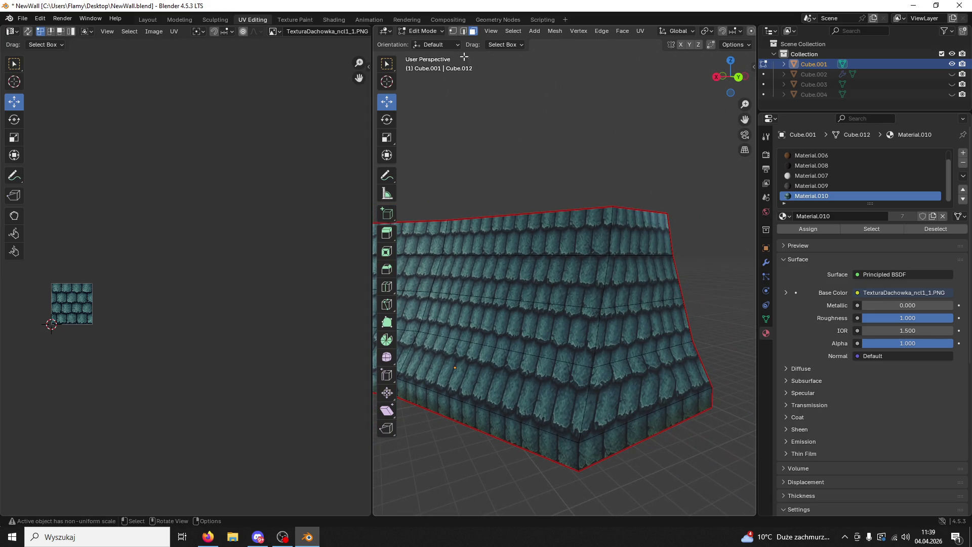
# Step: Mark the end corner edge as a seam and select the four tapered end faces
pyautogui.keyDown('shift'); pyautogui.click(464, 30); pyautogui.keyUp('shift')
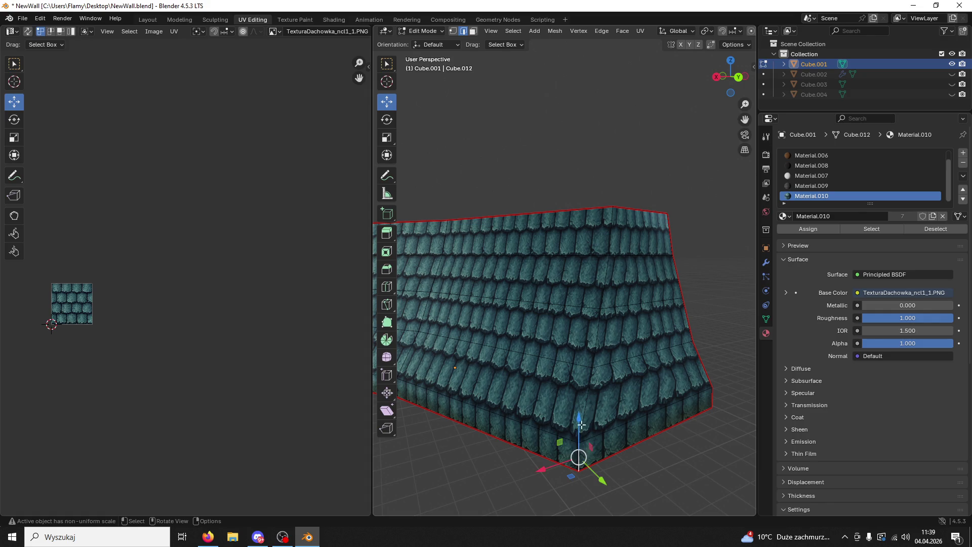
pyautogui.hotkey('ctrl', 'e')
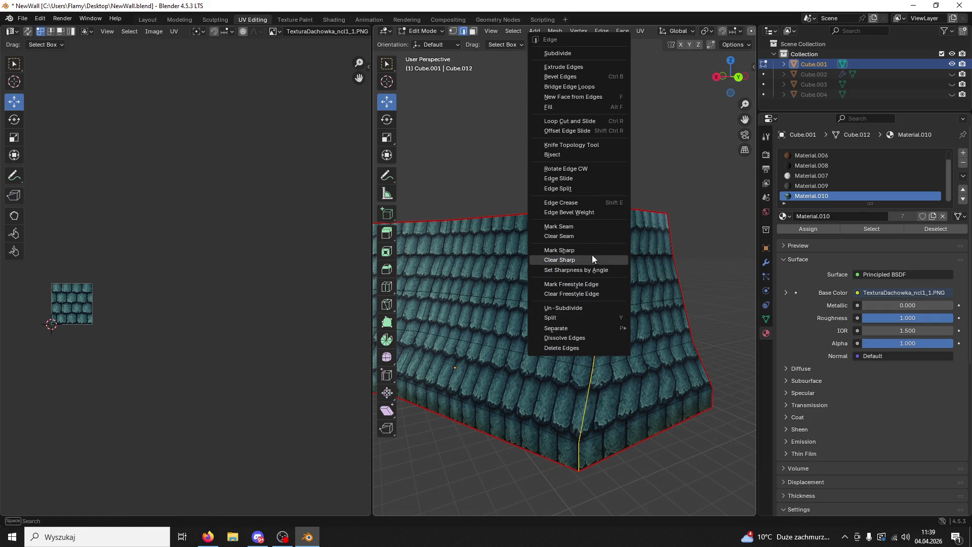
pyautogui.click(578, 227)
pyautogui.click(472, 30)
pyautogui.click(638, 232)
pyautogui.keyDown('shift'); pyautogui.click(642, 281); pyautogui.keyUp('shift')
pyautogui.keyDown('shift'); pyautogui.click(646, 326); pyautogui.keyUp('shift')
pyautogui.keyDown('shift'); pyautogui.click(655, 418); pyautogui.keyUp('shift')
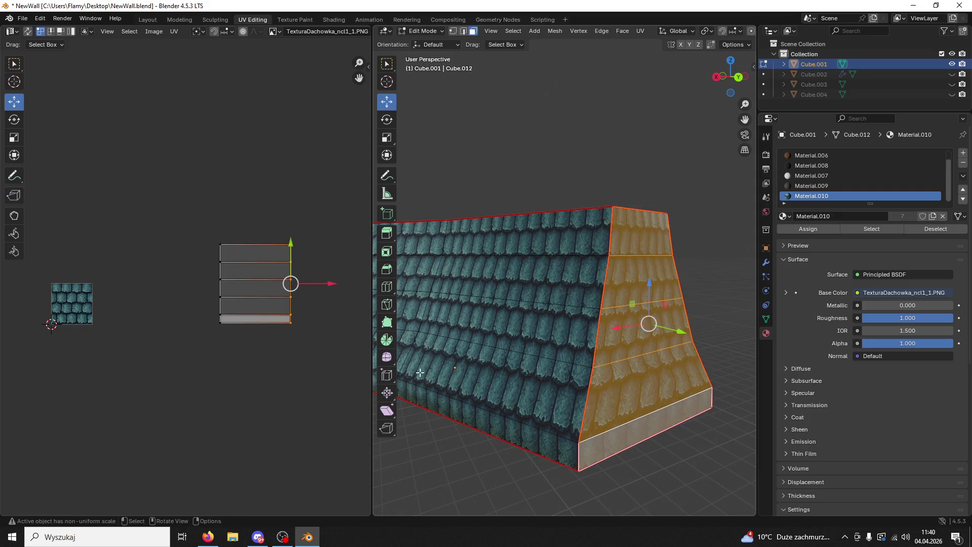
# Step: Unwrap the end faces Angle Based, then enlarge and stretch their UV island horizontally
pyautogui.press('a')
pyautogui.press('u')
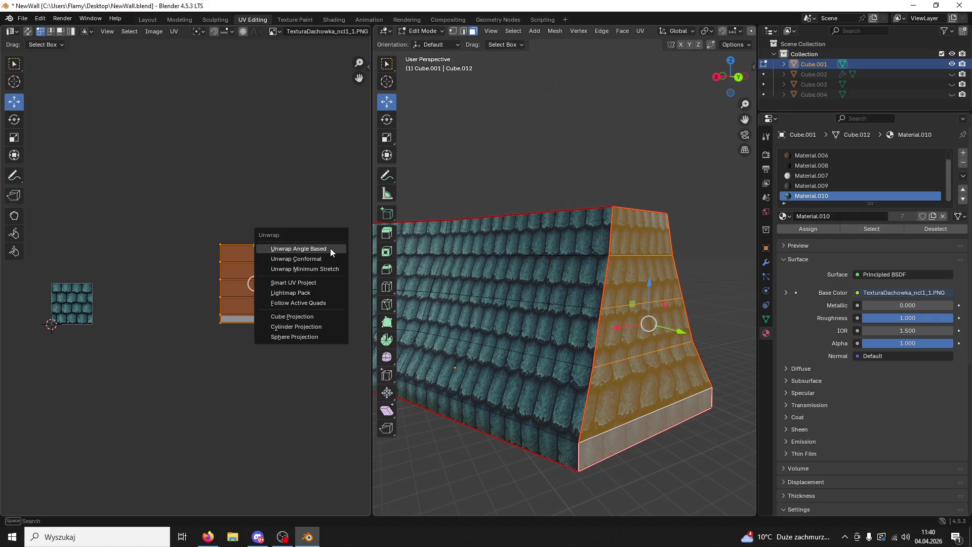
pyautogui.click(331, 253)
pyautogui.scroll(2, 296, 297)
pyautogui.moveTo(147, 337); pyautogui.dragTo(243, 317, button='middle')
pyautogui.scroll(5, 236, 323)
pyautogui.press('s')
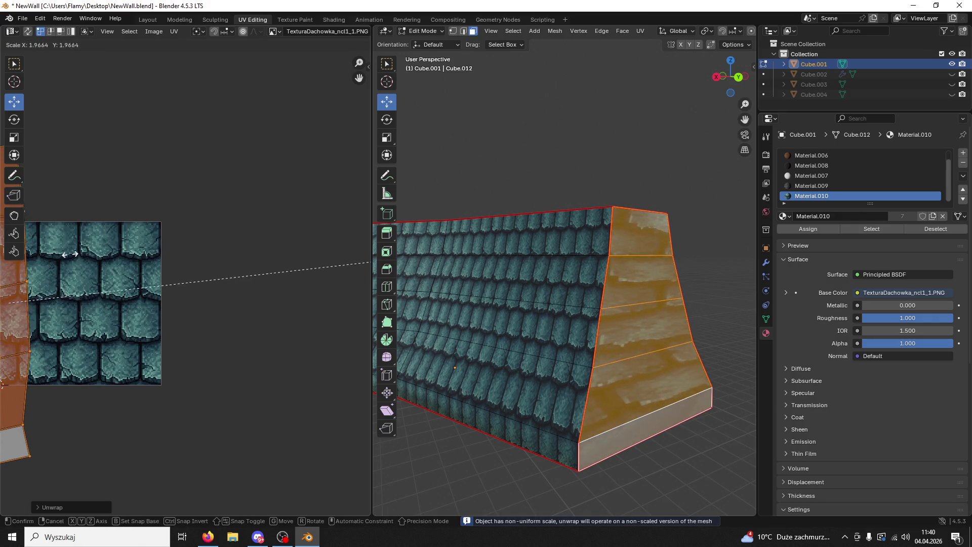
pyautogui.click(5, 237)
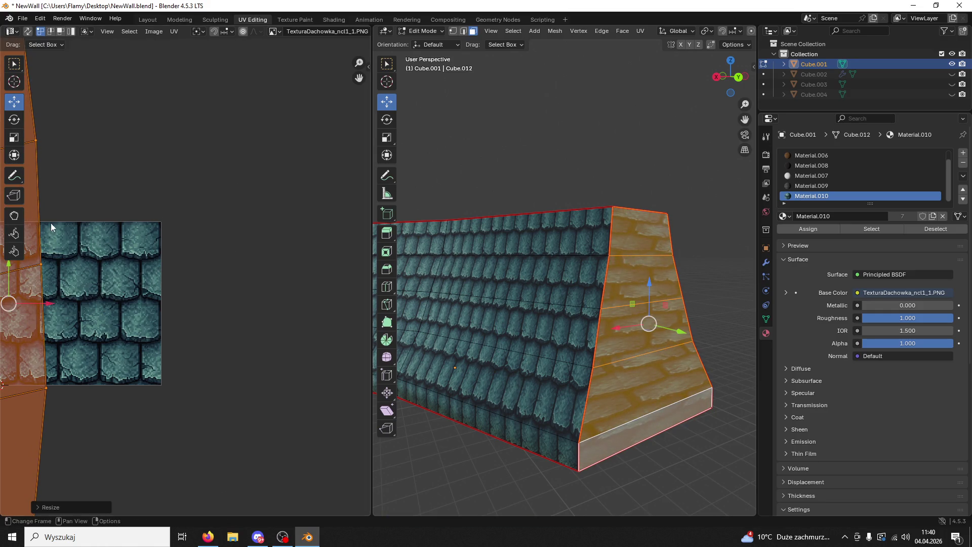
pyautogui.scroll(-2, 108, 262)
pyautogui.press('s')
pyautogui.press('x')
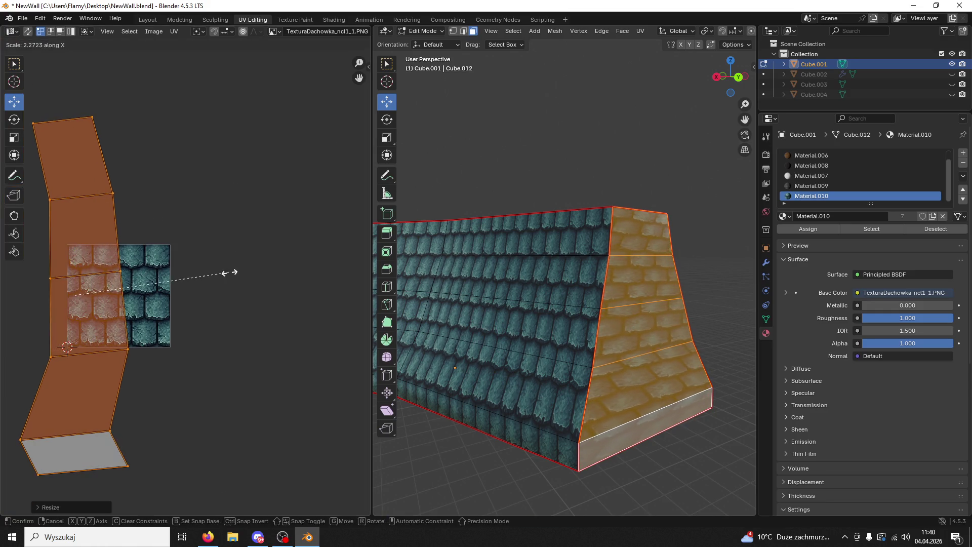
pyautogui.click(288, 269)
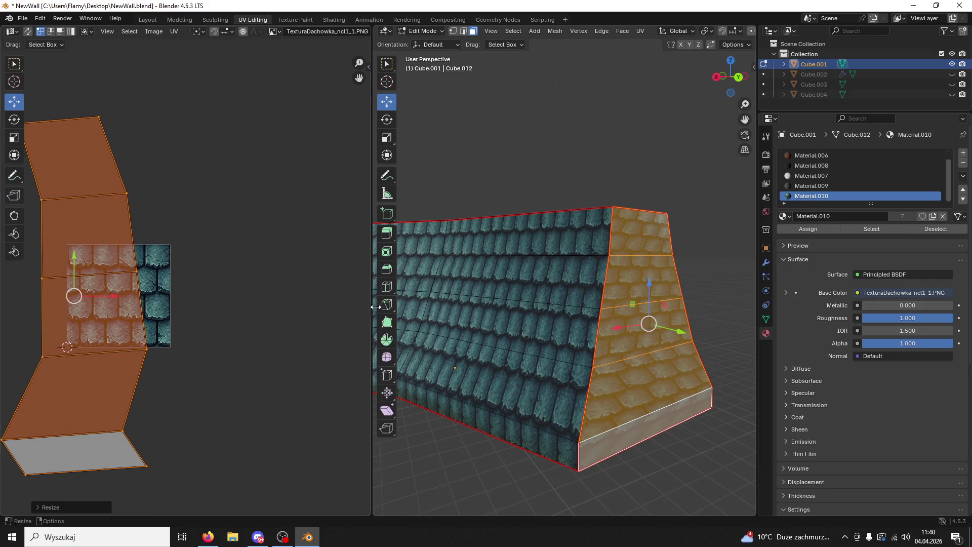
pyautogui.moveTo(532, 365); pyautogui.dragTo(539, 367, button='middle')
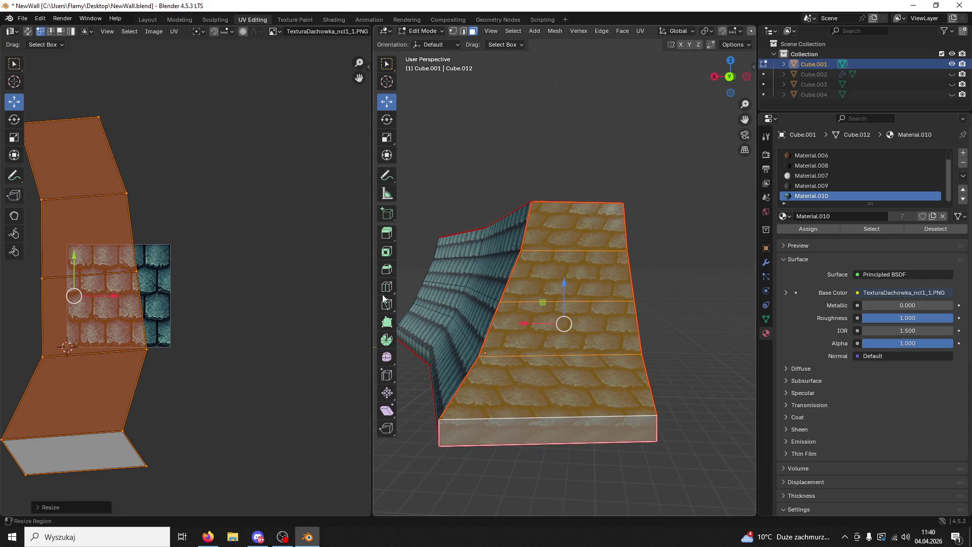
# Step: Try Lightmap Pack with a 90° rotation and scaling on the end faces, then undo back to the tiled result
pyautogui.press('u')
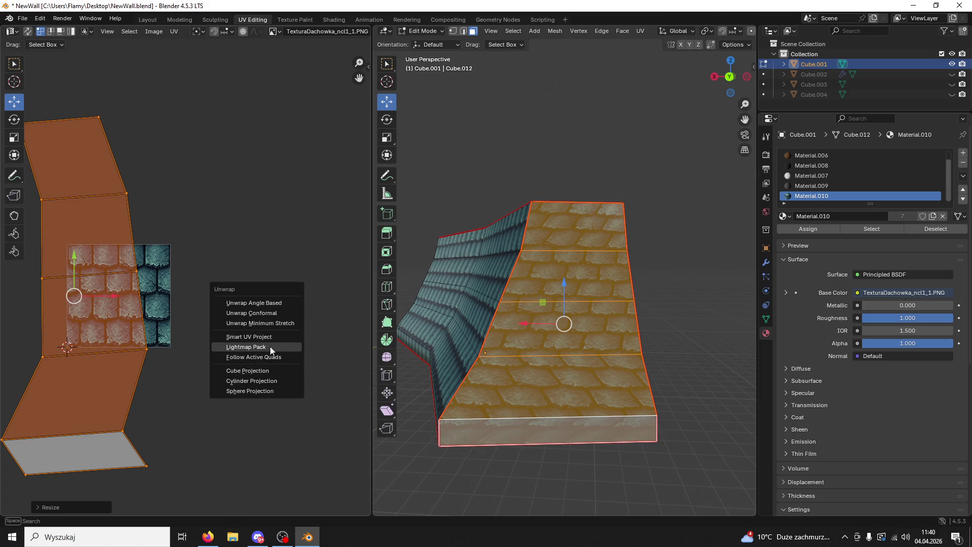
pyautogui.click(250, 347)
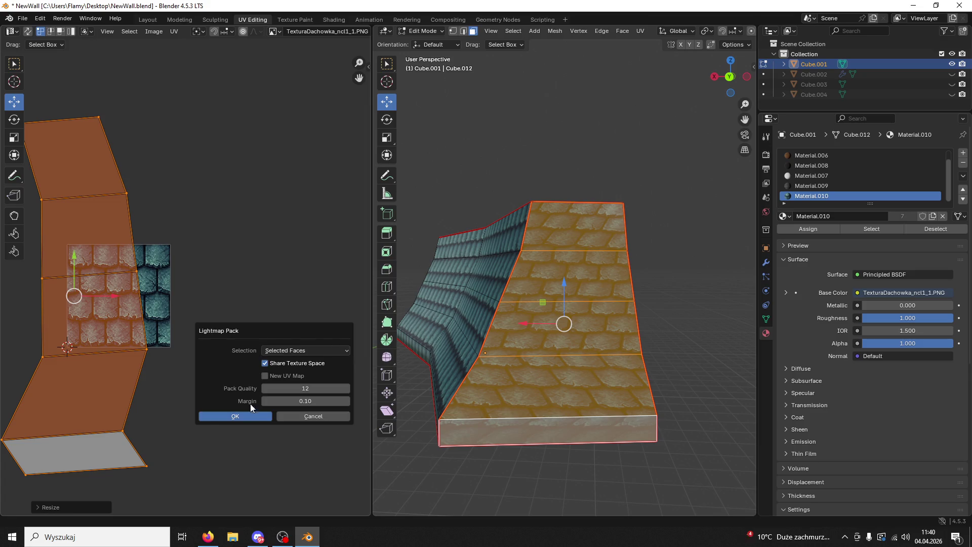
pyautogui.click(248, 416)
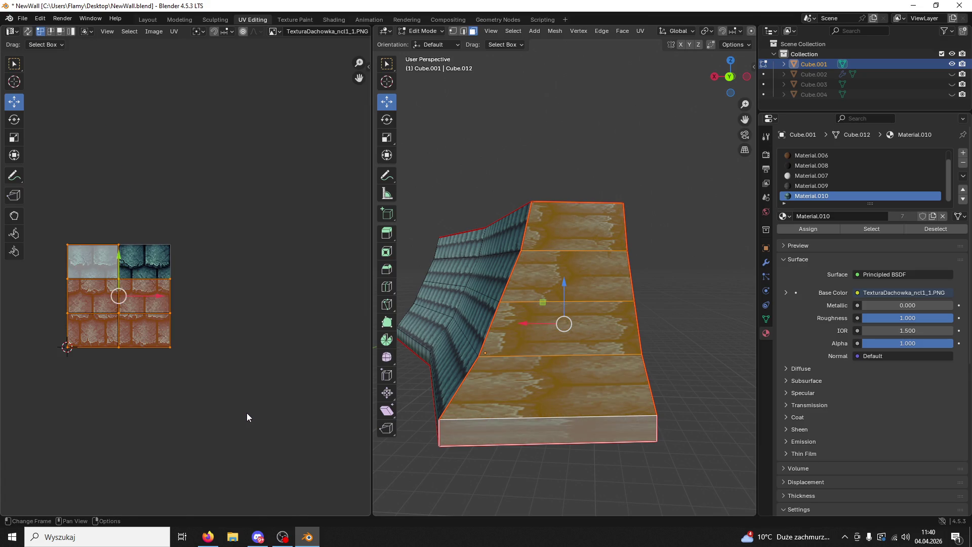
pyautogui.write('r90')
pyautogui.press('Return')
pyautogui.press('s')
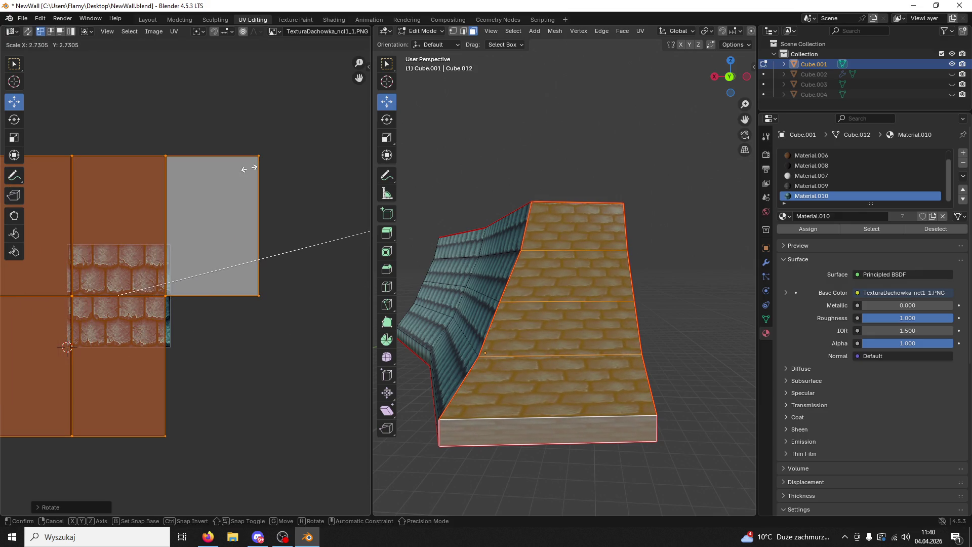
pyautogui.click(248, 169)
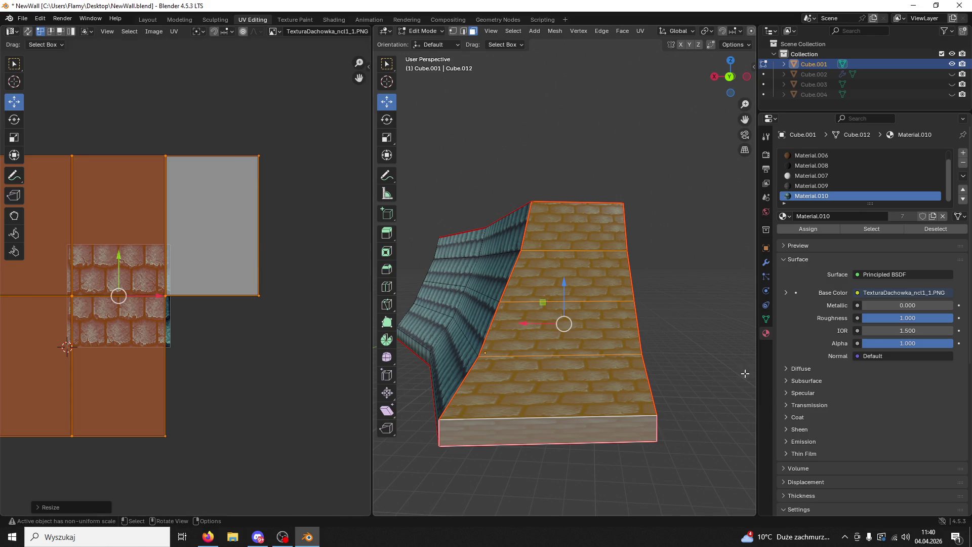
pyautogui.hotkey('ctrl', 'z')
pyautogui.hotkey('ctrl', 'z')
pyautogui.moveTo(746, 379); pyautogui.dragTo(631, 396, button='middle')
pyautogui.hotkey('ctrl', 'shift', 'z')
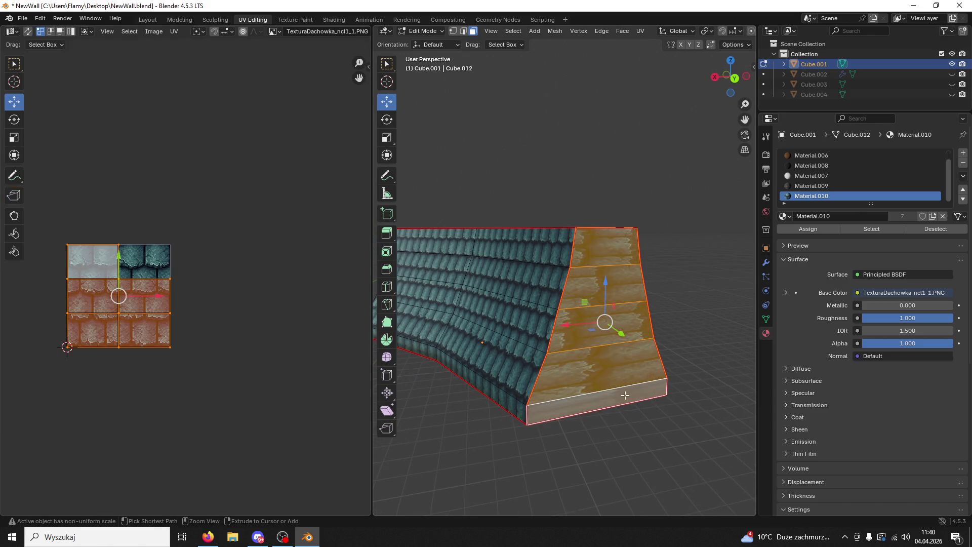
pyautogui.hotkey('ctrl', 'z')
pyautogui.hotkey('ctrl', 'z')
pyautogui.hotkey('ctrl', 'z')
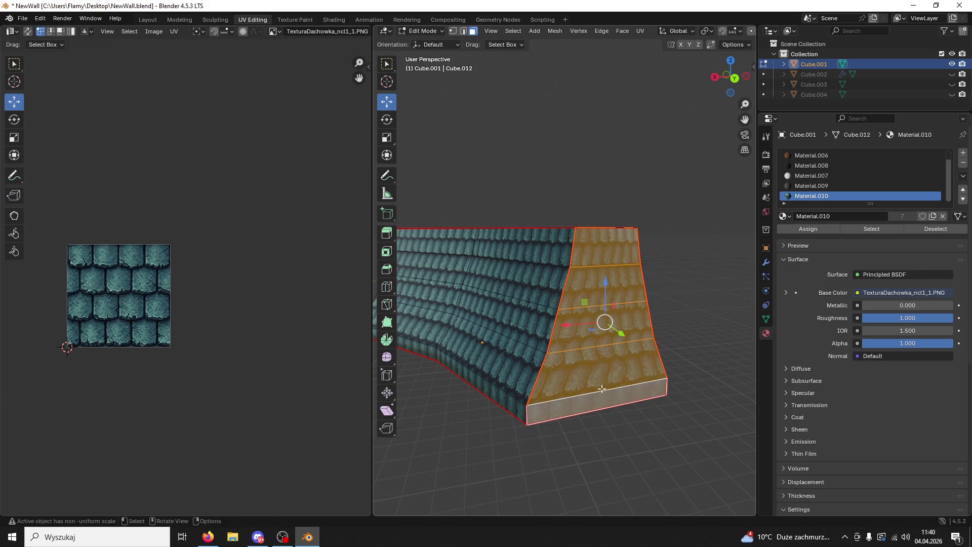
pyautogui.moveTo(606, 390); pyautogui.dragTo(635, 374, button='middle')
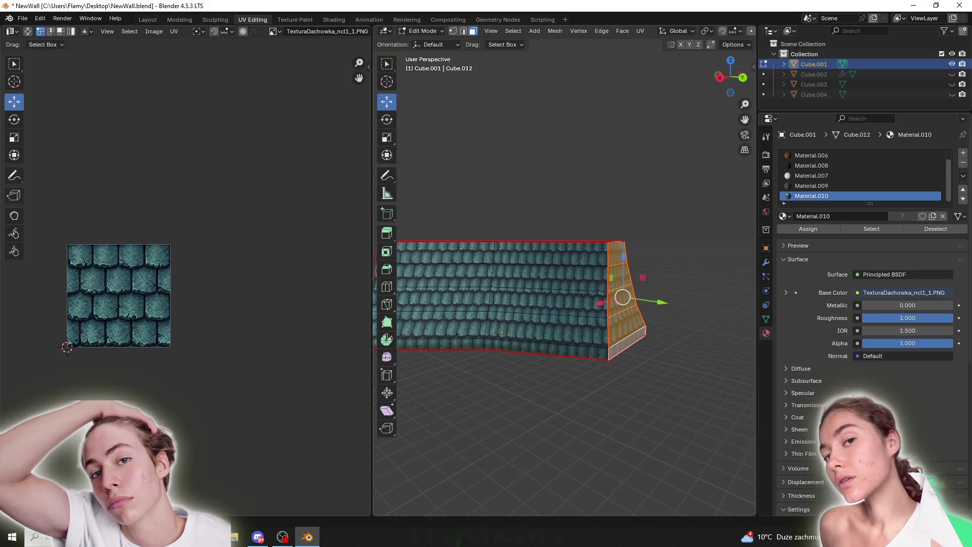
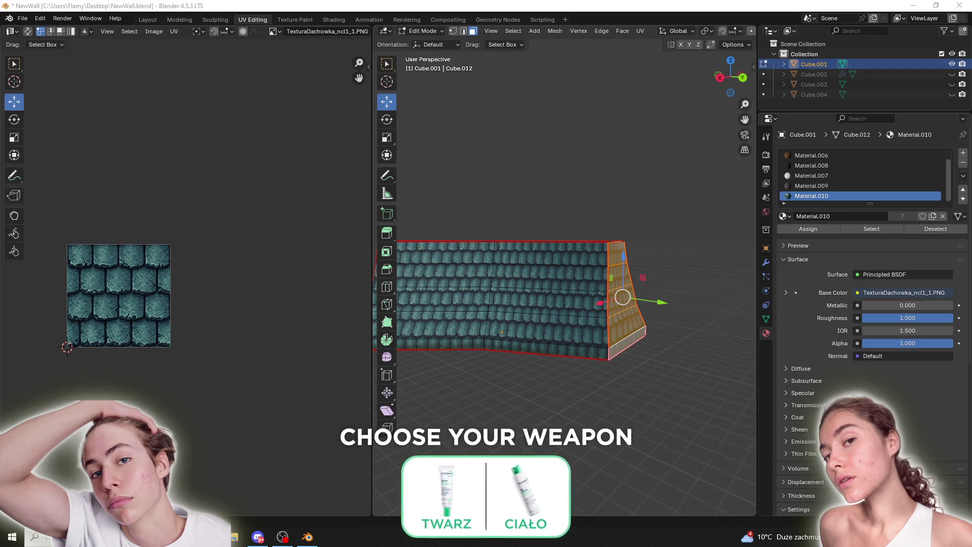
# Step: Select the wall's bottom row of faces and everything linked to them
pyautogui.moveTo(486, 342); pyautogui.dragTo(513, 362, button='middle')
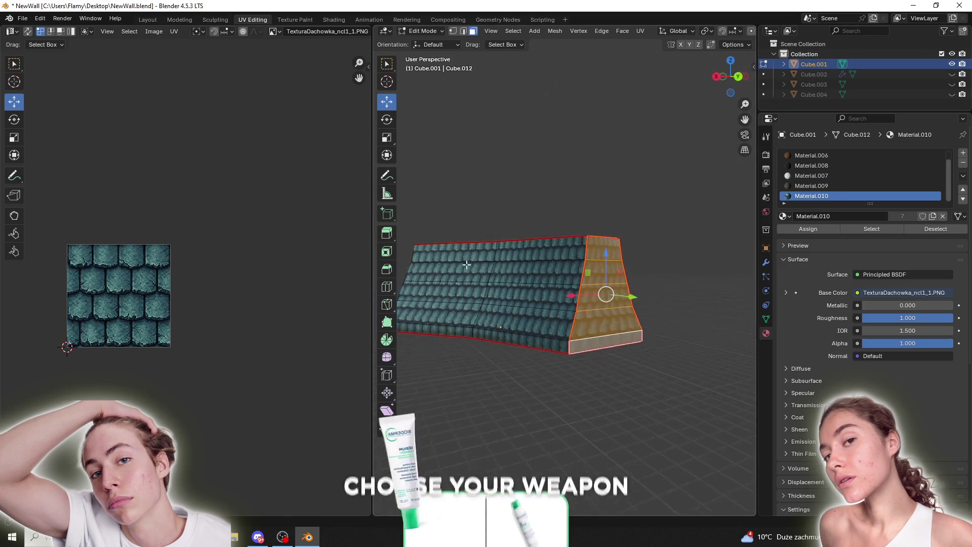
pyautogui.hotkey('alt', 'a')
pyautogui.keyDown('alt'); pyautogui.click(591, 304); pyautogui.keyUp('alt')
pyautogui.moveTo(591, 289)
pyautogui.mouseDown(button='middle')
pyautogui.moveTo(652, 289)
pyautogui.moveTo(542, 370)
pyautogui.moveTo(619, 352)
pyautogui.moveTo(647, 276)
pyautogui.mouseUp(button='middle')
pyautogui.keyDown('alt'); pyautogui.click(528, 384); pyautogui.keyUp('alt')
pyautogui.keyDown('shift'); pyautogui.click(528, 312); pyautogui.keyUp('shift')
pyautogui.moveTo(531, 229); pyautogui.dragTo(525, 304, button='middle')
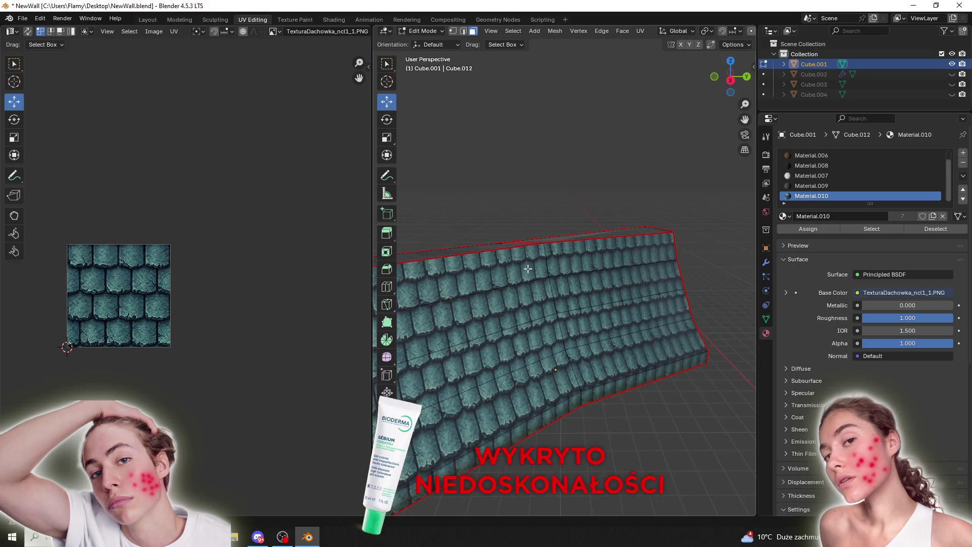
pyautogui.scroll(-3, 524, 304)
pyautogui.hotkey('ctrl', 'l')
pyautogui.scroll(-3, 312, 298)
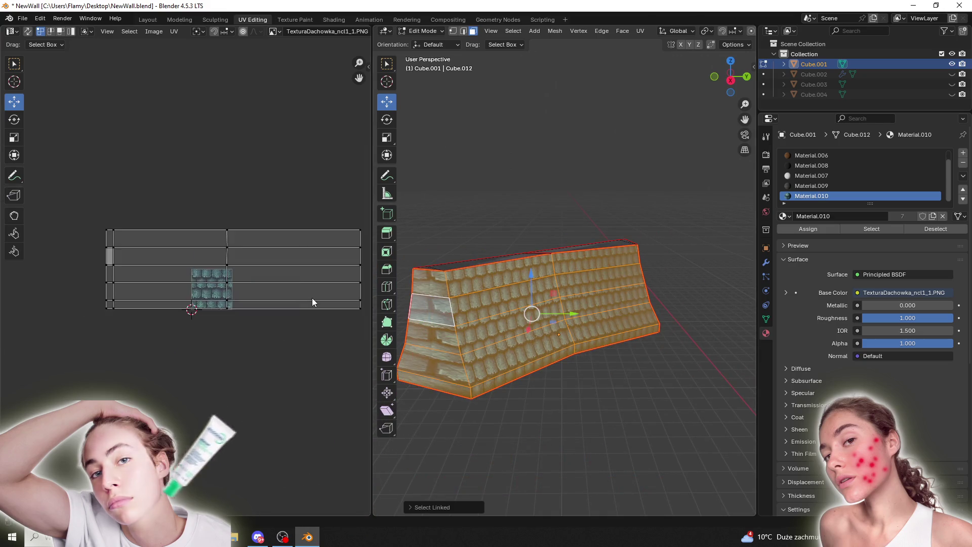
pyautogui.scroll(-3, 312, 299)
pyautogui.scroll(2, 173, 239)
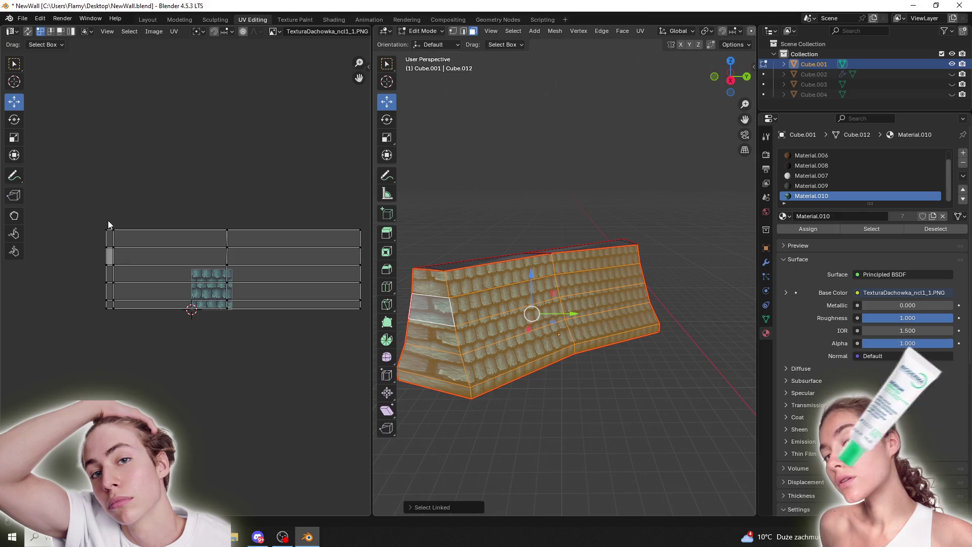
# Step: Move the left column of UV vertices further left, then reselect the bottom strip faces
pyautogui.moveTo(112, 223); pyautogui.dragTo(68, 356)
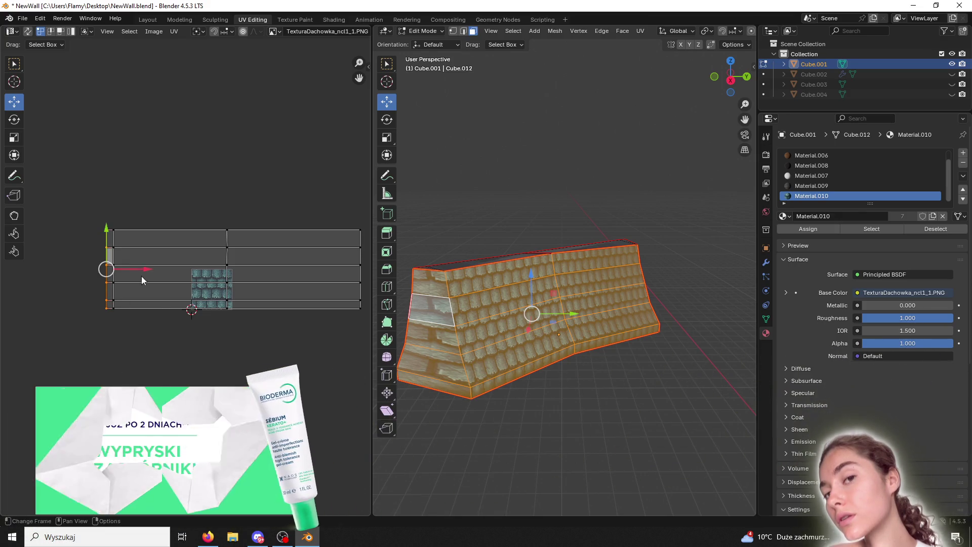
pyautogui.moveTo(143, 268); pyautogui.dragTo(90, 285)
pyautogui.click(583, 381)
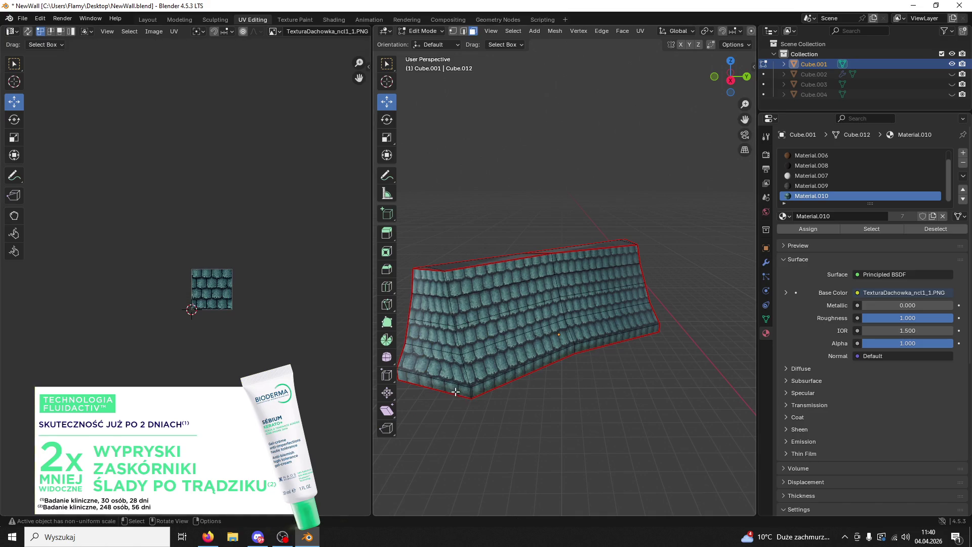
pyautogui.keyDown('shift'); pyautogui.click(493, 385); pyautogui.keyUp('shift')
pyautogui.keyDown('shift'); pyautogui.click(585, 348); pyautogui.keyUp('shift')
pyautogui.moveTo(585, 348)
pyautogui.mouseDown(button='middle')
pyautogui.moveTo(516, 368)
pyautogui.moveTo(544, 363)
pyautogui.mouseUp(button='middle')
# Step: Extrude the bottom strip along its normals into a ledge and make Material.006 active
pyautogui.rightClick(545, 362)
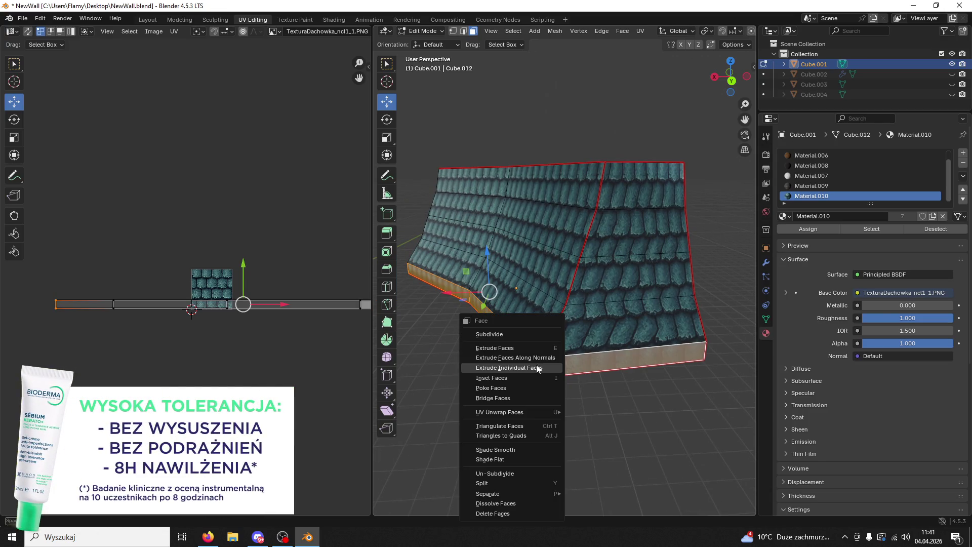
pyautogui.click(537, 357)
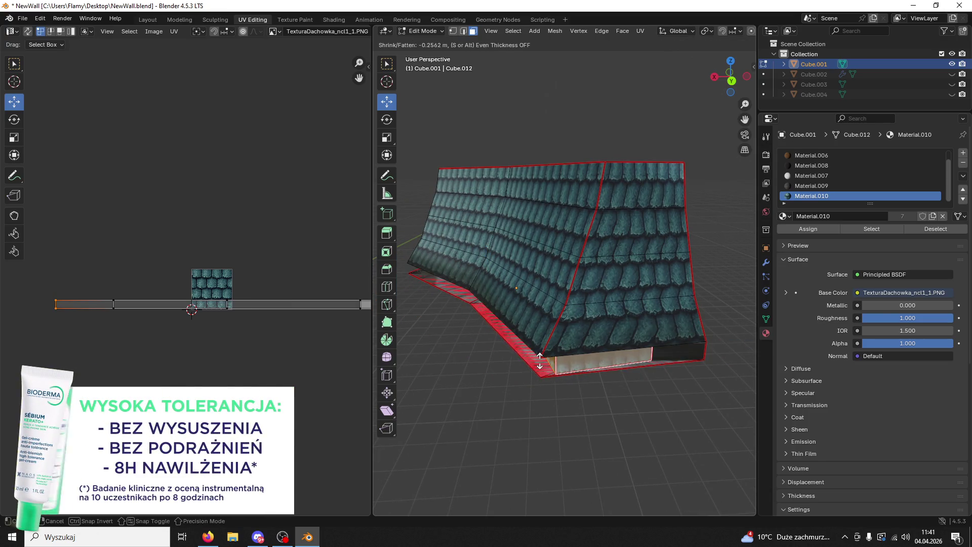
pyautogui.click(540, 356)
pyautogui.moveTo(539, 356)
pyautogui.mouseDown(button='middle')
pyautogui.moveTo(642, 385)
pyautogui.moveTo(679, 373)
pyautogui.moveTo(736, 318)
pyautogui.moveTo(696, 296)
pyautogui.mouseUp(button='middle')
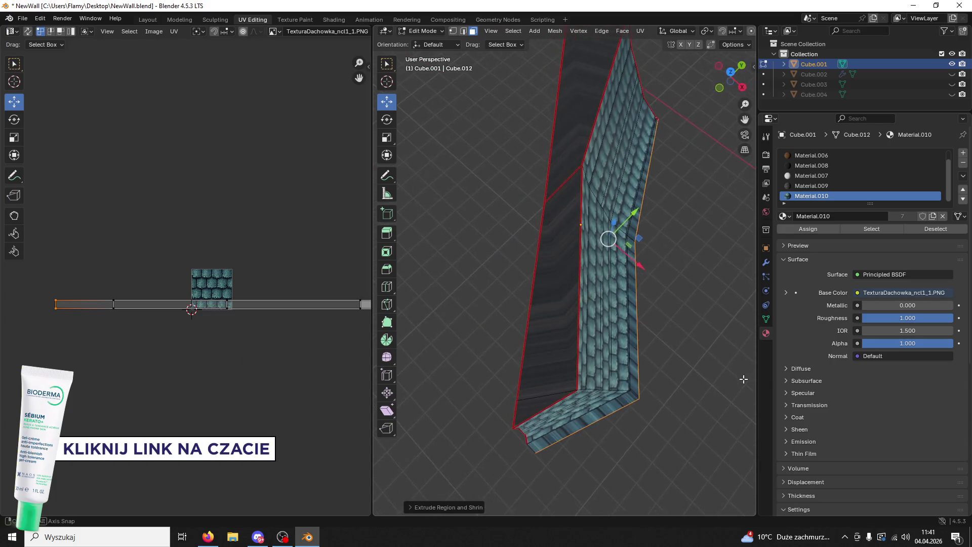
pyautogui.click(817, 156)
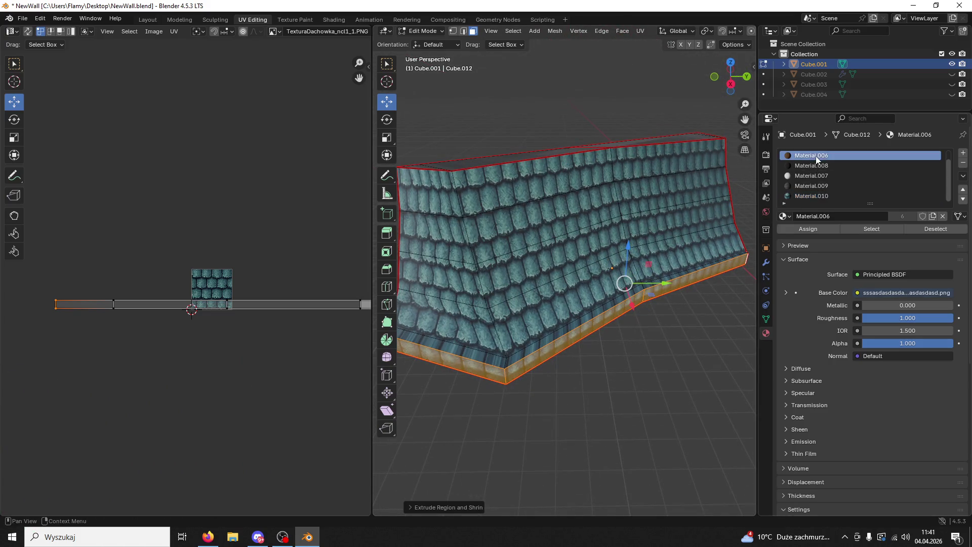
# Step: Assign Material.006 to the strip and reselect just the bottom strip face
pyautogui.click(804, 225)
pyautogui.moveTo(646, 320); pyautogui.dragTo(547, 335, button='middle')
pyautogui.scroll(1, 309, 362)
pyautogui.scroll(2, 309, 362)
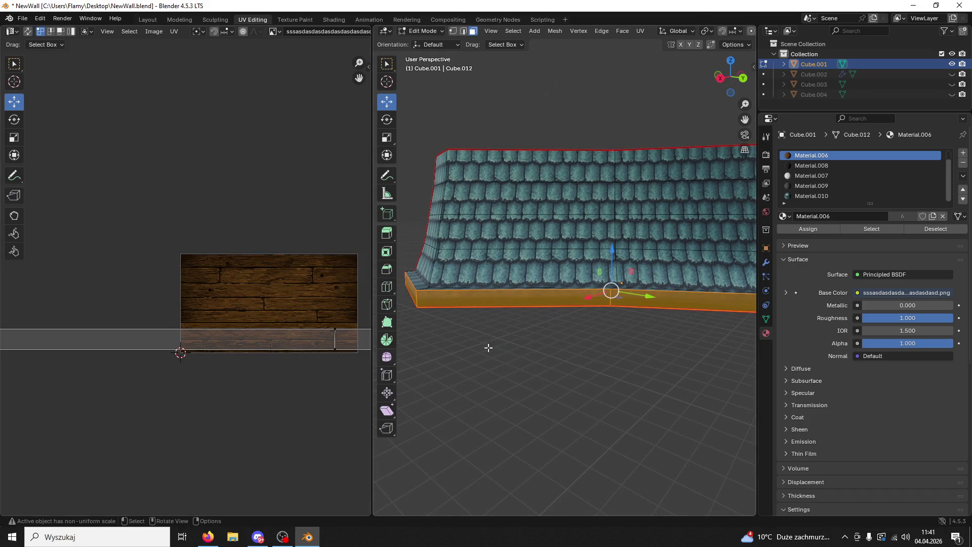
pyautogui.click(458, 347)
pyautogui.moveTo(458, 347); pyautogui.dragTo(545, 352, button='middle')
pyautogui.scroll(2, 545, 352)
pyautogui.click(565, 319)
pyautogui.hotkey('ctrl', 'l')
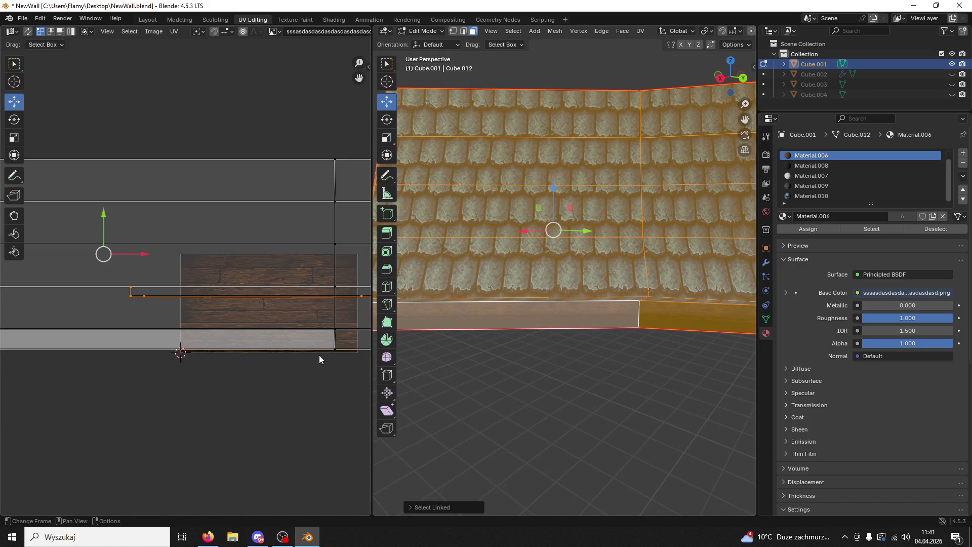
pyautogui.click(477, 313)
pyautogui.moveTo(477, 313); pyautogui.dragTo(499, 110, button='middle')
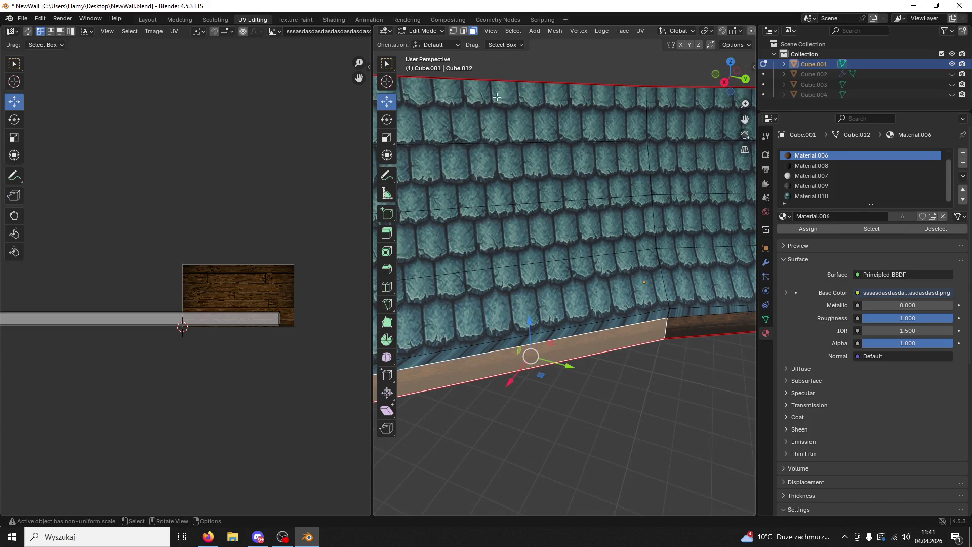
# Step: Mark the strip's top edge as a UV seam
pyautogui.click(464, 33)
pyautogui.click(569, 341)
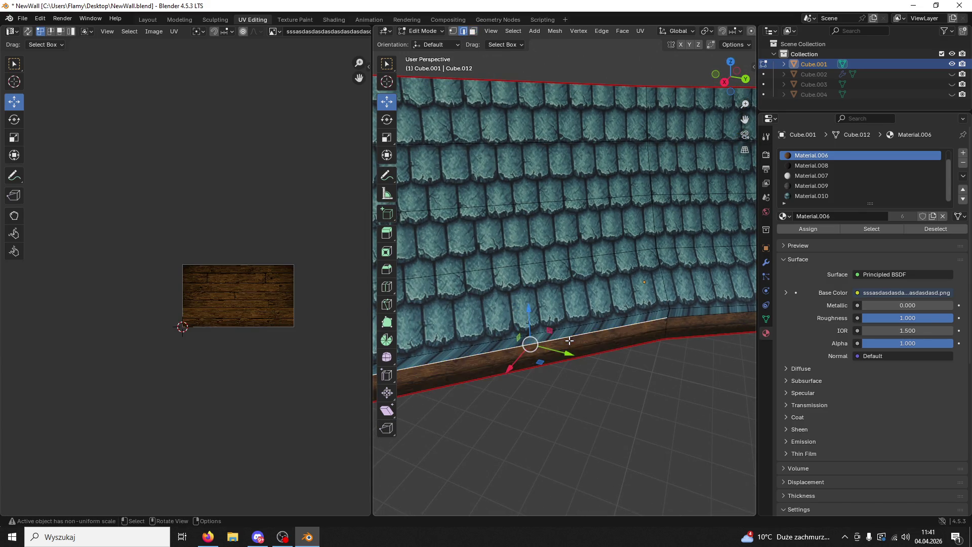
pyautogui.hotkey('ctrl', 'e')
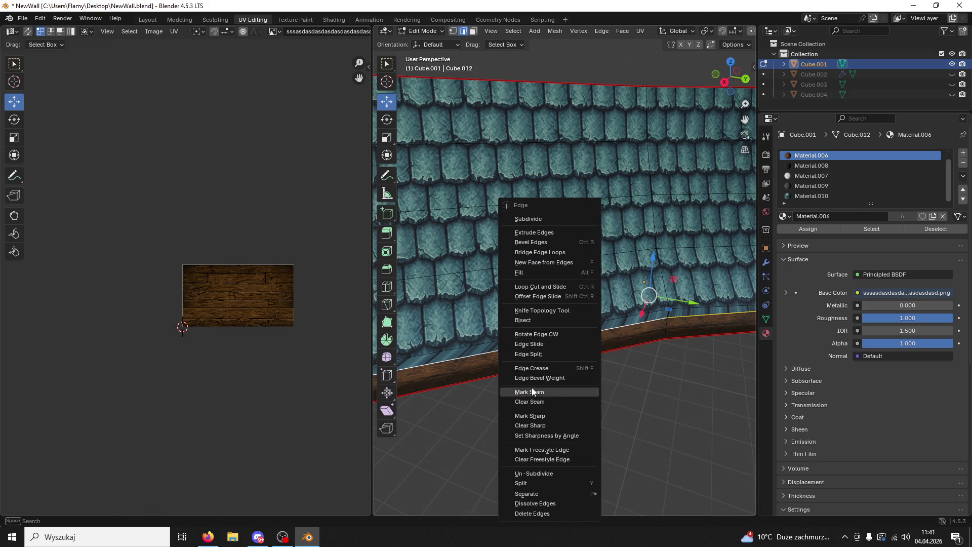
pyautogui.click(532, 392)
pyautogui.scroll(-3, 586, 369)
pyautogui.moveTo(586, 370)
pyautogui.mouseDown(button='middle')
pyautogui.moveTo(501, 362)
pyautogui.moveTo(607, 417)
pyautogui.moveTo(608, 434)
pyautogui.moveTo(618, 390)
pyautogui.mouseUp(button='middle')
pyautogui.scroll(3, 582, 445)
pyautogui.scroll(2, 618, 393)
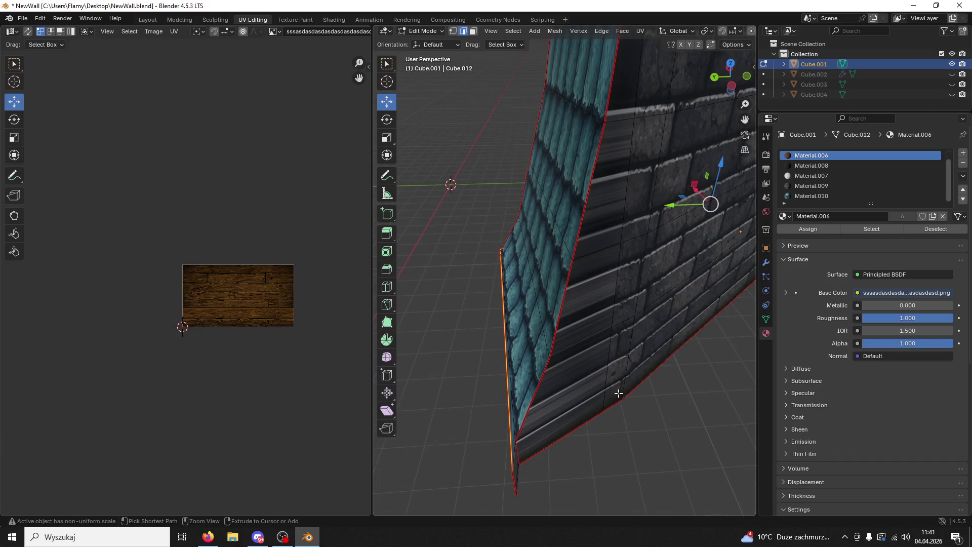
# Step: Extrude the roof's thin side face outward along its normal
pyautogui.click(550, 389)
pyautogui.moveTo(549, 386)
pyautogui.mouseDown(button='middle')
pyautogui.moveTo(643, 390)
pyautogui.moveTo(610, 315)
pyautogui.mouseUp(button='middle')
pyautogui.press('e')
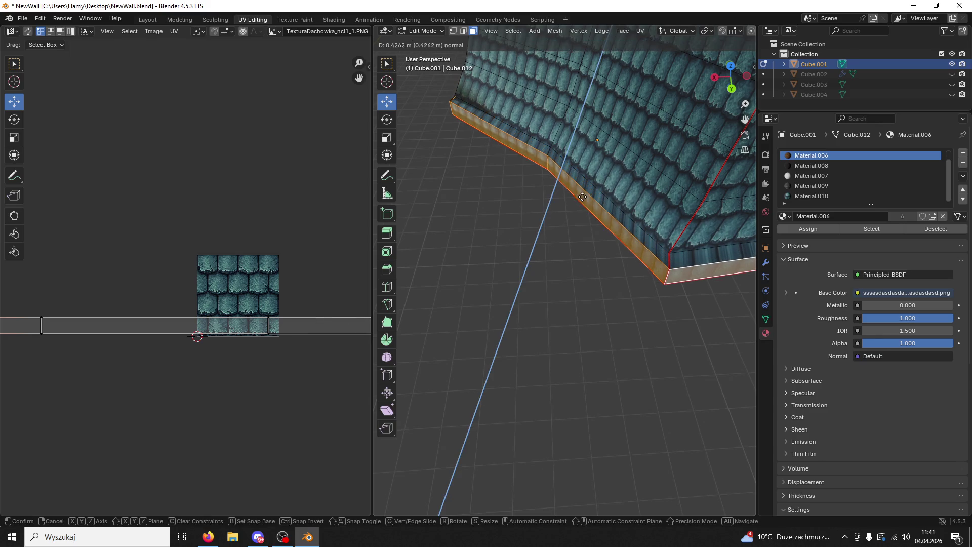
pyautogui.click(589, 196)
pyautogui.moveTo(589, 196)
pyautogui.mouseDown(button='middle')
pyautogui.moveTo(453, 314)
pyautogui.moveTo(549, 353)
pyautogui.moveTo(484, 398)
pyautogui.mouseUp(button='middle')
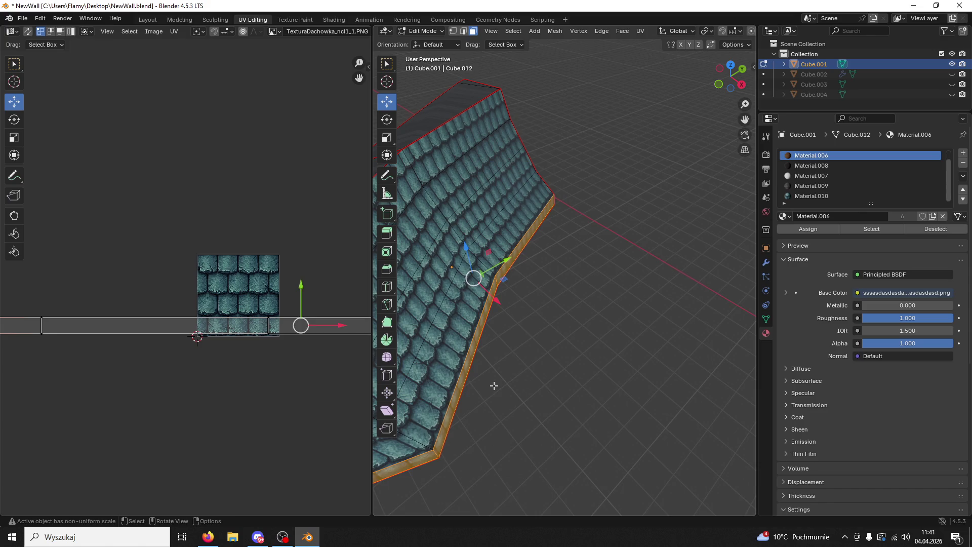
pyautogui.rightClick(457, 405)
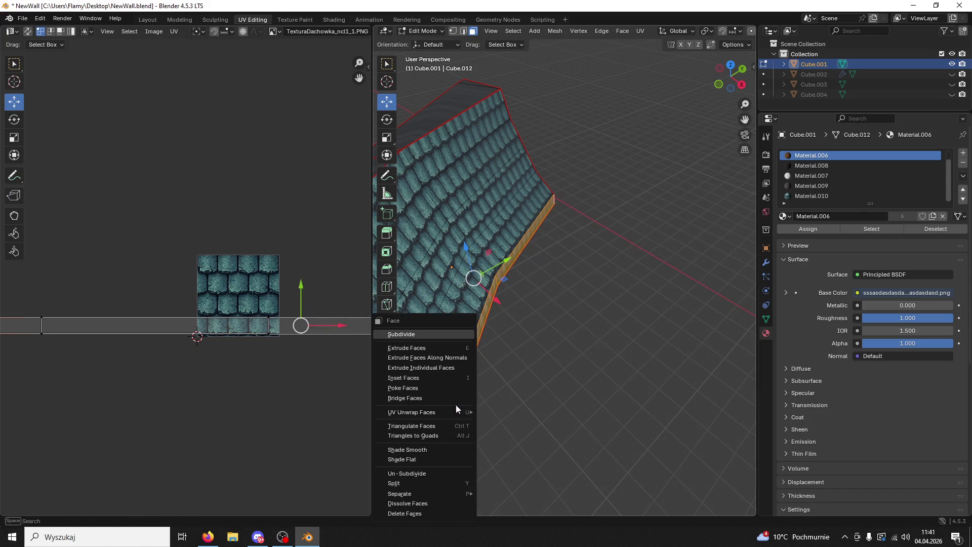
# Step: Extrude the roof edge faces individually, then along normals into a raised rim
pyautogui.click(450, 370)
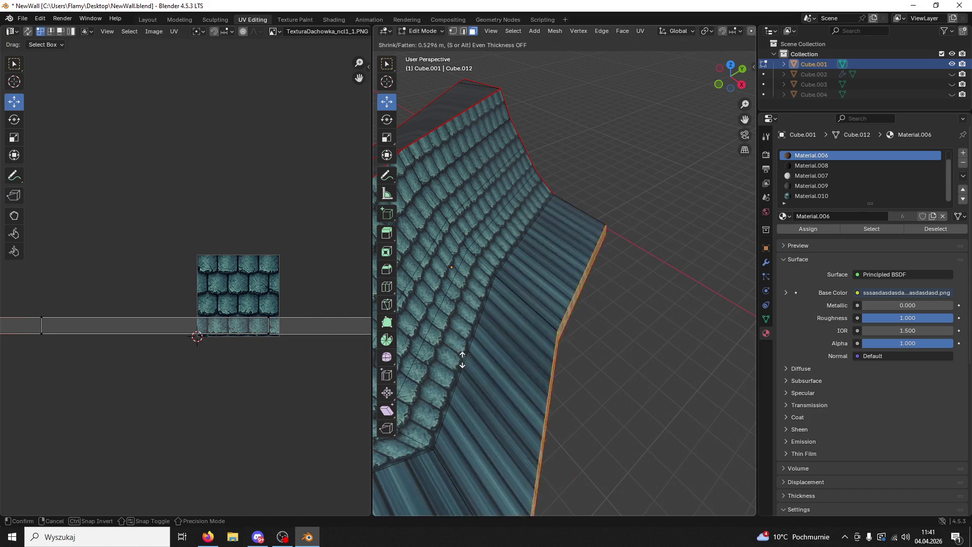
pyautogui.click(475, 369)
pyautogui.rightClick(475, 368)
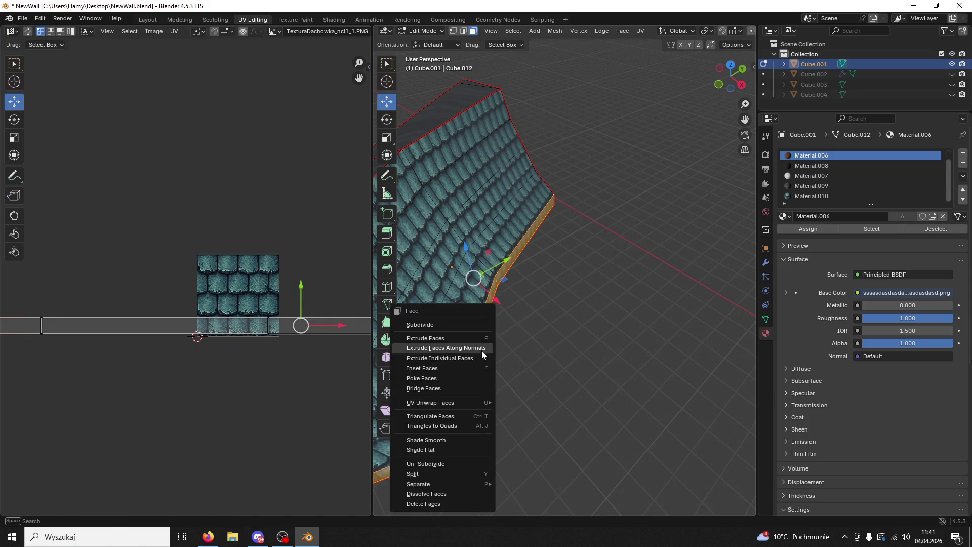
pyautogui.click(481, 349)
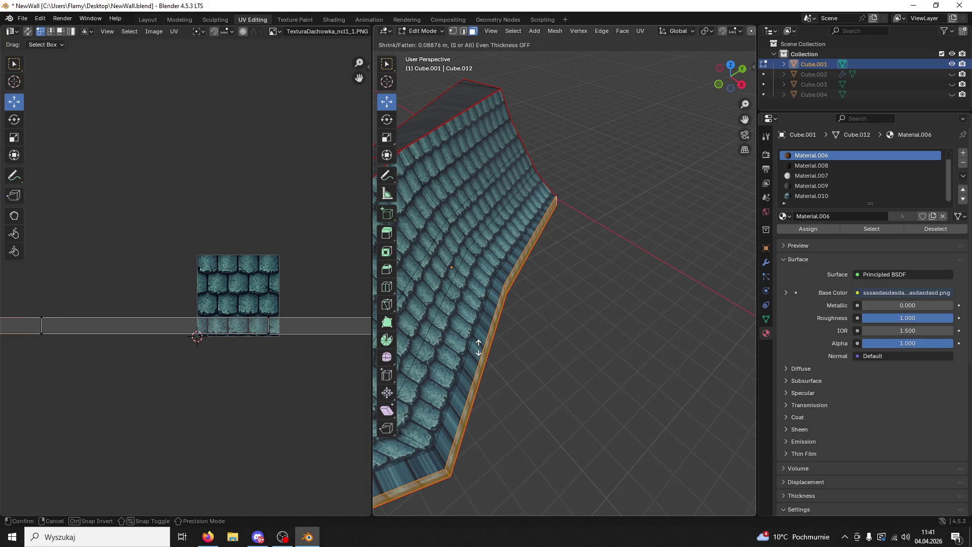
pyautogui.click(479, 348)
pyautogui.moveTo(497, 330); pyautogui.dragTo(858, 286, button='middle')
# Step: Shift the bottom strip along Y, reselect it and make Material.006 active
pyautogui.click(698, 277)
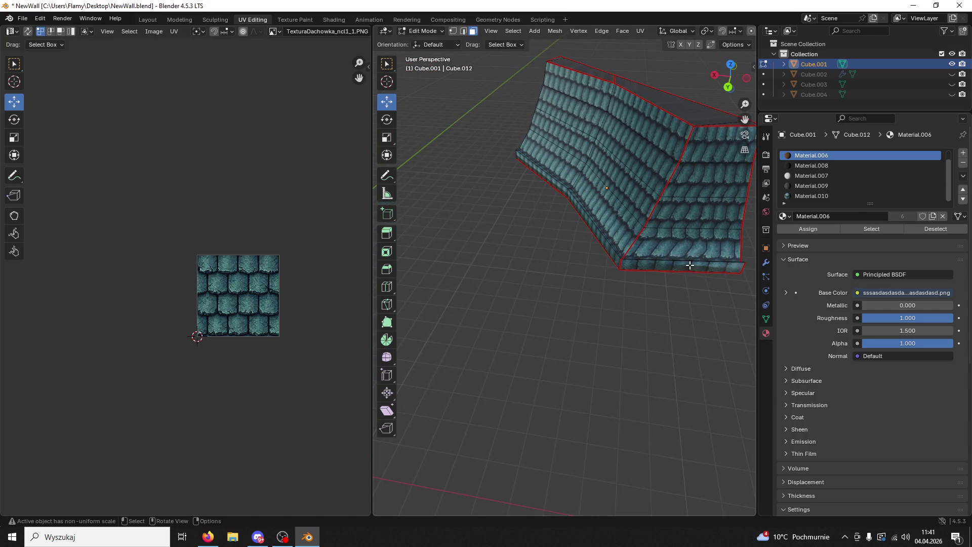
pyautogui.moveTo(687, 279); pyautogui.dragTo(686, 298)
pyautogui.click(684, 295)
pyautogui.moveTo(683, 295)
pyautogui.mouseDown(button='middle')
pyautogui.moveTo(603, 270)
pyautogui.moveTo(555, 216)
pyautogui.moveTo(560, 268)
pyautogui.moveTo(593, 250)
pyautogui.mouseUp(button='middle')
pyautogui.click(555, 217)
pyautogui.keyDown('shift'); pyautogui.click(559, 267); pyautogui.keyUp('shift')
pyautogui.click(817, 155)
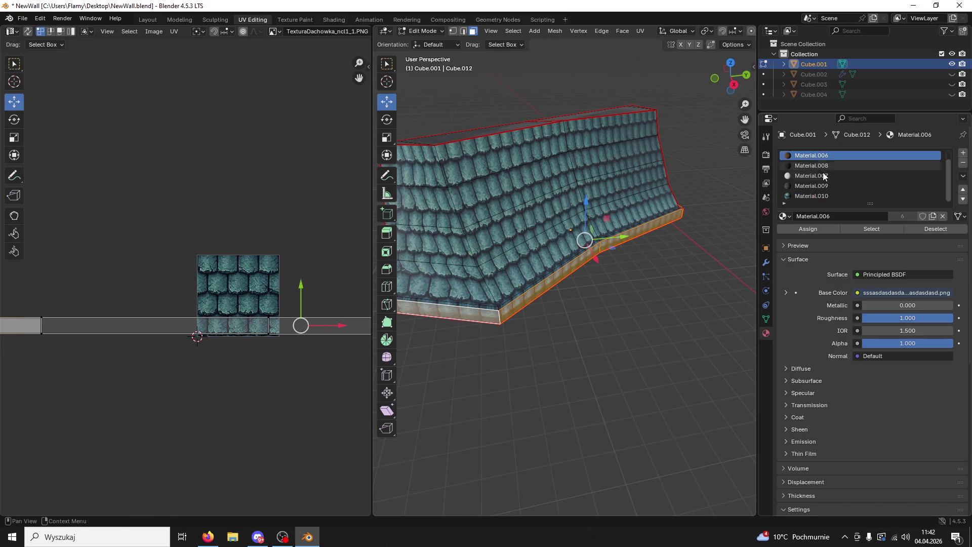
# Step: Assign the wood material to the strip and mark its top edge as a seam
pyautogui.click(808, 229)
pyautogui.click(575, 325)
pyautogui.moveTo(576, 325); pyautogui.dragTo(539, 243, button='middle')
pyautogui.click(539, 244)
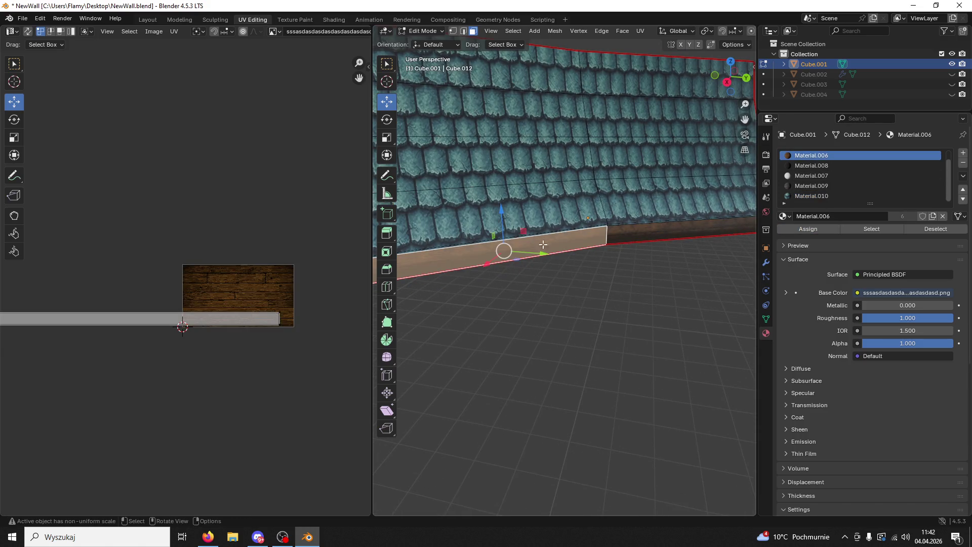
pyautogui.click(464, 31)
pyautogui.click(530, 237)
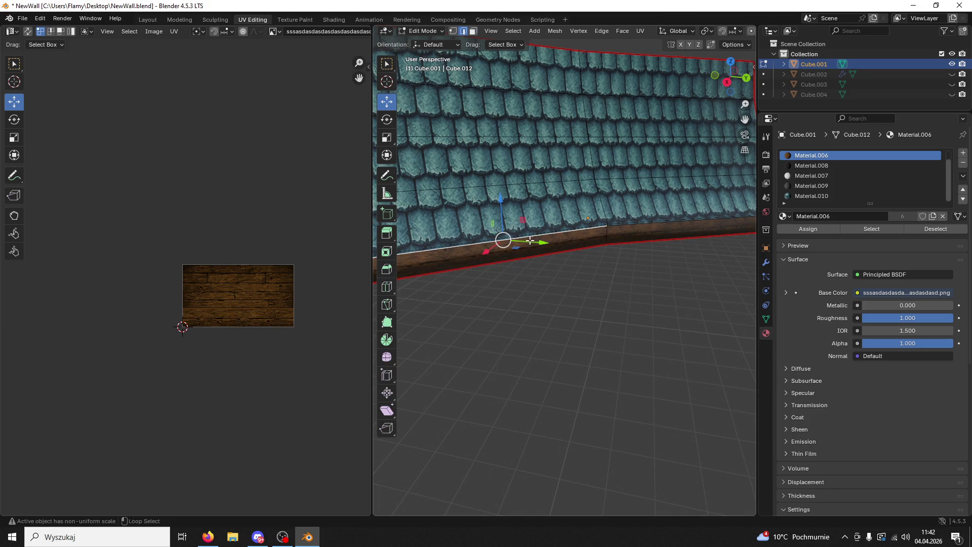
pyautogui.rightClick(530, 239)
pyautogui.click(490, 388)
pyautogui.moveTo(490, 387)
pyautogui.mouseDown(button='middle')
pyautogui.moveTo(528, 364)
pyautogui.moveTo(526, 264)
pyautogui.mouseUp(button='middle')
pyautogui.rightClick(527, 263)
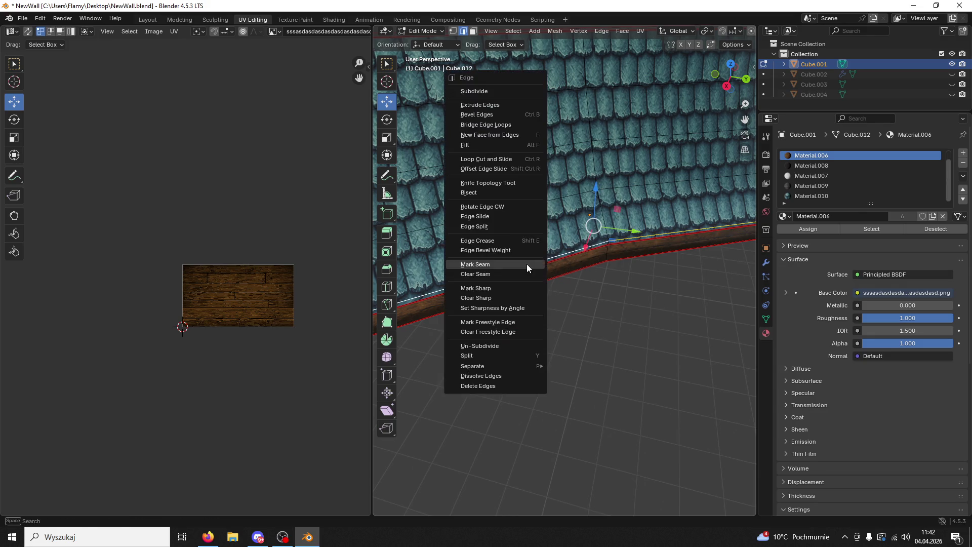
pyautogui.click(504, 258)
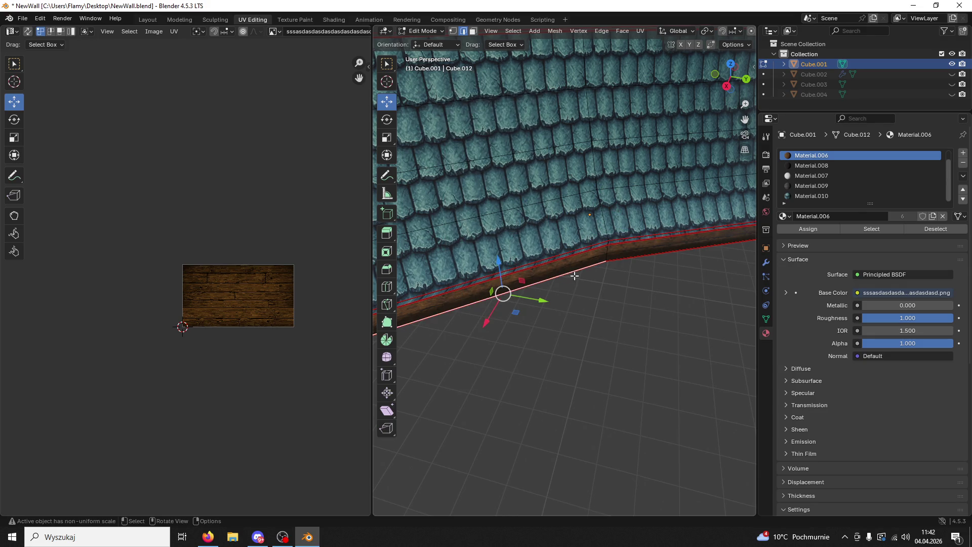
# Step: Scale up the strip's UV island and move it up along Y onto the planks
pyautogui.click(475, 32)
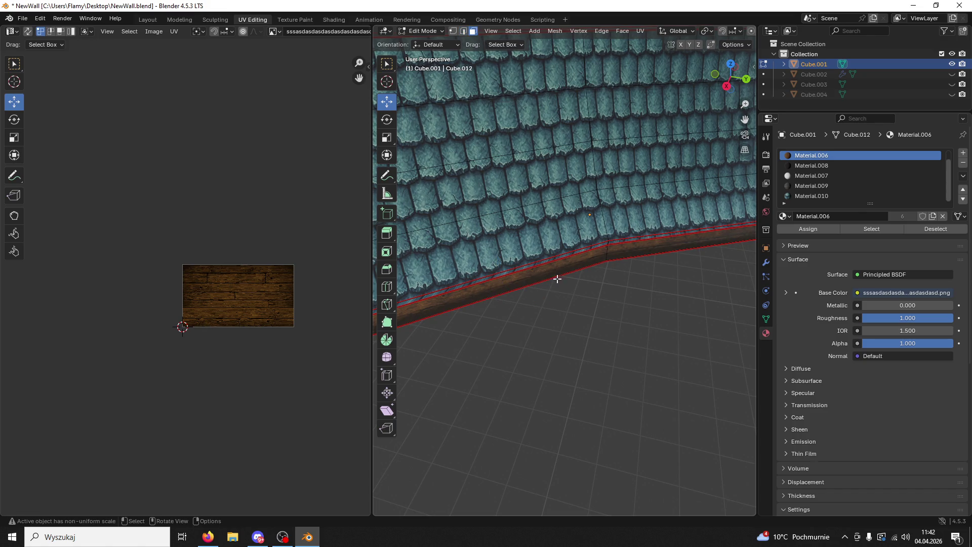
pyautogui.click(555, 272)
pyautogui.moveTo(554, 272); pyautogui.dragTo(549, 222, button='middle')
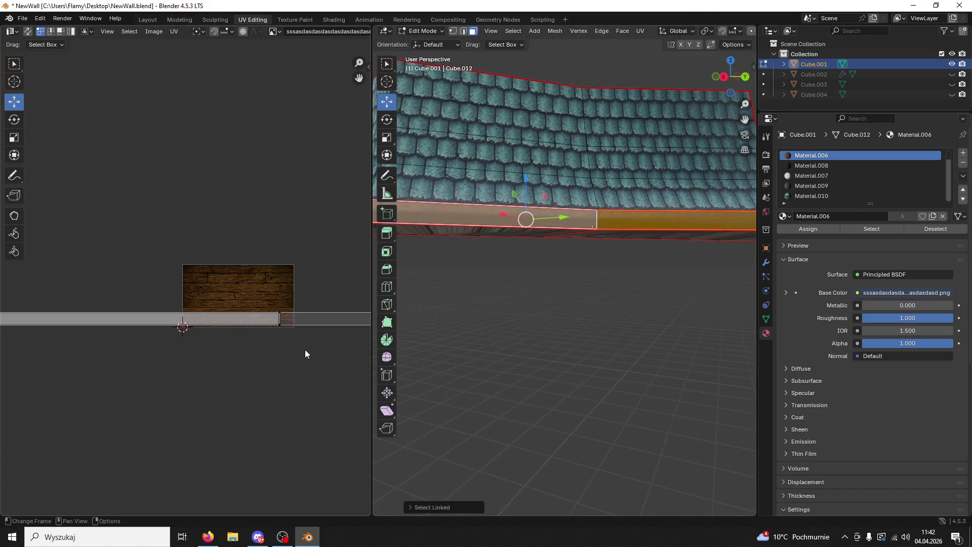
pyautogui.scroll(2, 305, 350)
pyautogui.press('a')
pyautogui.press('s')
pyautogui.click(271, 310)
pyautogui.press('g')
pyautogui.press('y')
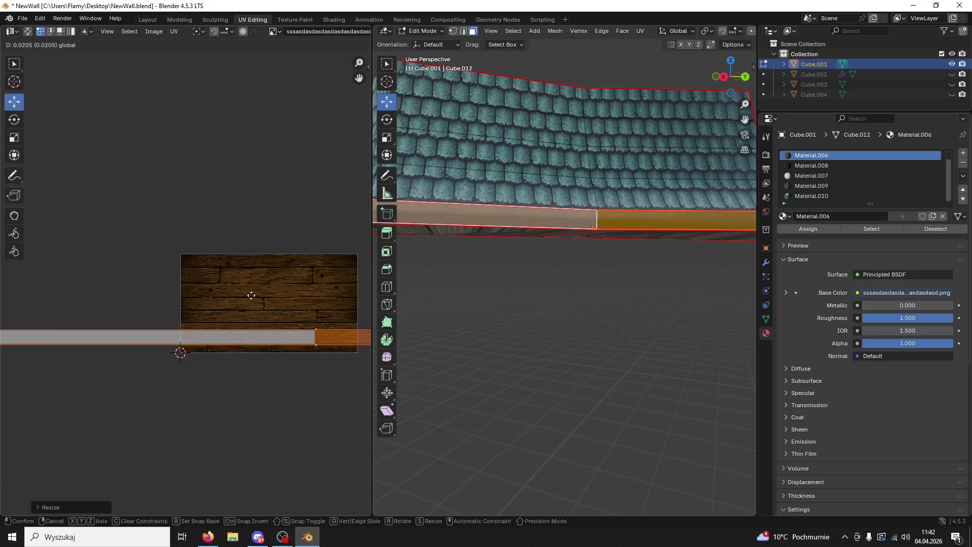
pyautogui.click(247, 289)
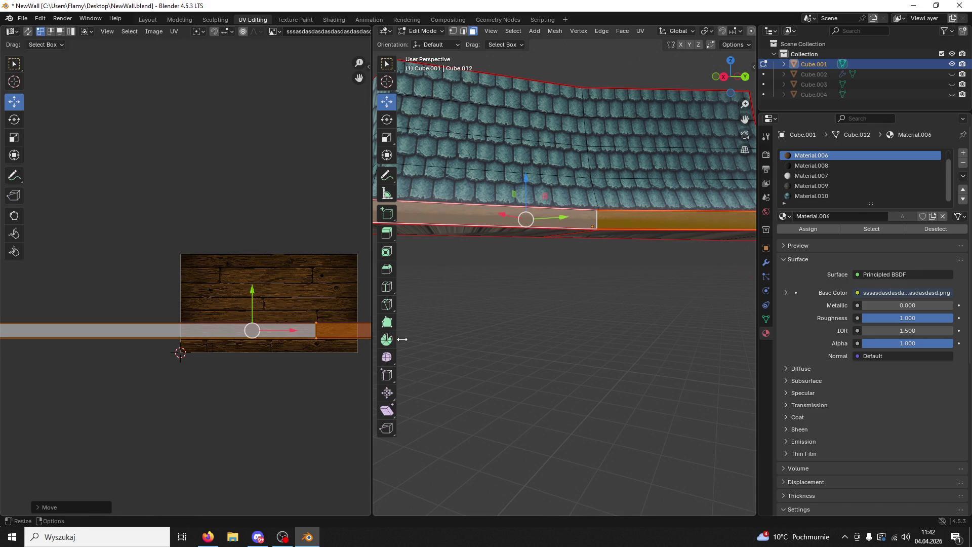
# Step: Select the whole linked roof, then pick the bottom strip face instead
pyautogui.click(579, 341)
pyautogui.moveTo(580, 341)
pyautogui.mouseDown(button='middle')
pyautogui.moveTo(544, 234)
pyautogui.moveTo(585, 246)
pyautogui.moveTo(562, 274)
pyautogui.moveTo(506, 283)
pyautogui.moveTo(488, 251)
pyautogui.moveTo(463, 238)
pyautogui.moveTo(484, 248)
pyautogui.mouseUp(button='middle')
pyautogui.click(544, 234)
pyautogui.click(560, 252)
pyautogui.press('l')
pyautogui.click(565, 276)
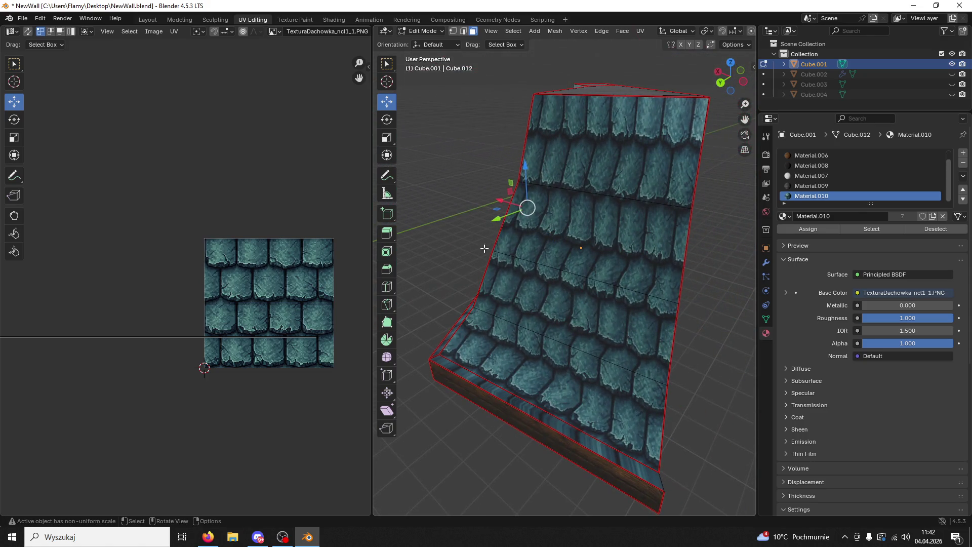
# Step: Apply edge operations to the trim's edges, select the whole trim and assign Material.006
pyautogui.click(467, 33)
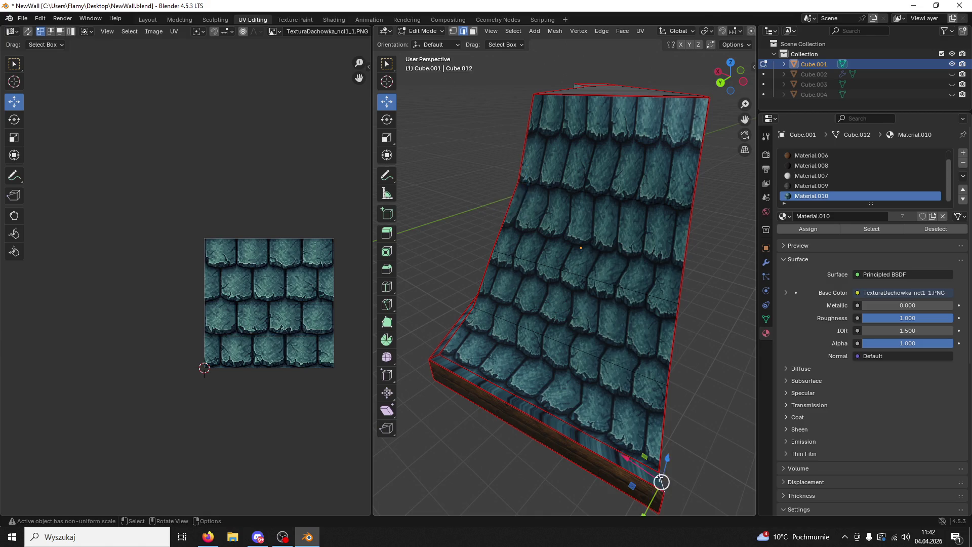
pyautogui.hotkey('ctrl', 'e')
pyautogui.click(612, 392)
pyautogui.moveTo(662, 482)
pyautogui.mouseDown(button='middle')
pyautogui.moveTo(734, 394)
pyautogui.moveTo(618, 337)
pyautogui.moveTo(617, 326)
pyautogui.moveTo(500, 373)
pyautogui.mouseUp(button='middle')
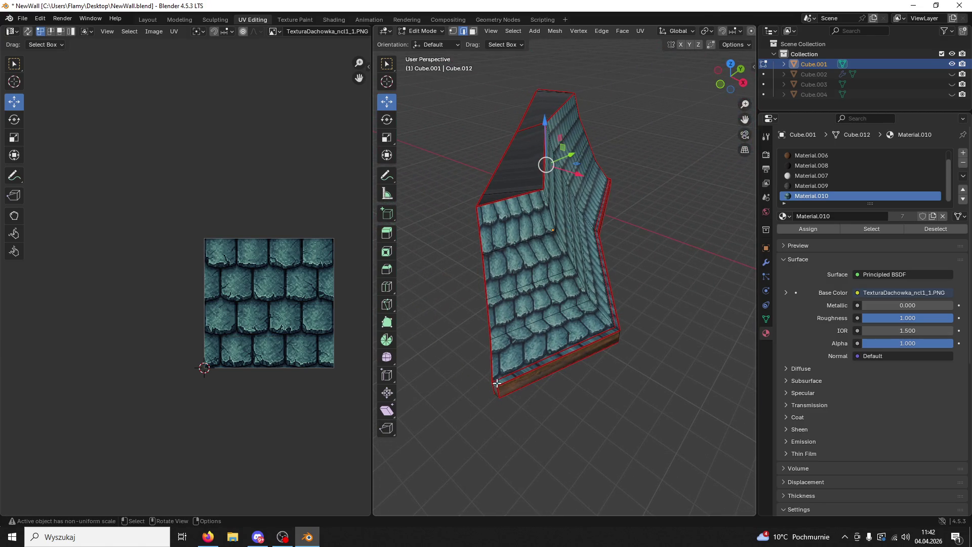
pyautogui.hotkey('ctrl', 'e')
pyautogui.click(495, 384)
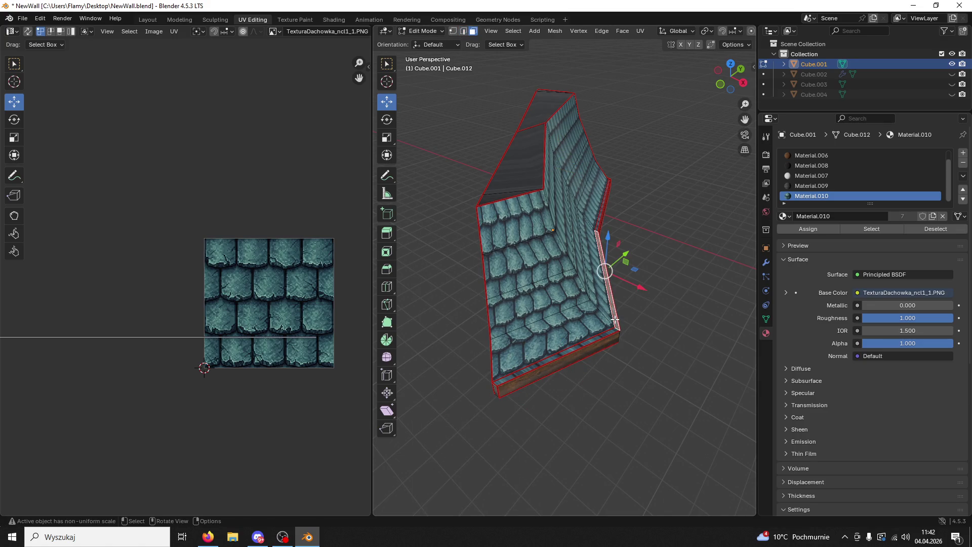
pyautogui.hotkey('ctrl', 'l')
pyautogui.click(794, 165)
pyautogui.click(806, 155)
pyautogui.click(811, 230)
# Step: Unwrap the trim UVs with Lightmap Pack, then Follow Active Quads
pyautogui.press('a')
pyautogui.press('u')
pyautogui.click(229, 382)
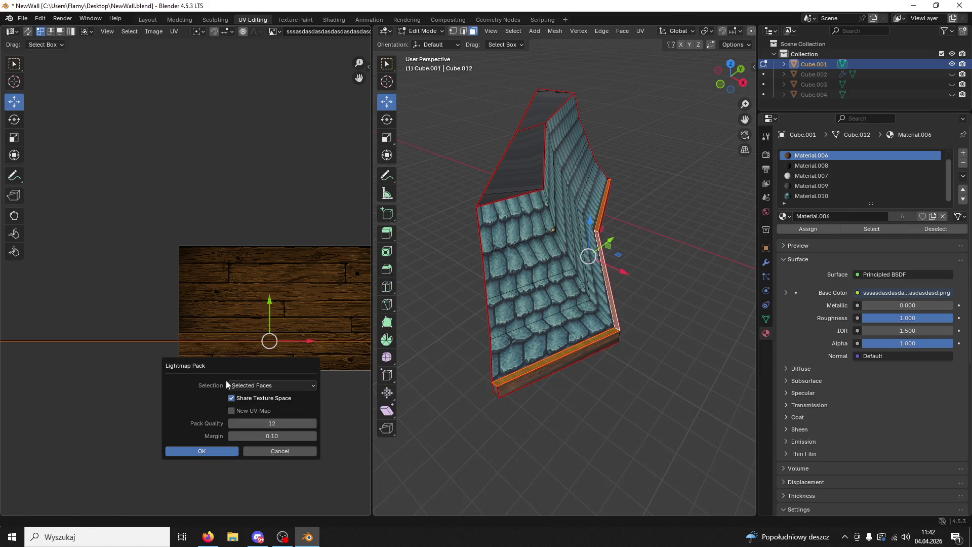
pyautogui.click(210, 450)
pyautogui.press('u')
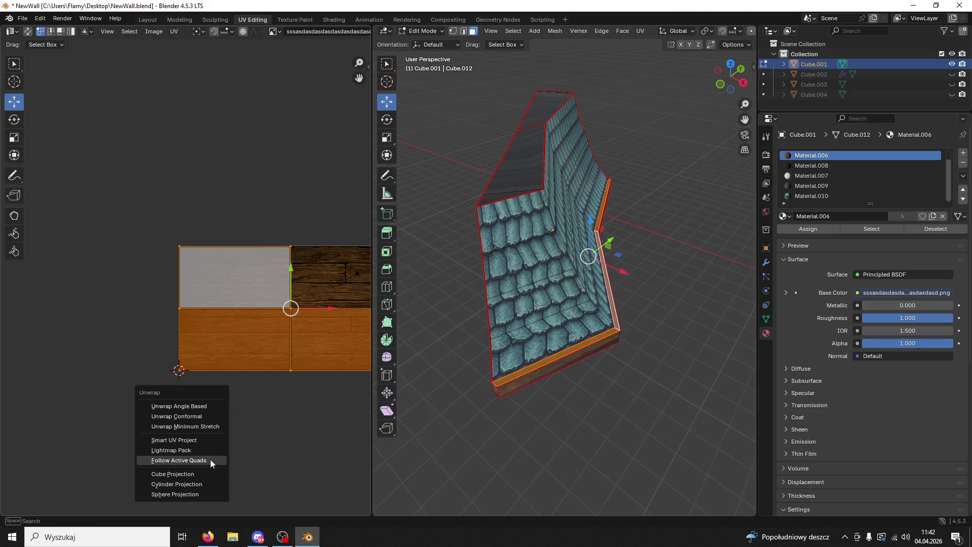
pyautogui.click(211, 459)
pyautogui.click(215, 481)
# Step: Shrink the trim UVs, move them onto the planks and stretch them along X
pyautogui.press('s')
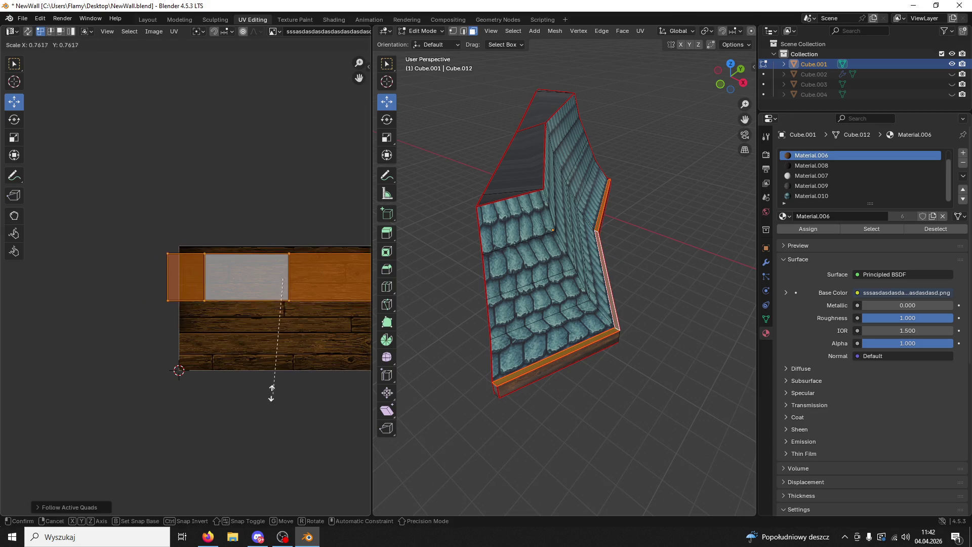
pyautogui.click(227, 229)
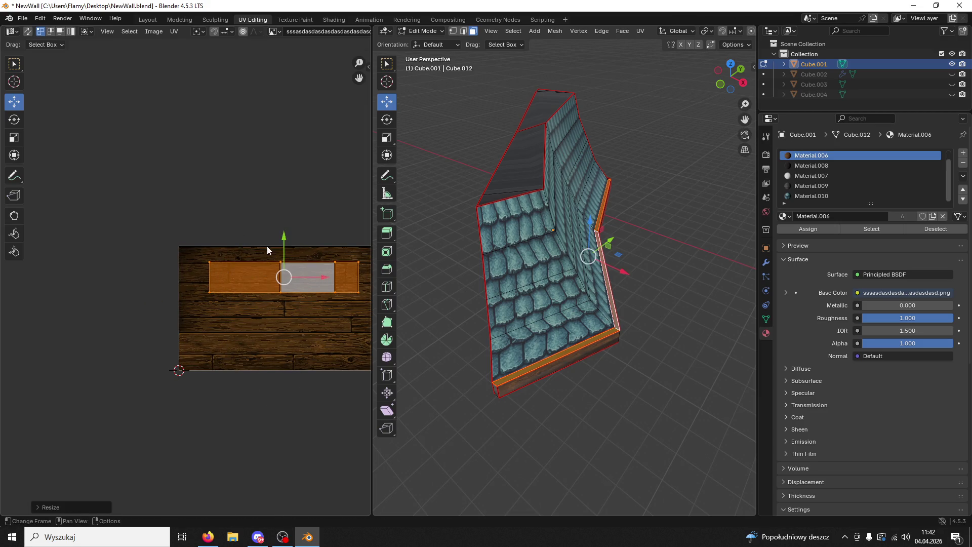
pyautogui.moveTo(272, 250); pyautogui.dragTo(289, 265)
pyautogui.press('s')
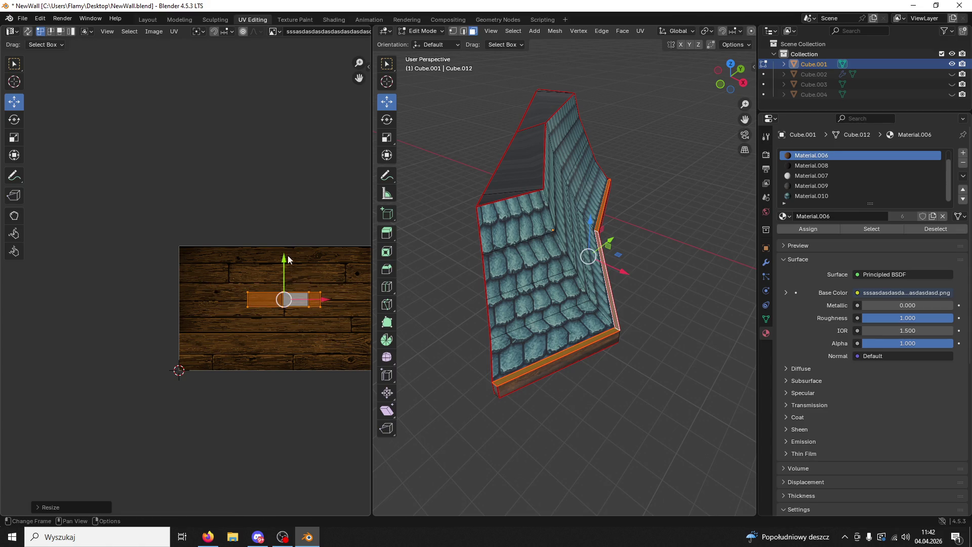
pyautogui.press('x')
pyautogui.click(162, 304)
pyautogui.click(630, 421)
pyautogui.scroll(3, 543, 441)
pyautogui.scroll(3, 579, 400)
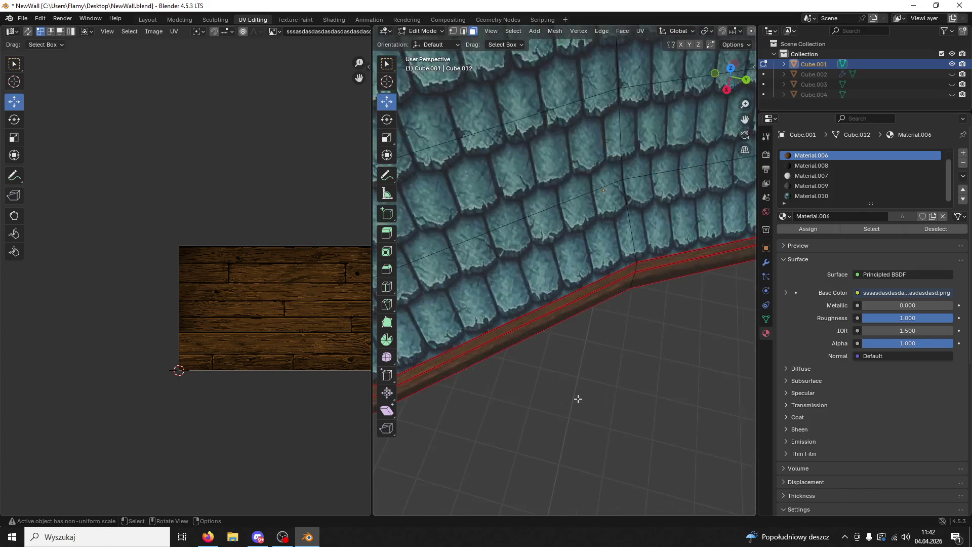
pyautogui.scroll(1, 578, 400)
# Step: Stretch the thin trim face's UVs along X so the planks run lengthwise
pyautogui.click(512, 326)
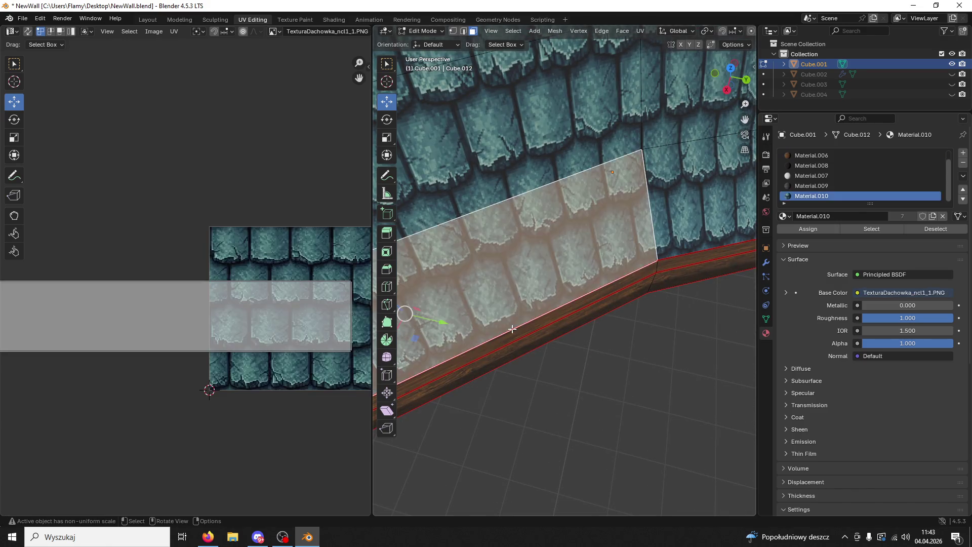
pyautogui.click(516, 336)
pyautogui.press('s')
pyautogui.press('x')
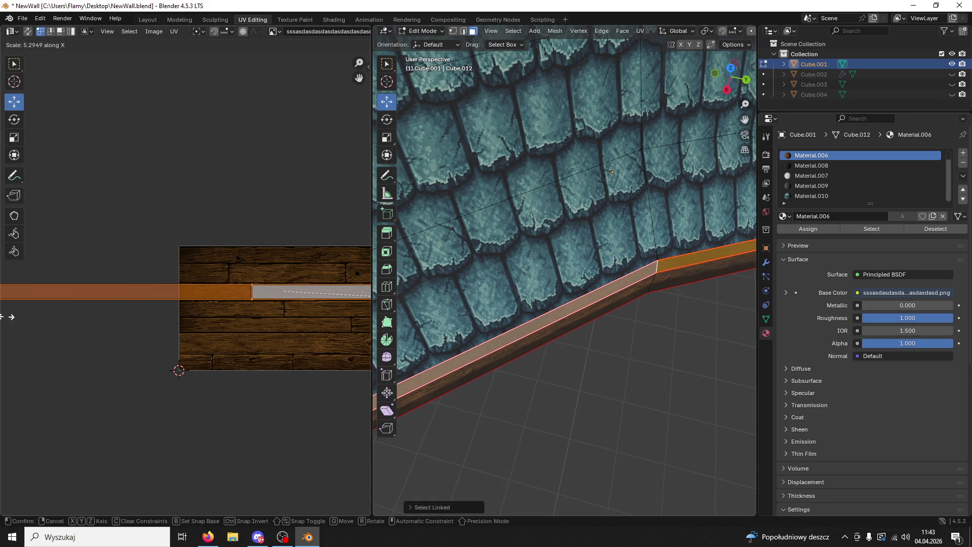
pyautogui.click(189, 297)
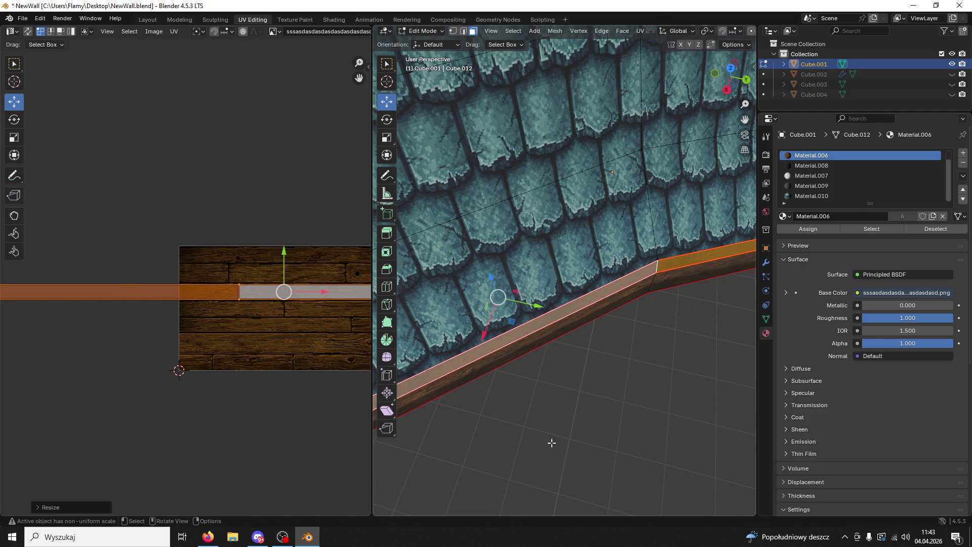
pyautogui.hotkey('alt', 'a')
pyautogui.moveTo(545, 441)
pyautogui.mouseDown(button='middle')
pyautogui.moveTo(608, 398)
pyautogui.moveTo(582, 457)
pyautogui.mouseUp(button='middle')
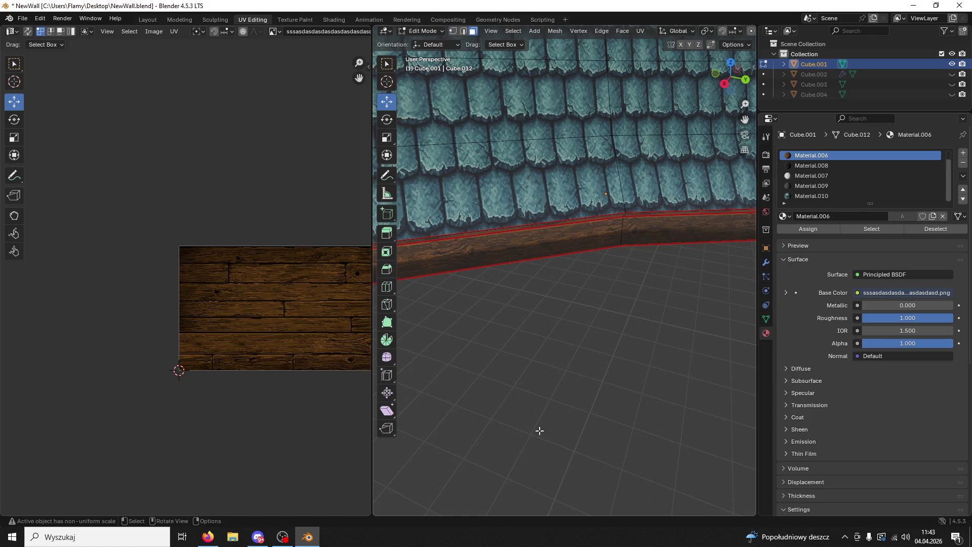
pyautogui.scroll(-5, 539, 431)
pyautogui.scroll(-3, 599, 276)
pyautogui.moveTo(599, 269)
pyautogui.mouseDown(button='middle')
pyautogui.moveTo(586, 293)
pyautogui.moveTo(578, 274)
pyautogui.mouseUp(button='middle')
# Step: Reselect the wall object in Object Mode and return to editing its mesh
pyautogui.click(429, 31)
pyautogui.moveTo(501, 109)
pyautogui.mouseDown(button='middle')
pyautogui.moveTo(609, 276)
pyautogui.moveTo(572, 276)
pyautogui.moveTo(548, 211)
pyautogui.moveTo(559, 233)
pyautogui.mouseUp(button='middle')
pyautogui.click(609, 275)
pyautogui.click(559, 232)
pyautogui.click(429, 30)
pyautogui.click(426, 56)
pyautogui.scroll(3, 541, 208)
# Step: Select the lower wall's side and end faces and unwrap their UVs
pyautogui.click(524, 228)
pyautogui.moveTo(525, 227)
pyautogui.mouseDown(button='middle')
pyautogui.moveTo(577, 251)
pyautogui.moveTo(613, 245)
pyautogui.mouseUp(button='middle')
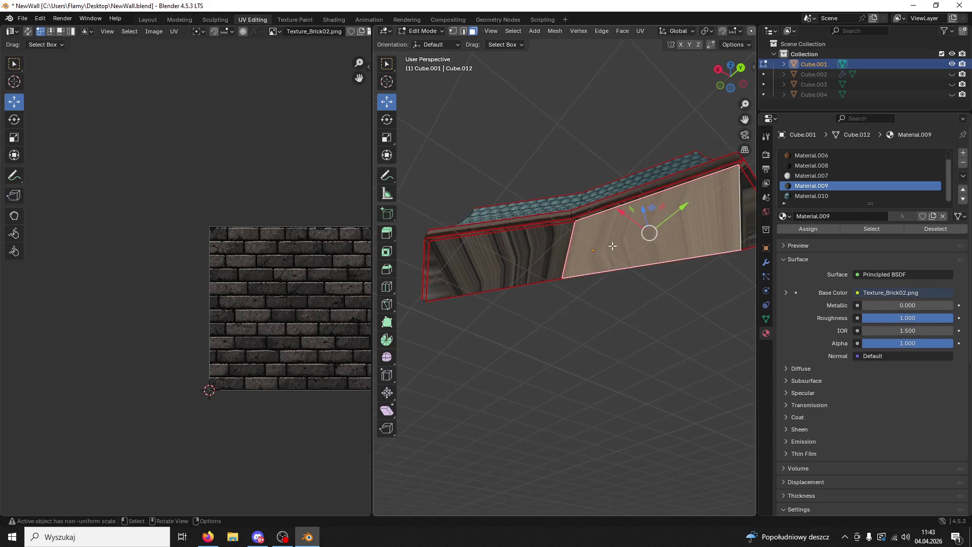
pyautogui.keyDown('shift'); pyautogui.click(528, 268); pyautogui.keyUp('shift')
pyautogui.keyDown('shift'); pyautogui.click(445, 276); pyautogui.keyUp('shift')
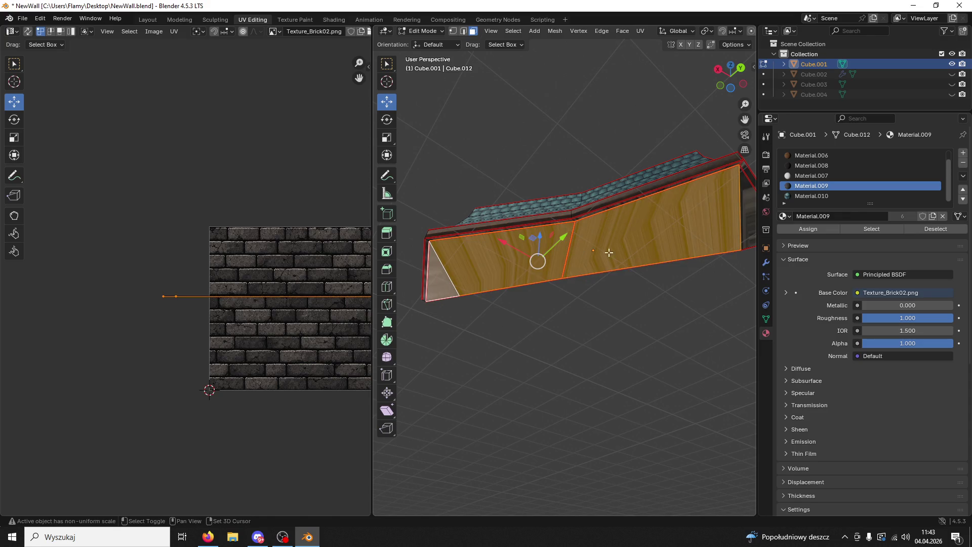
pyautogui.keyDown('shift'); pyautogui.click(736, 222); pyautogui.keyUp('shift')
pyautogui.moveTo(277, 342); pyautogui.dragTo(233, 337, button='middle')
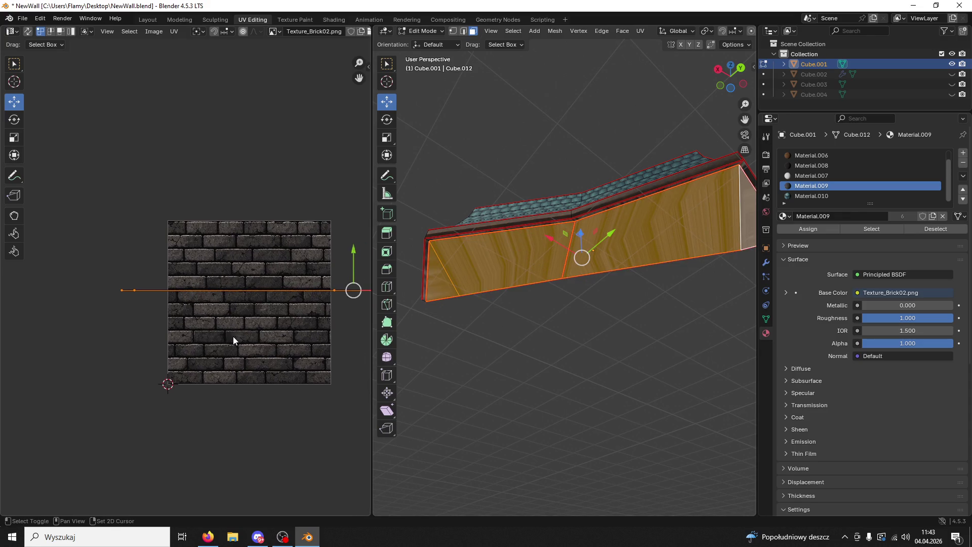
pyautogui.press('u')
pyautogui.click(230, 282)
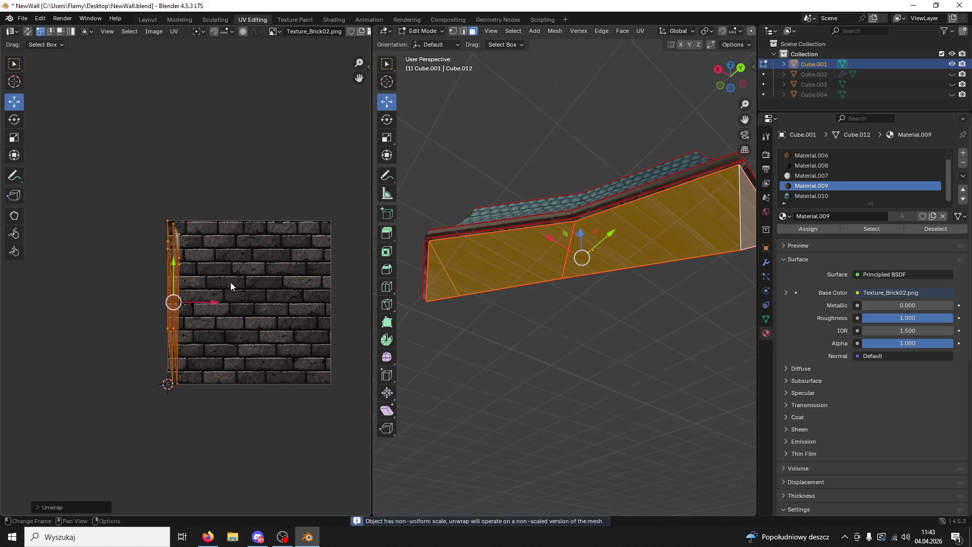
pyautogui.scroll(2, 232, 284)
pyautogui.press('u')
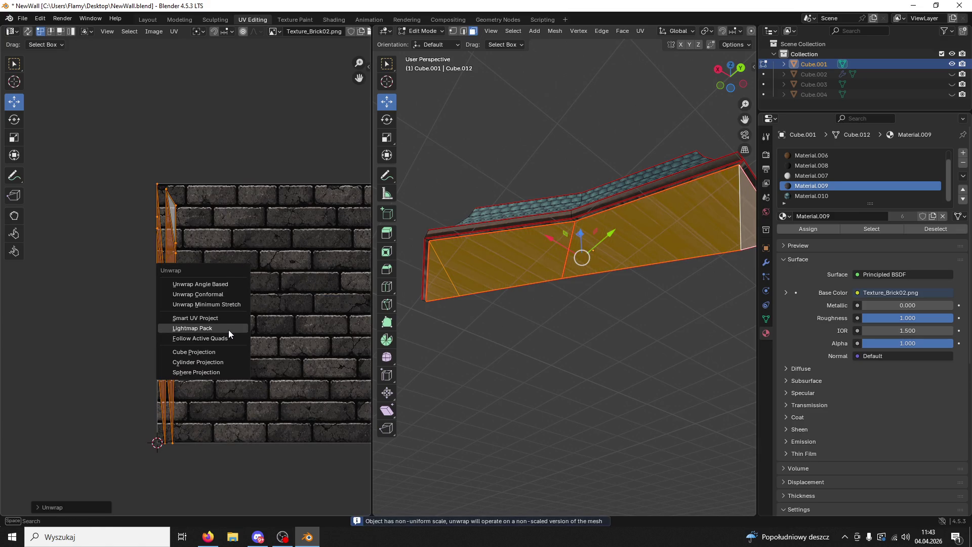
pyautogui.click(245, 303)
# Step: Widen the wall UVs along X and rotate them over the brick texture
pyautogui.press('s')
pyautogui.press('x')
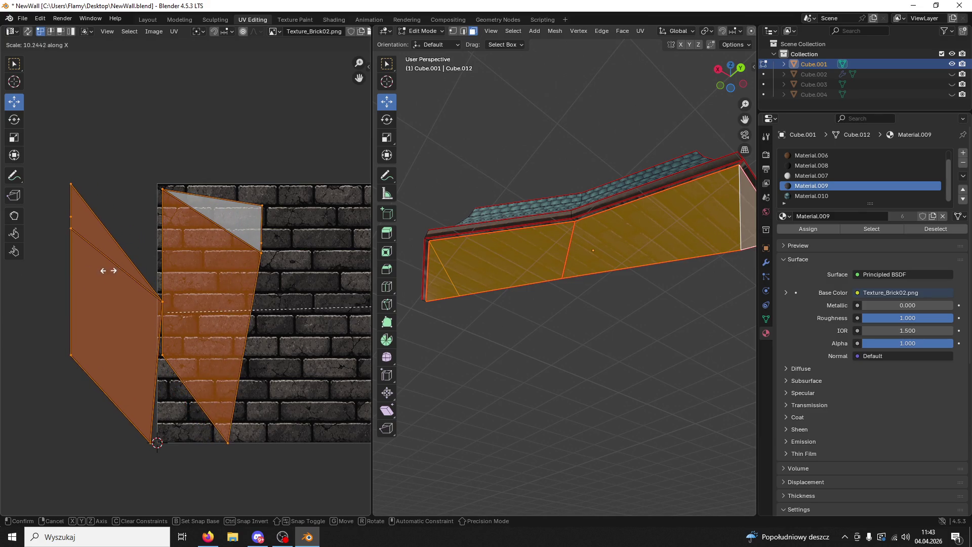
pyautogui.click(194, 273)
pyautogui.click(17, 123)
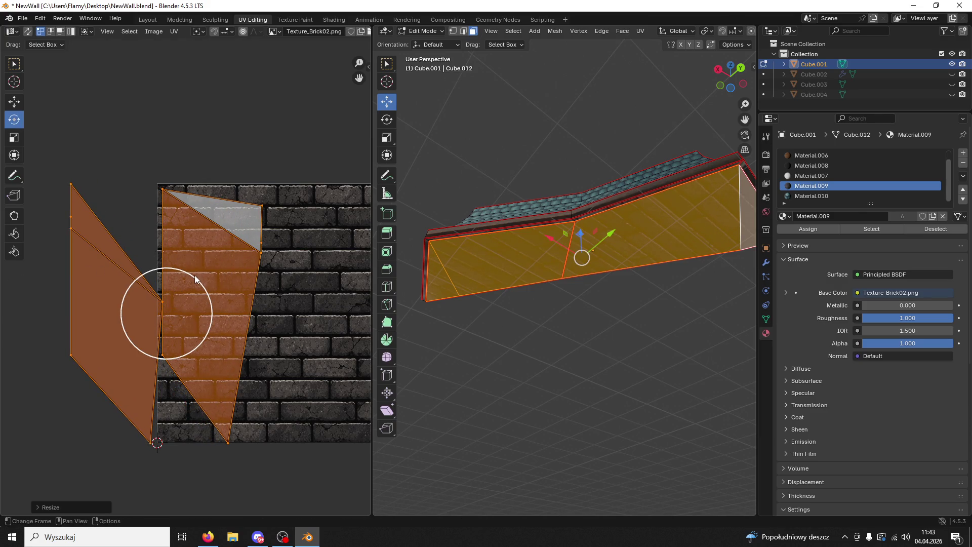
pyautogui.click(221, 285)
pyautogui.hotkey('ctrl', 'z')
pyautogui.moveTo(184, 276); pyautogui.dragTo(309, 346)
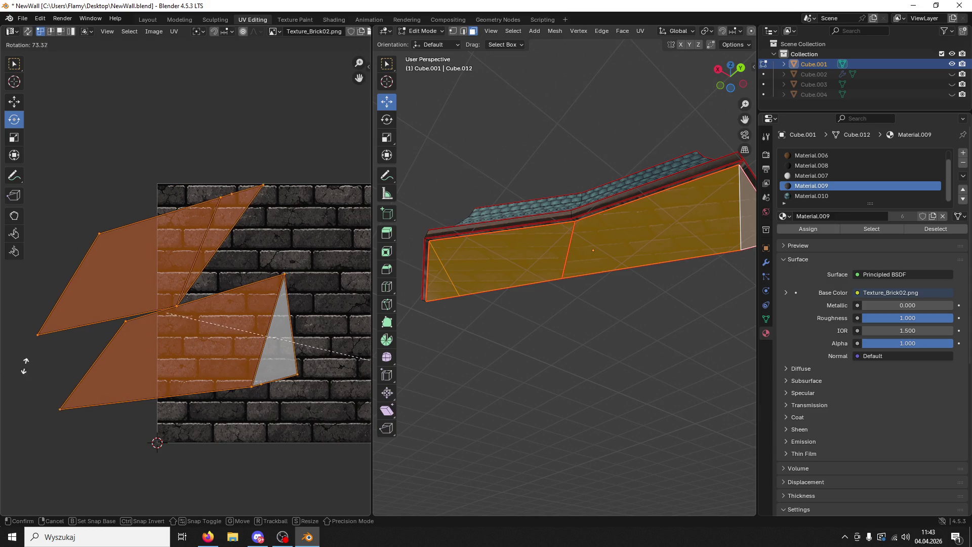
pyautogui.moveTo(309, 346); pyautogui.dragTo(287, 433)
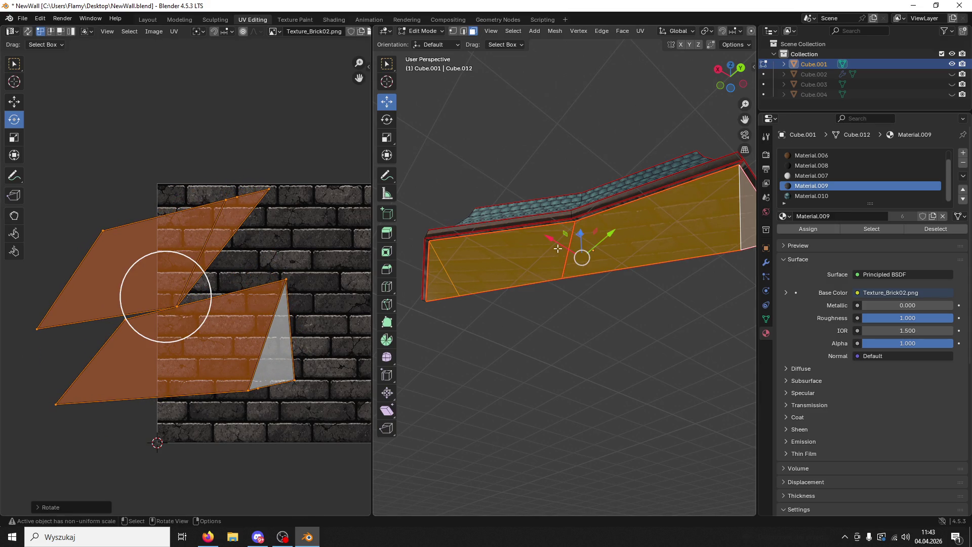
# Step: Select the left triangle and adjacent quad faces and all their UVs
pyautogui.click(448, 278)
pyautogui.keyDown('shift'); pyautogui.click(501, 254); pyautogui.keyUp('shift')
pyautogui.press('c')
pyautogui.hotkey('alt', 'a')
pyautogui.press('c')
pyautogui.click(194, 240)
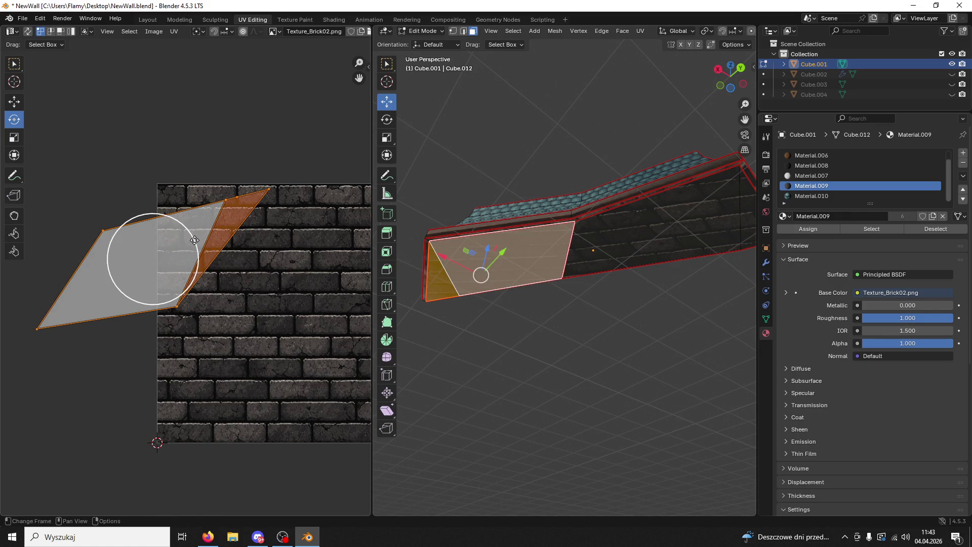
# Step: Rotate the first side face's brick UVs slightly and raise the island over the brick image
pyautogui.press('Escape')
pyautogui.press('r')
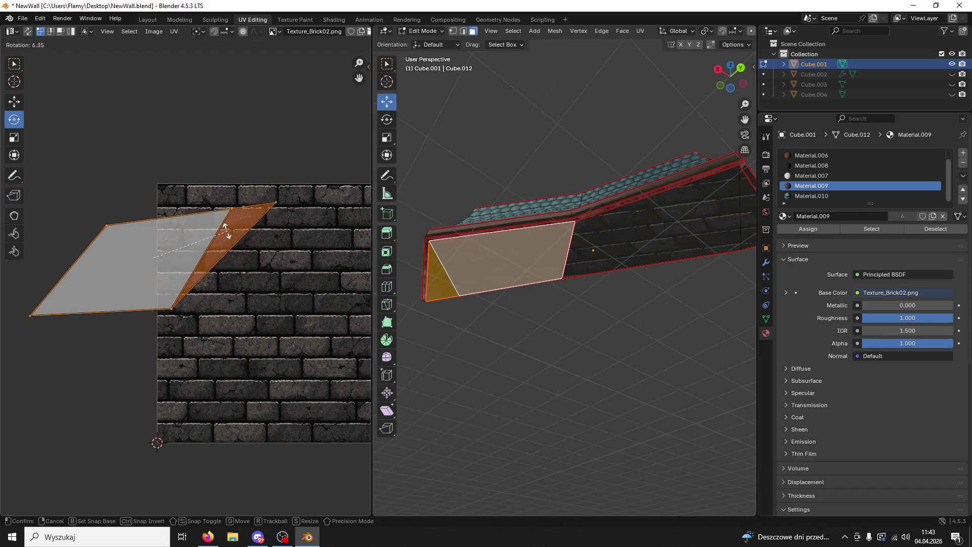
pyautogui.click(245, 230)
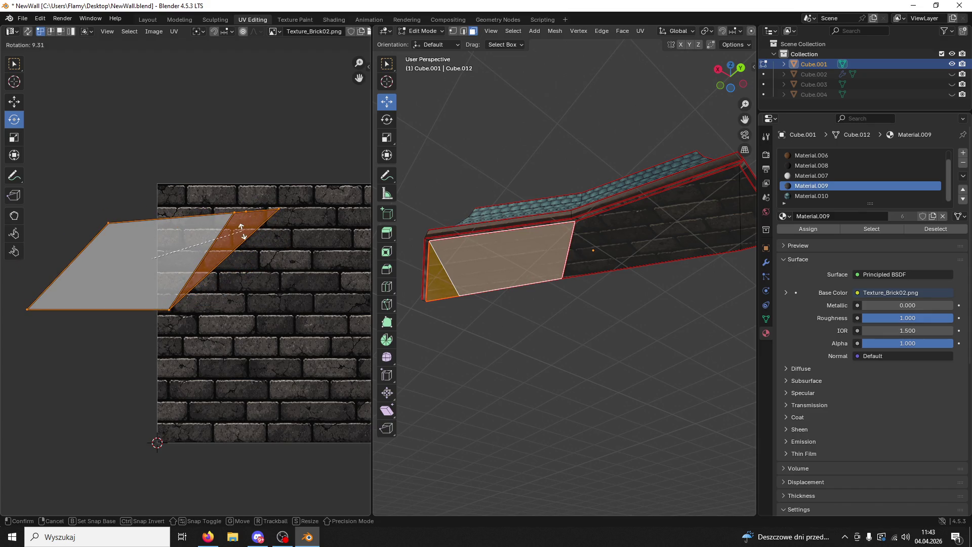
pyautogui.click(14, 100)
pyautogui.press('a')
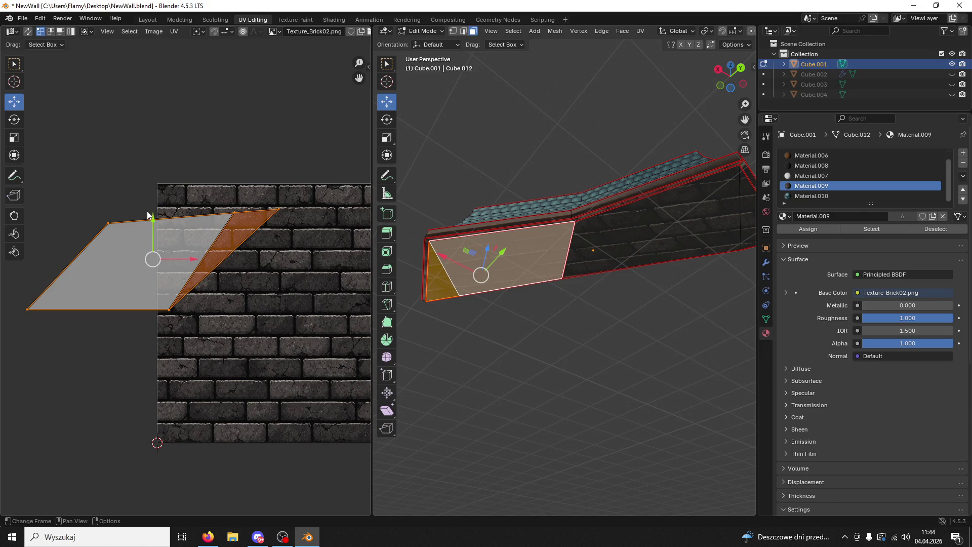
pyautogui.moveTo(148, 213); pyautogui.dragTo(148, 203)
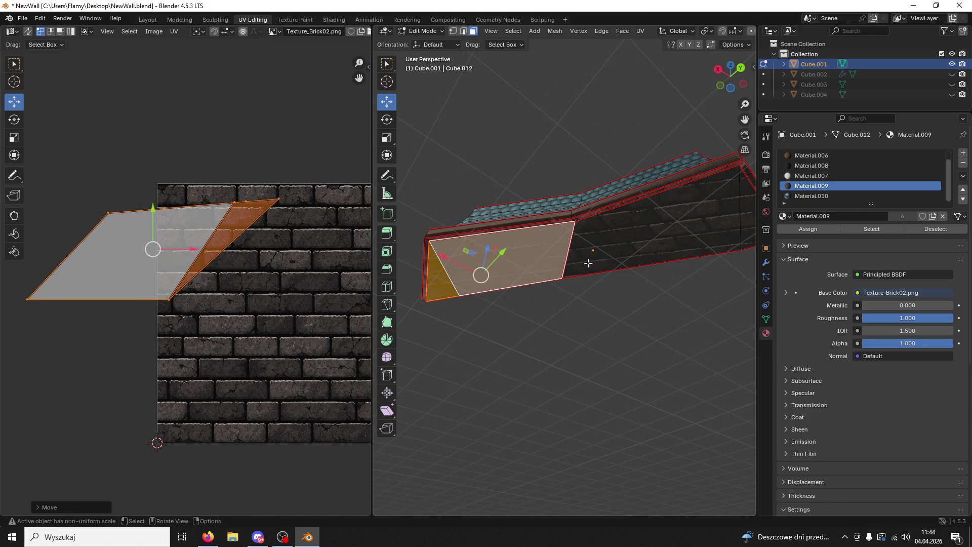
# Step: Select the larger wall face and triangular end, then rotate and position their brick UV island
pyautogui.click(649, 243)
pyautogui.keyDown('shift'); pyautogui.click(749, 217); pyautogui.keyUp('shift')
pyautogui.keyDown('shift'); pyautogui.moveTo(702, 225); pyautogui.dragTo(634, 226, button='middle'); pyautogui.keyUp('shift')
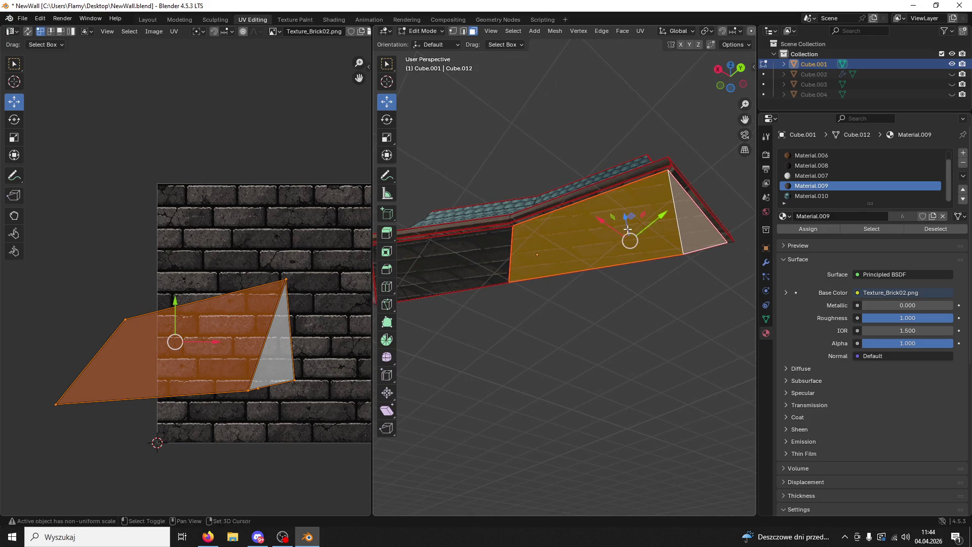
pyautogui.click(15, 119)
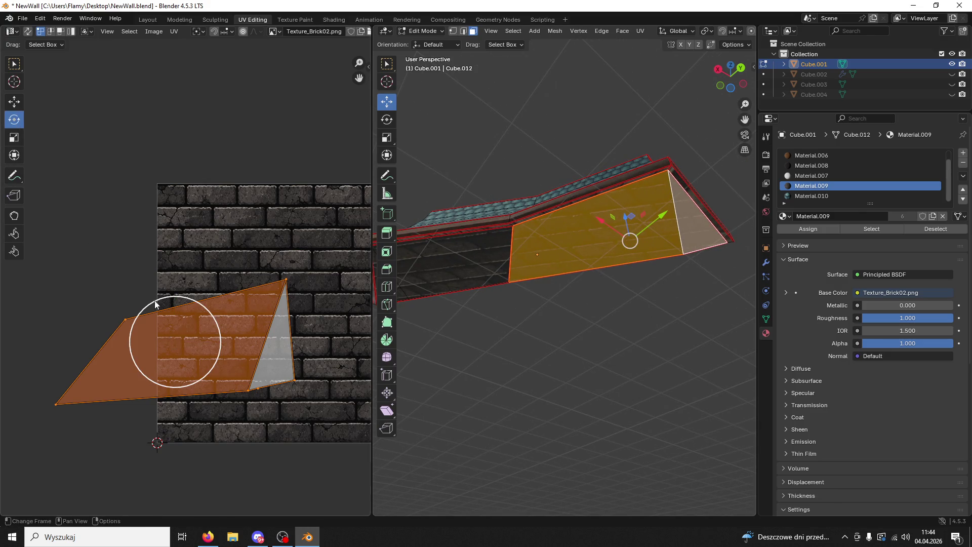
pyautogui.moveTo(192, 302)
pyautogui.mouseDown()
pyautogui.moveTo(183, 299)
pyautogui.moveTo(222, 314)
pyautogui.moveTo(170, 321)
pyautogui.mouseUp()
pyautogui.press('a')
pyautogui.click(13, 101)
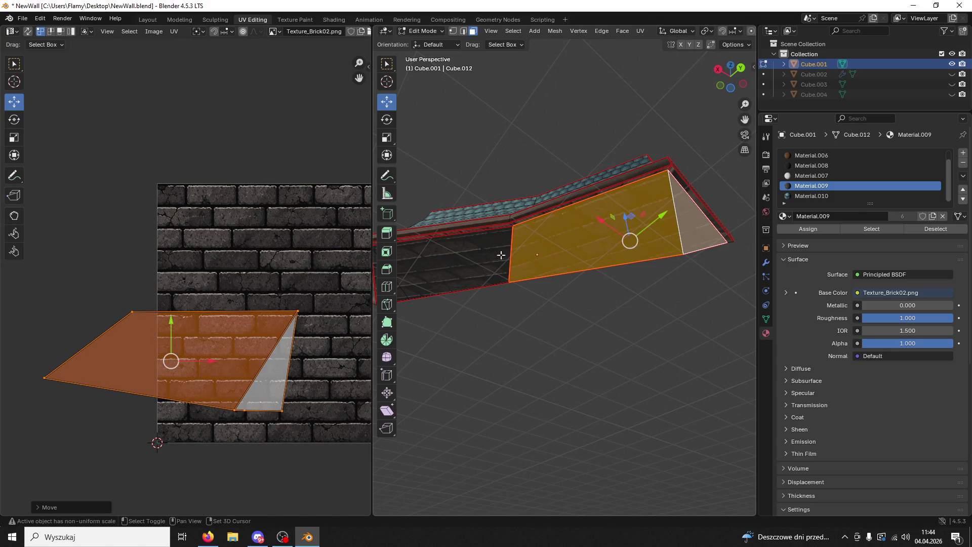
# Step: Assign the wood plank Material.006 to the left wall face and its triangular end face
pyautogui.keyDown('shift'); pyautogui.click(513, 257); pyautogui.keyUp('shift')
pyautogui.moveTo(515, 257); pyautogui.dragTo(591, 272, button='middle')
pyautogui.keyDown('shift'); pyautogui.click(487, 300); pyautogui.keyUp('shift')
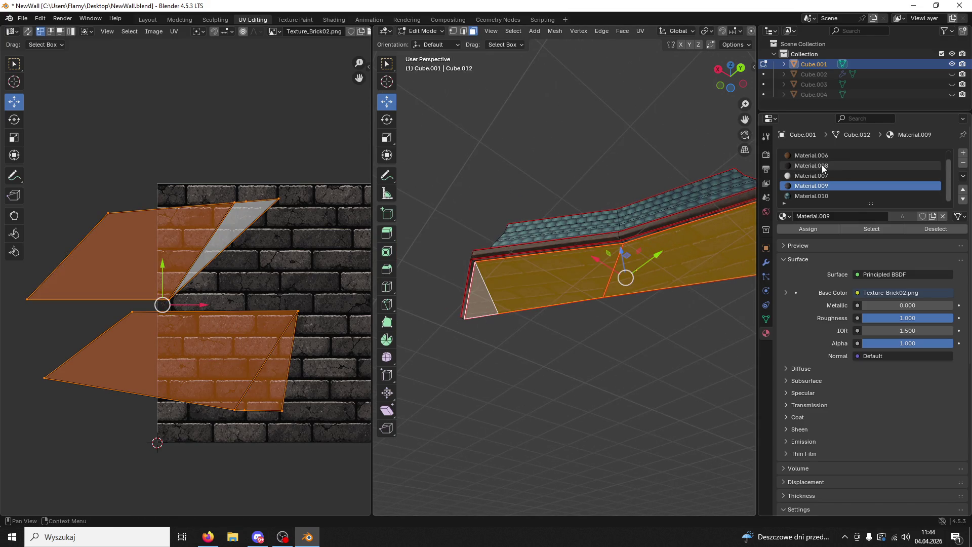
pyautogui.click(813, 155)
pyautogui.click(816, 229)
pyautogui.click(594, 366)
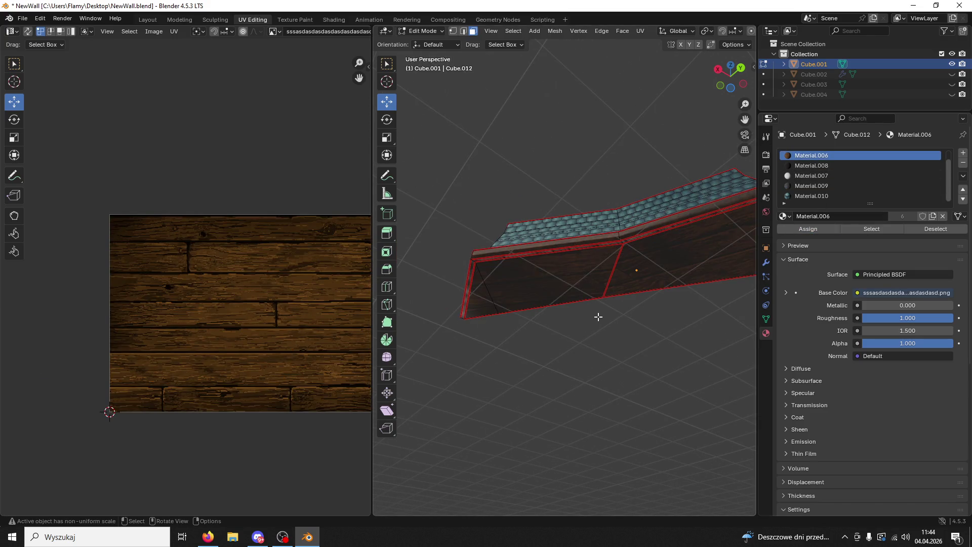
# Step: Shift the right wall face's wood UVs downward over the plank image
pyautogui.click(641, 316)
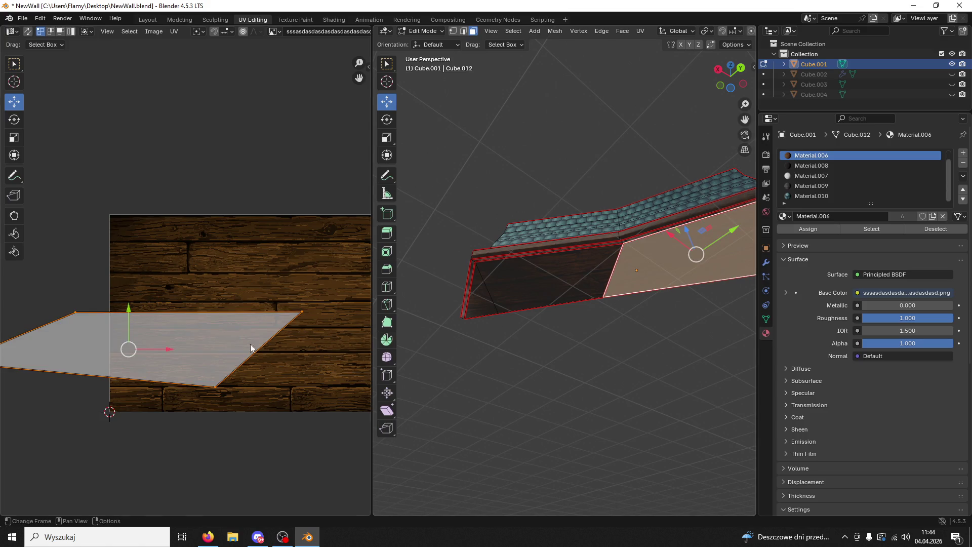
pyautogui.moveTo(137, 310); pyautogui.dragTo(130, 327)
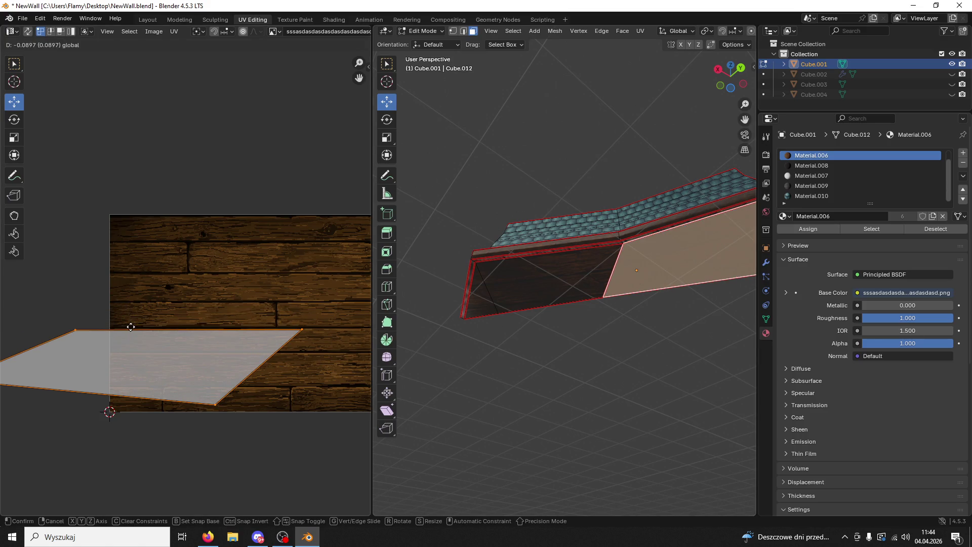
pyautogui.click(493, 389)
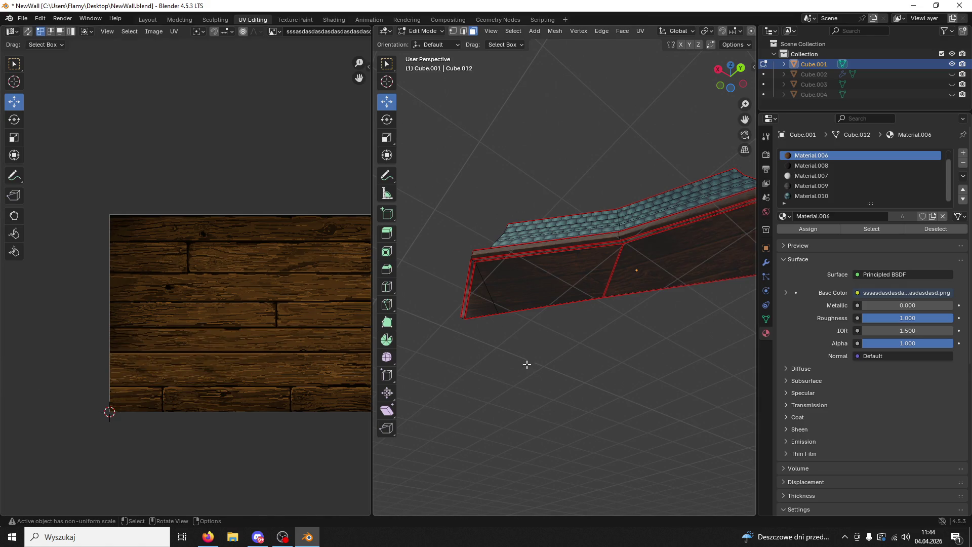
pyautogui.moveTo(560, 338)
pyautogui.mouseDown(button='middle')
pyautogui.moveTo(596, 352)
pyautogui.moveTo(554, 328)
pyautogui.mouseUp(button='middle')
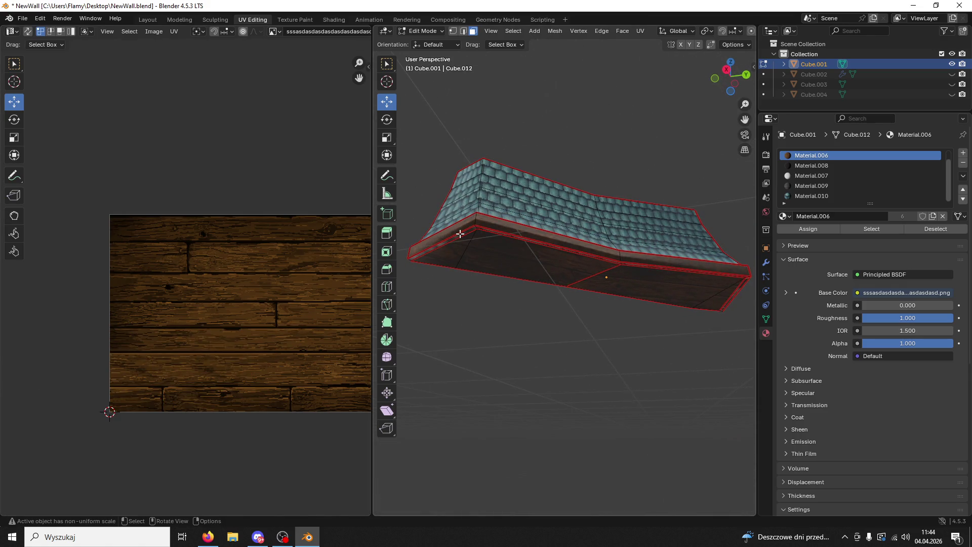
# Step: Select the linked roof-edge rim faces, unwrap them and assign the wood material
pyautogui.click(460, 234)
pyautogui.moveTo(460, 234); pyautogui.dragTo(486, 251, button='middle')
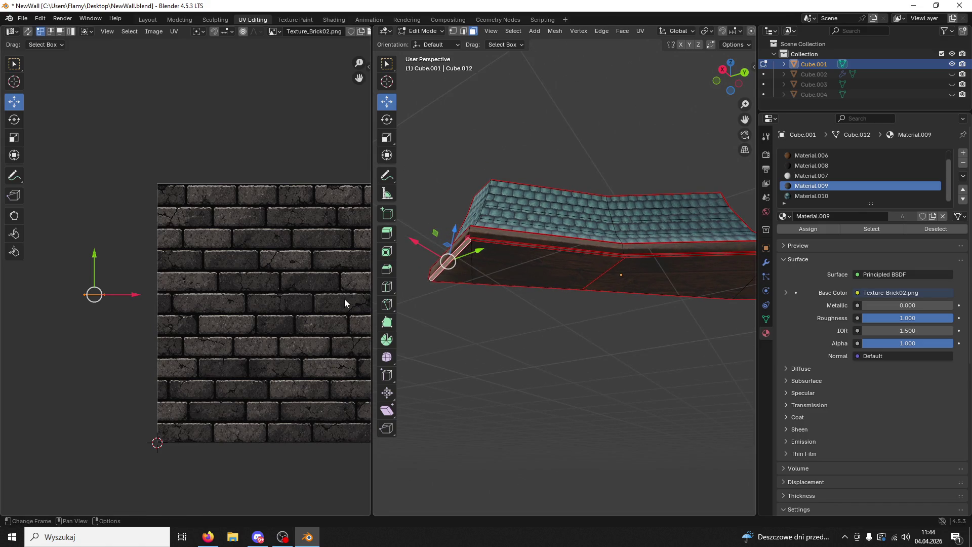
pyautogui.click(494, 242)
pyautogui.hotkey('ctrl', 'l')
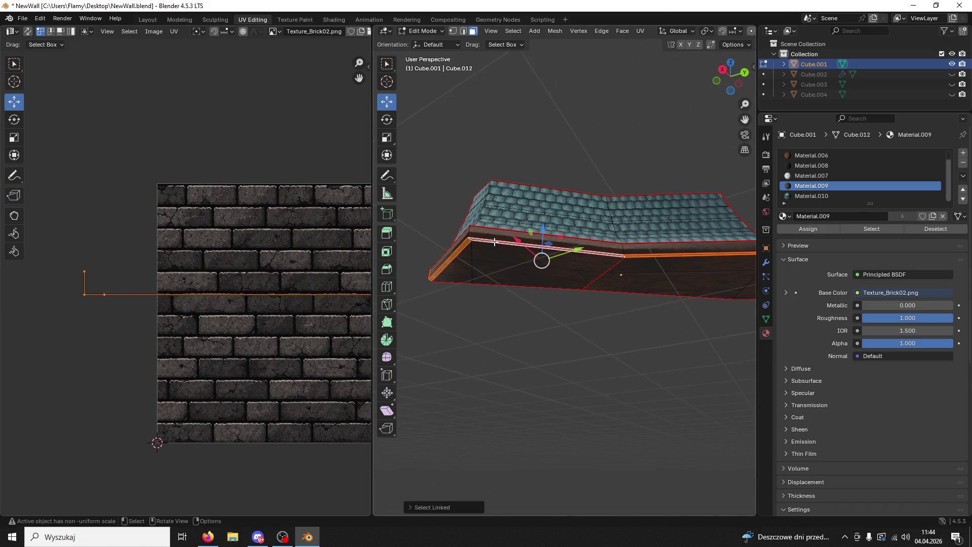
pyautogui.press('u')
pyautogui.click(266, 316)
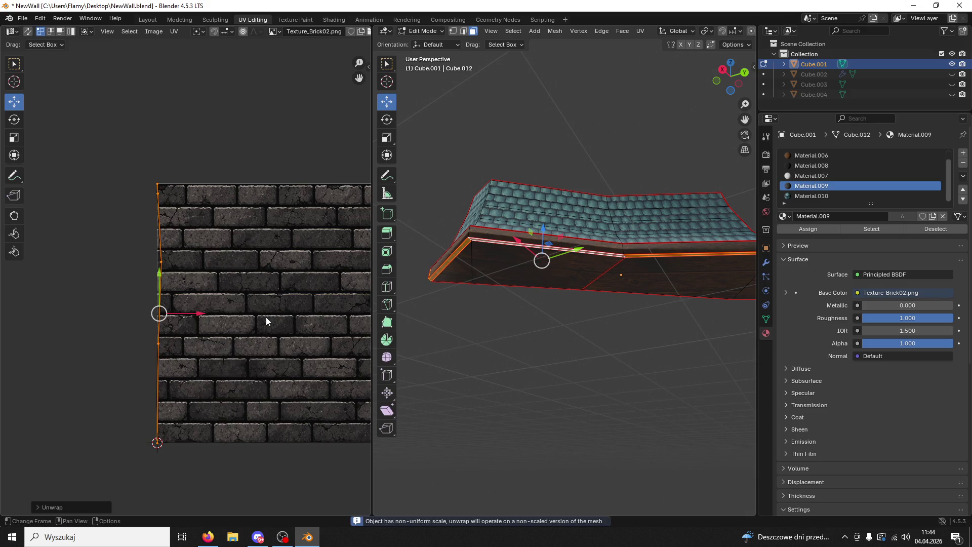
pyautogui.click(815, 155)
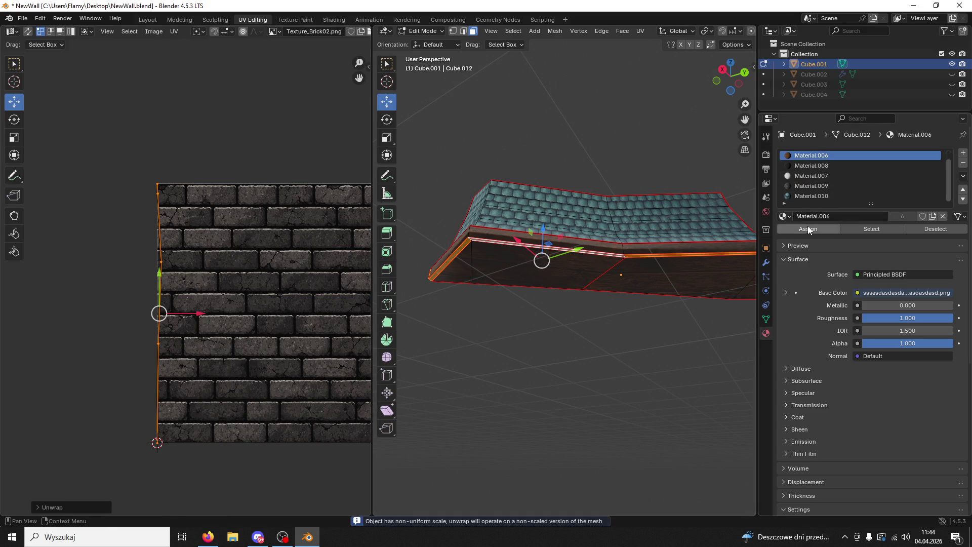
pyautogui.click(808, 229)
pyautogui.scroll(1, 211, 341)
# Step: Re-unwrap the rim UVs with Lightmap Pack, then lay them out with Follow Active Quads
pyautogui.press('u')
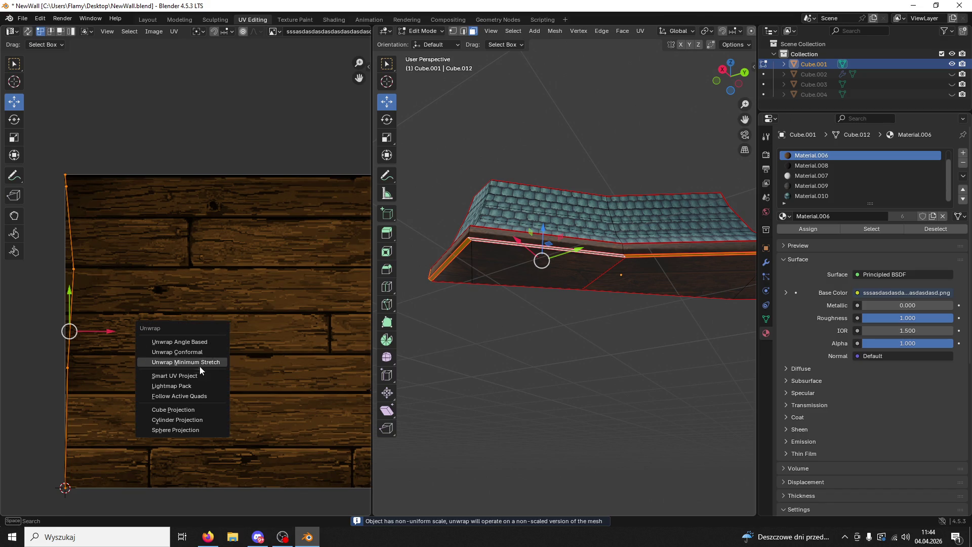
pyautogui.click(195, 387)
pyautogui.click(192, 455)
pyautogui.press('u')
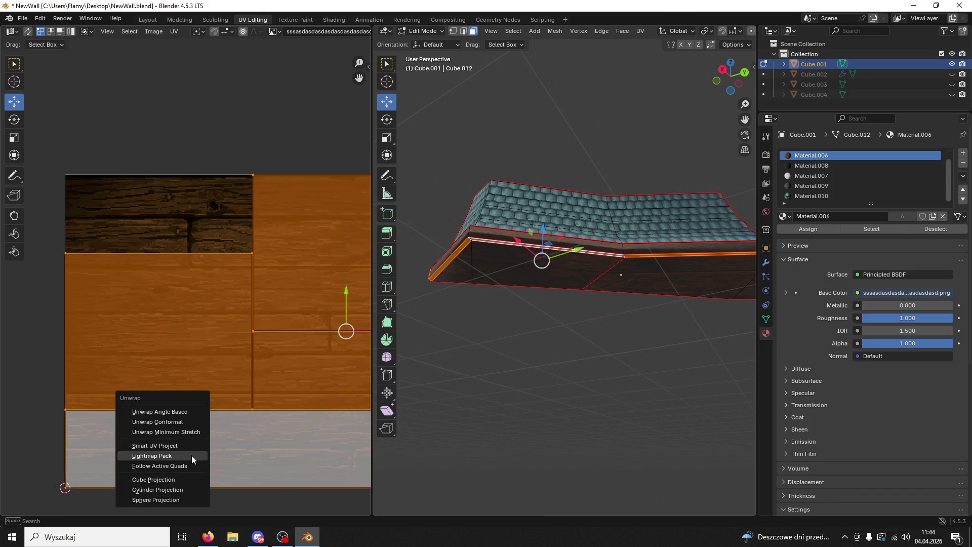
pyautogui.click(191, 456)
pyautogui.click(217, 513)
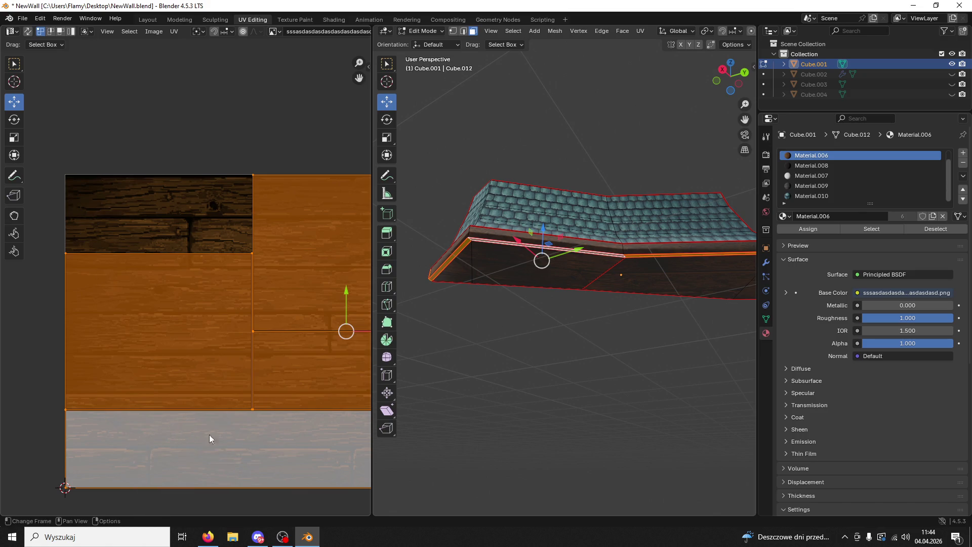
pyautogui.press('u')
pyautogui.click(194, 416)
pyautogui.click(163, 433)
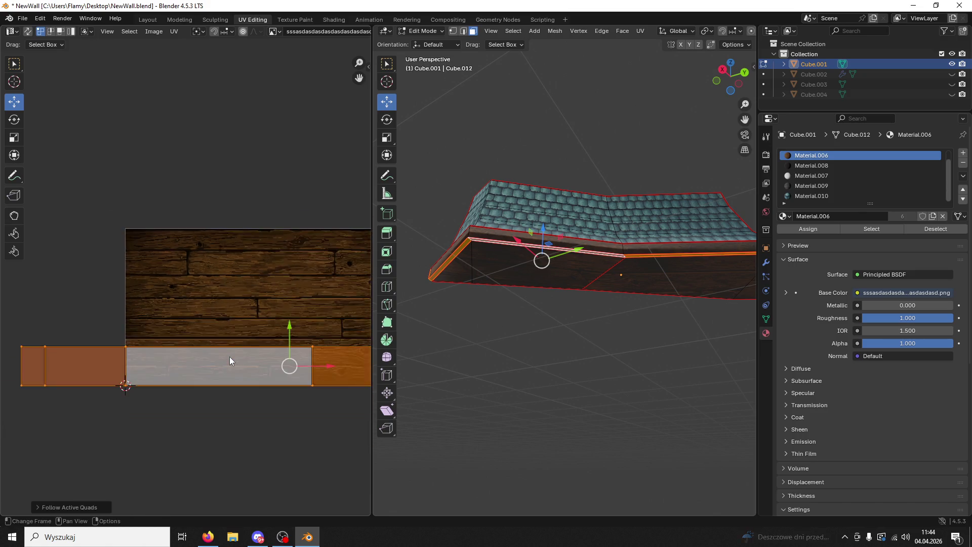
pyautogui.scroll(-2, 230, 356)
# Step: Shrink, nudge and stretch the rim UV strip along X, then assign dark-wood Material.008
pyautogui.press('s')
pyautogui.click(249, 337)
pyautogui.press('g')
pyautogui.click(255, 303)
pyautogui.press('s')
pyautogui.press('x')
pyautogui.click(369, 307)
pyautogui.click(803, 164)
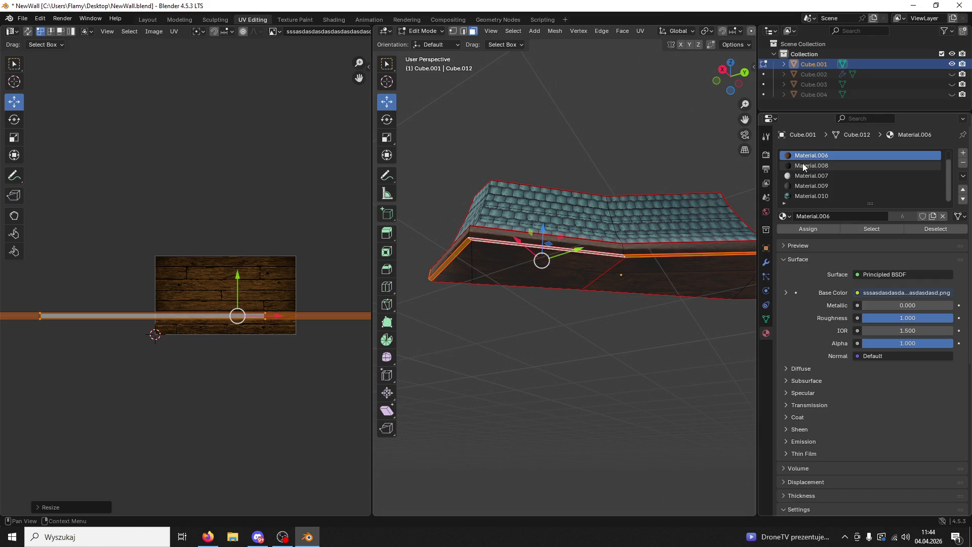
pyautogui.click(808, 229)
pyautogui.click(663, 331)
pyautogui.moveTo(662, 330)
pyautogui.mouseDown(button='middle')
pyautogui.moveTo(586, 375)
pyautogui.moveTo(551, 250)
pyautogui.mouseUp(button='middle')
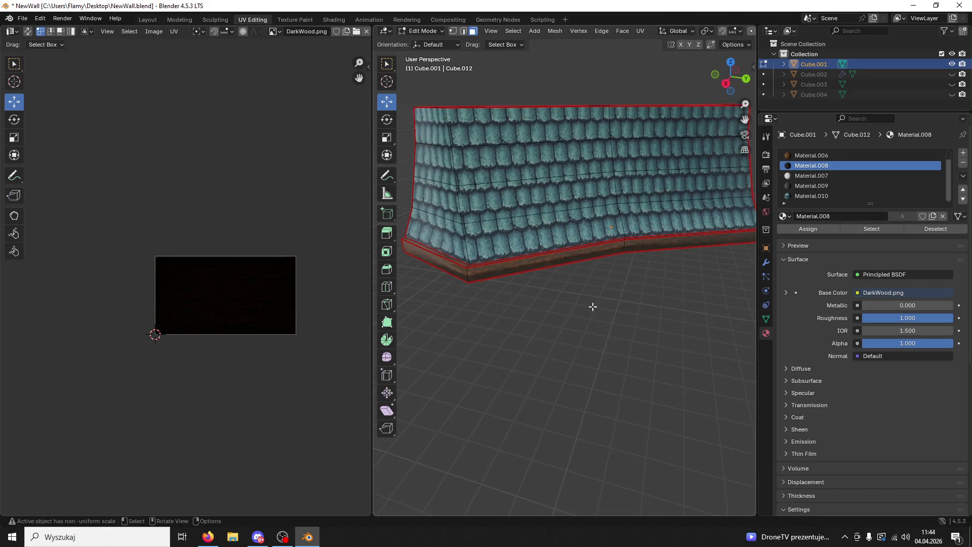
# Step: Toggle Object/Edit Mode, select both top faces and assign the roof-tile Material.010
pyautogui.click(429, 31)
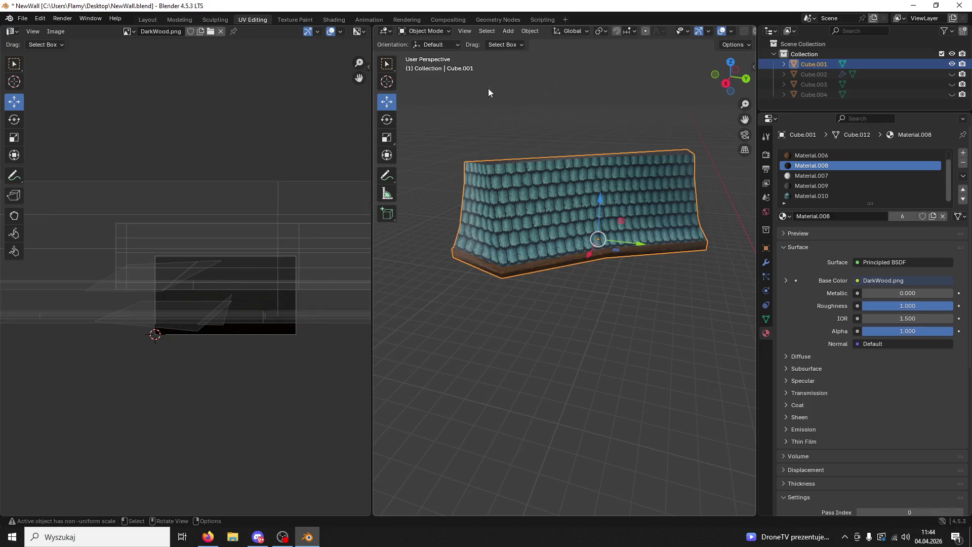
pyautogui.click(466, 77)
pyautogui.moveTo(465, 77); pyautogui.dragTo(446, 97, button='middle')
pyautogui.click(429, 30)
pyautogui.click(429, 53)
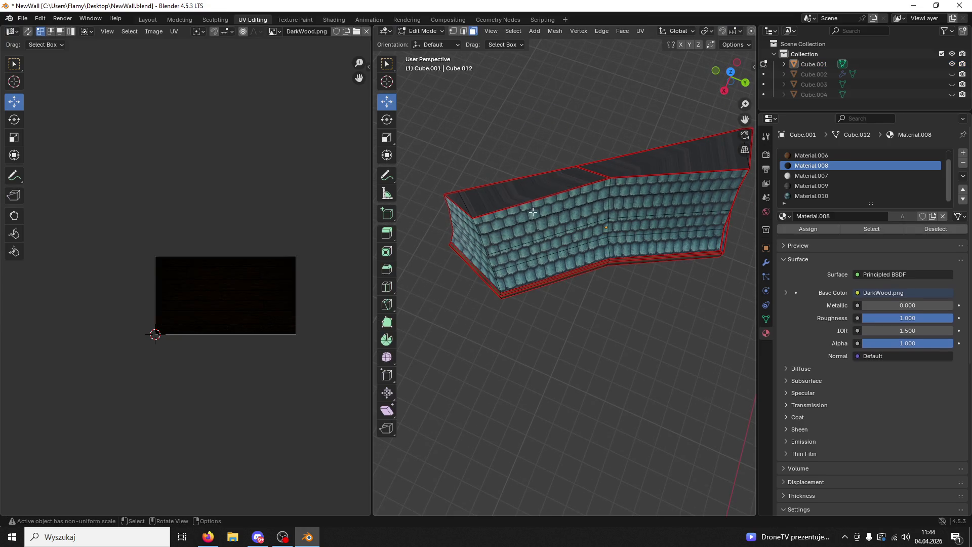
pyautogui.click(532, 192)
pyautogui.keyDown('shift'); pyautogui.click(645, 161); pyautogui.keyUp('shift')
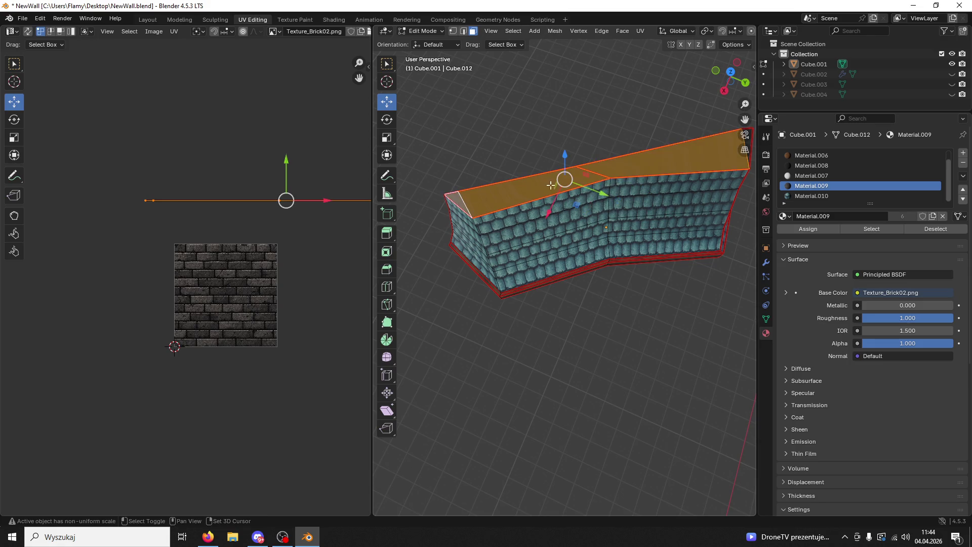
pyautogui.moveTo(645, 160); pyautogui.dragTo(640, 160, button='middle')
pyautogui.keyDown('shift'); pyautogui.click(643, 160); pyautogui.keyUp('shift')
pyautogui.click(817, 195)
pyautogui.click(816, 228)
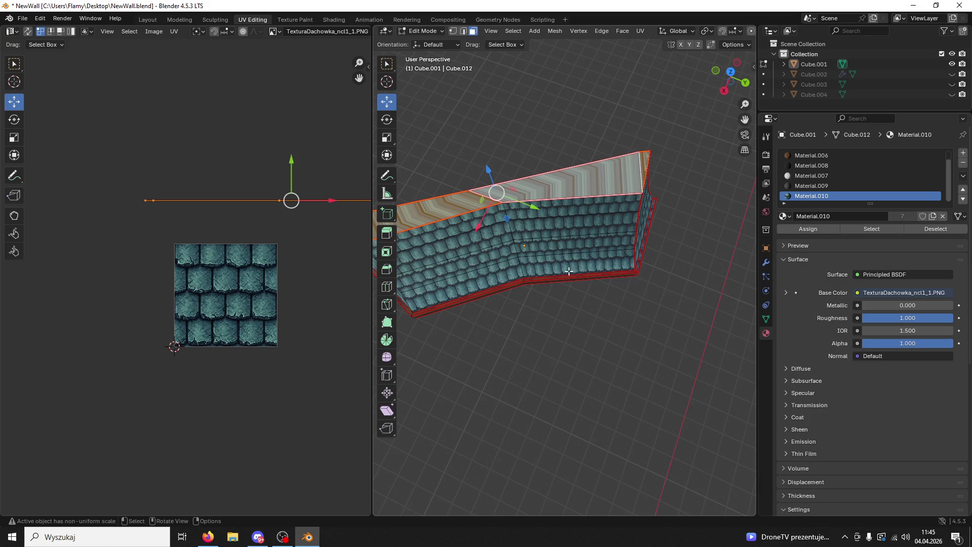
# Step: Unwrap the top faces and scale their UVs wider along X over the tile image
pyautogui.press('u')
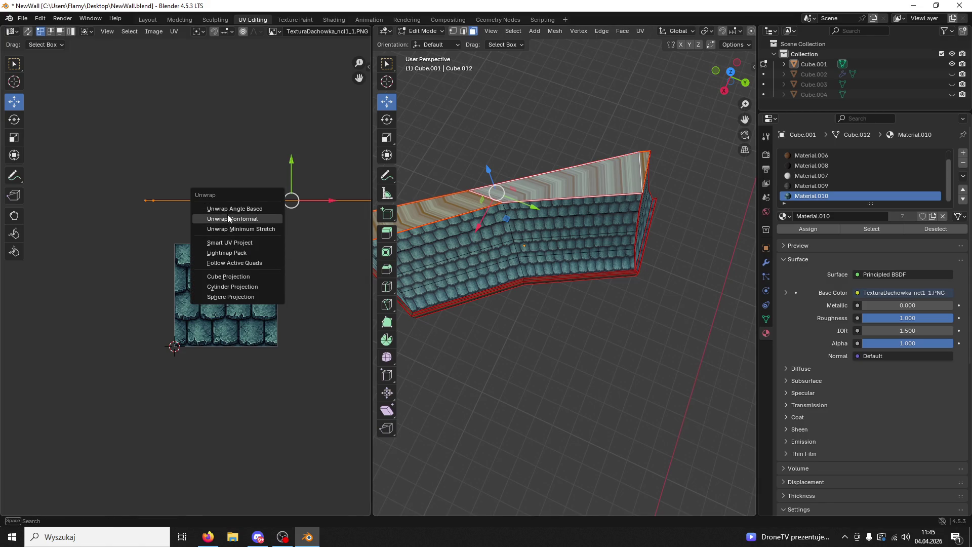
pyautogui.click(227, 217)
pyautogui.press('u')
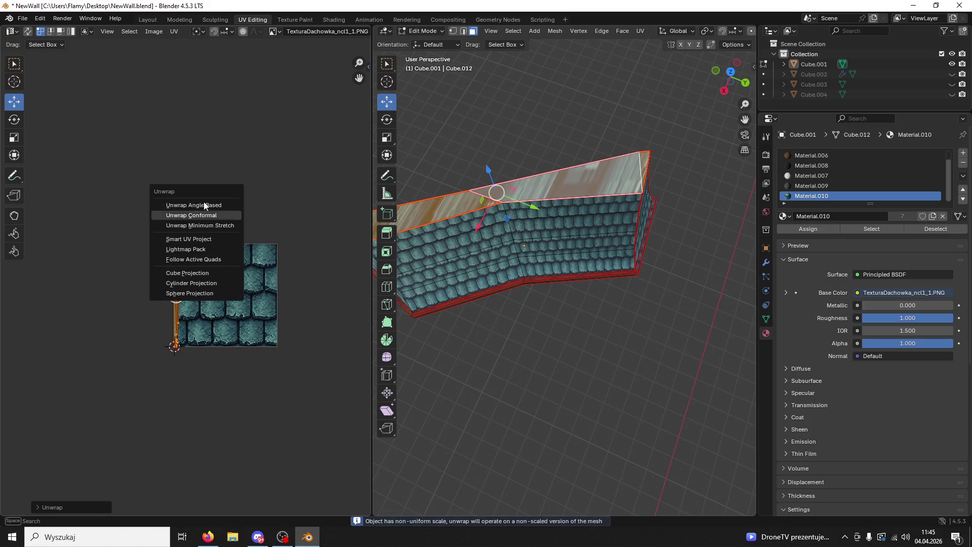
pyautogui.click(205, 204)
pyautogui.press('s')
pyautogui.press('x')
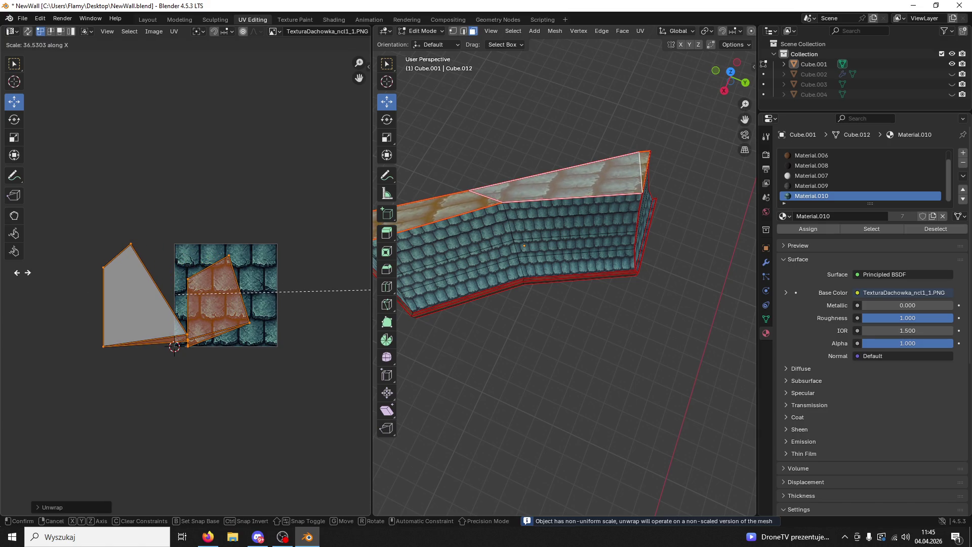
pyautogui.click(17, 273)
pyautogui.moveTo(569, 288); pyautogui.dragTo(607, 298, button='middle')
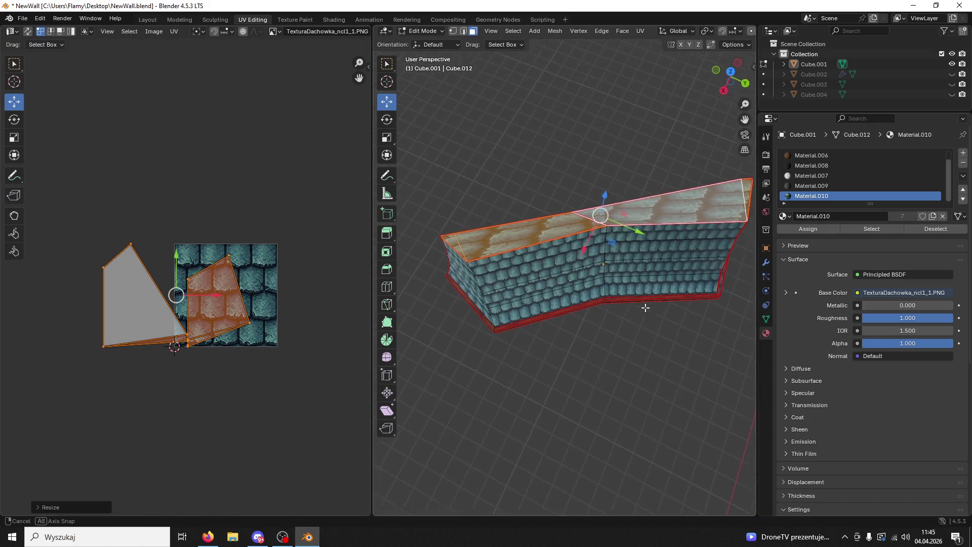
pyautogui.moveTo(601, 244); pyautogui.dragTo(465, 23, button='middle')
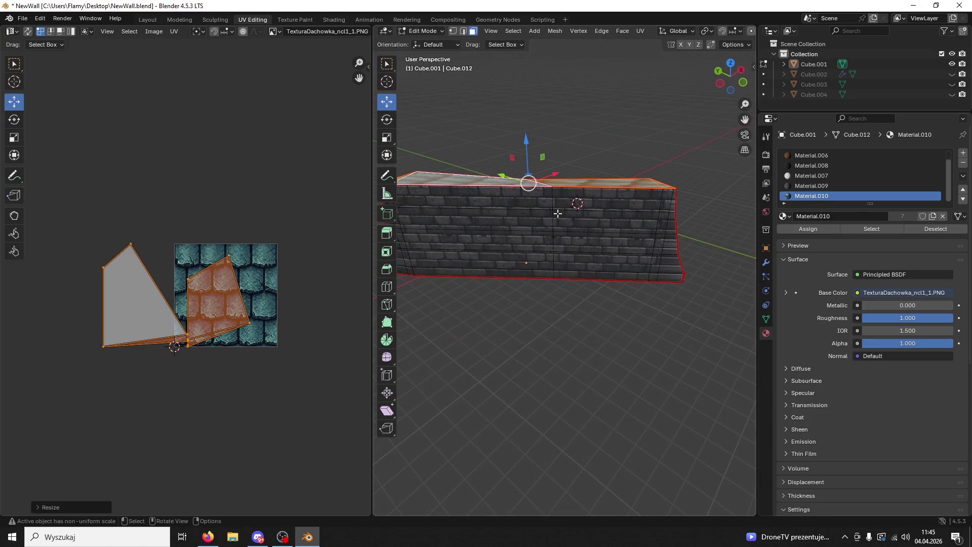
pyautogui.click(552, 253)
pyautogui.press('2')
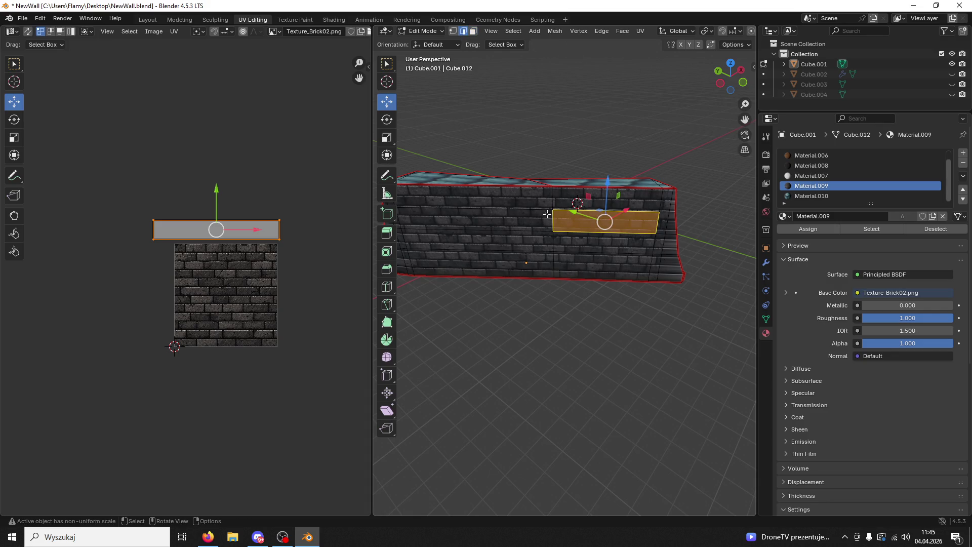
# Step: Move the selected wall-top edges along the X axis, then along the Y axis
pyautogui.click(549, 197)
pyautogui.keyDown('shift'); pyautogui.click(551, 258); pyautogui.keyUp('shift')
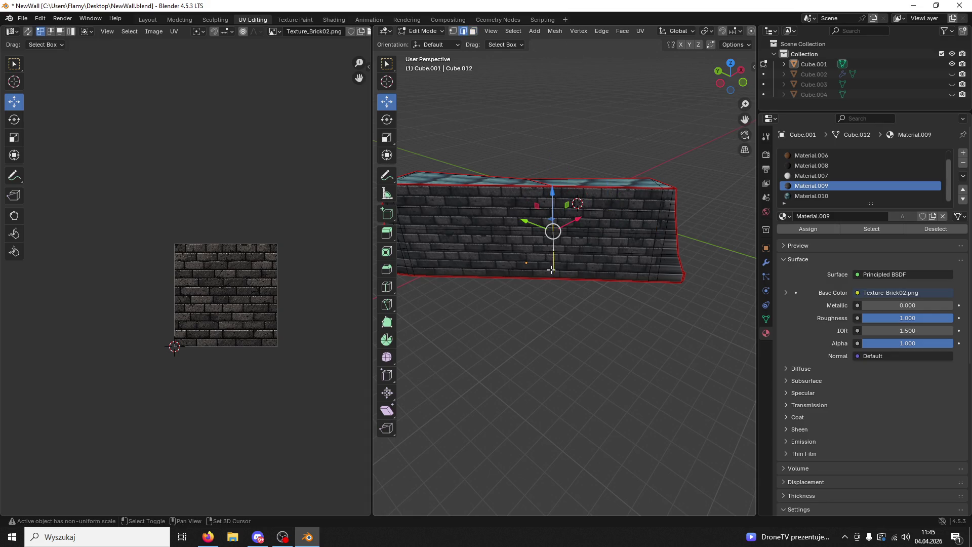
pyautogui.moveTo(551, 269); pyautogui.dragTo(556, 262, button='middle')
pyautogui.press('g')
pyautogui.press('x')
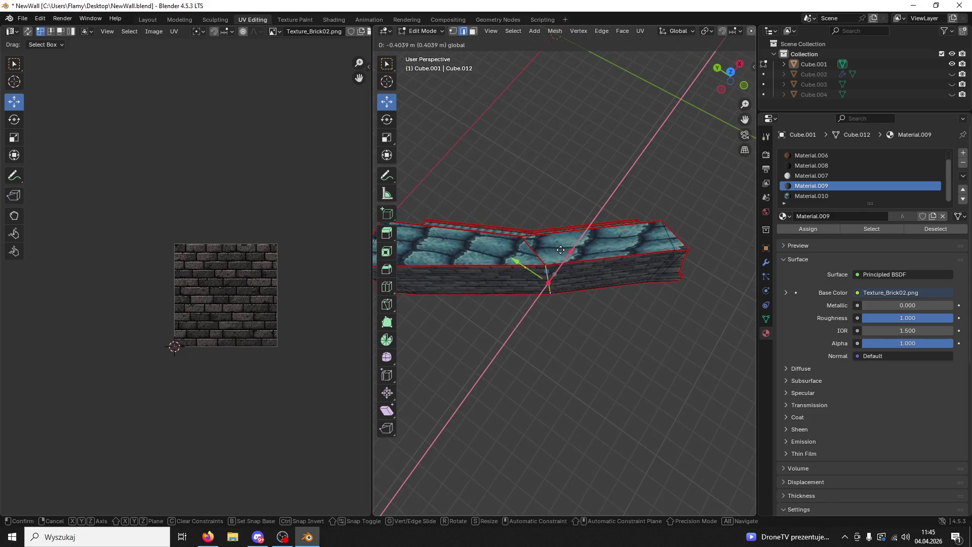
pyautogui.click(542, 282)
pyautogui.press('g')
pyautogui.press('y')
pyautogui.click(495, 264)
# Step: Return to Object Mode and save NewWall.blend
pyautogui.moveTo(527, 278)
pyautogui.mouseDown(button='middle')
pyautogui.moveTo(678, 231)
pyautogui.moveTo(495, 113)
pyautogui.moveTo(484, 93)
pyautogui.mouseUp(button='middle')
pyautogui.click(678, 231)
pyautogui.click(416, 32)
pyautogui.click(442, 45)
pyautogui.hotkey('ctrl', 's')
# Step: Export the wall object as FBX file Doodad01, then minimize Blender to the desktop
pyautogui.click(537, 226)
pyautogui.scroll(-2, 544, 227)
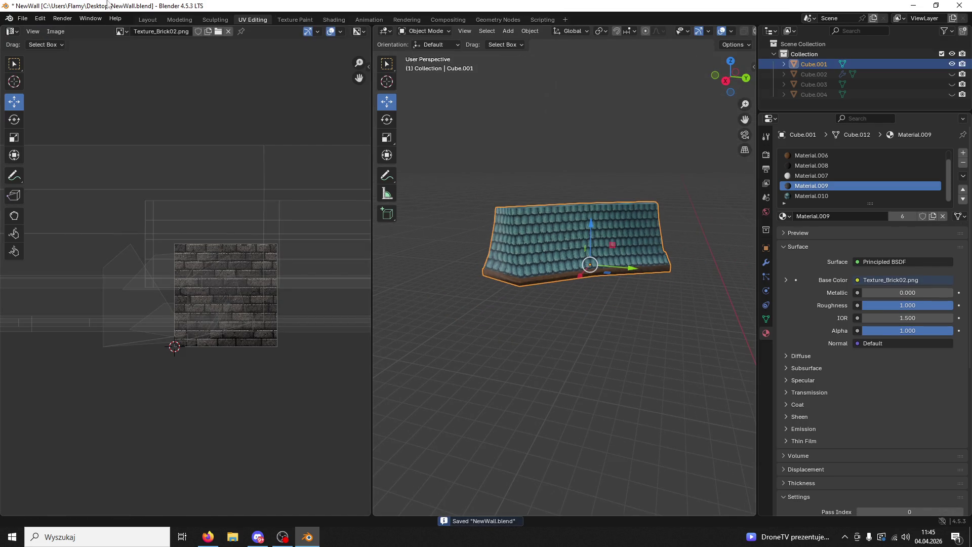
pyautogui.click(23, 18)
pyautogui.moveTo(40, 171)
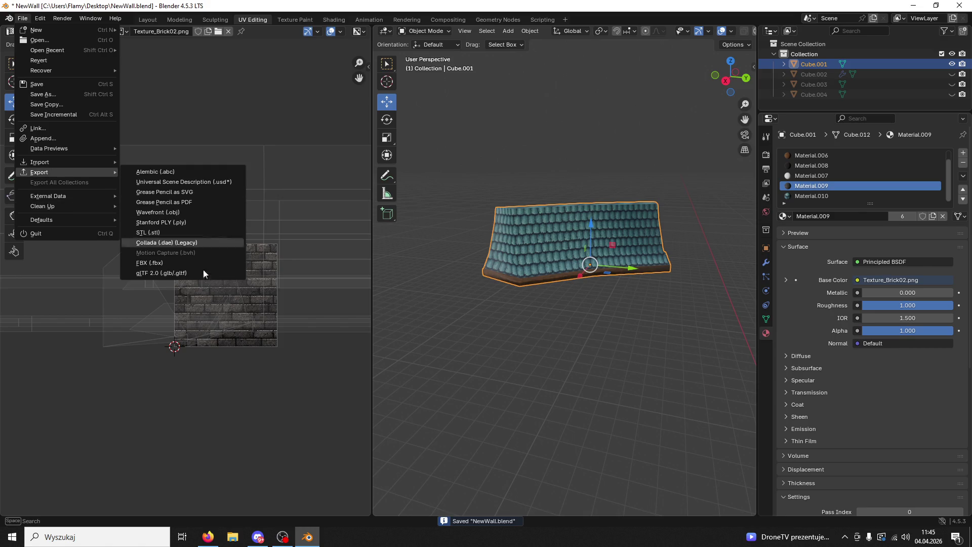
pyautogui.click(171, 266)
pyautogui.write('Doodad01.fbx')
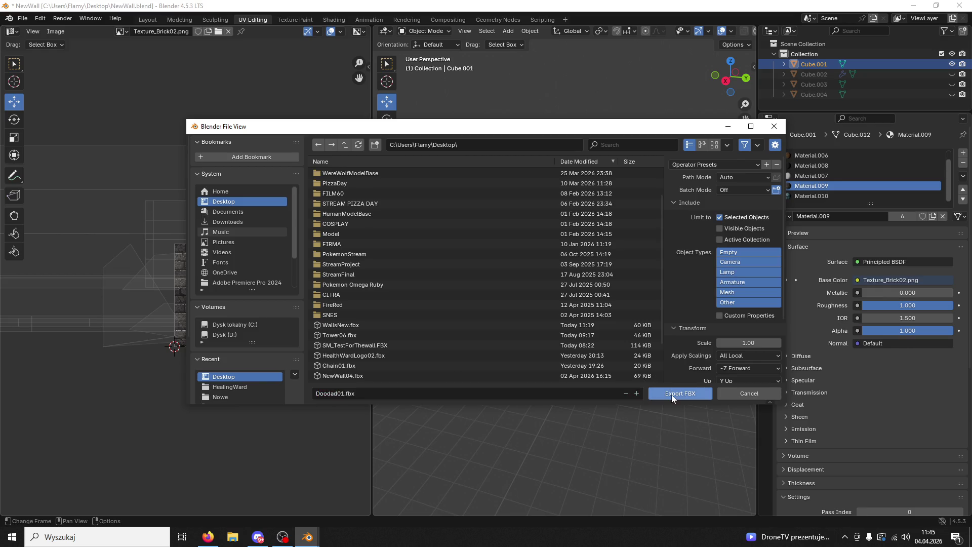
pyautogui.click(672, 395)
pyautogui.click(915, 6)
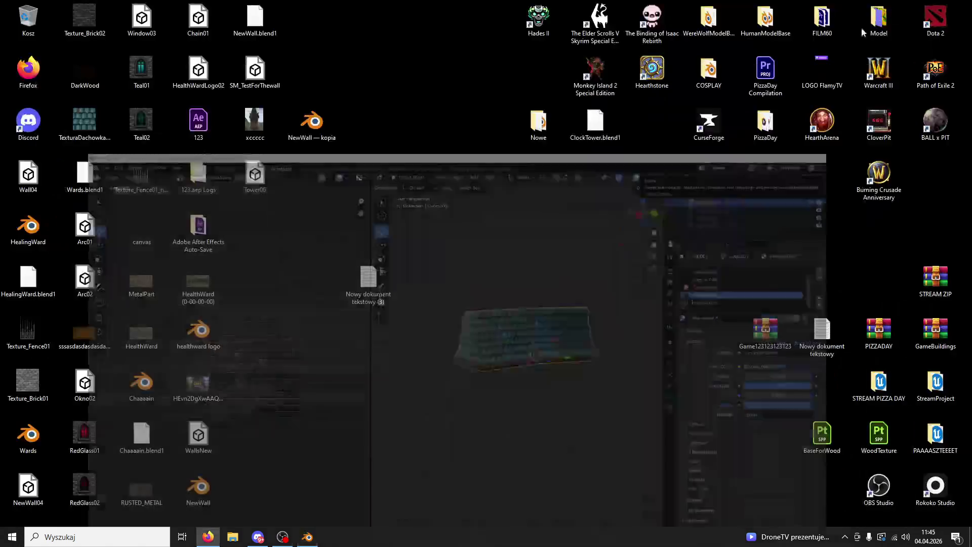
pyautogui.doubleClick(936, 435)
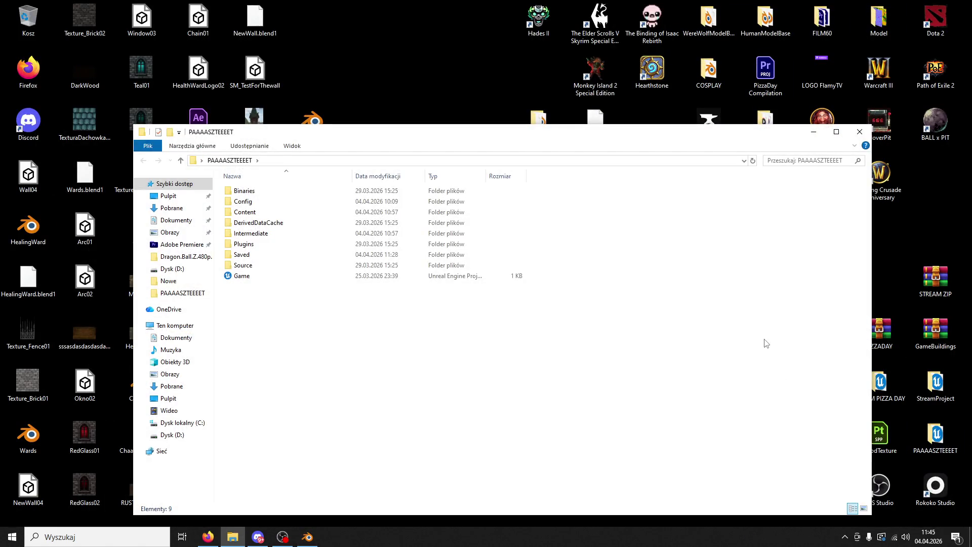
# Step: Launch the Game .uproject from the PAAAASZTEEEET folder and close the folder window
pyautogui.click(247, 276)
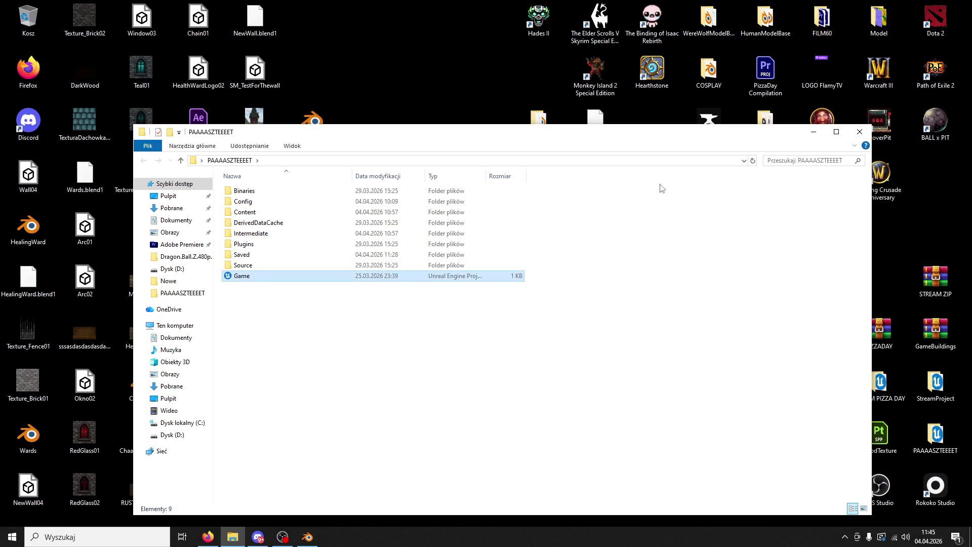
pyautogui.click(859, 132)
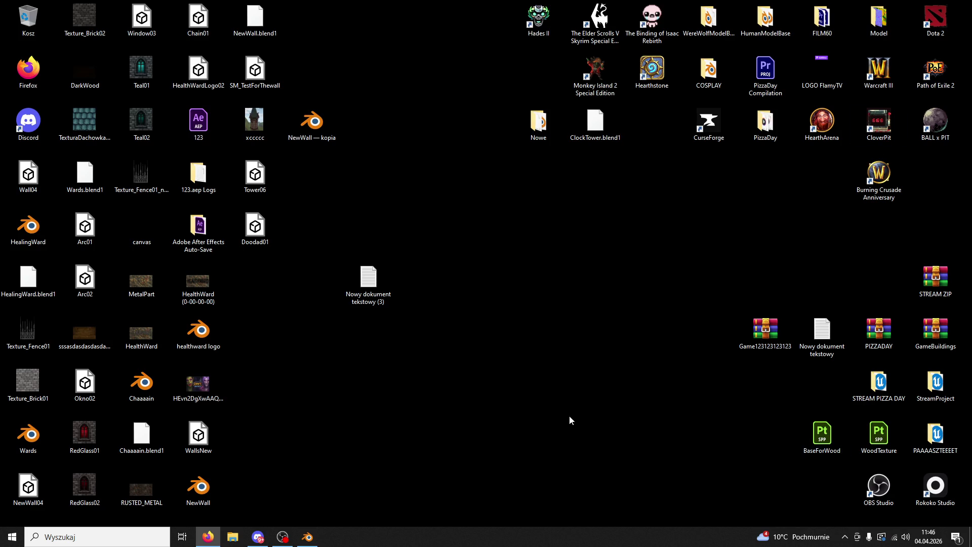
pyautogui.doubleClick(935, 434)
pyautogui.doubleClick(242, 276)
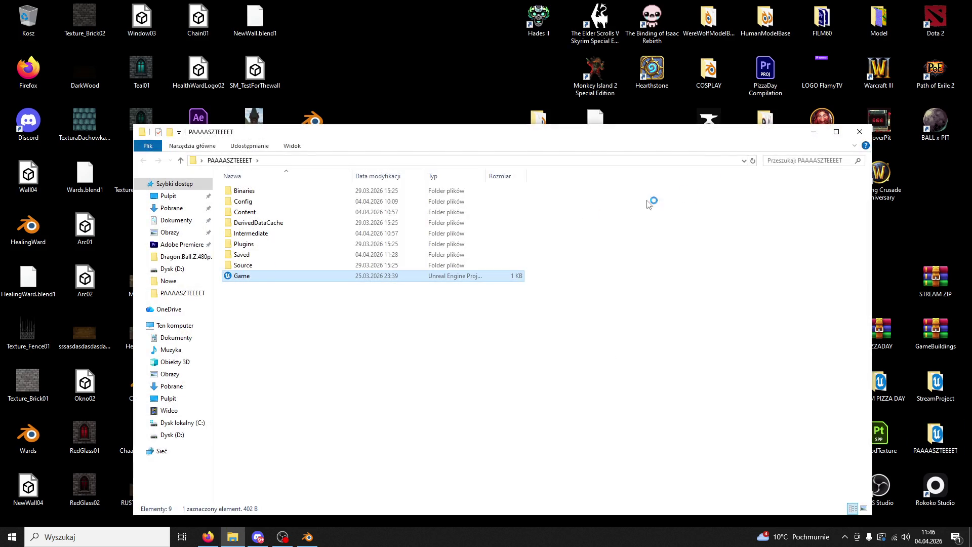
pyautogui.click(860, 132)
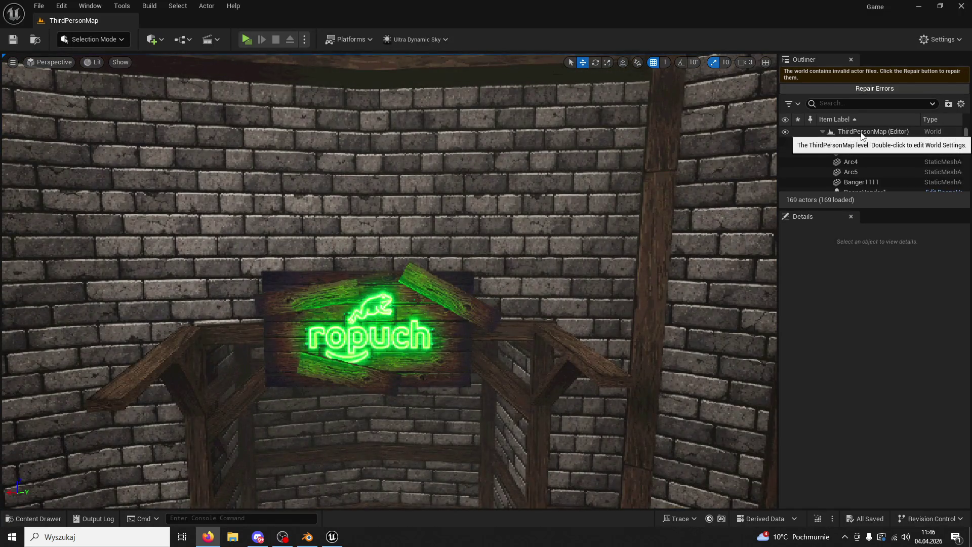
# Step: Import Doodad01.fbx from the desktop into the Structures content folder
pyautogui.click(35, 518)
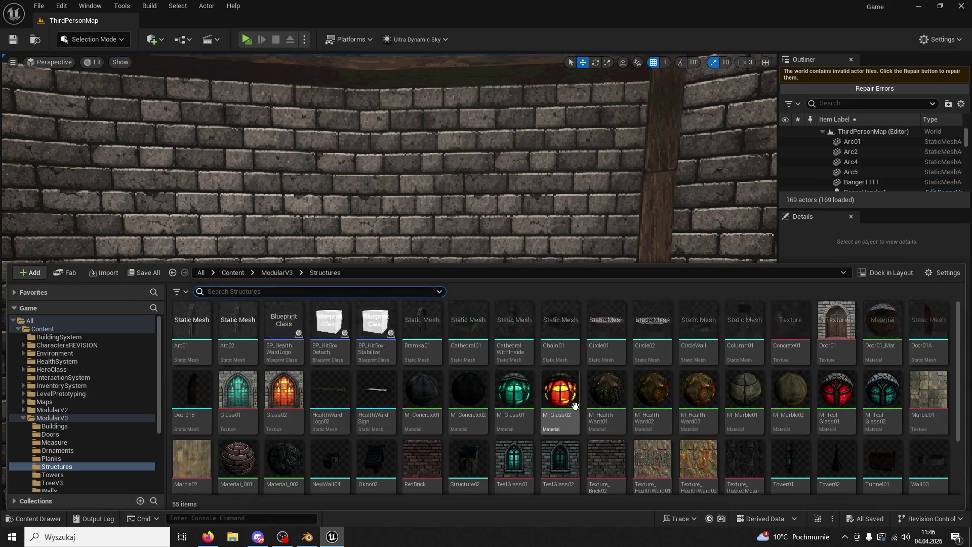
pyautogui.scroll(-2, 579, 450)
pyautogui.moveTo(290, 23); pyautogui.dragTo(612, 73)
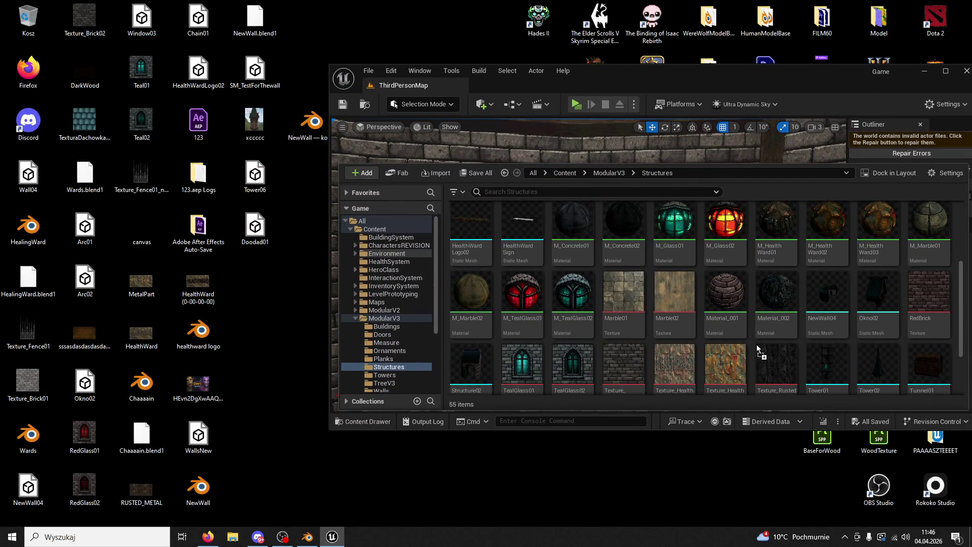
pyautogui.moveTo(757, 350); pyautogui.dragTo(752, 345)
pyautogui.click(521, 460)
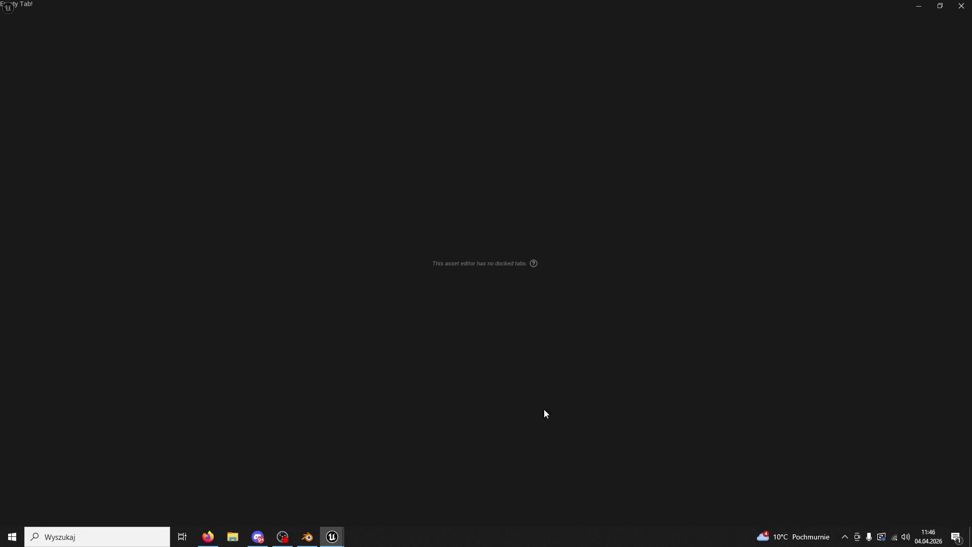
pyautogui.click(115, 11)
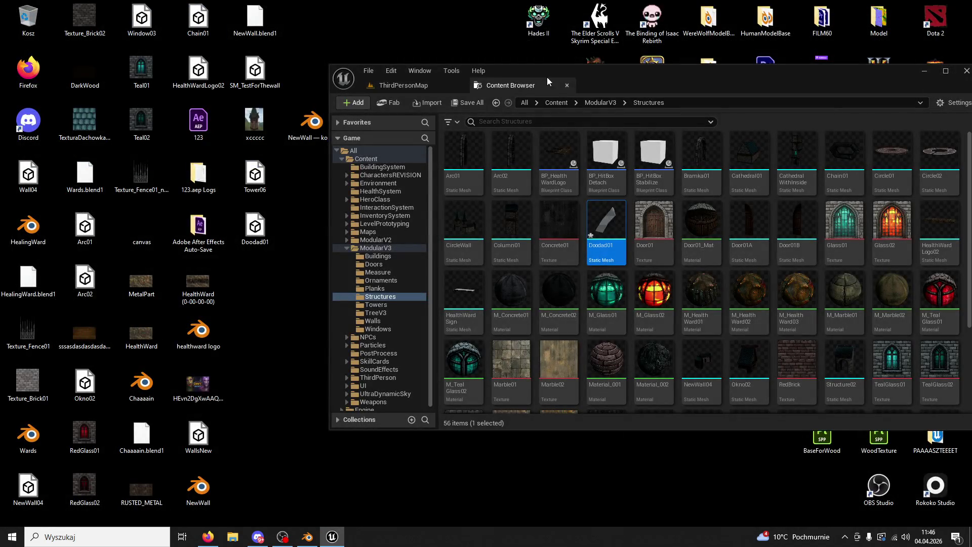
# Step: Drag Doodad01 from the Content Drawer into the ThirdPersonMap level near the neon sign
pyautogui.doubleClick(545, 79)
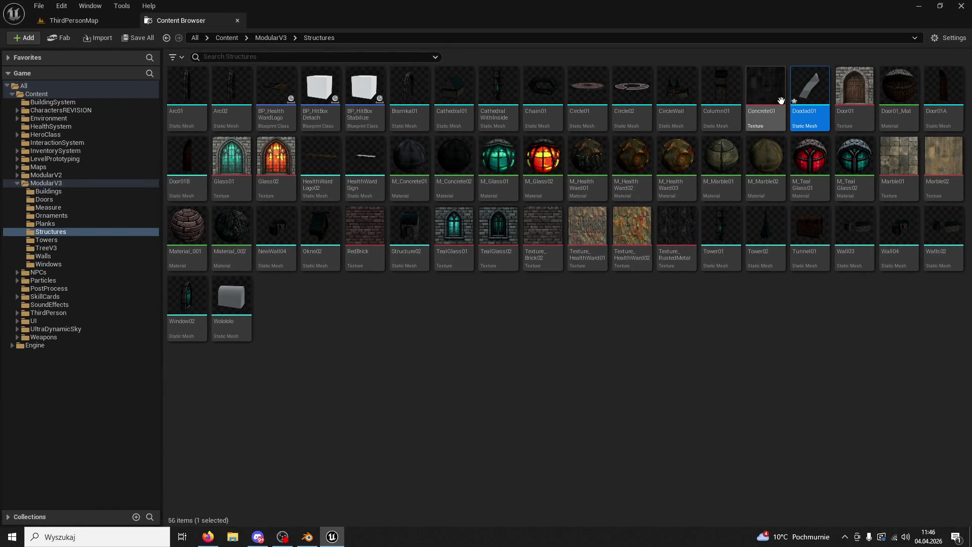
pyautogui.click(73, 21)
pyautogui.click(38, 519)
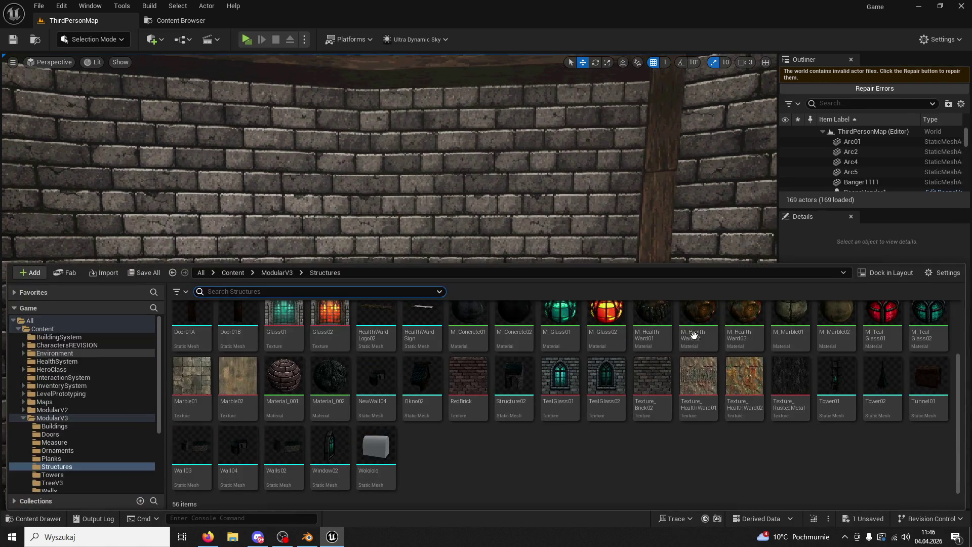
pyautogui.scroll(2, 608, 403)
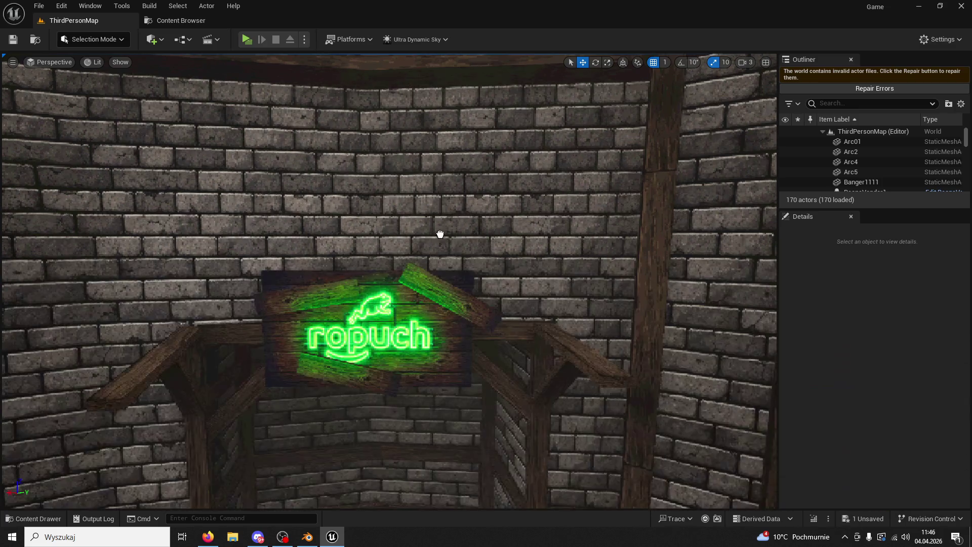
pyautogui.moveTo(830, 325); pyautogui.dragTo(444, 364)
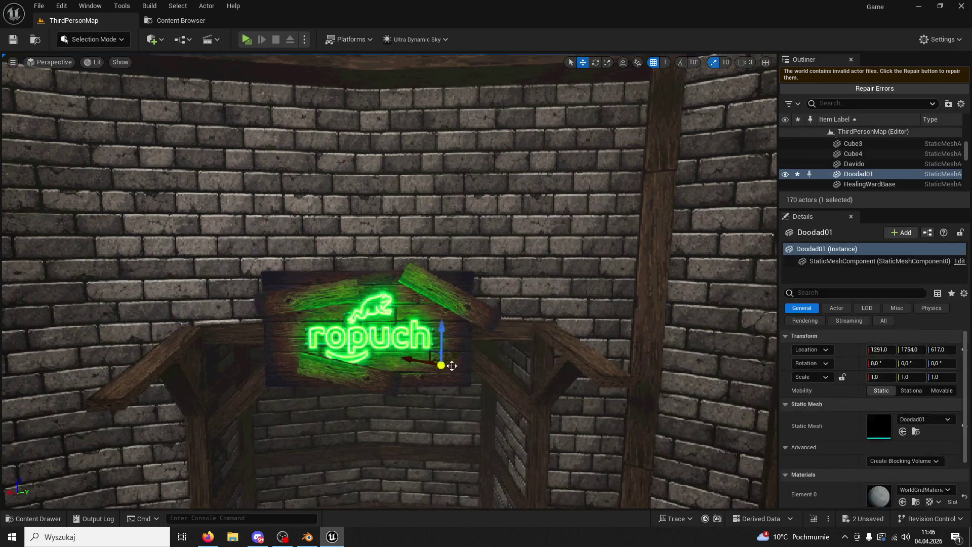
pyautogui.scroll(-3, 465, 360)
pyautogui.scroll(-2, 427, 305)
# Step: Move Doodad01 to the archway and centre its pivot via Modeling Mode's Edit Pivot
pyautogui.moveTo(426, 302)
pyautogui.mouseDown()
pyautogui.moveTo(571, 299)
pyautogui.moveTo(539, 332)
pyautogui.mouseUp()
pyautogui.click(69, 40)
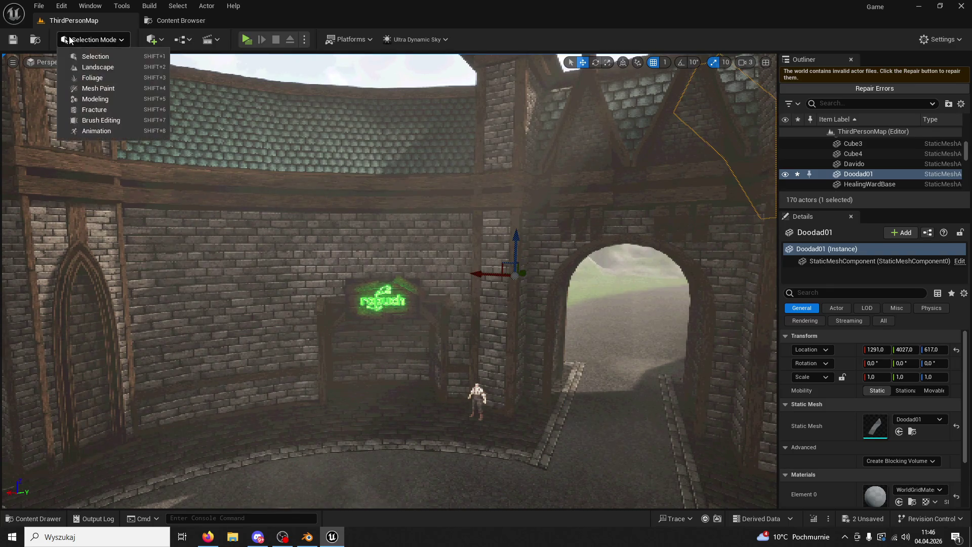
pyautogui.click(100, 100)
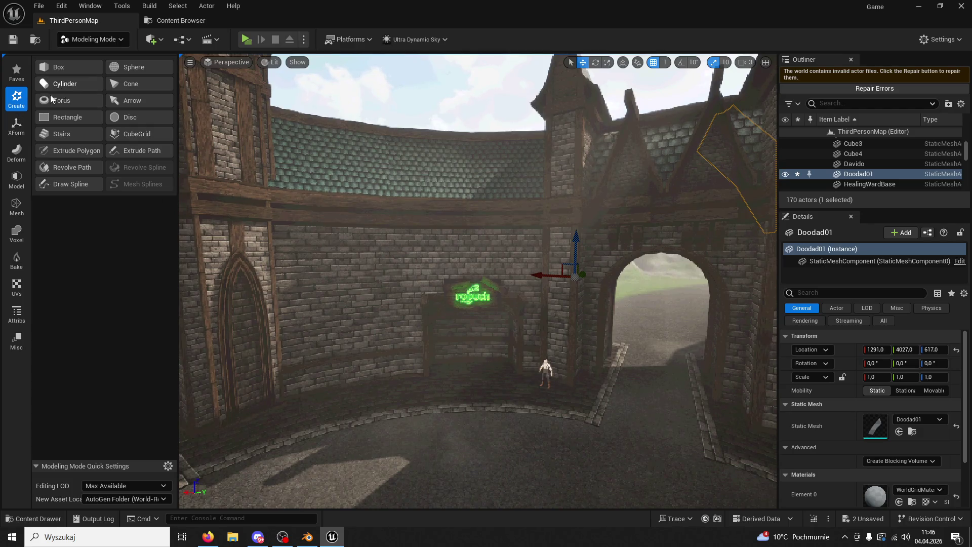
pyautogui.click(16, 125)
pyautogui.click(67, 99)
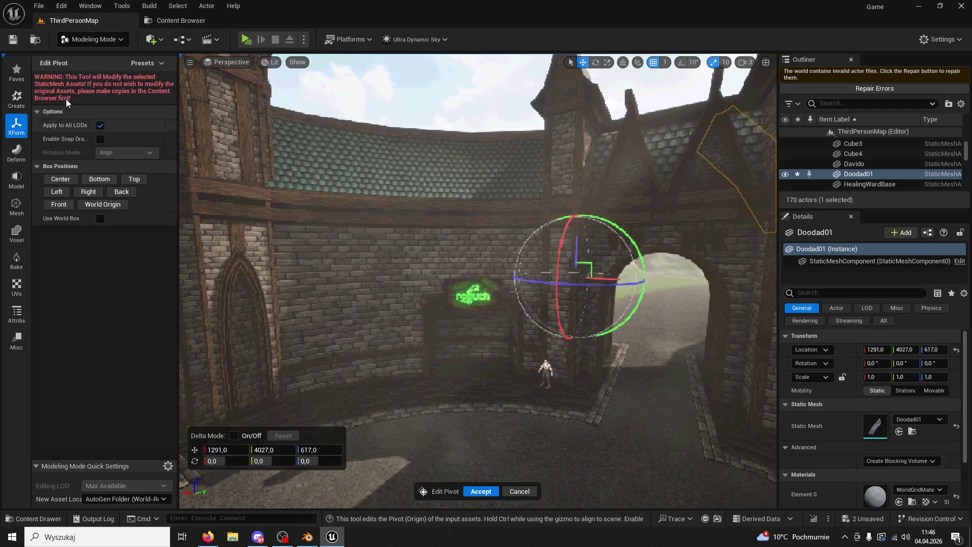
pyautogui.click(61, 180)
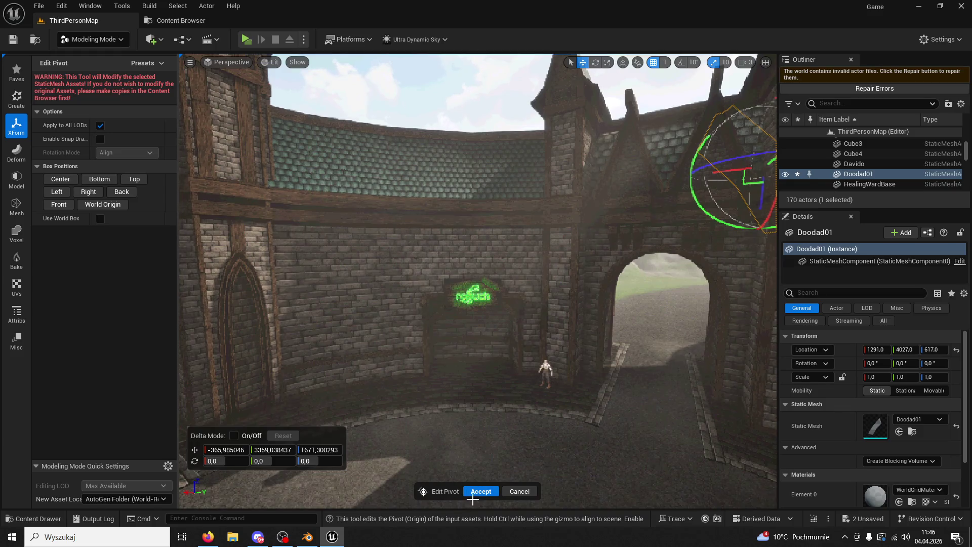
pyautogui.click(476, 492)
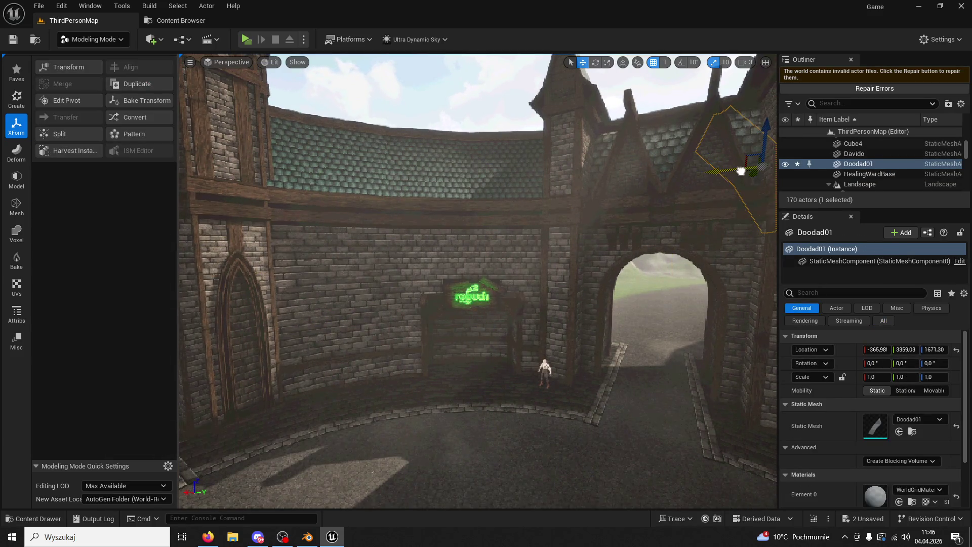
# Step: Fly toward the spire and frame Column5 in the viewport
pyautogui.press('f')
pyautogui.click(679, 174)
pyautogui.press('f')
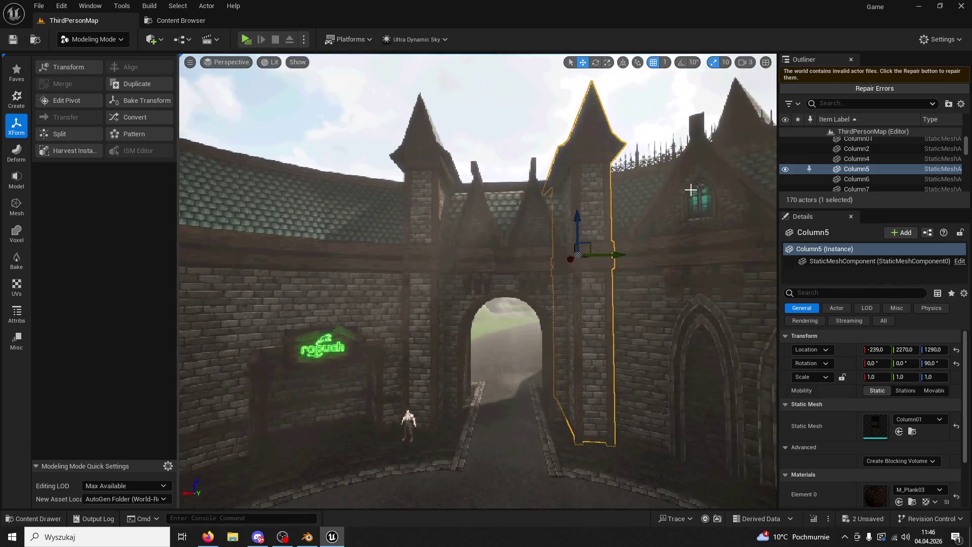
# Step: Reselect Doodad01 and slide it across toward the neon sign on the curved wall
pyautogui.hotkey('ctrl', 'z')
pyautogui.hotkey('ctrl', 'z')
pyautogui.hotkey('ctrl', 'z')
pyautogui.moveTo(449, 236)
pyautogui.mouseDown()
pyautogui.moveTo(323, 232)
pyautogui.moveTo(361, 325)
pyautogui.mouseUp()
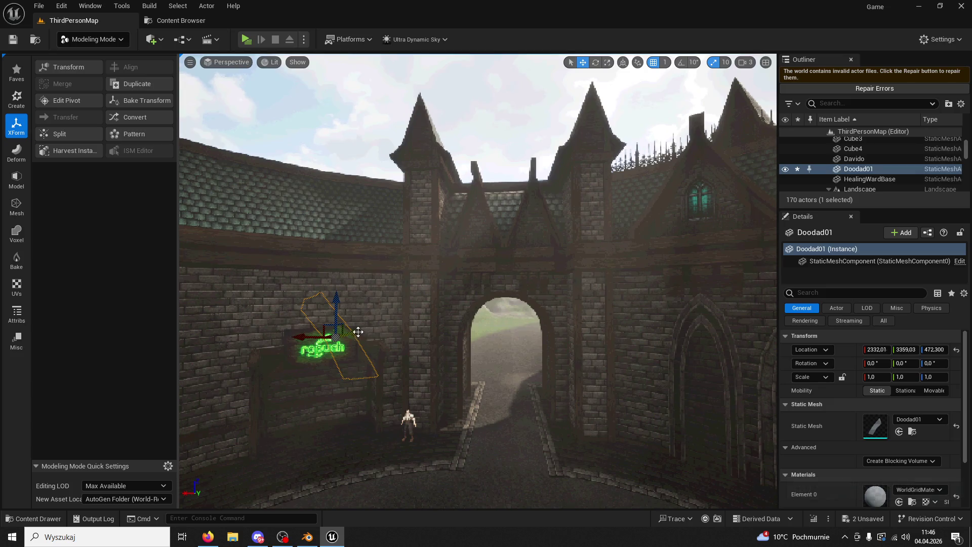
pyautogui.moveTo(295, 395)
pyautogui.keyDown('shift'); pyautogui.mouseDown()
pyautogui.moveTo(486, 398)
pyautogui.moveTo(516, 417)
pyautogui.mouseUp(); pyautogui.keyUp('shift')
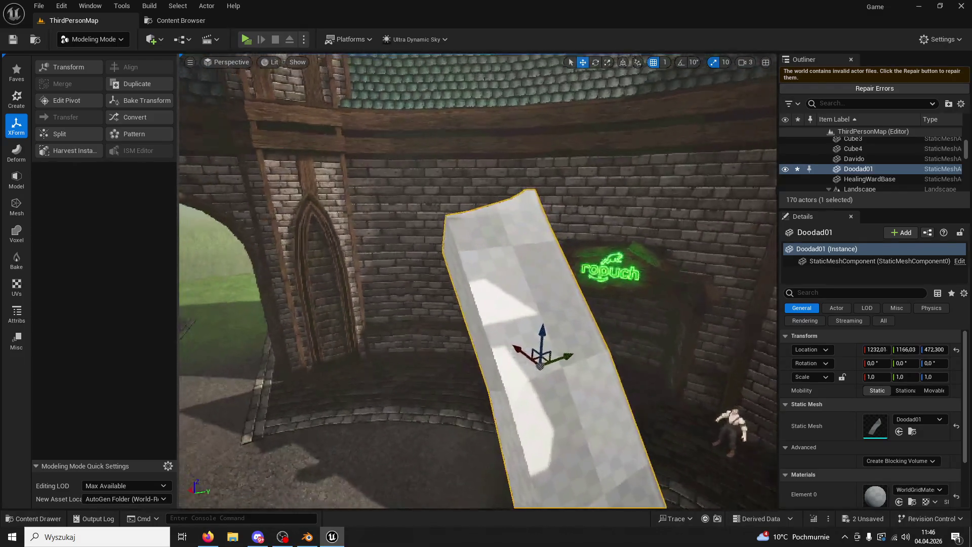
pyautogui.keyDown('shift'); pyautogui.moveTo(583, 391); pyautogui.dragTo(440, 335); pyautogui.keyUp('shift')
pyautogui.moveTo(608, 114); pyautogui.dragTo(620, 114, button='right')
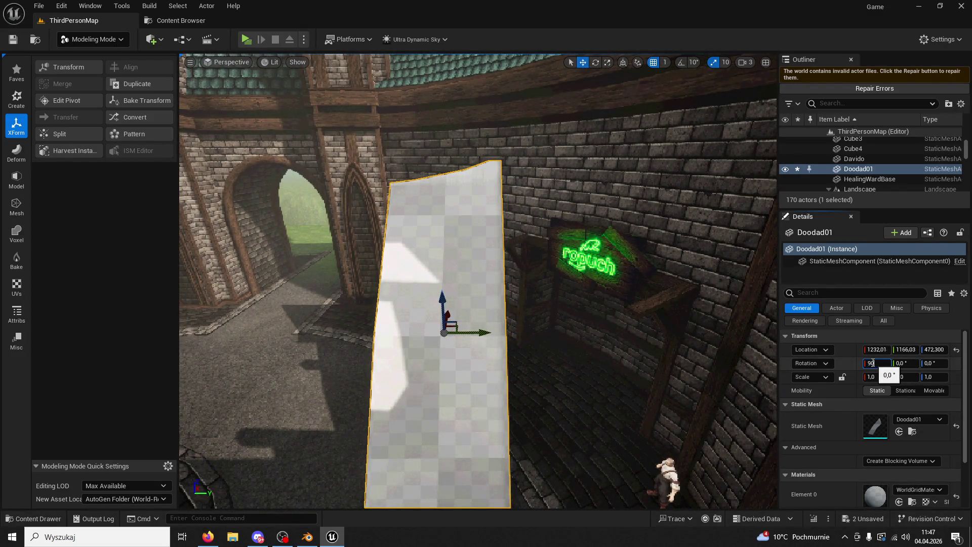
pyautogui.write('0')
# Step: Try X and Y rotations, then settle on a -90 degree Z rotation for the awning
pyautogui.press('Return')
pyautogui.moveTo(643, 398); pyautogui.dragTo(789, 431, button='right')
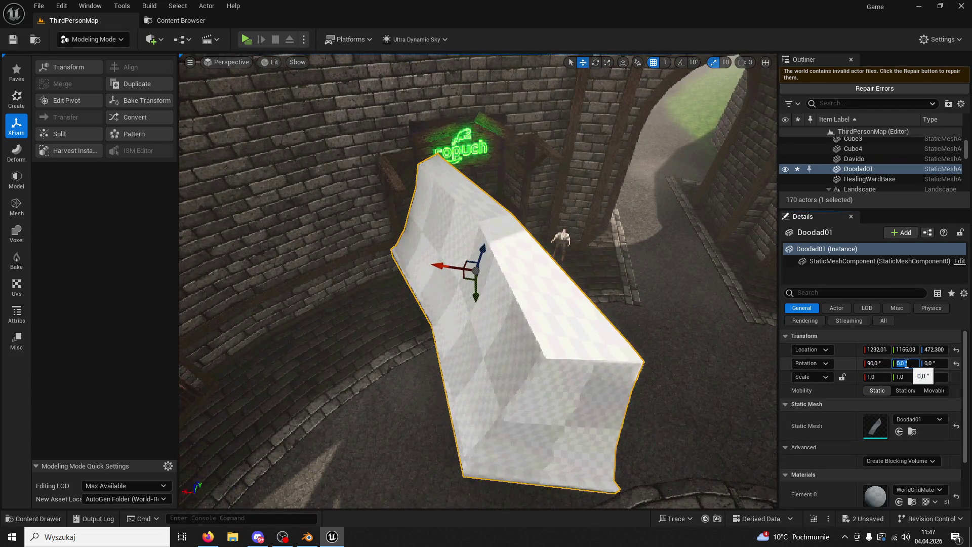
pyautogui.press('Tab')
pyautogui.write('90')
pyautogui.press('Return')
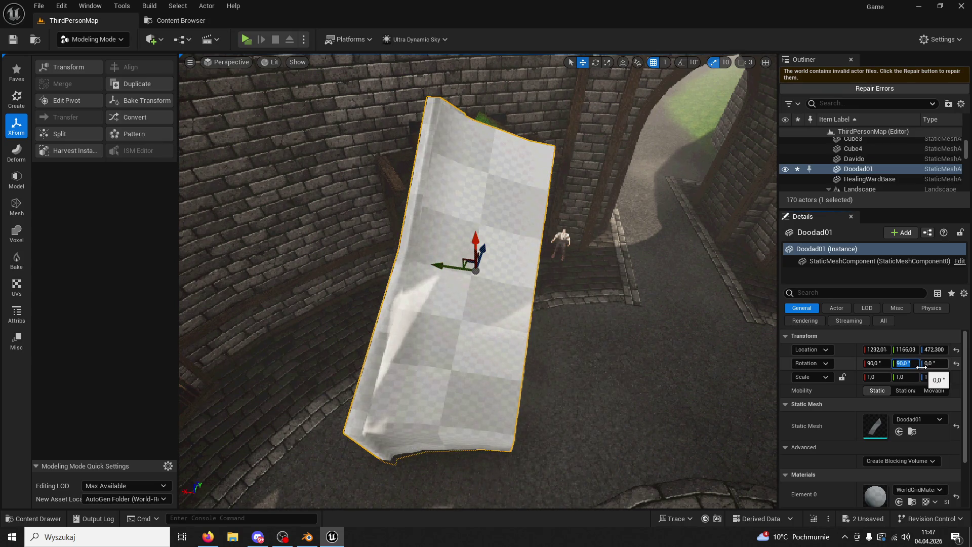
pyautogui.write('0')
pyautogui.press('Return')
pyautogui.press('Return')
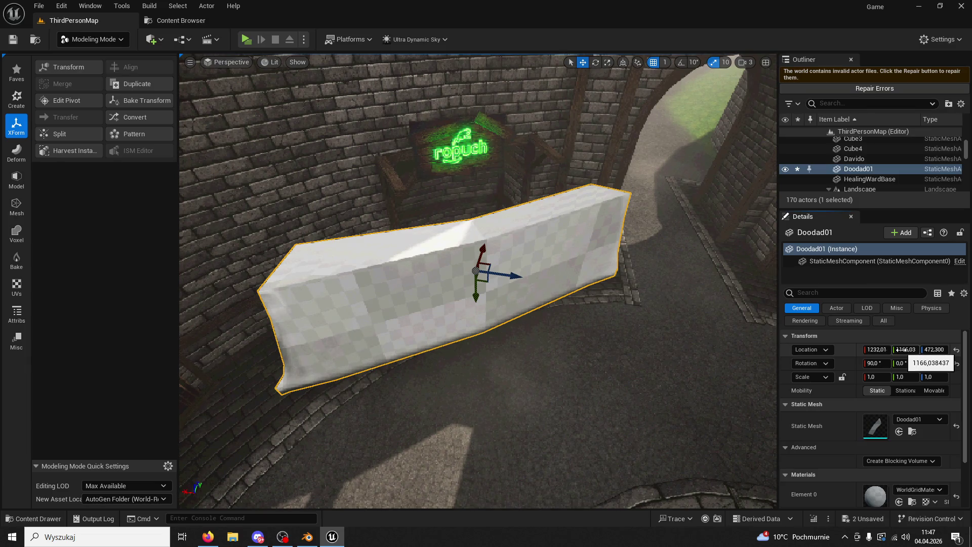
pyautogui.press('Return')
# Step: Position the awning above the neon sign, scale it to 0.76 and lower it slightly
pyautogui.moveTo(465, 299)
pyautogui.mouseDown()
pyautogui.moveTo(499, 213)
pyautogui.moveTo(465, 198)
pyautogui.moveTo(487, 145)
pyautogui.moveTo(516, 187)
pyautogui.mouseUp()
pyautogui.moveTo(494, 149); pyautogui.dragTo(612, 165)
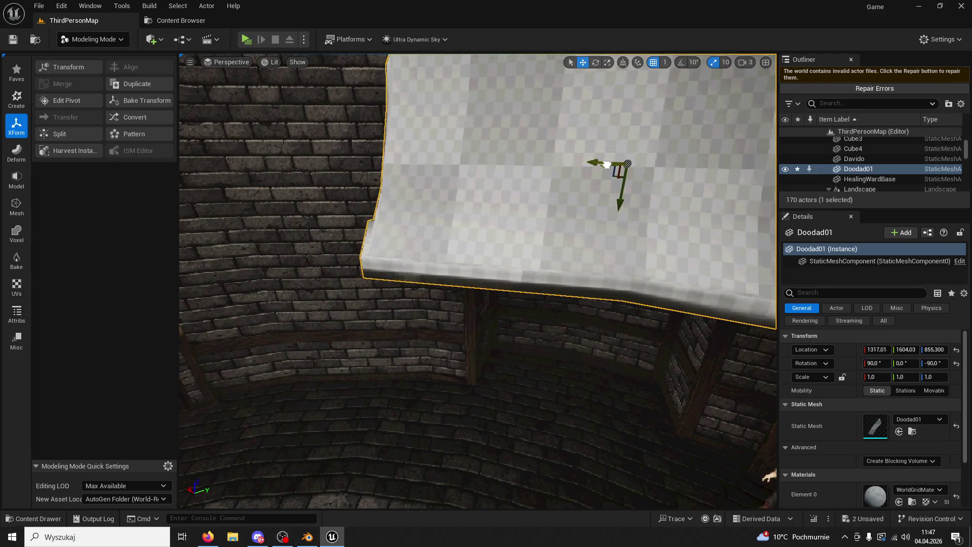
pyautogui.keyDown('shift'); pyautogui.moveTo(613, 166); pyautogui.dragTo(608, 162); pyautogui.keyUp('shift')
pyautogui.moveTo(607, 163)
pyautogui.mouseDown(button='right')
pyautogui.moveTo(524, 205)
pyautogui.moveTo(569, 56)
pyautogui.mouseUp(button='right')
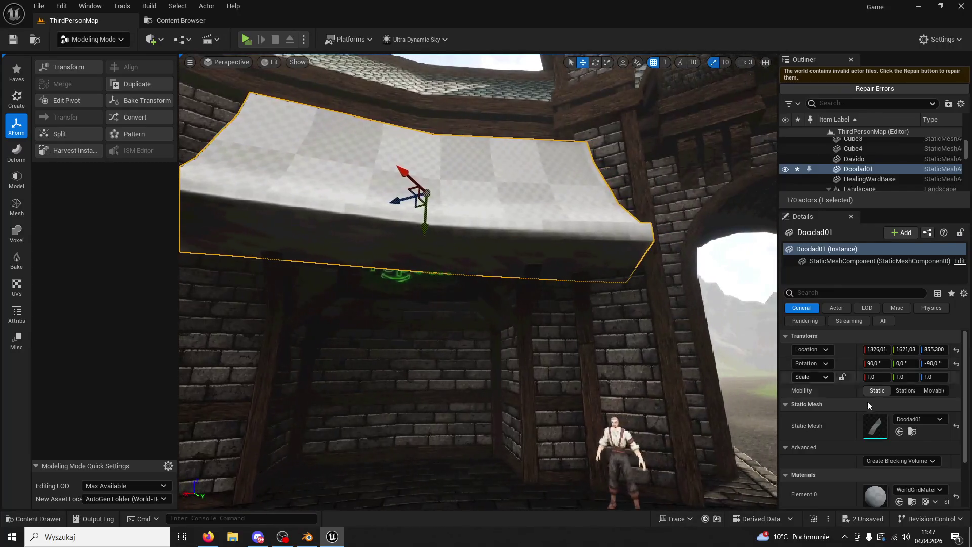
pyautogui.moveTo(875, 377); pyautogui.dragTo(833, 377)
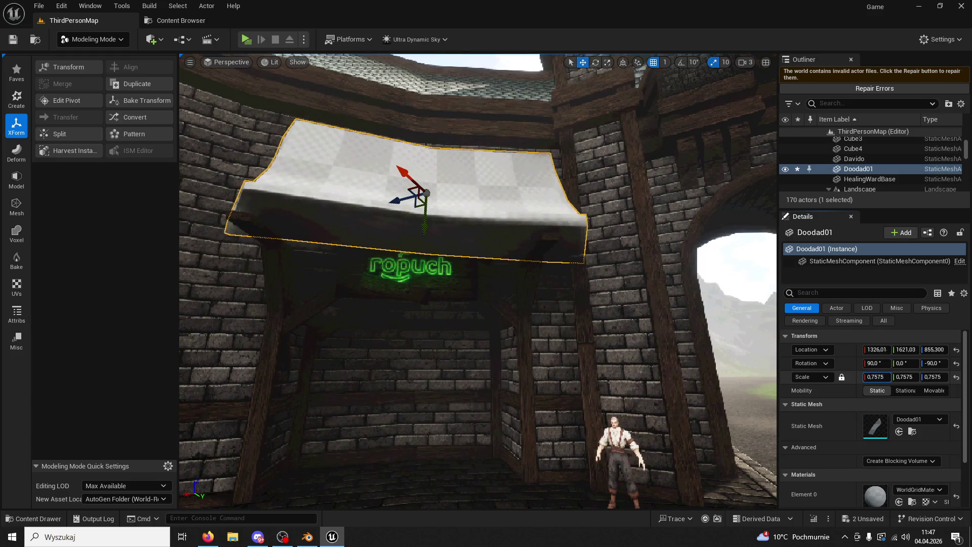
pyautogui.moveTo(425, 224); pyautogui.dragTo(397, 197)
# Step: Assign the M_RoofTile01 material from the ModularV3 folder to the awning's Element 0 slot
pyautogui.click(48, 519)
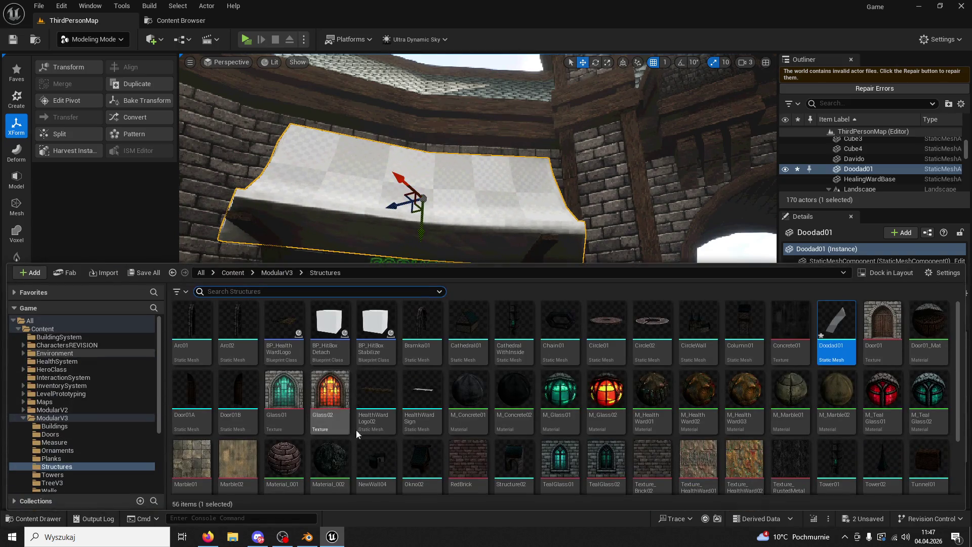
pyautogui.scroll(-2, 464, 368)
pyautogui.click(276, 273)
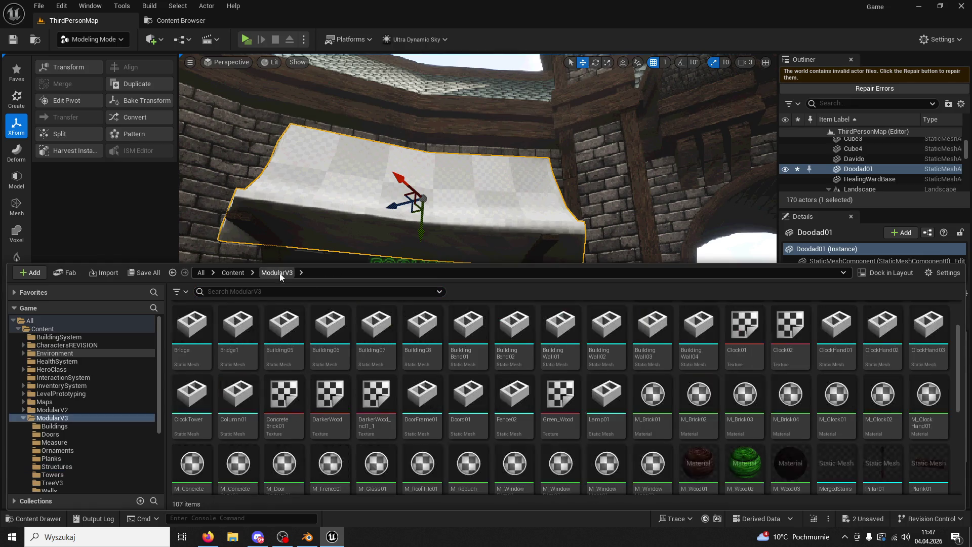
pyautogui.scroll(-1, 621, 357)
pyautogui.scroll(-2, 693, 380)
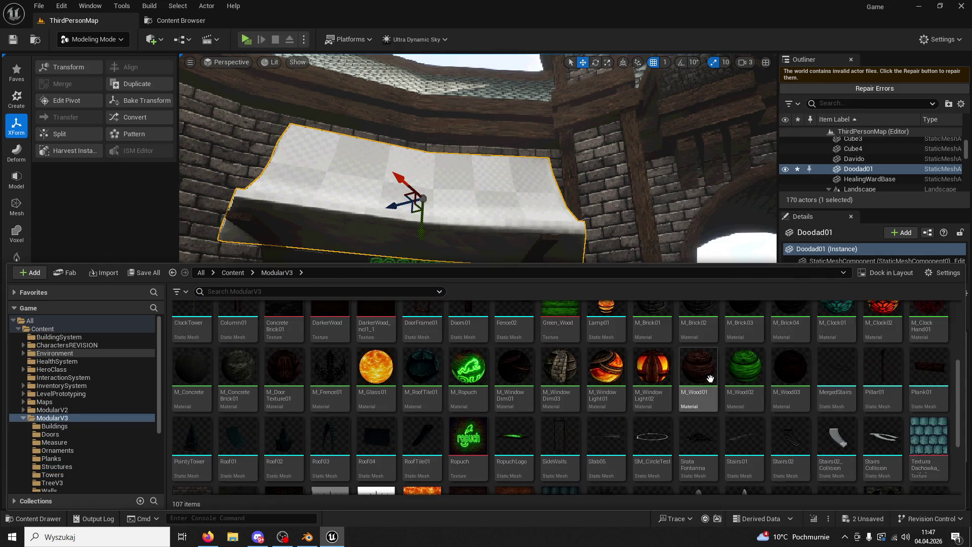
pyautogui.scroll(-1, 530, 390)
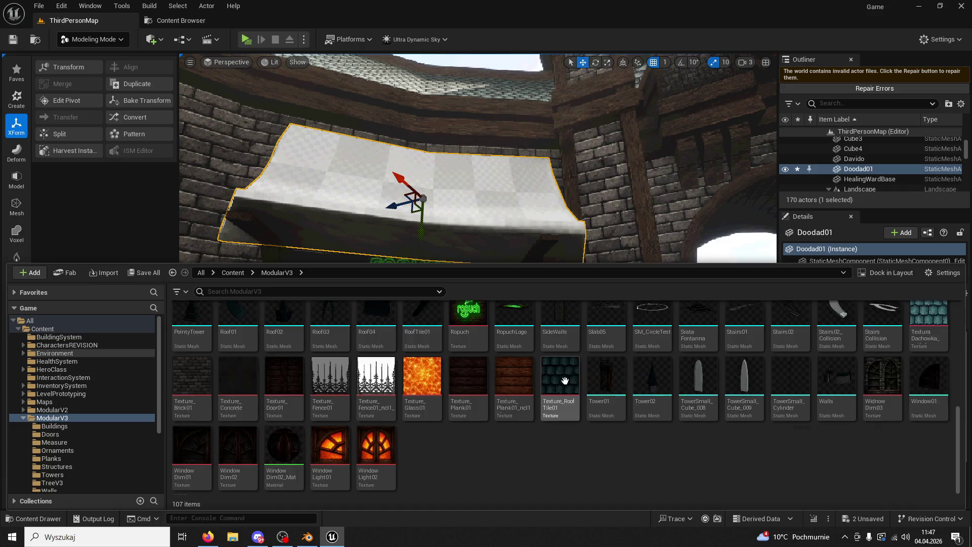
pyautogui.scroll(3, 564, 380)
pyautogui.hotkey('ctrl', 'space')
pyautogui.scroll(-1, 896, 466)
pyautogui.click(901, 451)
pyautogui.scroll(-1, 901, 467)
pyautogui.scroll(-1, 904, 481)
pyautogui.click(900, 484)
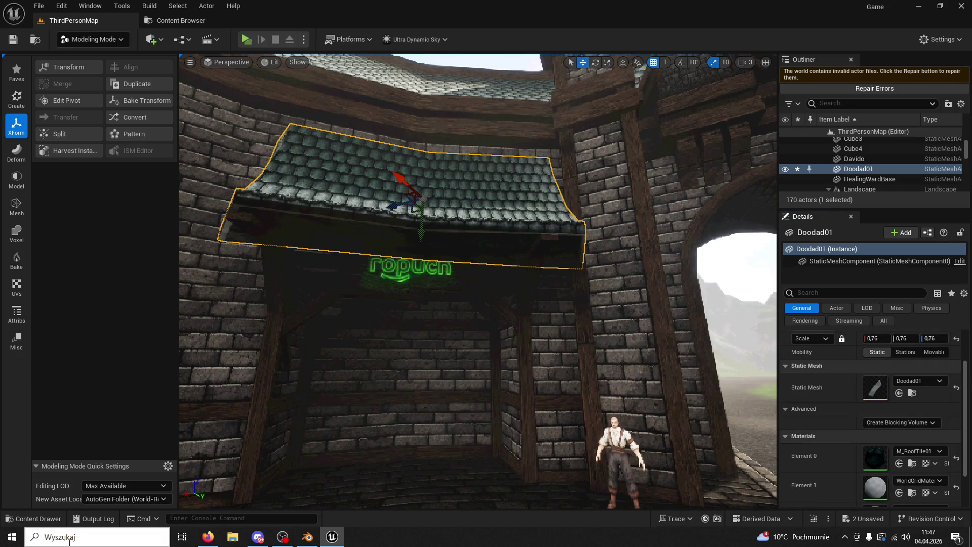
# Step: Browse into the Planks asset folder and fly the view close to the awning
pyautogui.click(33, 519)
pyautogui.scroll(3, 484, 396)
pyautogui.scroll(2, 484, 395)
pyautogui.doubleClick(376, 328)
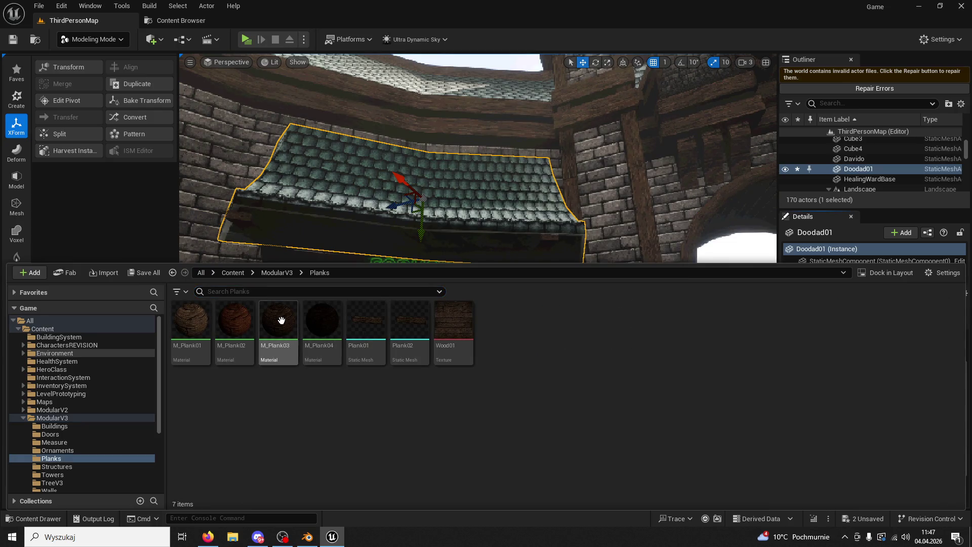
pyautogui.click(876, 232)
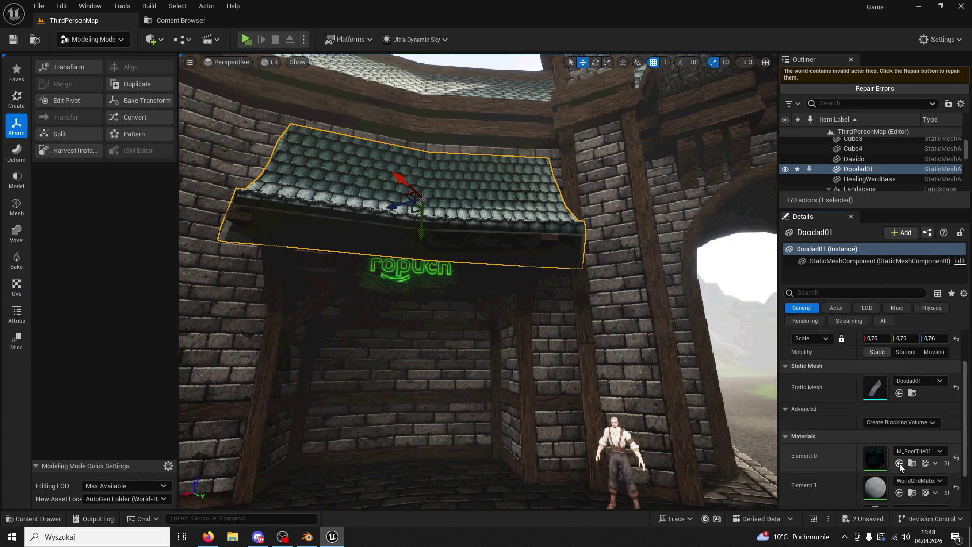
pyautogui.moveTo(479, 304); pyautogui.dragTo(479, 304, button='right')
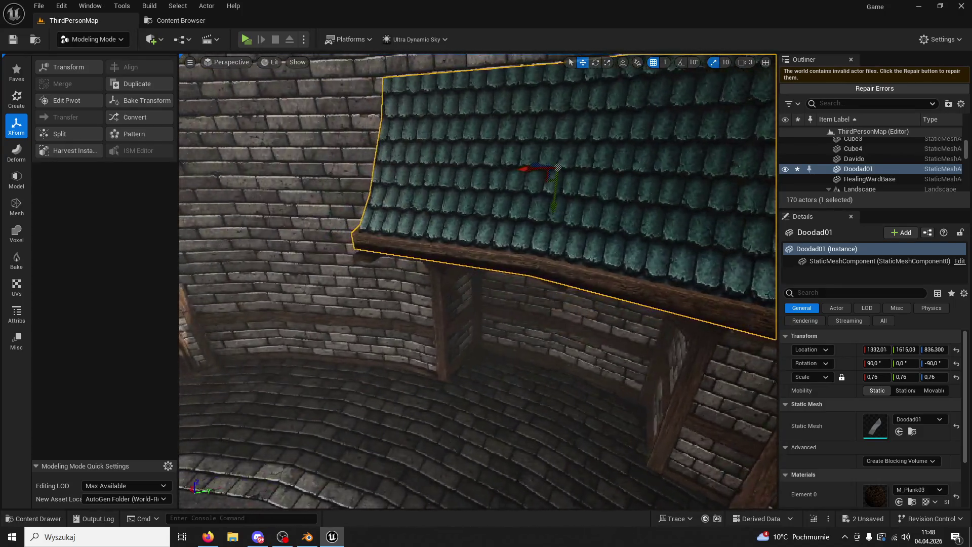
pyautogui.moveTo(479, 304); pyautogui.dragTo(479, 304, button='right')
pyautogui.scroll(-2, 909, 452)
pyautogui.scroll(2, 909, 451)
# Step: Assign the darker M_Plank04 plank material to the awning's second material slot
pyautogui.click(35, 518)
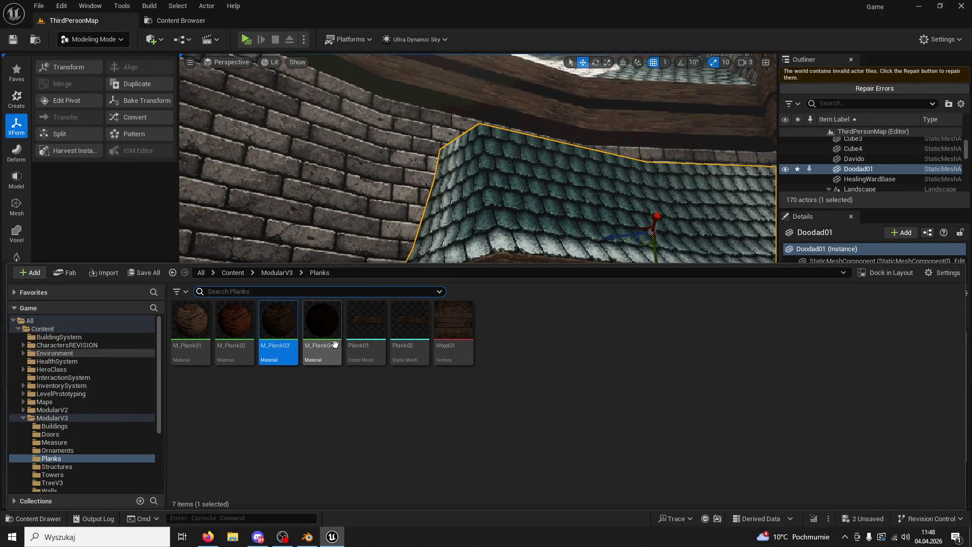
pyautogui.moveTo(451, 251); pyautogui.dragTo(536, 276, button='right')
pyautogui.scroll(-3, 897, 433)
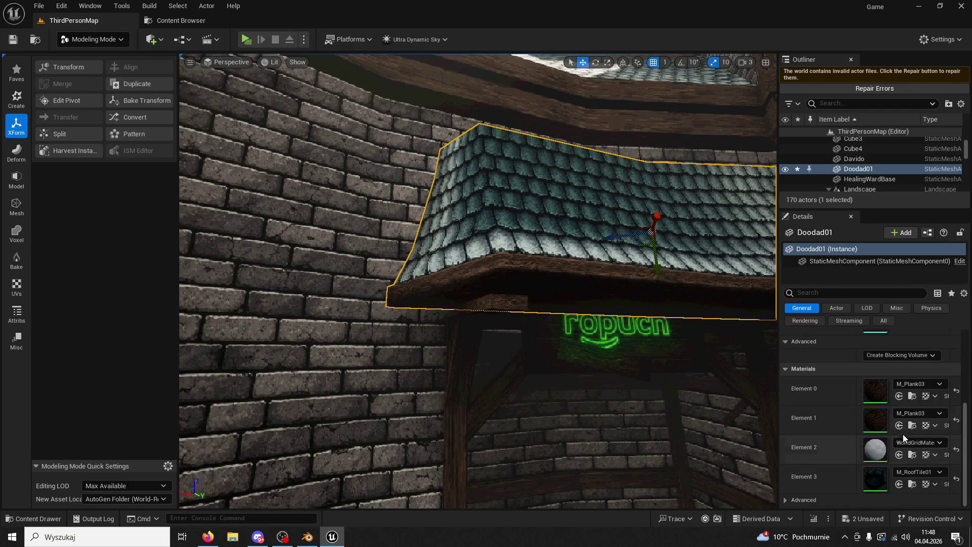
pyautogui.click(900, 426)
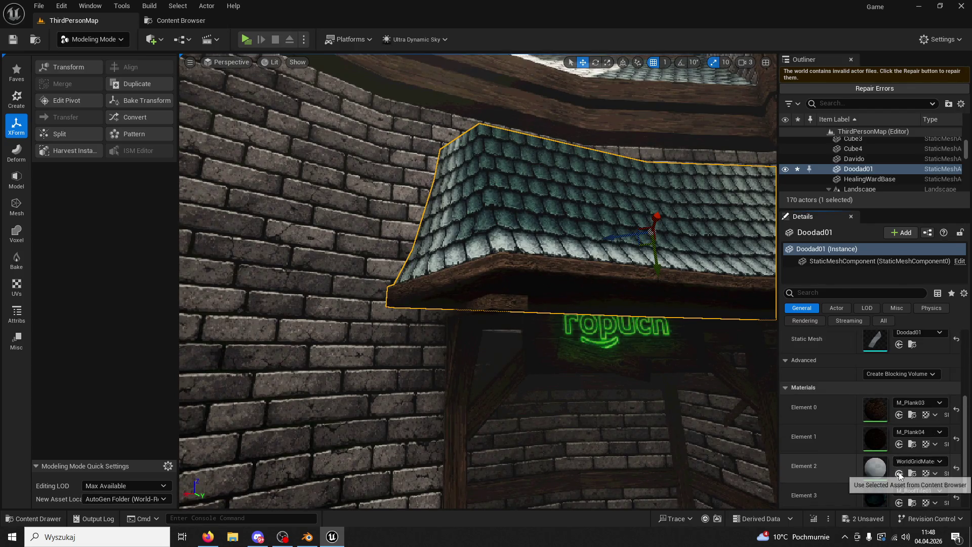
pyautogui.click(899, 473)
pyautogui.moveTo(639, 258)
pyautogui.mouseDown(button='right')
pyautogui.moveTo(532, 304)
pyautogui.moveTo(497, 303)
pyautogui.mouseUp(button='right')
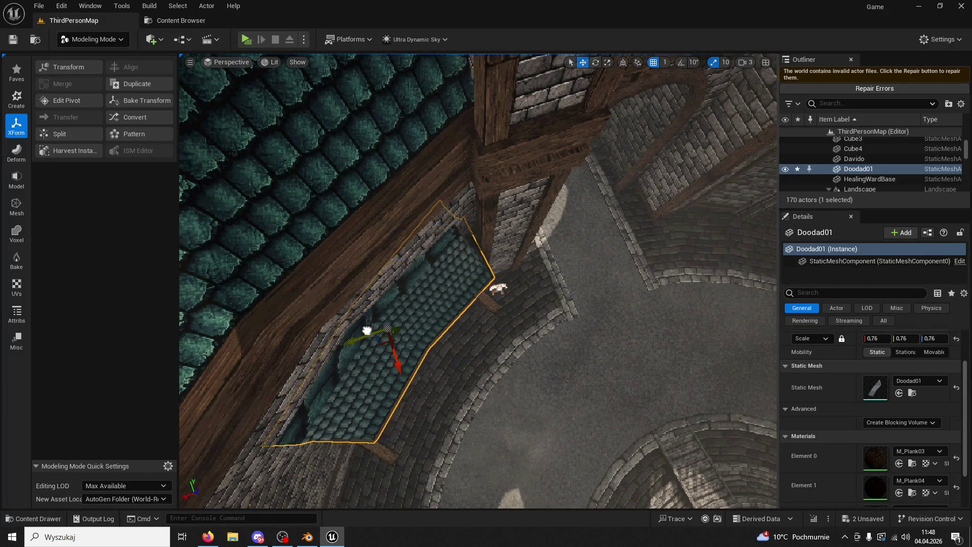
# Step: Tilt and nudge the awning a couple of degrees so it fits against the wall
pyautogui.moveTo(392, 348)
pyautogui.mouseDown(button='right')
pyautogui.moveTo(393, 289)
pyautogui.moveTo(426, 304)
pyautogui.moveTo(523, 271)
pyautogui.mouseUp(button='right')
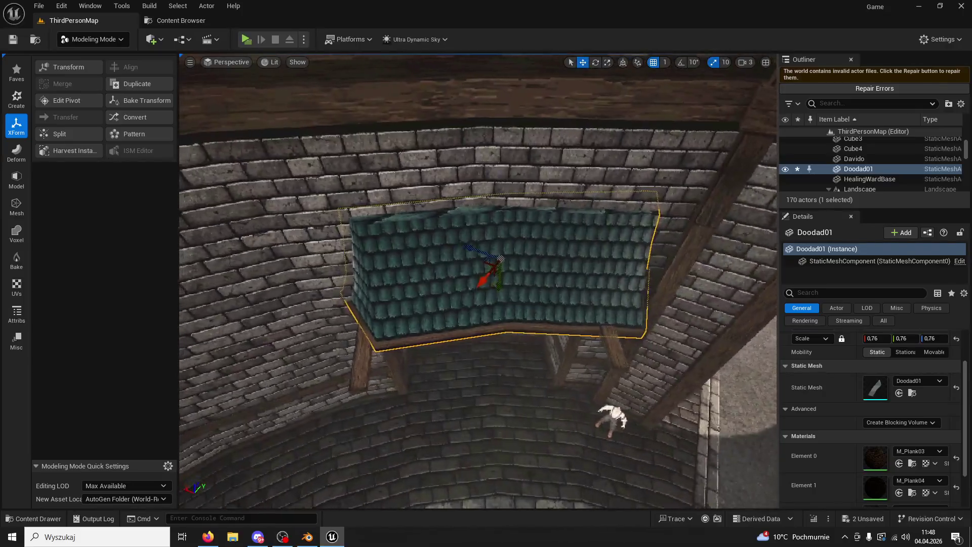
pyautogui.click(595, 63)
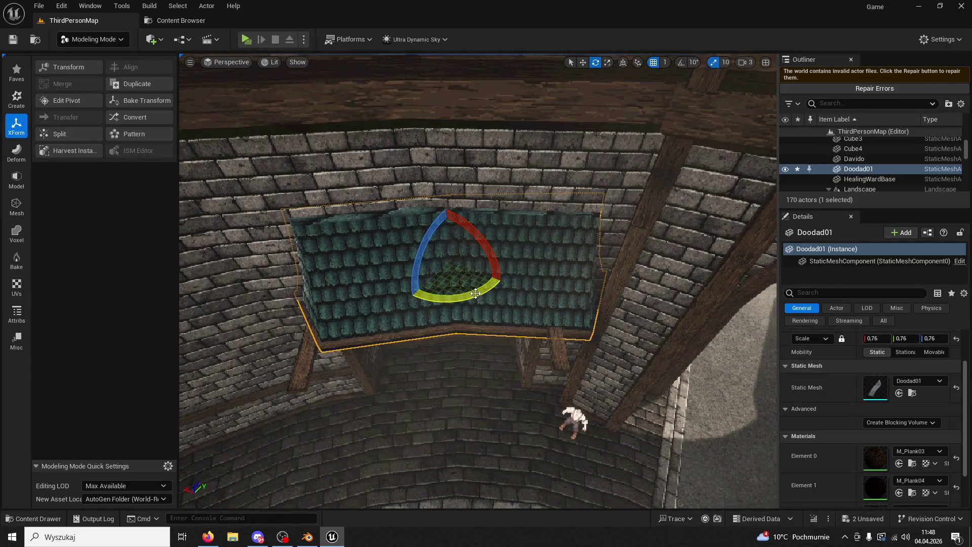
pyautogui.moveTo(409, 296); pyautogui.dragTo(410, 298)
pyautogui.moveTo(479, 281)
pyautogui.mouseDown(button='right')
pyautogui.moveTo(533, 274)
pyautogui.moveTo(509, 251)
pyautogui.mouseUp(button='right')
pyautogui.moveTo(604, 308); pyautogui.dragTo(547, 293)
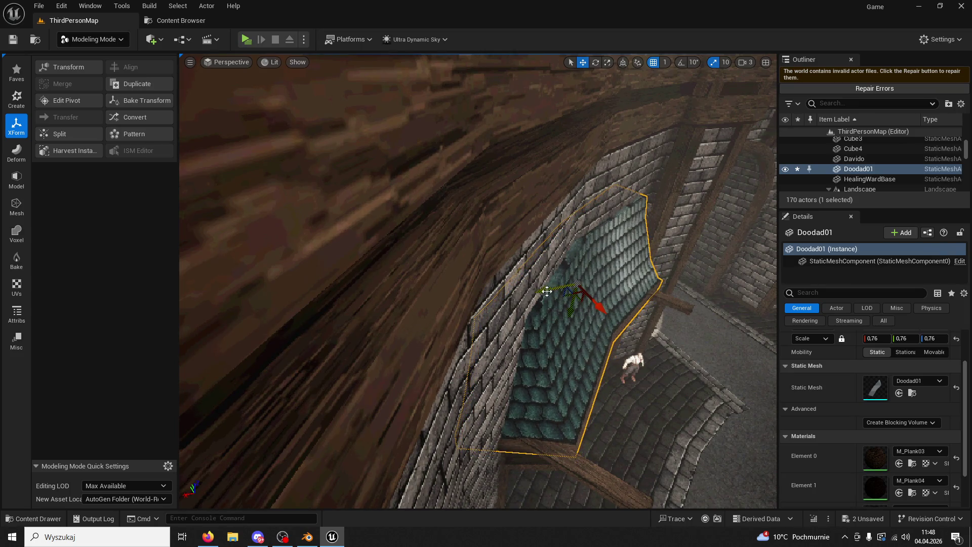
pyautogui.moveTo(585, 328); pyautogui.dragTo(617, 324)
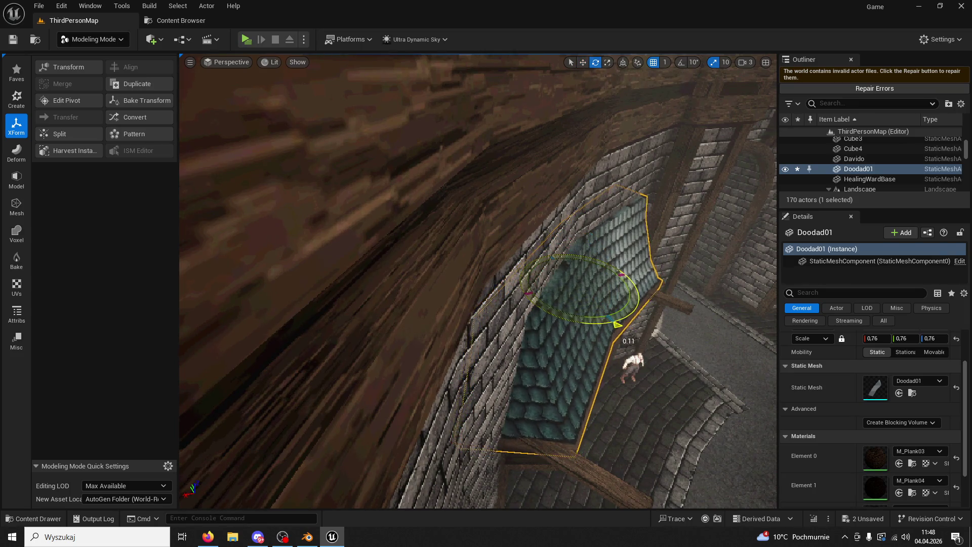
pyautogui.moveTo(603, 128); pyautogui.dragTo(571, 241, button='right')
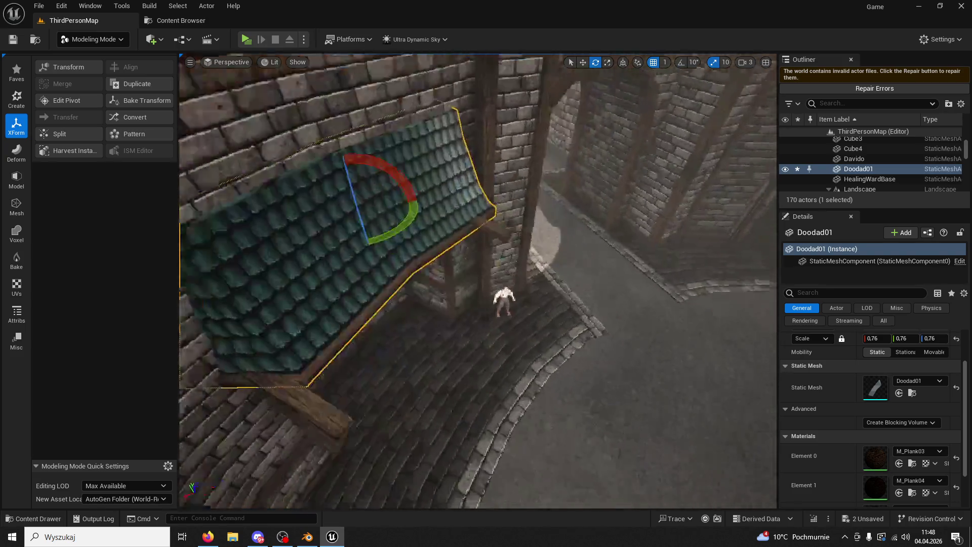
# Step: Delete the Plank38 beam, then enlarge and shift the awning slightly
pyautogui.click(567, 244)
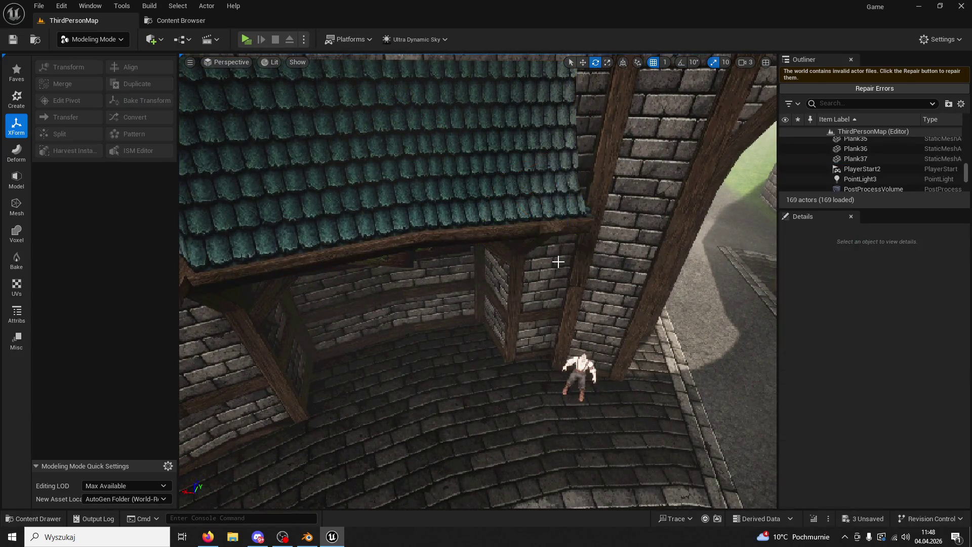
pyautogui.press('Delete')
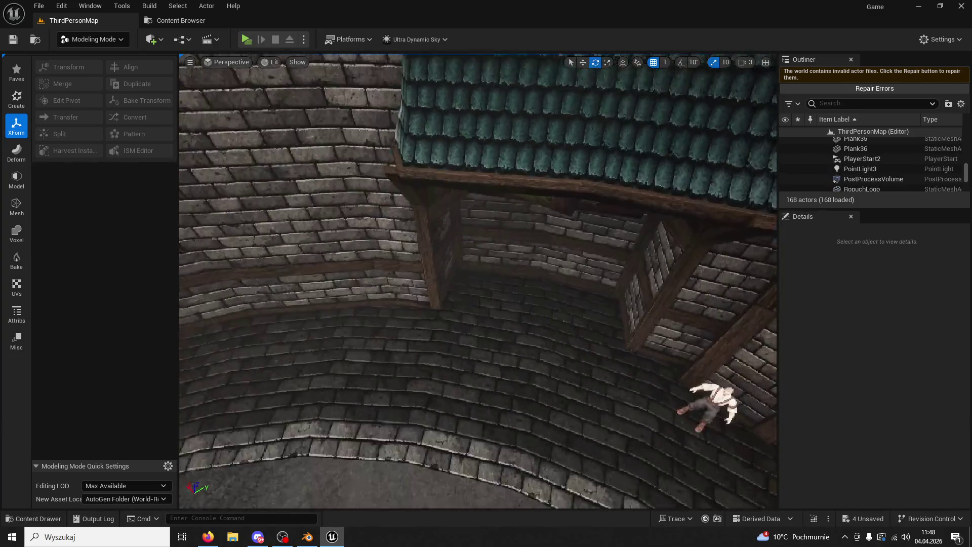
pyautogui.moveTo(479, 282); pyautogui.dragTo(486, 251, button='right')
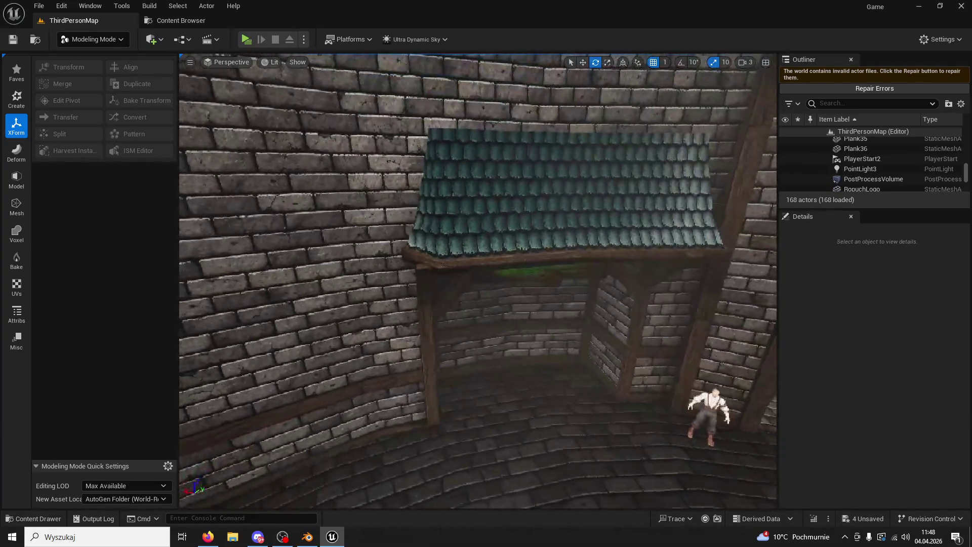
pyautogui.click(555, 213)
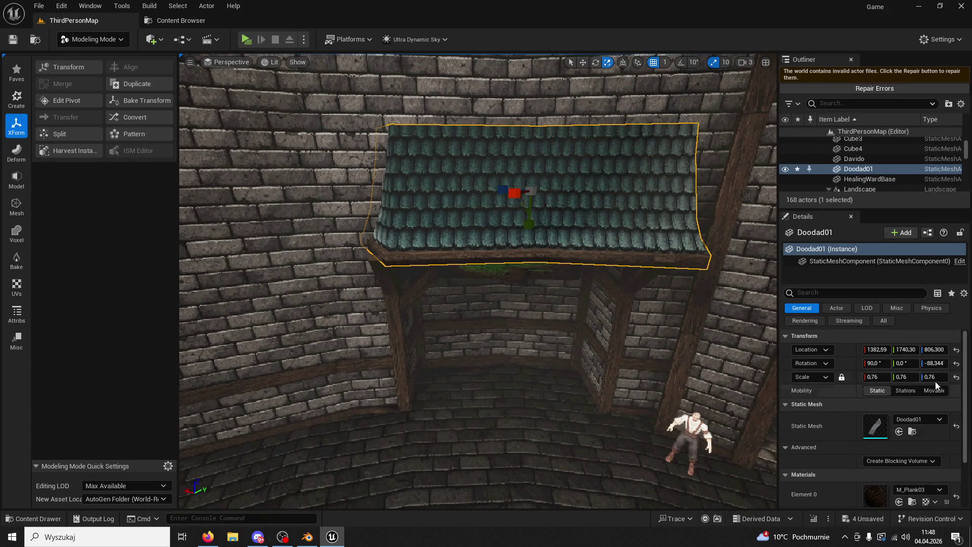
pyautogui.moveTo(940, 377); pyautogui.dragTo(950, 376)
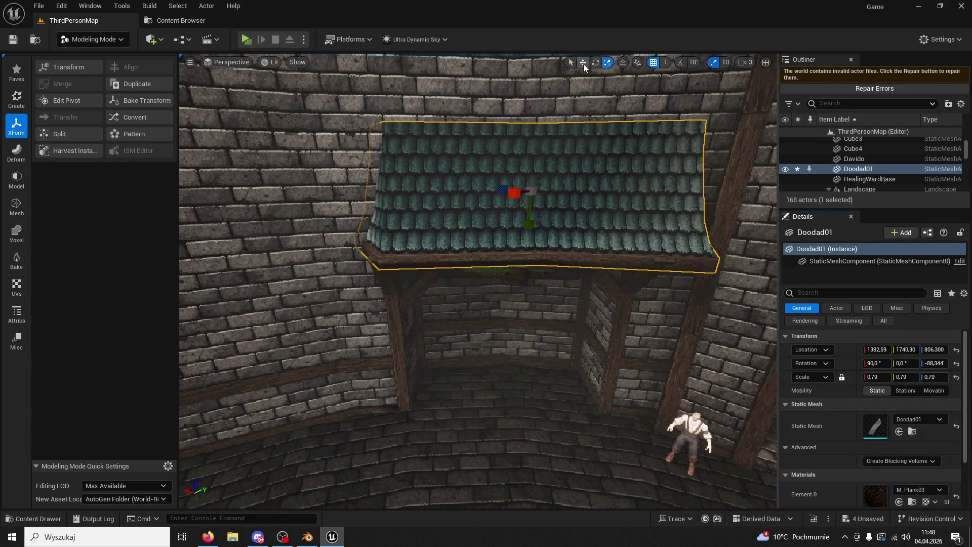
pyautogui.moveTo(505, 188); pyautogui.dragTo(502, 188)
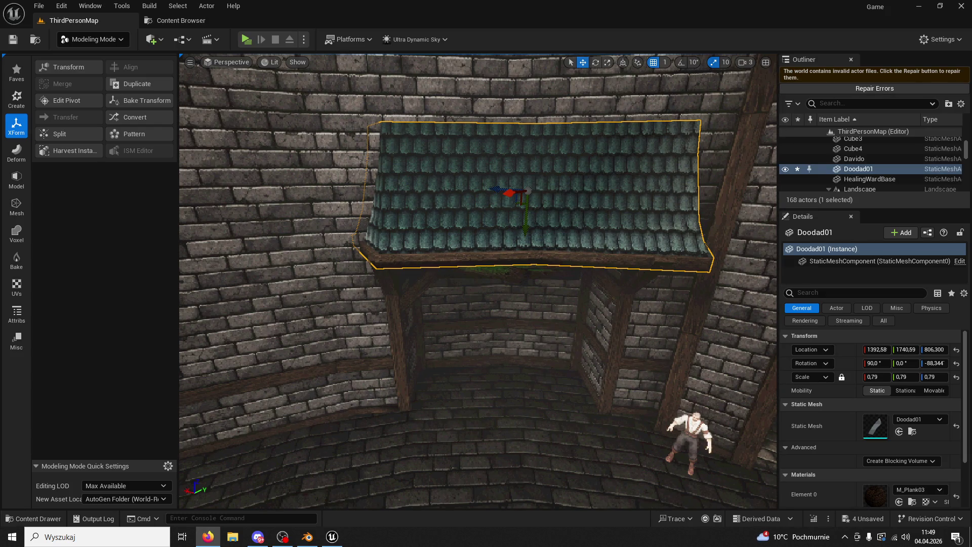
# Step: Undo the sideways shift and move the awning to sit above the neon sign
pyautogui.moveTo(608, 229); pyautogui.dragTo(685, 227, button='right')
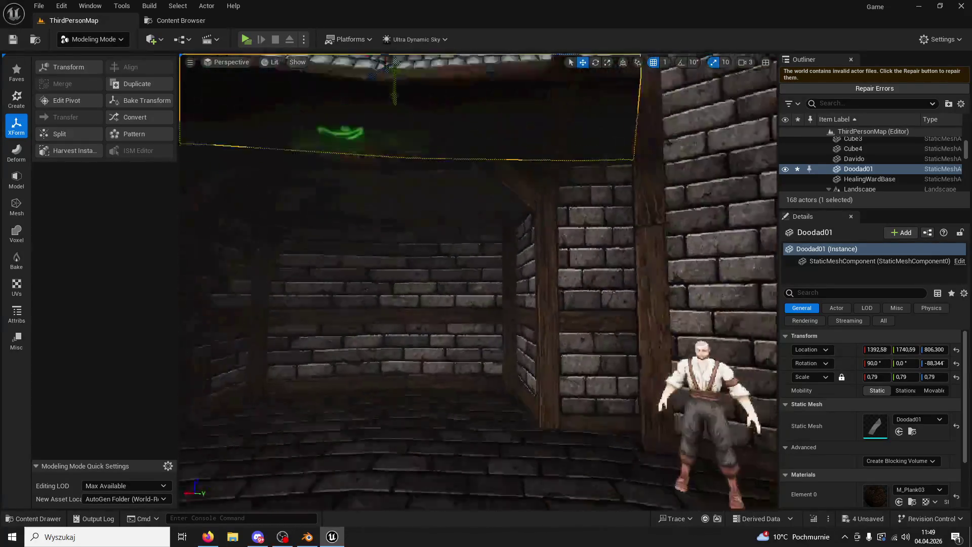
pyautogui.moveTo(525, 179); pyautogui.dragTo(526, 179, button='right')
pyautogui.hotkey('ctrl', 'z')
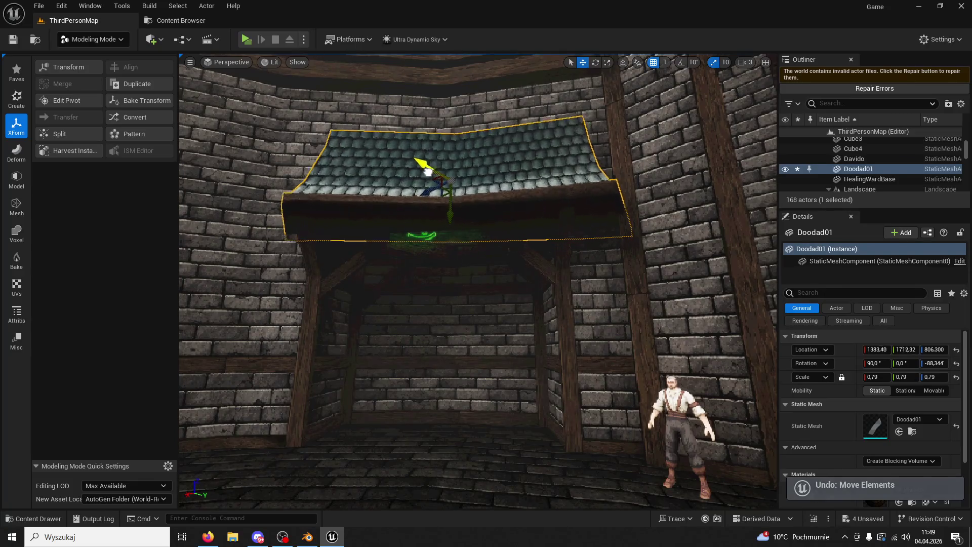
pyautogui.moveTo(436, 195)
pyautogui.mouseDown()
pyautogui.moveTo(407, 184)
pyautogui.moveTo(621, 290)
pyautogui.mouseUp()
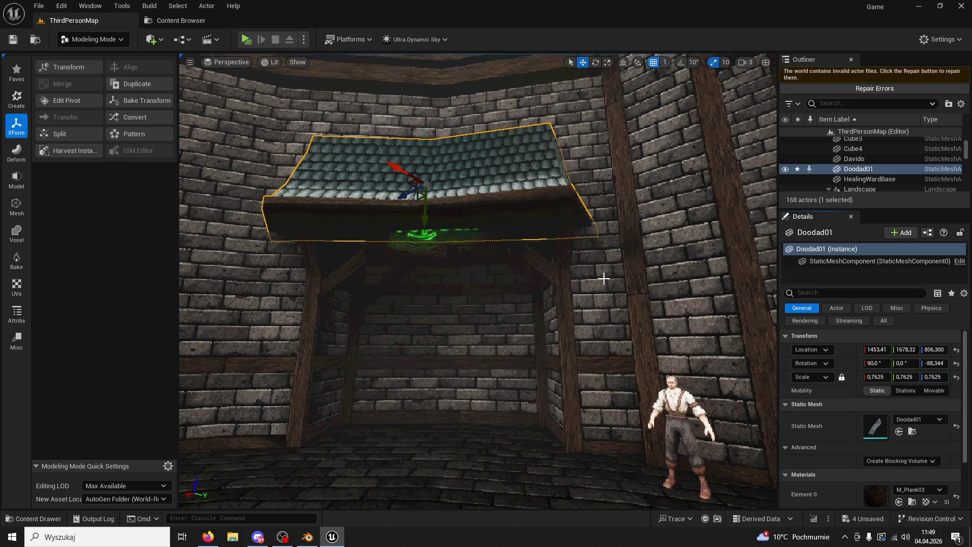
pyautogui.moveTo(416, 196); pyautogui.dragTo(421, 199)
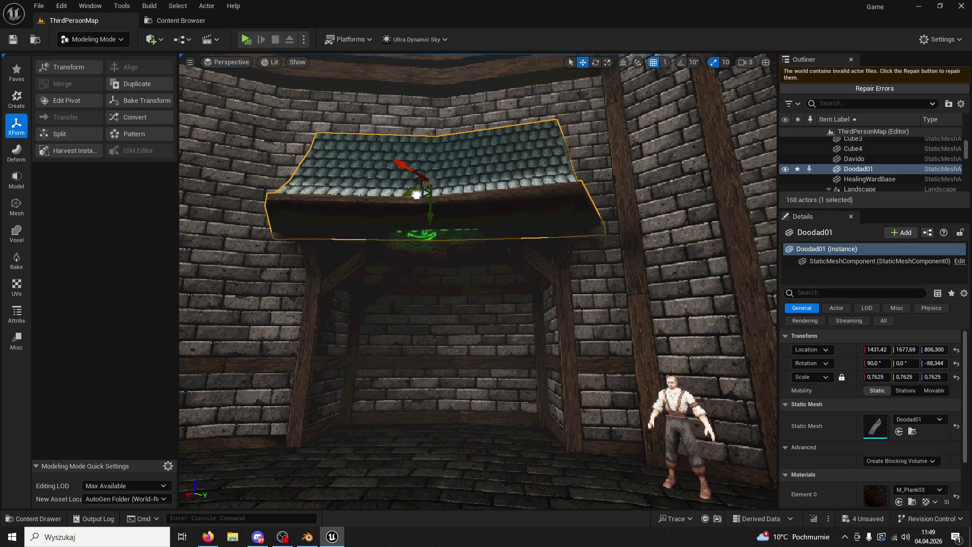
pyautogui.scroll(3, 426, 202)
pyautogui.click(600, 73)
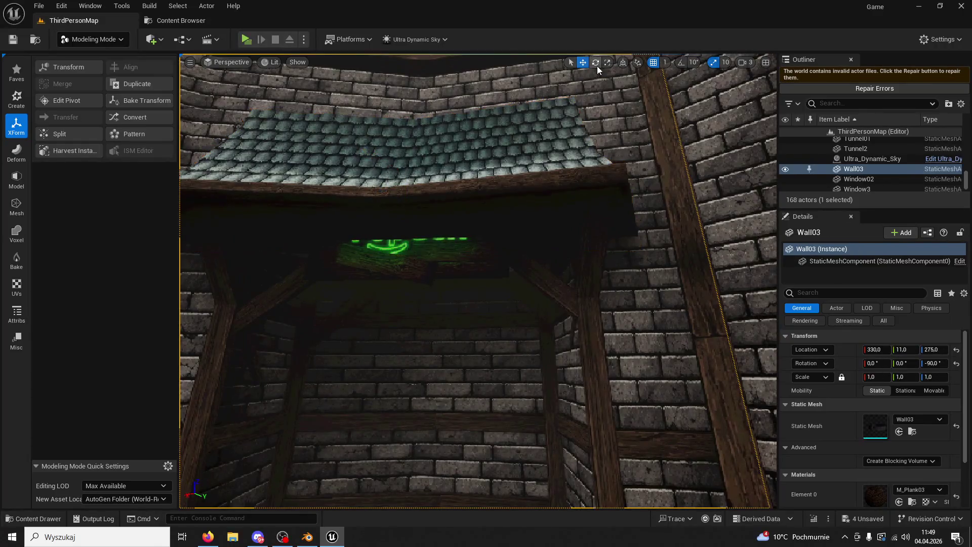
pyautogui.hotkey('ctrl', 'z')
# Step: Square the roof to about -90 degrees near 1410, 1664, then return to Selection Mode
pyautogui.moveTo(439, 158); pyautogui.dragTo(435, 147)
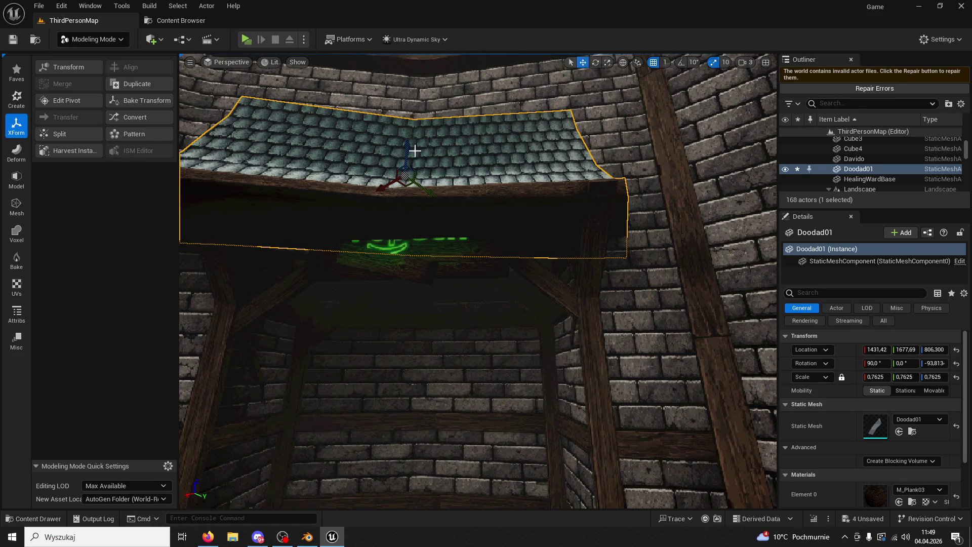
pyautogui.moveTo(411, 186); pyautogui.dragTo(387, 187)
pyautogui.moveTo(387, 187)
pyautogui.mouseDown(button='right')
pyautogui.moveTo(386, 251)
pyautogui.moveTo(604, 169)
pyautogui.mouseUp(button='right')
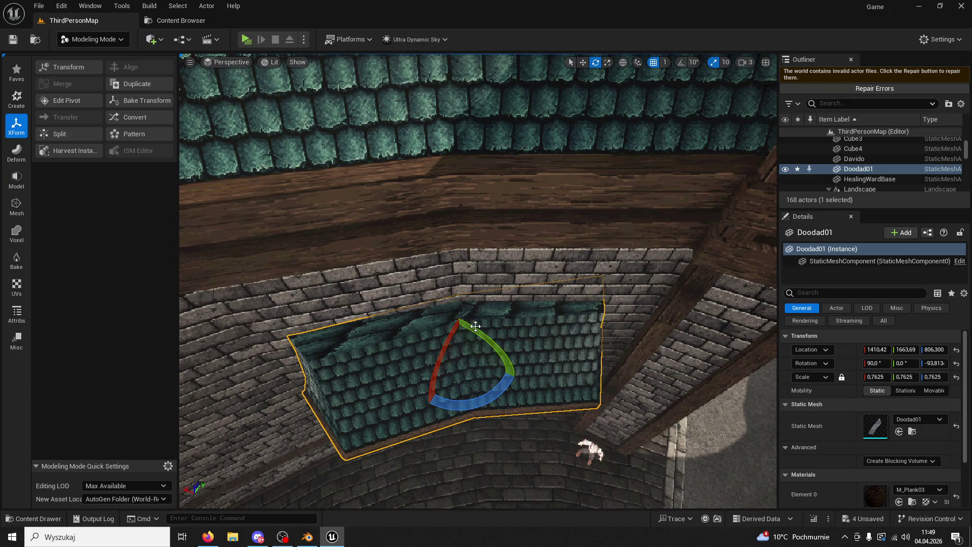
pyautogui.moveTo(495, 393); pyautogui.dragTo(491, 389)
pyautogui.moveTo(490, 389); pyautogui.dragTo(342, 425, button='right')
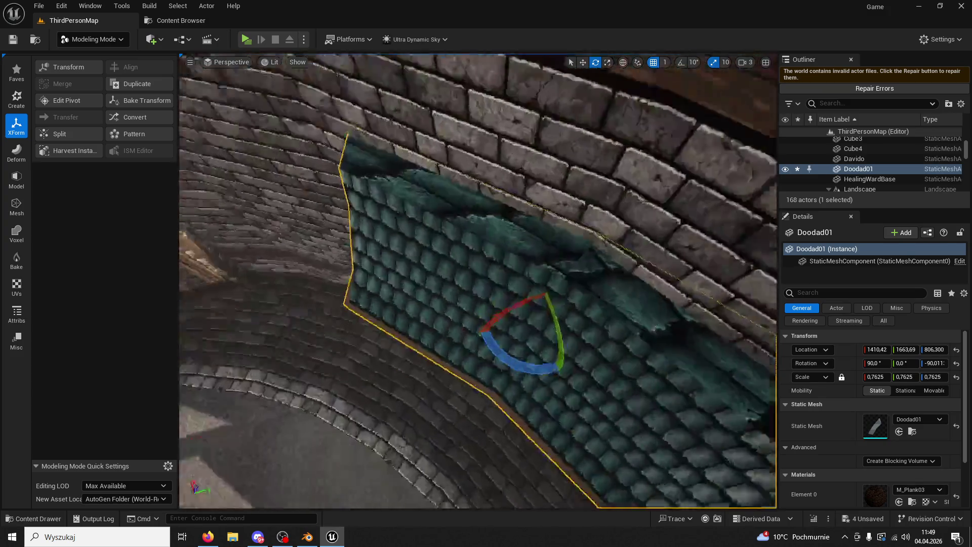
pyautogui.moveTo(490, 389); pyautogui.dragTo(521, 389, button='right')
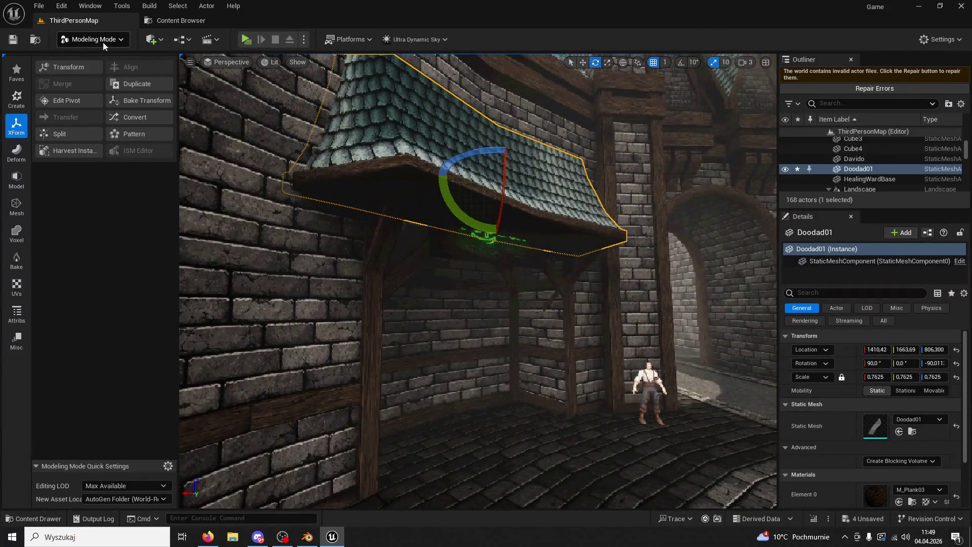
pyautogui.click(124, 41)
pyautogui.click(96, 60)
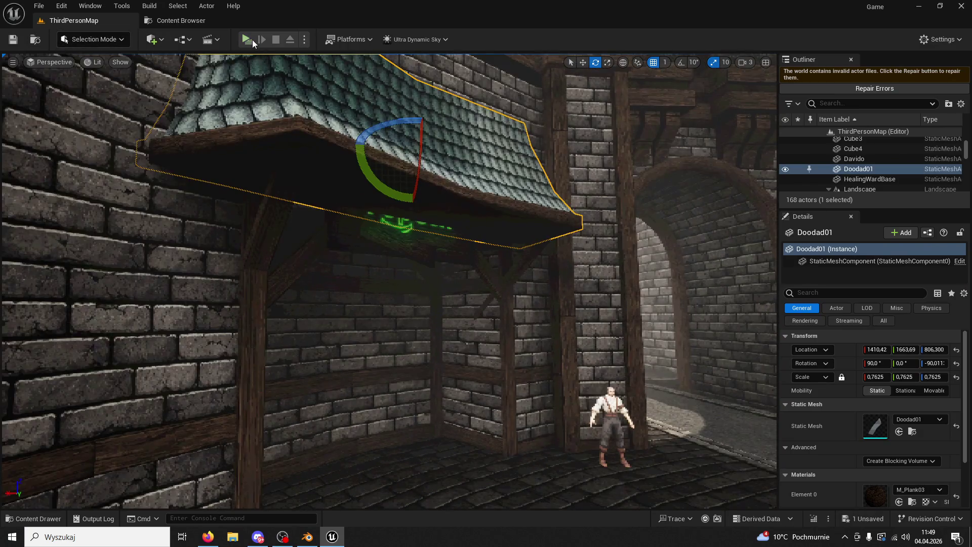
pyautogui.click(249, 39)
pyautogui.press('w')
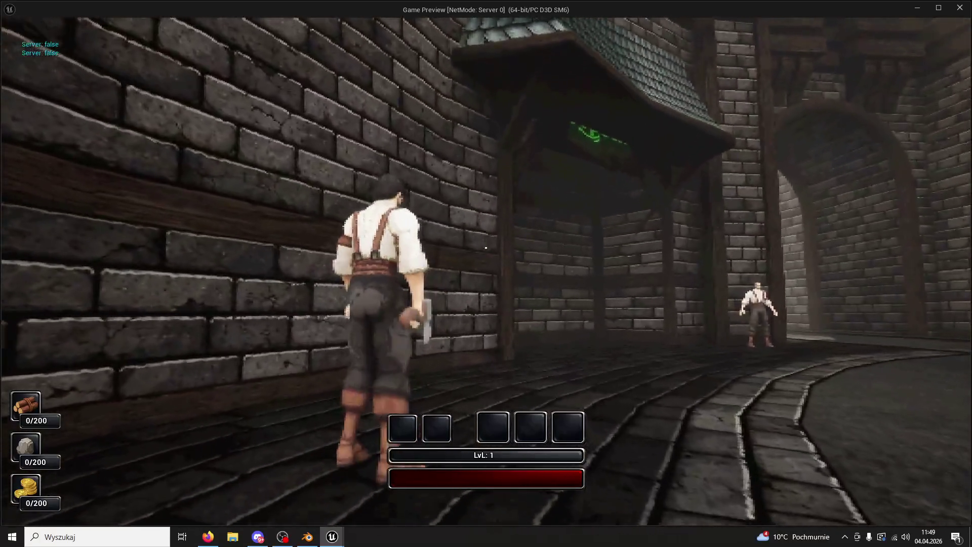
pyautogui.press('Escape')
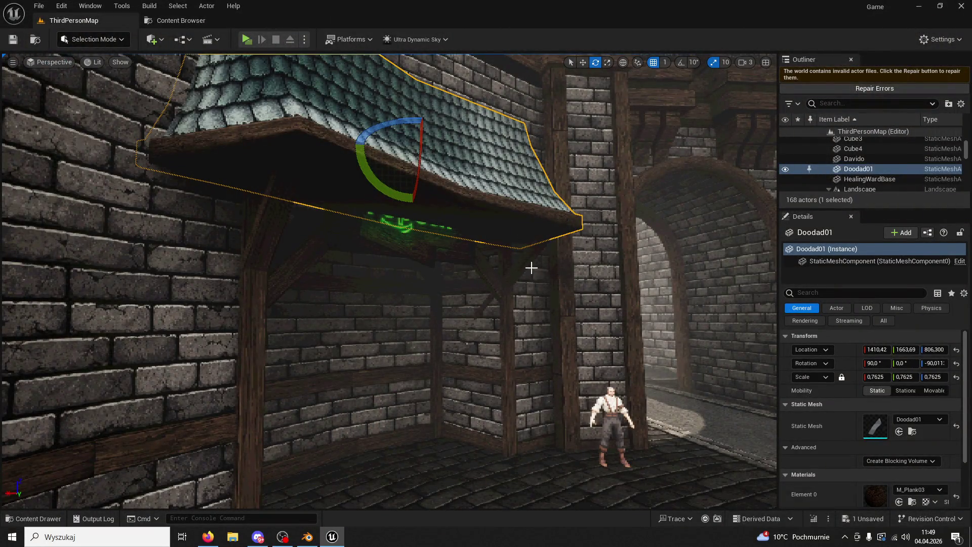
pyautogui.press('Delete')
# Step: Lower the ropuch sign and slide it across the floor, then lower the awning roof slightly
pyautogui.click(382, 238)
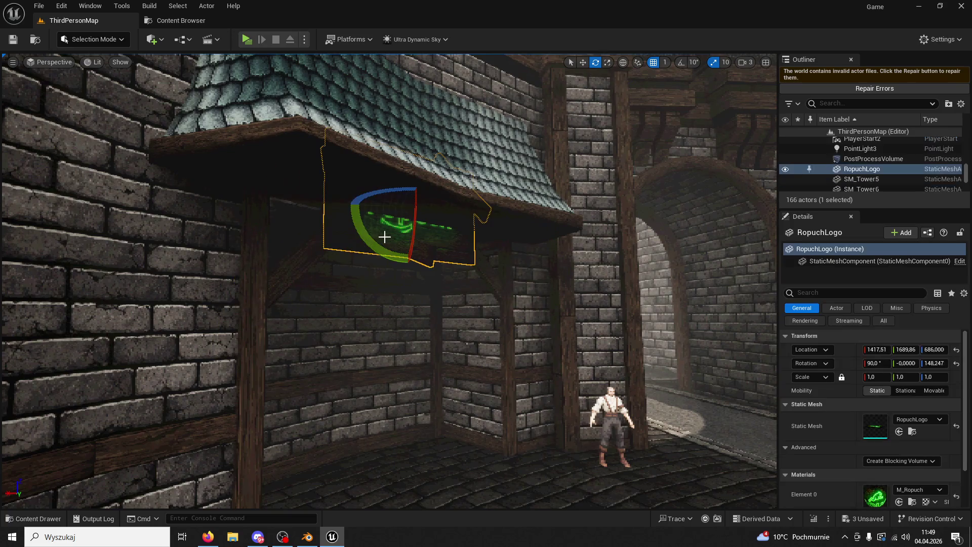
pyautogui.scroll(-5, 408, 185)
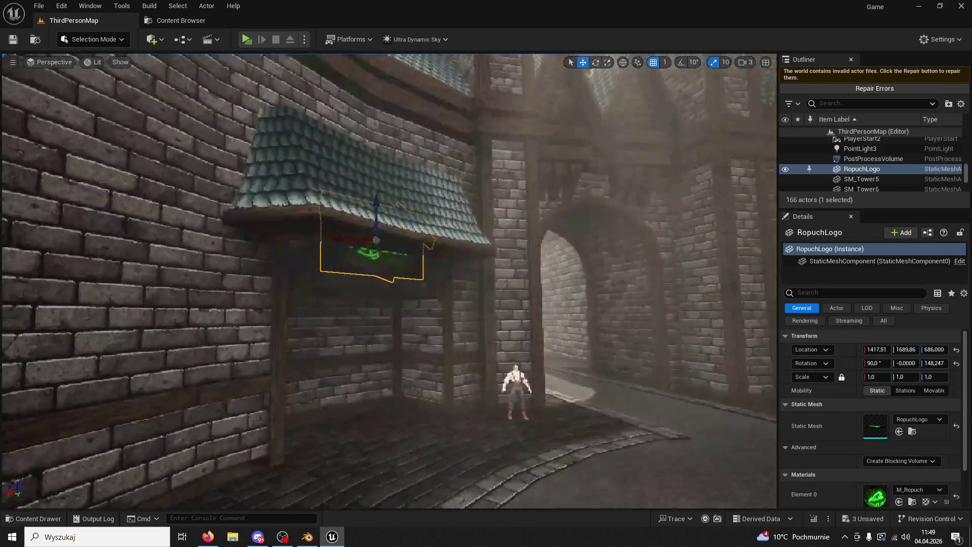
pyautogui.moveTo(378, 200); pyautogui.dragTo(352, 334)
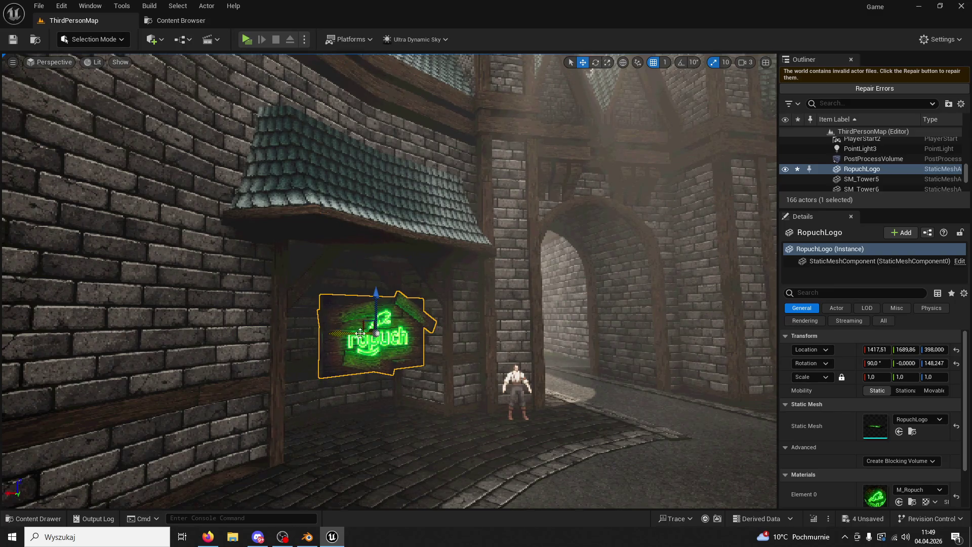
pyautogui.moveTo(357, 335); pyautogui.dragTo(366, 302, button='right')
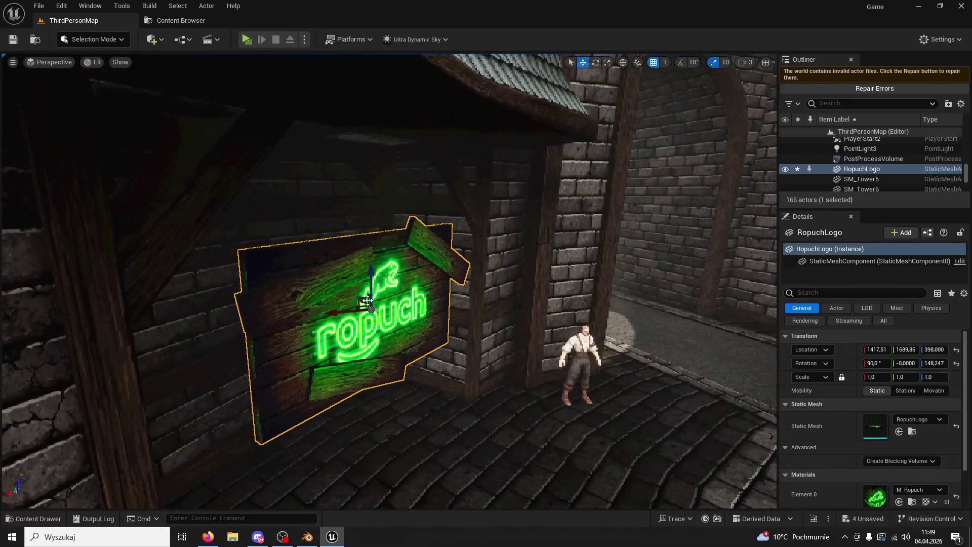
pyautogui.moveTo(361, 299); pyautogui.dragTo(668, 377)
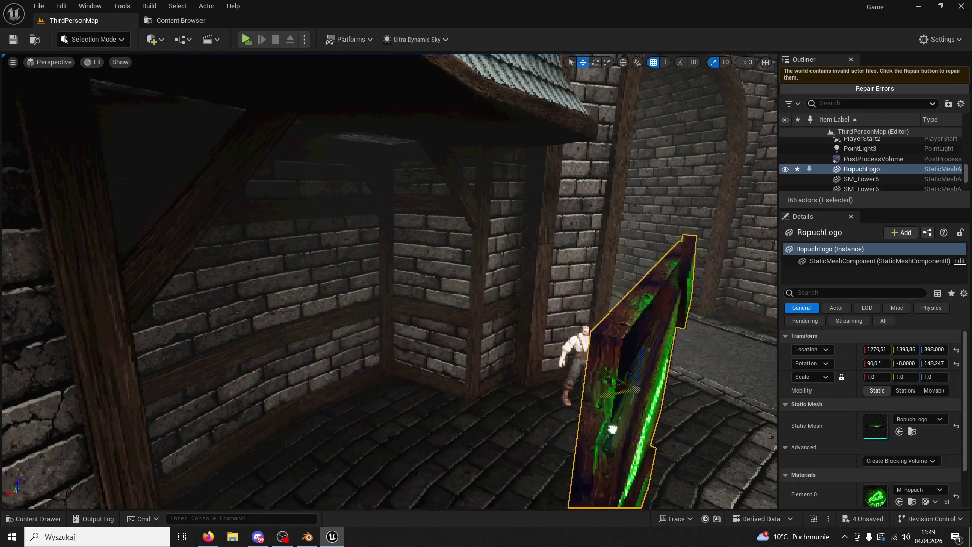
pyautogui.moveTo(507, 139); pyautogui.dragTo(507, 139, button='right')
pyautogui.click(413, 174)
pyautogui.moveTo(413, 175)
pyautogui.mouseDown()
pyautogui.moveTo(404, 211)
pyautogui.moveTo(412, 268)
pyautogui.moveTo(408, 215)
pyautogui.mouseUp()
pyautogui.scroll(3, 408, 215)
# Step: Raise the sign along the wall to sit on the awning roof and turn it slightly
pyautogui.click(552, 349)
pyautogui.moveTo(552, 344); pyautogui.dragTo(527, 260)
pyautogui.moveTo(527, 261); pyautogui.dragTo(527, 260, button='right')
pyautogui.moveTo(444, 266)
pyautogui.mouseDown()
pyautogui.moveTo(381, 222)
pyautogui.moveTo(364, 265)
pyautogui.mouseUp()
pyautogui.moveTo(528, 261); pyautogui.dragTo(527, 261, button='right')
pyautogui.moveTo(331, 181); pyautogui.dragTo(544, 88)
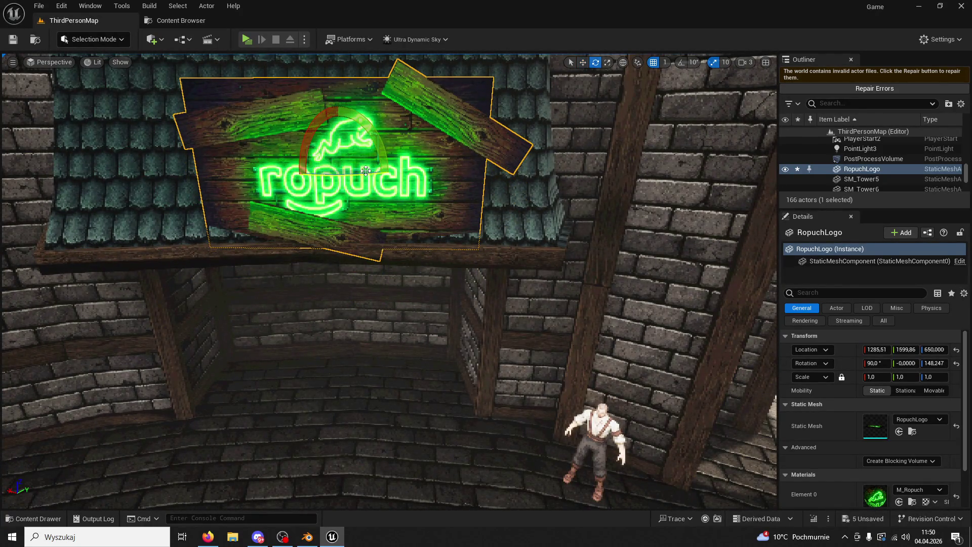
pyautogui.moveTo(366, 170); pyautogui.dragTo(357, 175)
# Step: After a play test, nudge the sign along the roof and rotate it to face outward
pyautogui.moveTo(364, 175); pyautogui.dragTo(574, 68, button='right')
pyautogui.moveTo(339, 213); pyautogui.dragTo(333, 217)
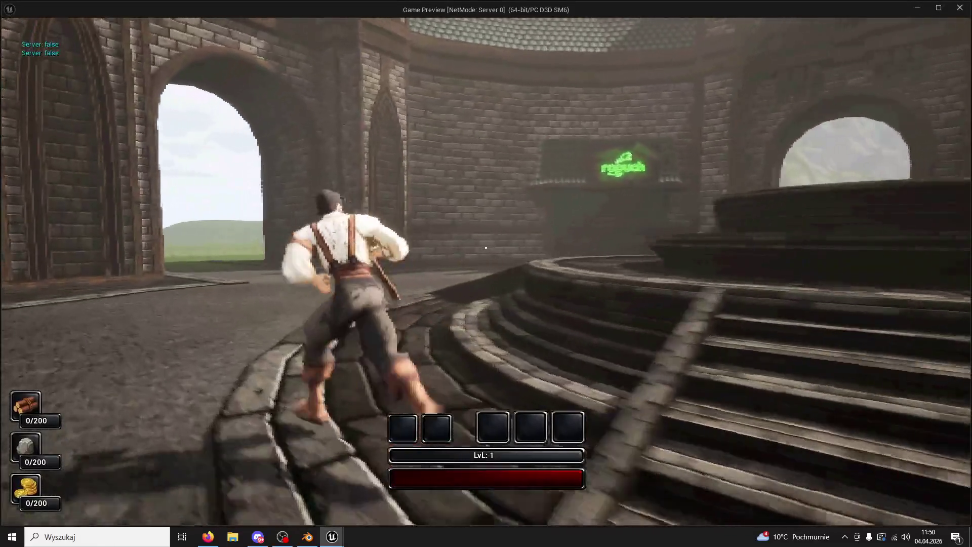
pyautogui.press('Escape')
pyautogui.moveTo(331, 228); pyautogui.dragTo(318, 229)
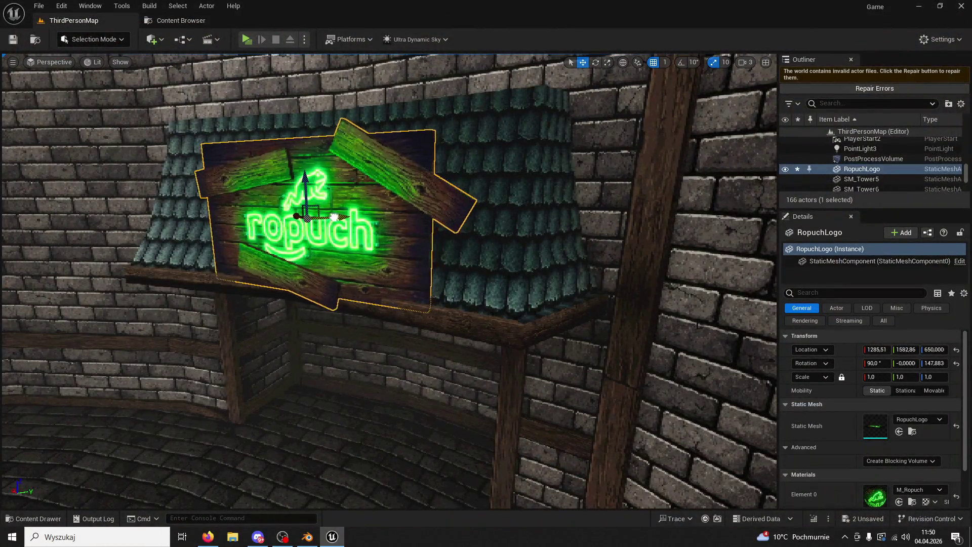
pyautogui.scroll(3, 444, 214)
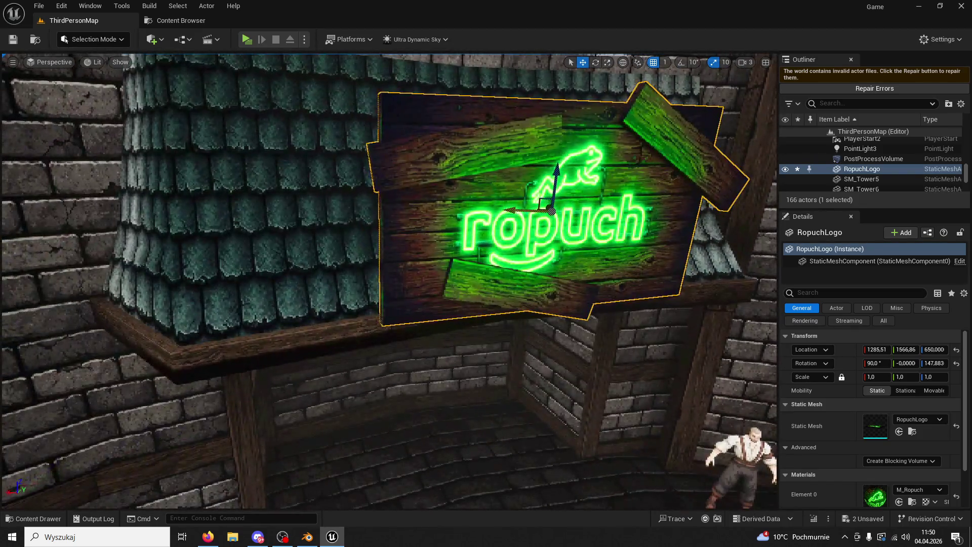
pyautogui.moveTo(525, 211); pyautogui.dragTo(507, 210)
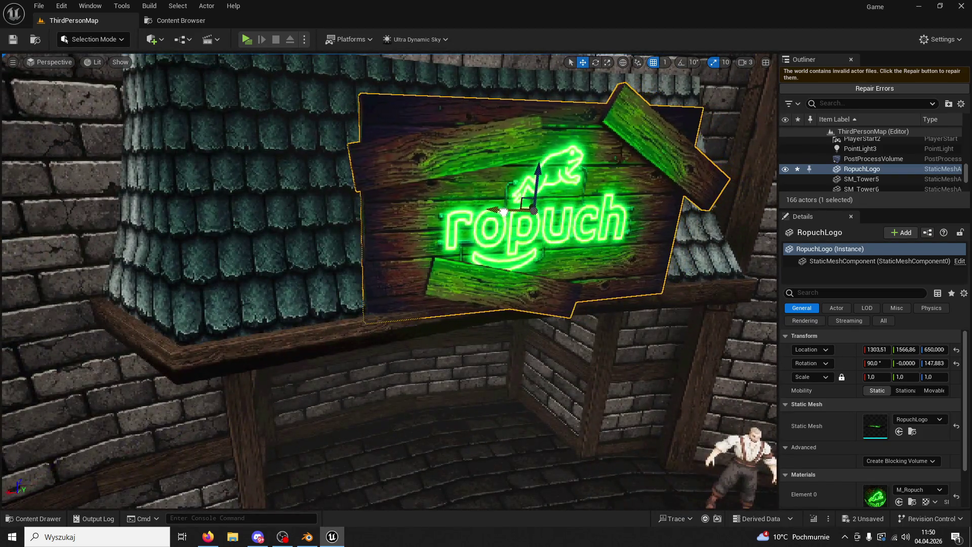
pyautogui.click(597, 63)
pyautogui.moveTo(504, 219); pyautogui.dragTo(497, 220)
# Step: Move the roof and sign together, leaving the sign near 1303, 1567 at about 146 degrees
pyautogui.moveTo(498, 220)
pyautogui.mouseDown(button='right')
pyautogui.moveTo(319, 229)
pyautogui.moveTo(515, 260)
pyautogui.mouseUp(button='right')
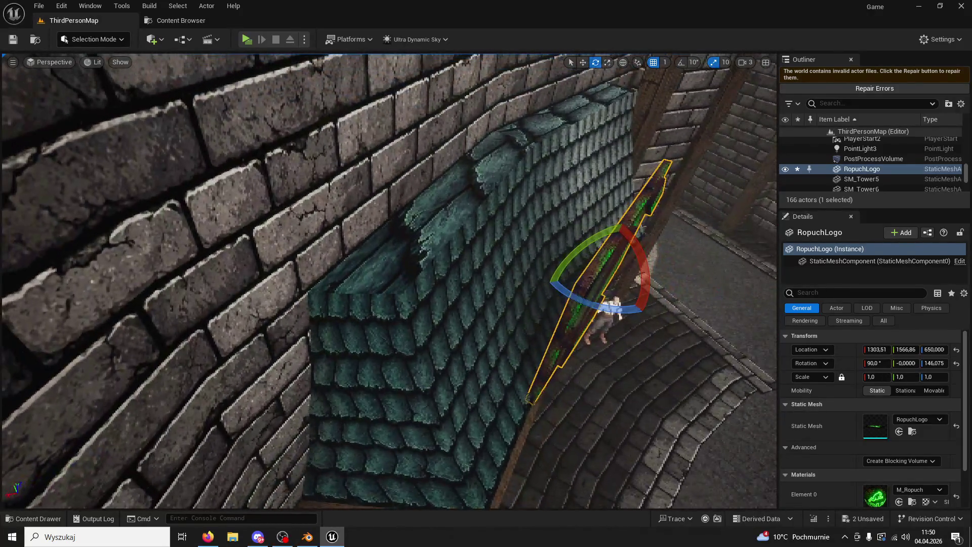
pyautogui.click(515, 261)
pyautogui.keyDown('ctrl'); pyautogui.click(590, 275); pyautogui.keyUp('ctrl')
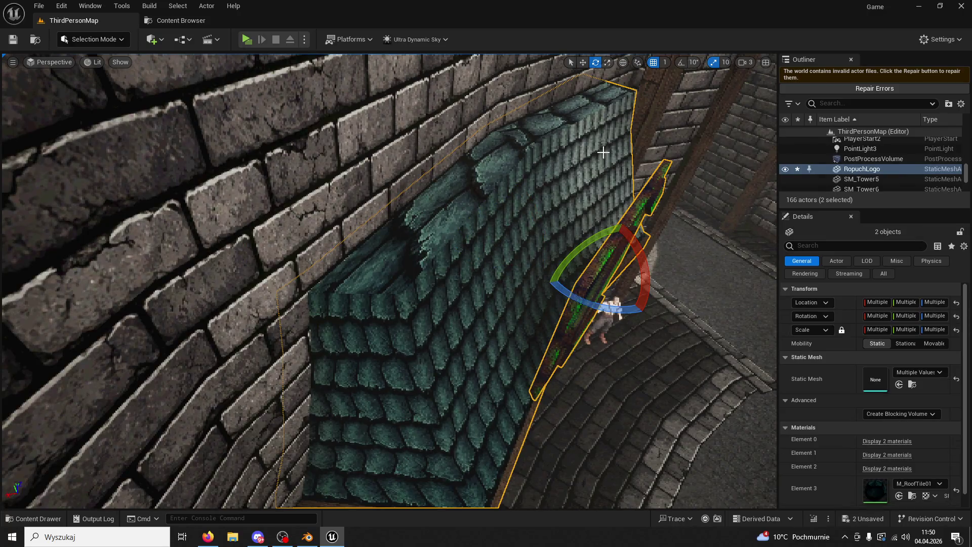
pyautogui.click(583, 62)
pyautogui.moveTo(578, 254)
pyautogui.mouseDown()
pyautogui.moveTo(557, 243)
pyautogui.moveTo(532, 269)
pyautogui.mouseUp()
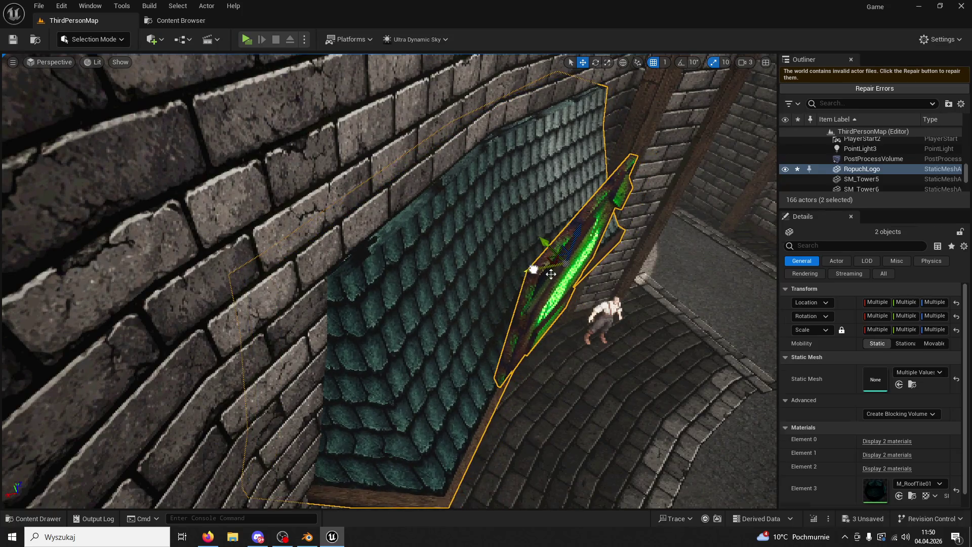
pyautogui.click(531, 269)
pyautogui.press('f')
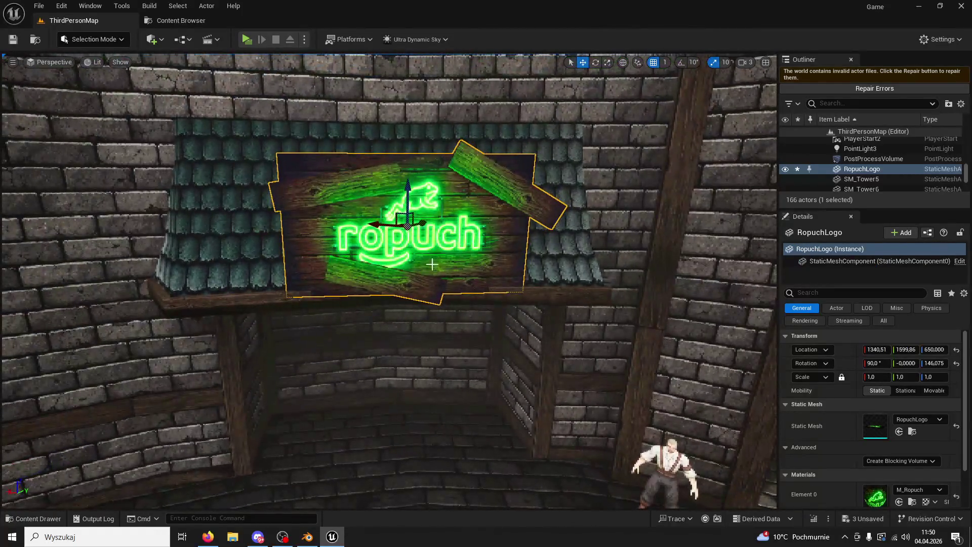
# Step: Duplicate the vertical plank, raise the copy and adjust its size
pyautogui.click(236, 355)
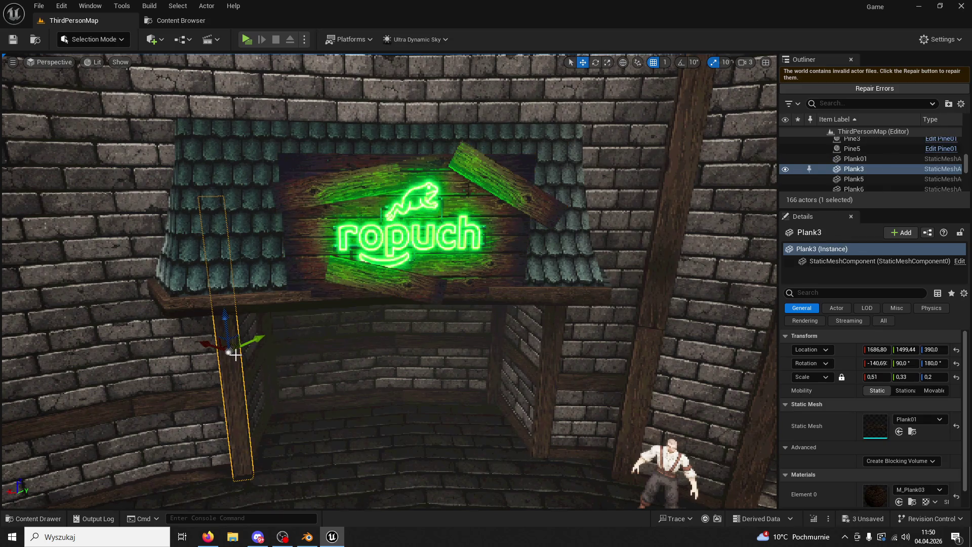
pyautogui.keyDown('alt'); pyautogui.moveTo(238, 316); pyautogui.dragTo(238, 142); pyautogui.keyUp('alt')
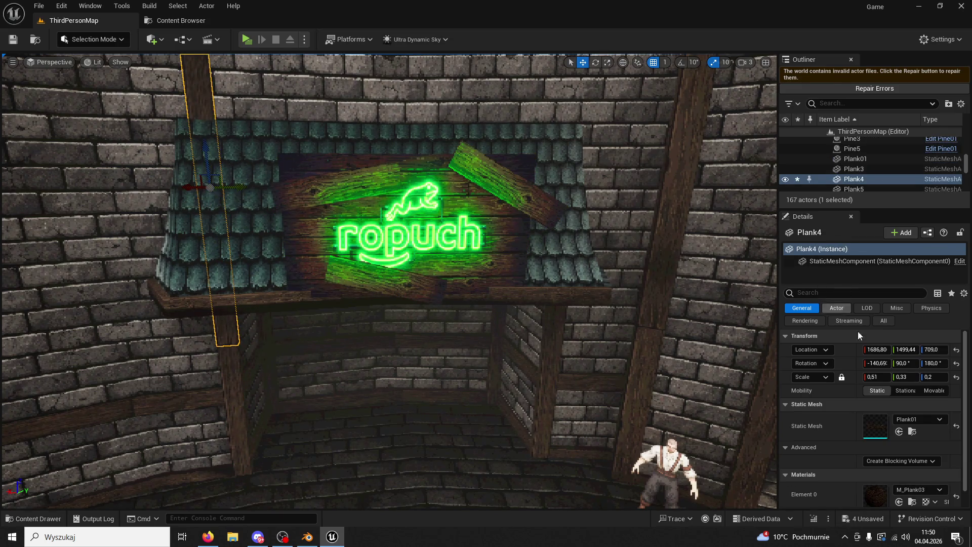
pyautogui.moveTo(875, 377); pyautogui.dragTo(890, 378)
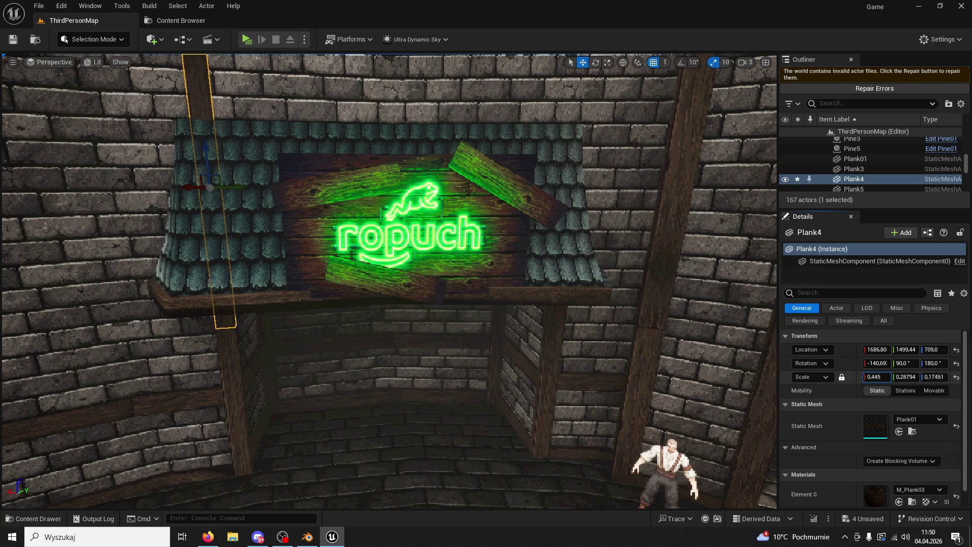
pyautogui.moveTo(875, 377); pyautogui.dragTo(867, 376)
pyautogui.press('f')
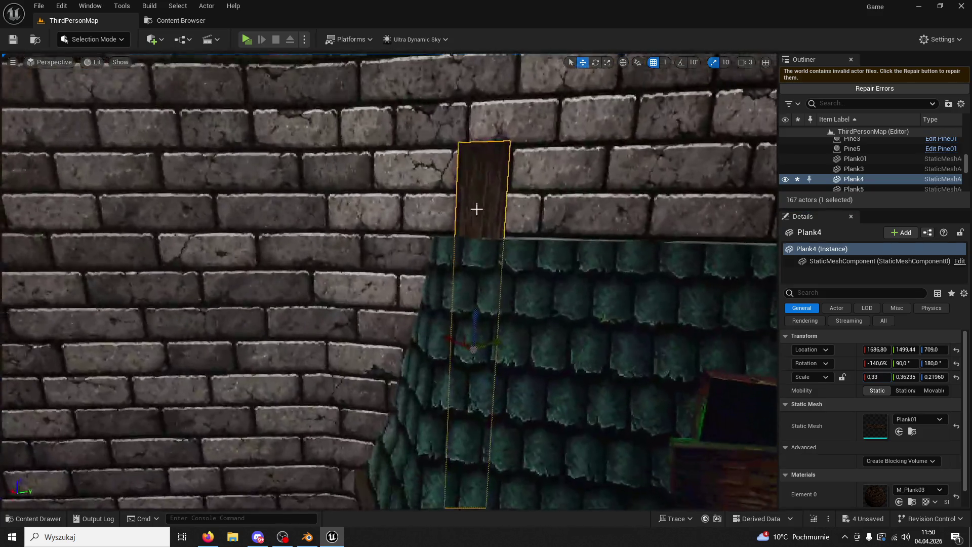
# Step: Zero the new plank's X and Y rotation and lay it horizontally along the wall
pyautogui.click(600, 63)
pyautogui.moveTo(514, 297); pyautogui.dragTo(569, 312)
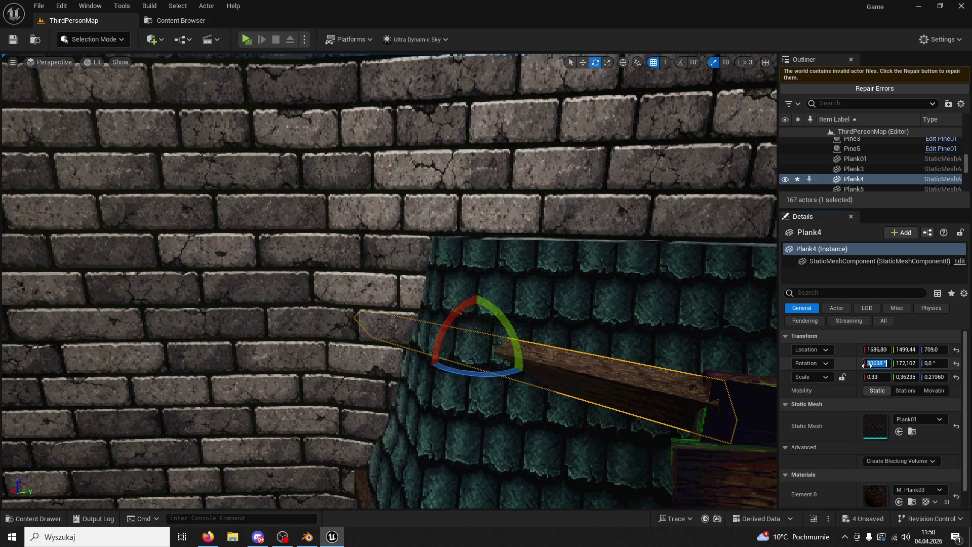
pyautogui.write('0')
pyautogui.press('Tab')
pyautogui.write('0')
pyautogui.press('Return')
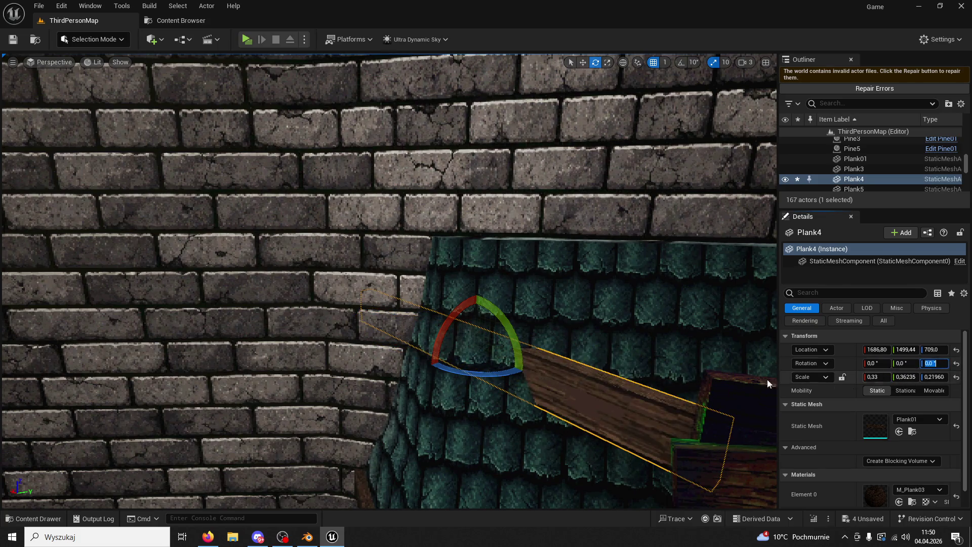
pyautogui.moveTo(494, 374); pyautogui.dragTo(526, 332)
# Step: Slide Plank4 against the wall and turn it to follow the wall's line
pyautogui.click(583, 63)
pyautogui.moveTo(467, 325)
pyautogui.mouseDown()
pyautogui.moveTo(439, 287)
pyautogui.moveTo(464, 174)
pyautogui.mouseUp()
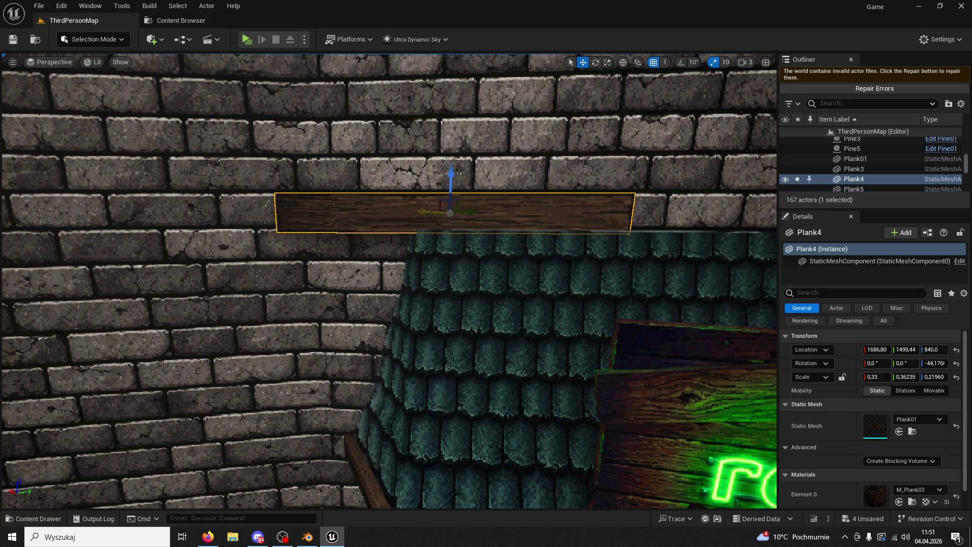
pyautogui.moveTo(430, 211); pyautogui.dragTo(502, 211)
pyautogui.moveTo(502, 211); pyautogui.dragTo(508, 258, button='right')
pyautogui.scroll(-3, 509, 258)
pyautogui.moveTo(490, 225)
pyautogui.mouseDown()
pyautogui.moveTo(481, 180)
pyautogui.moveTo(516, 200)
pyautogui.mouseUp()
pyautogui.click(597, 62)
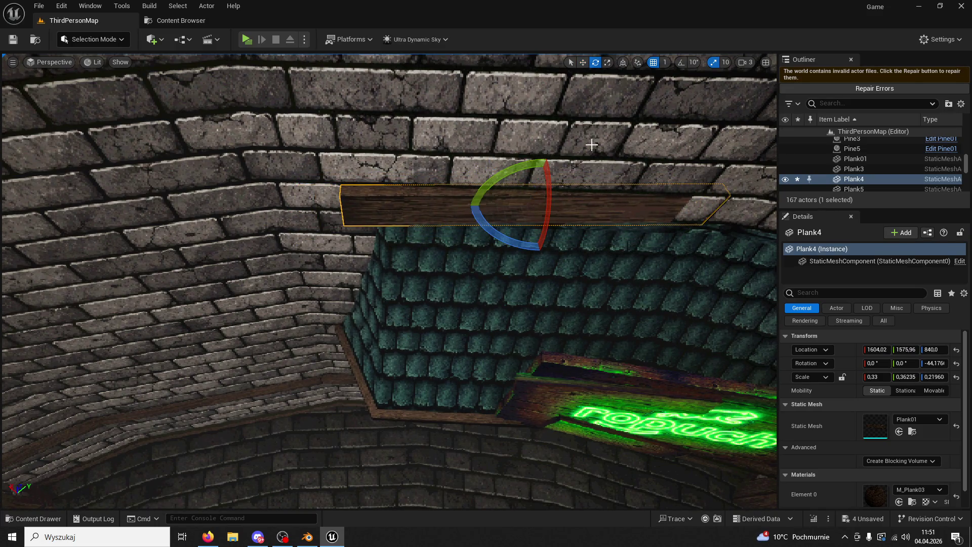
pyautogui.moveTo(523, 245); pyautogui.dragTo(535, 245)
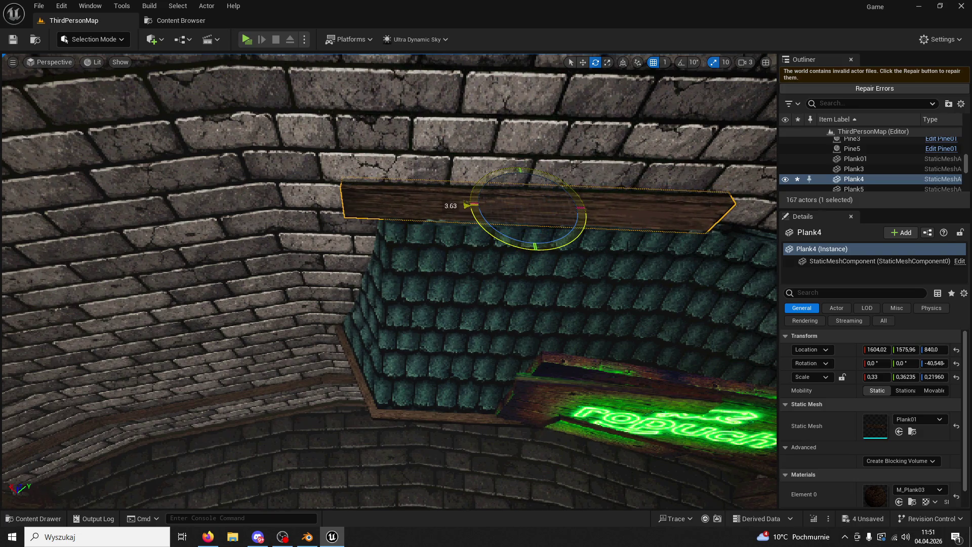
pyautogui.click(583, 63)
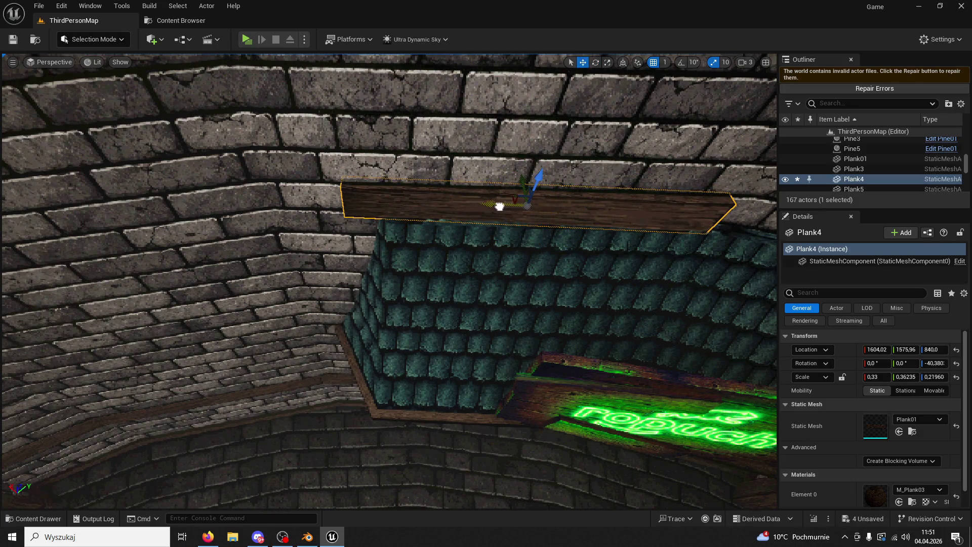
pyautogui.moveTo(499, 206); pyautogui.dragTo(541, 209)
# Step: Lengthen Plank4 to Y scale 0.69, slide it along the wall and alt-drag a copy beside it
pyautogui.moveTo(530, 218); pyautogui.dragTo(513, 255, button='right')
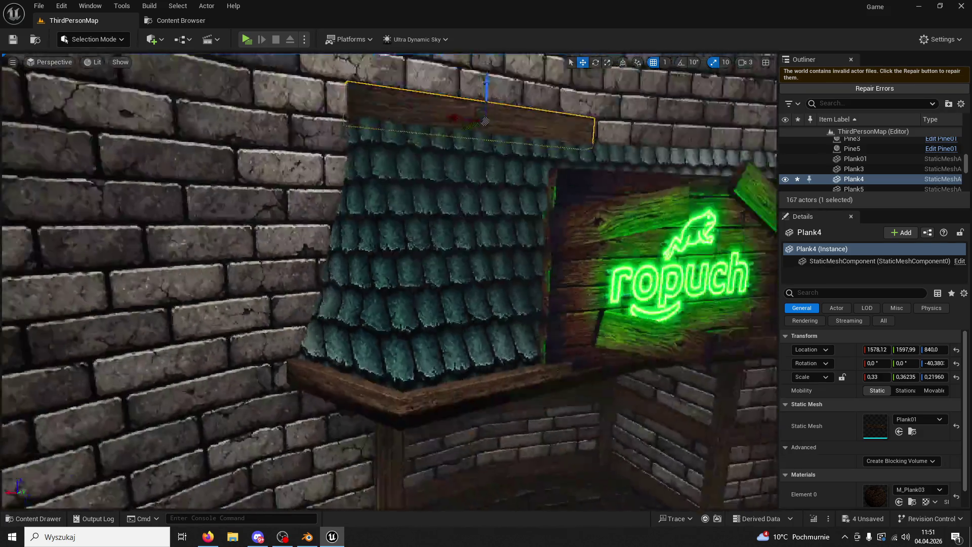
pyautogui.scroll(3, 513, 255)
pyautogui.scroll(-2, 502, 267)
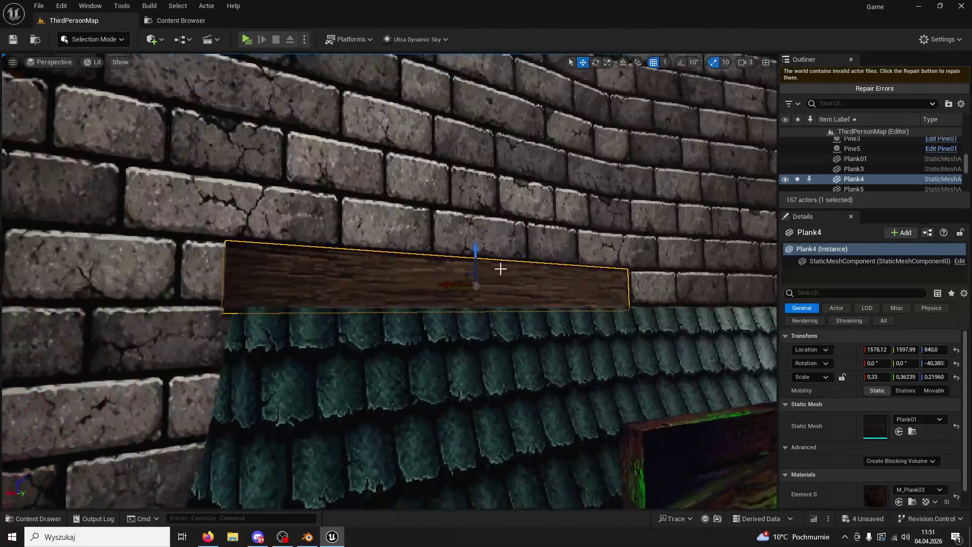
pyautogui.click(608, 65)
pyautogui.moveTo(464, 285); pyautogui.dragTo(521, 237, button='right')
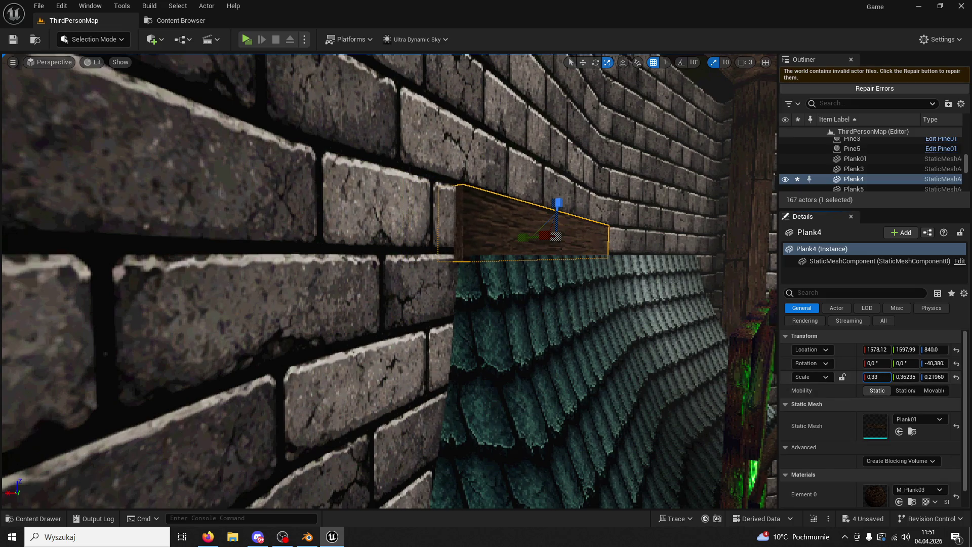
pyautogui.moveTo(903, 378); pyautogui.dragTo(942, 378)
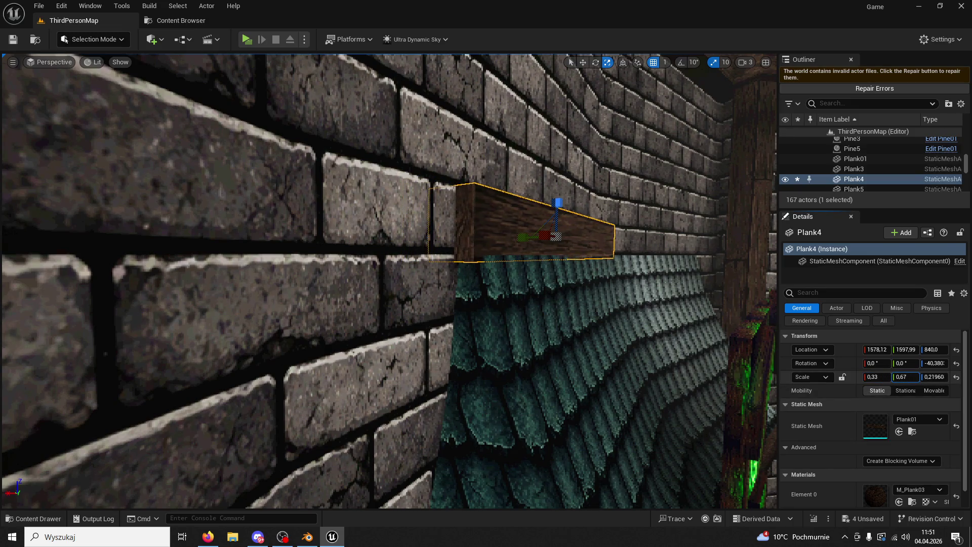
pyautogui.click(583, 62)
pyautogui.moveTo(529, 236); pyautogui.dragTo(539, 238)
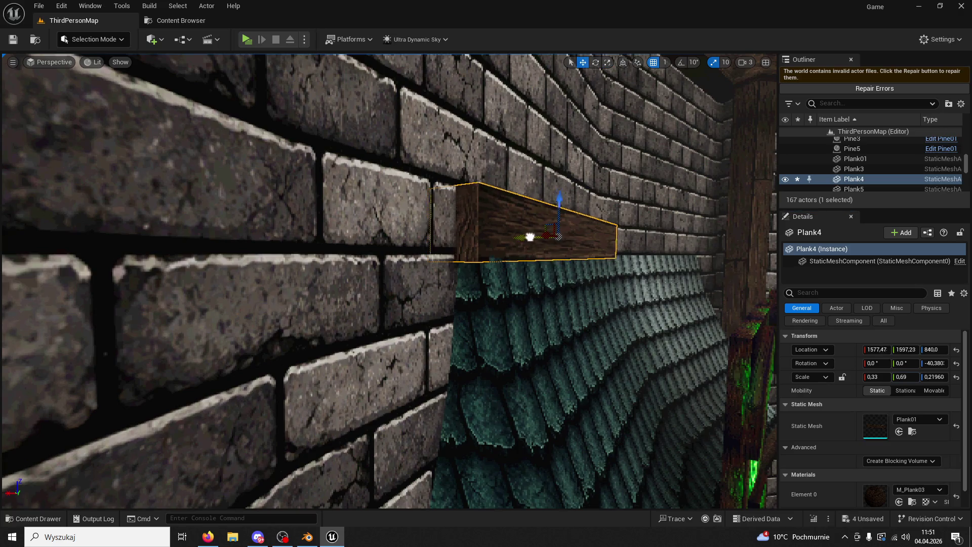
pyautogui.moveTo(539, 237); pyautogui.dragTo(219, 240, button='right')
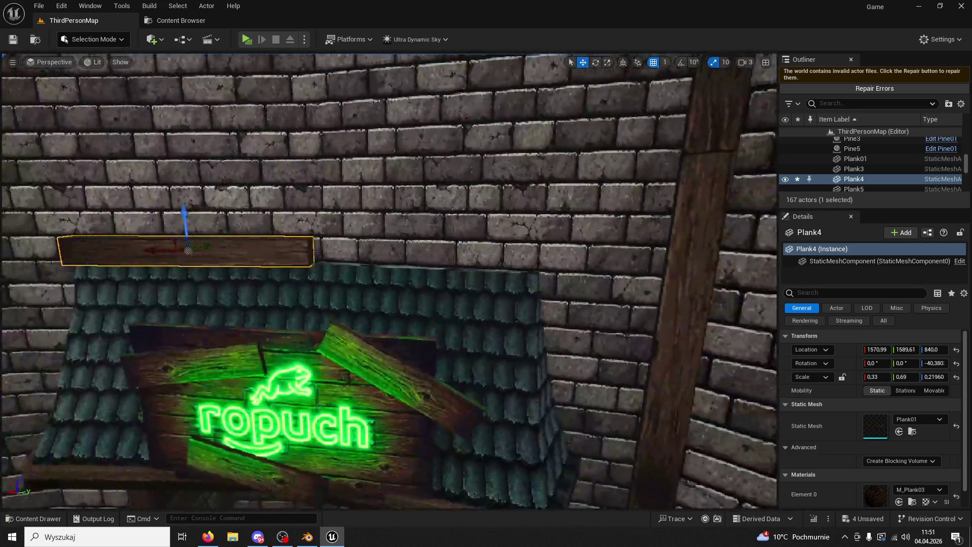
pyautogui.keyDown('alt'); pyautogui.moveTo(157, 252); pyautogui.dragTo(383, 280); pyautogui.keyUp('alt')
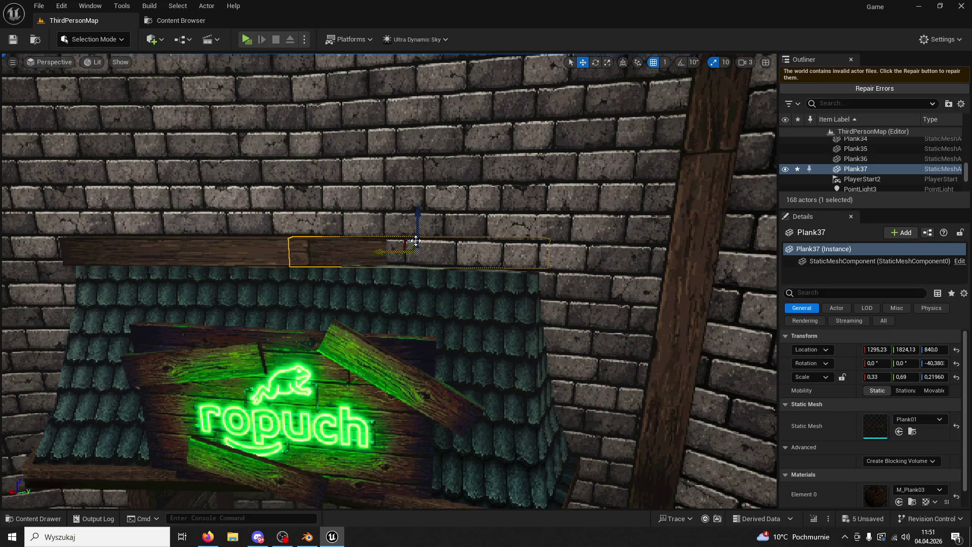
# Step: Turn Plank37 to about -28 degrees along the curving wall beside Plank4, then play-test the level
pyautogui.moveTo(413, 244); pyautogui.dragTo(424, 200, button='right')
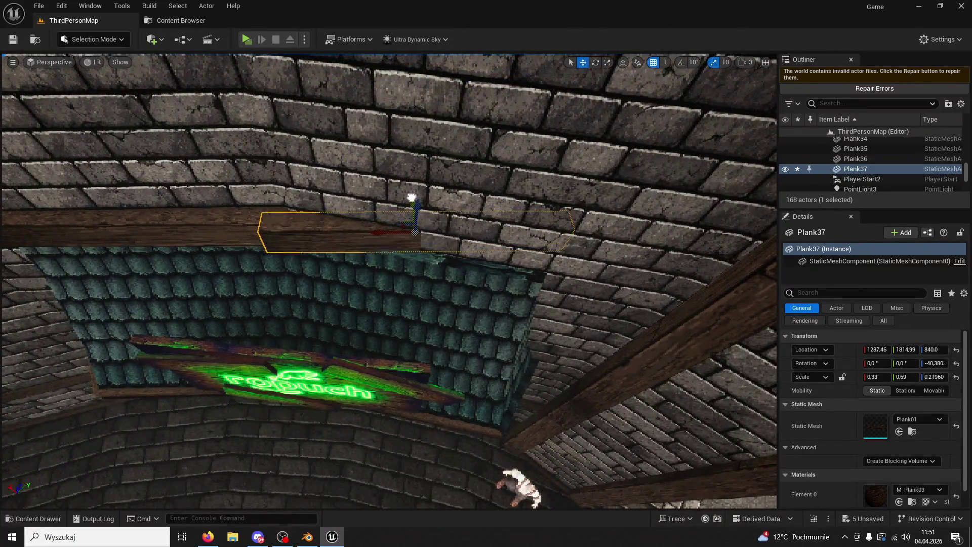
pyautogui.moveTo(412, 197); pyautogui.dragTo(408, 204)
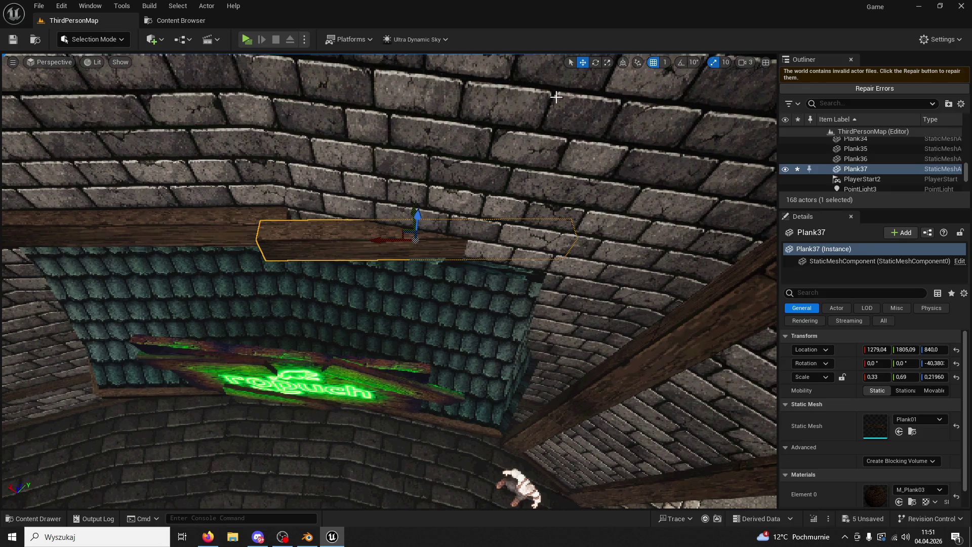
pyautogui.click(596, 63)
pyautogui.moveTo(417, 274); pyautogui.dragTo(363, 237)
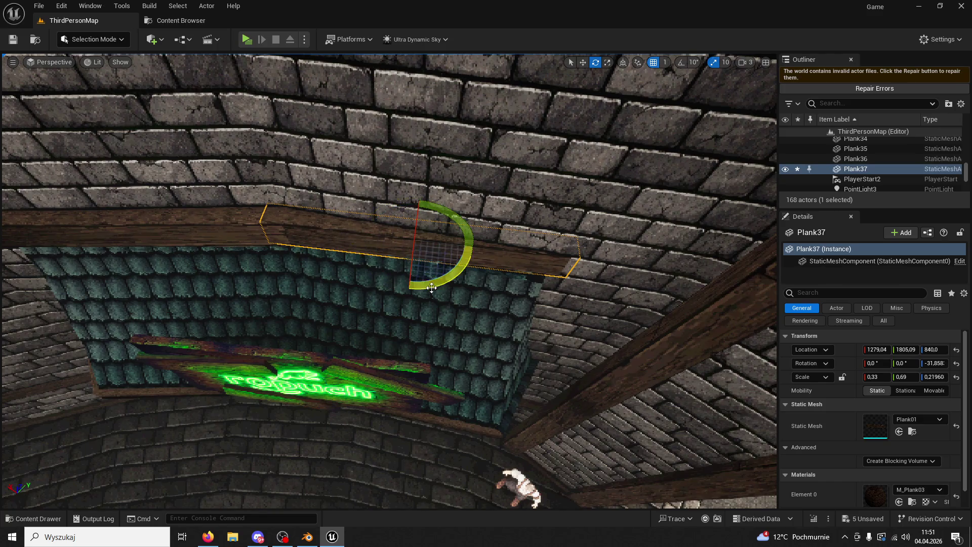
pyautogui.moveTo(364, 237); pyautogui.dragTo(427, 244, button='right')
pyautogui.moveTo(440, 256); pyautogui.dragTo(425, 267)
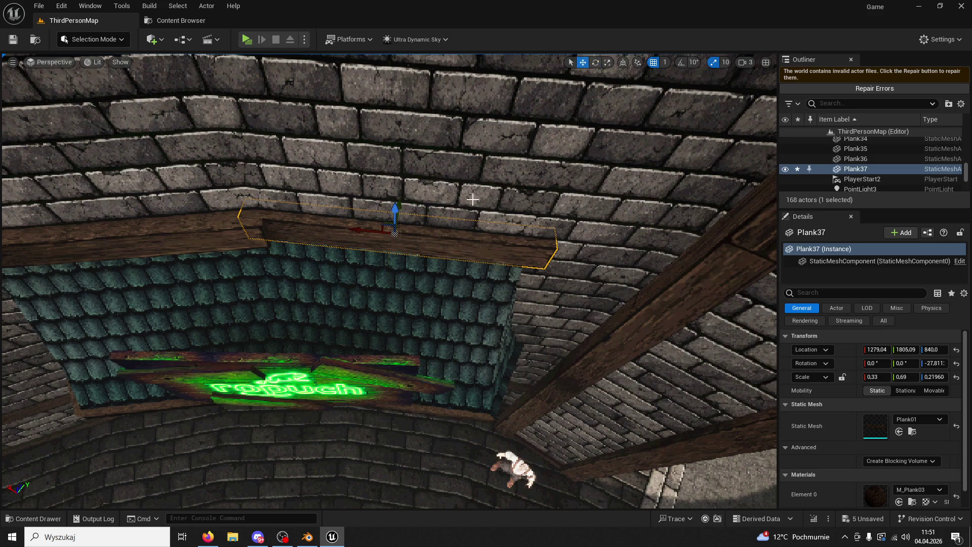
pyautogui.moveTo(402, 205); pyautogui.dragTo(396, 213)
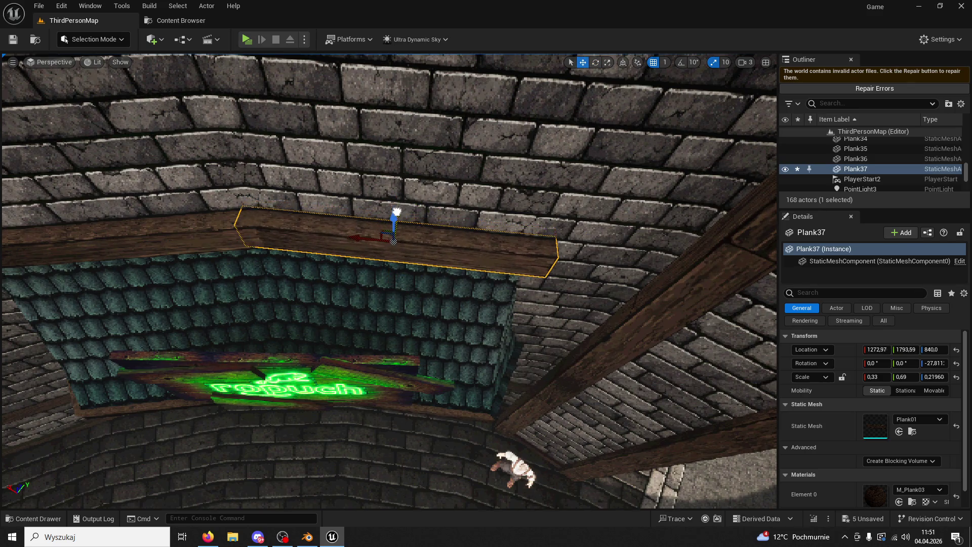
pyautogui.moveTo(393, 231); pyautogui.dragTo(386, 206, button='right')
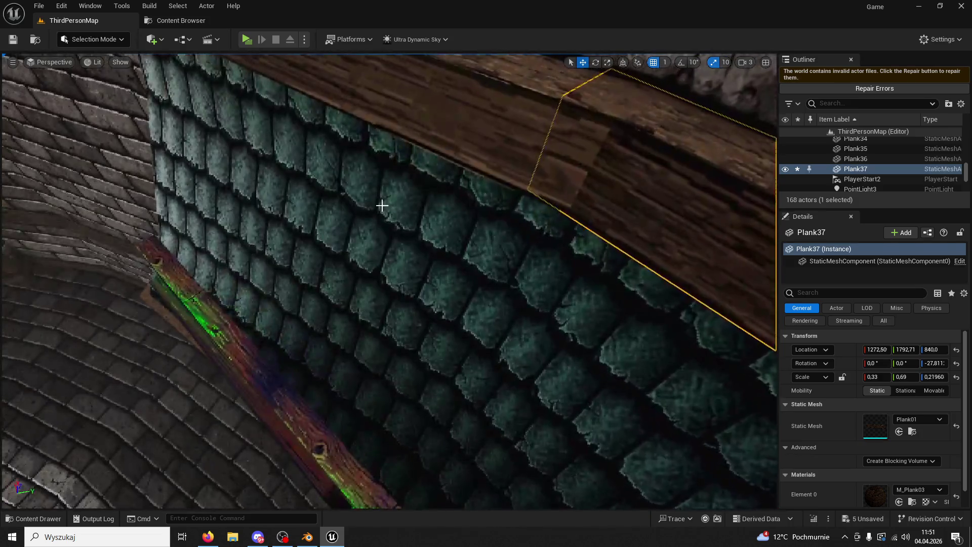
pyautogui.click(247, 38)
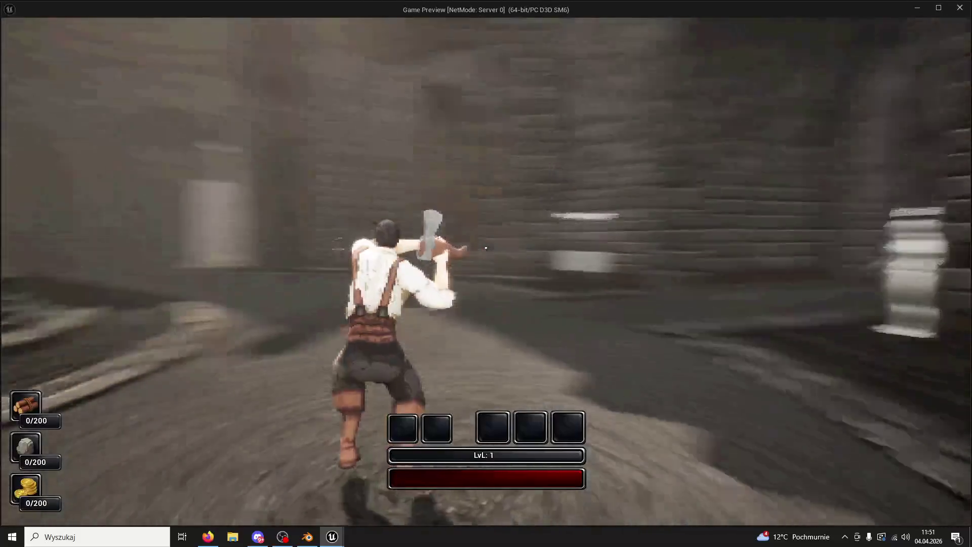
pyautogui.press('space')
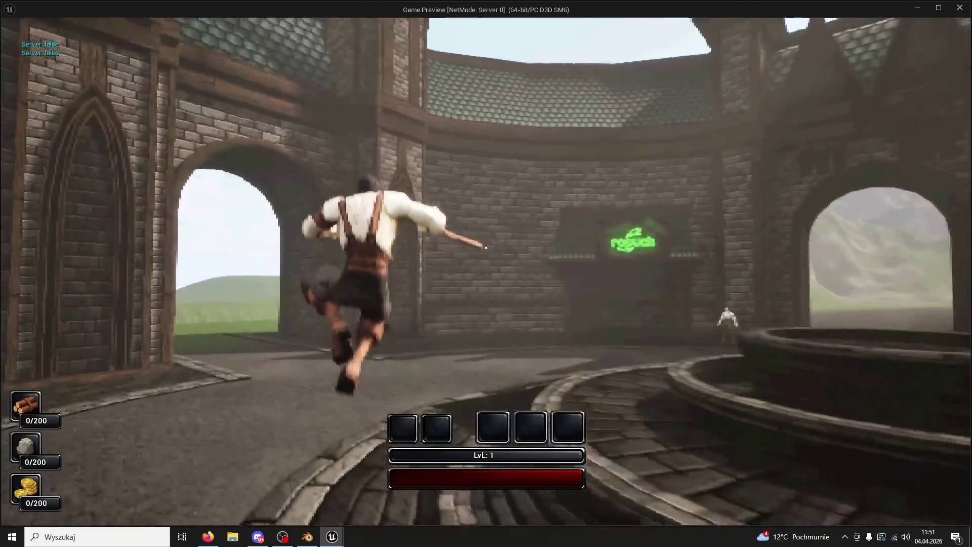
pyautogui.press('space')
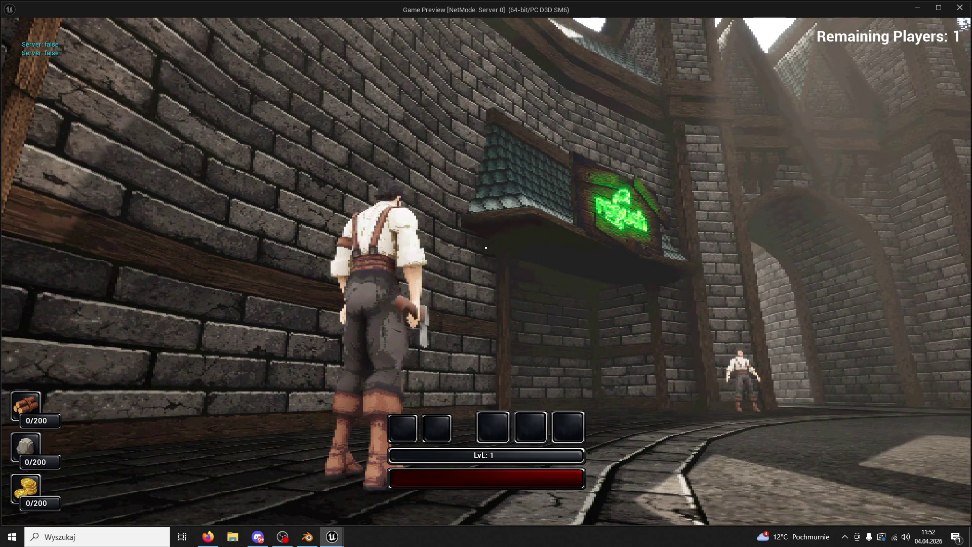
pyautogui.press('w')
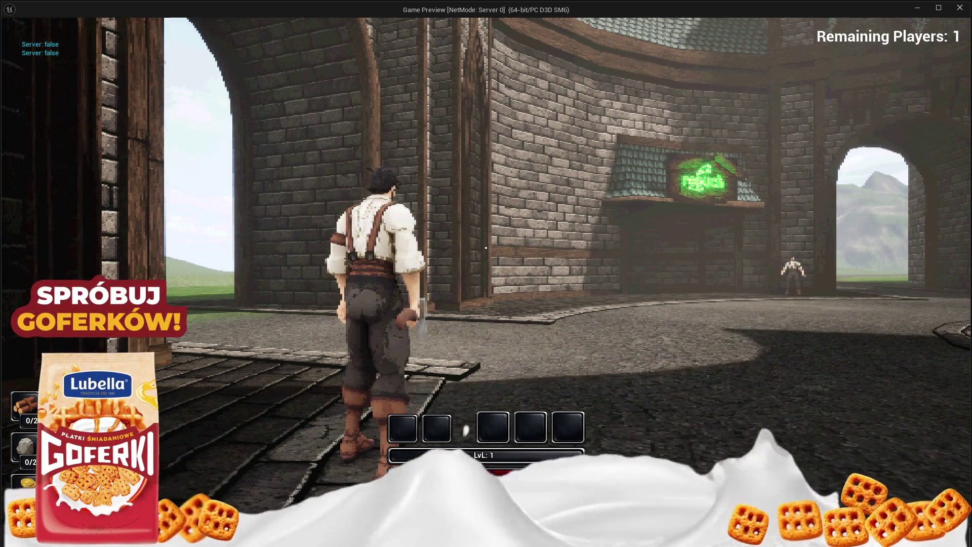
pyautogui.press('Escape')
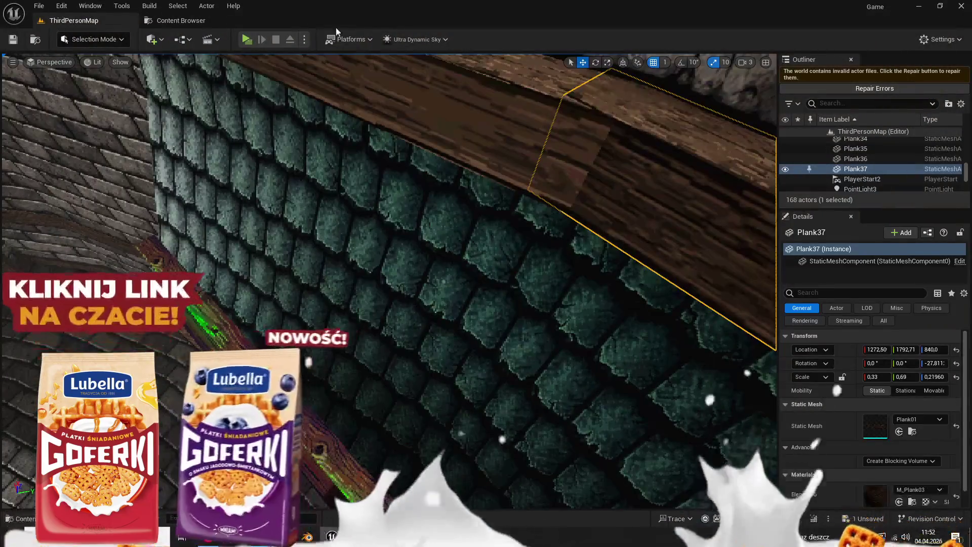
# Step: Close Unreal Engine and the old Blender file, answering both save prompts
pyautogui.hotkey('alt', 'F4')
pyautogui.click(541, 385)
pyautogui.click(307, 537)
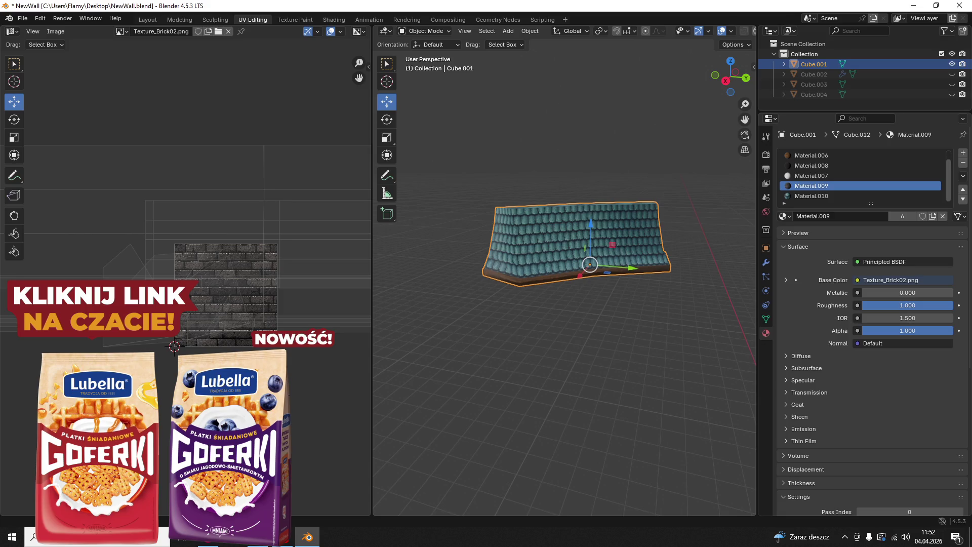
pyautogui.click(956, 5)
pyautogui.click(439, 285)
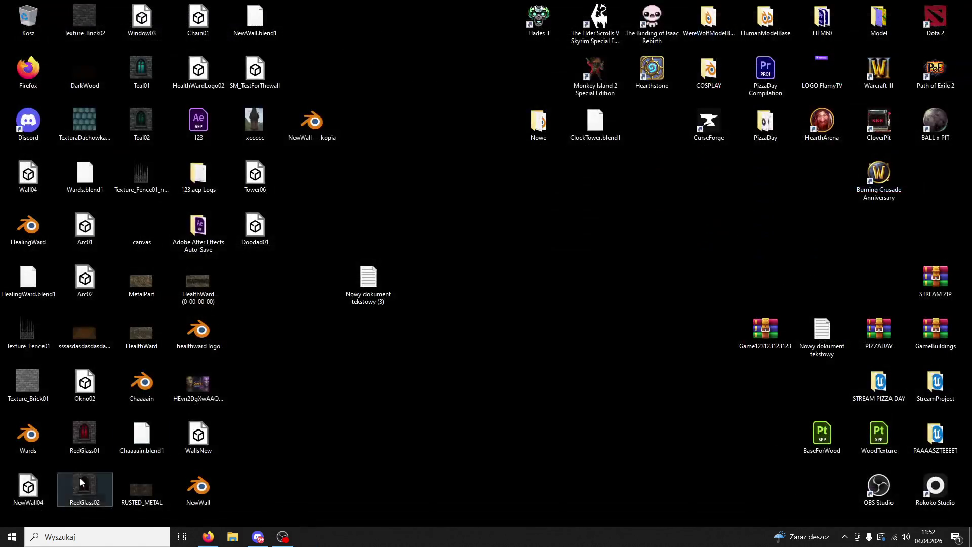
# Step: Launch Blender 4.2 from Start search and delete the default camera
pyautogui.click(73, 535)
pyautogui.click(112, 313)
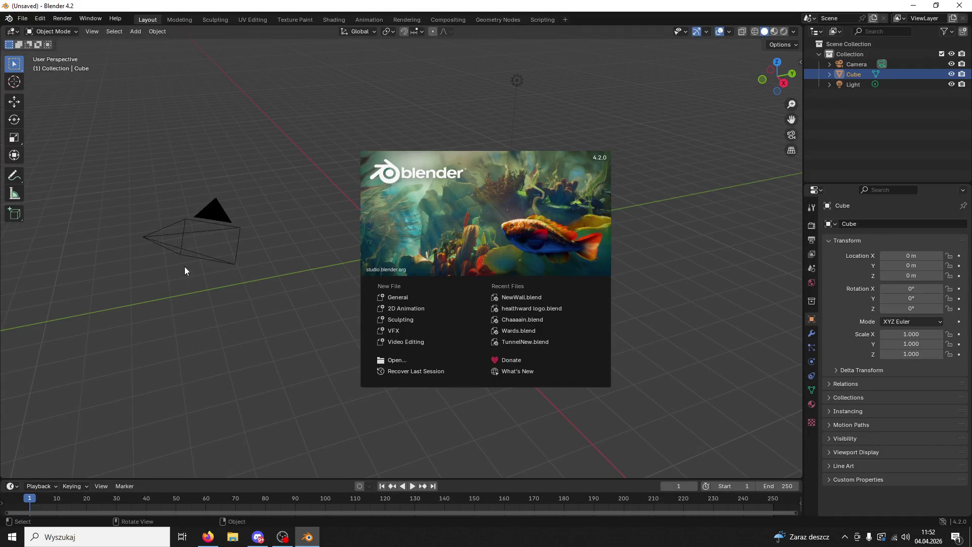
pyautogui.click(173, 273)
pyautogui.click(225, 212)
pyautogui.press('Delete')
# Step: Scale the cube along X (about 7.98), Y and Z into a long thin board
pyautogui.click(426, 253)
pyautogui.moveTo(425, 253)
pyautogui.mouseDown(button='middle')
pyautogui.moveTo(449, 270)
pyautogui.moveTo(433, 261)
pyautogui.mouseUp(button='middle')
pyautogui.press('s')
pyautogui.press('x')
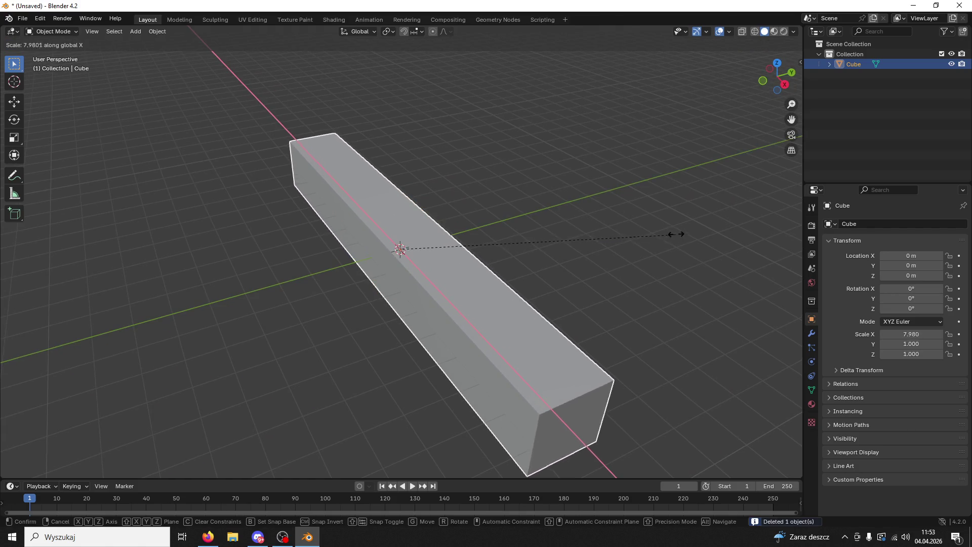
pyautogui.click(698, 229)
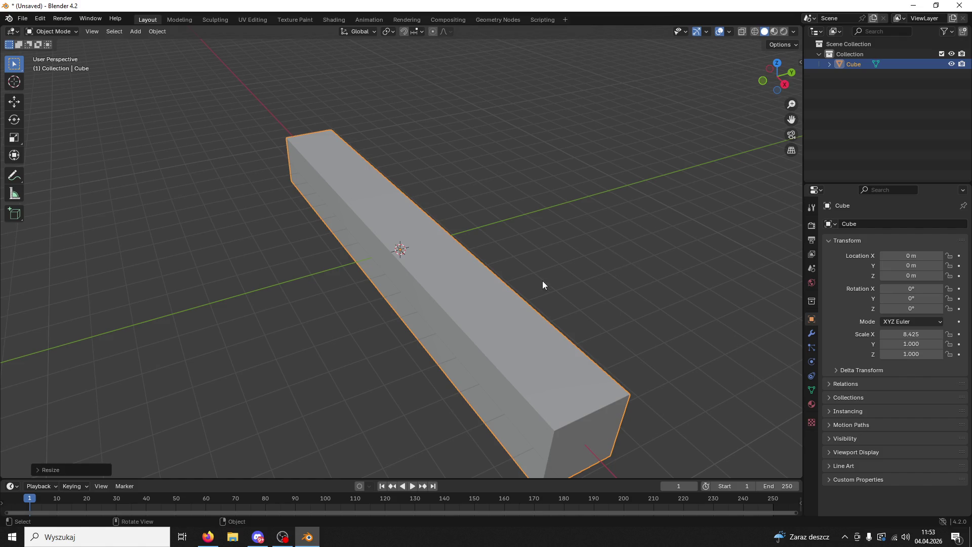
pyautogui.press('s')
pyautogui.press('y')
pyautogui.click(650, 364)
pyautogui.press('s')
pyautogui.press('z')
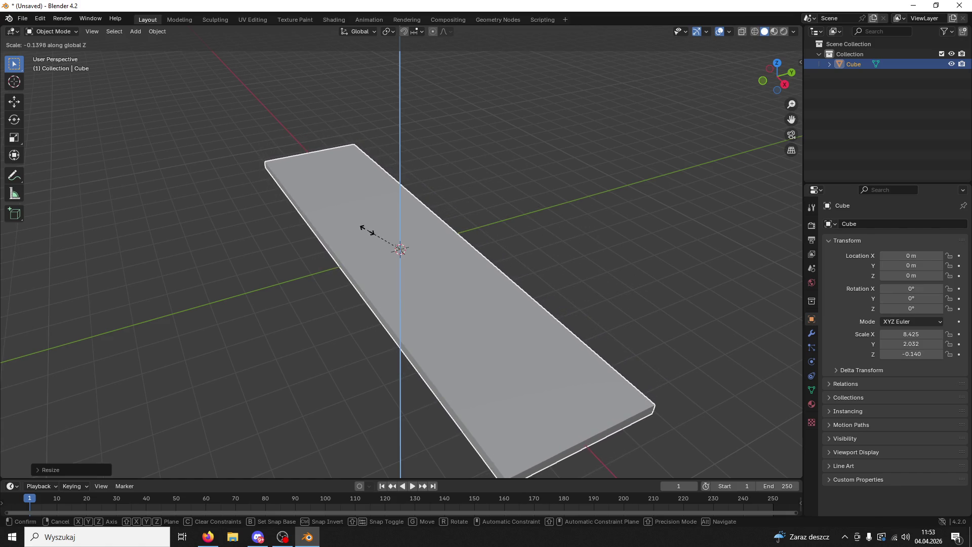
pyautogui.click(369, 202)
# Step: Apply the board's scale with Ctrl+A and enter Edit Mode with nothing selected
pyautogui.moveTo(372, 198)
pyautogui.mouseDown(button='middle')
pyautogui.moveTo(407, 235)
pyautogui.moveTo(204, 123)
pyautogui.mouseUp(button='middle')
pyautogui.click(52, 32)
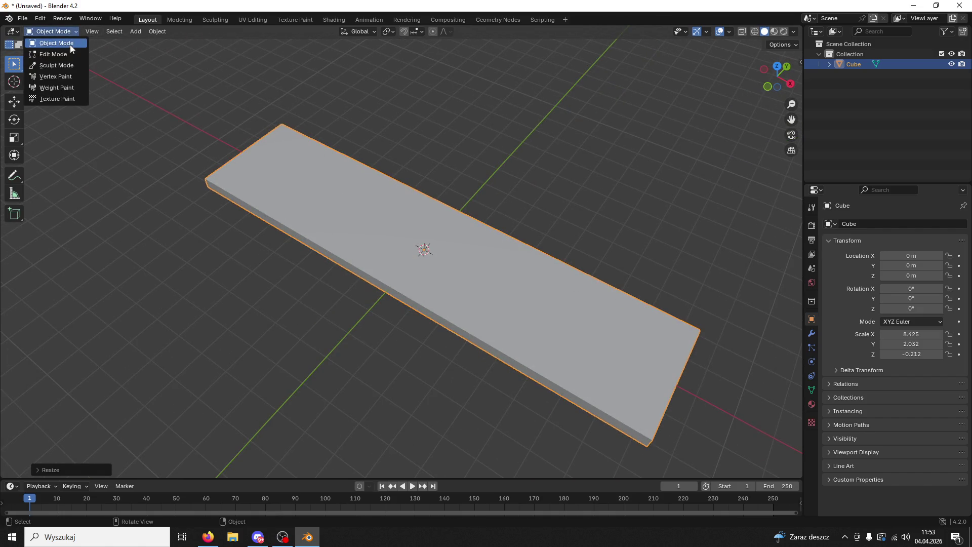
pyautogui.click(46, 55)
pyautogui.click(420, 247)
pyautogui.click(52, 31)
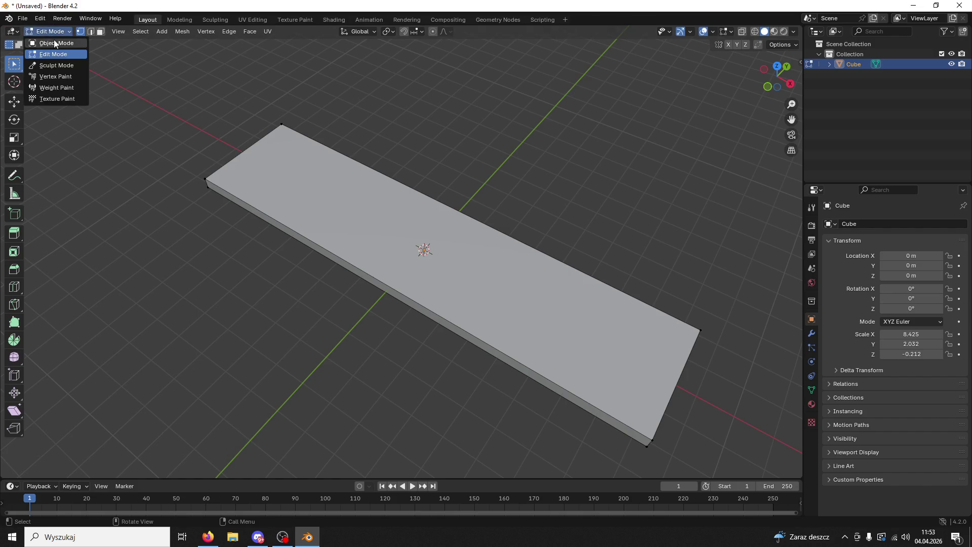
pyautogui.hotkey('ctrl', 'a')
pyautogui.click(335, 262)
pyautogui.moveTo(434, 281)
pyautogui.mouseDown(button='middle')
pyautogui.moveTo(337, 218)
pyautogui.moveTo(387, 265)
pyautogui.moveTo(356, 254)
pyautogui.moveTo(384, 265)
pyautogui.mouseUp(button='middle')
pyautogui.click(52, 31)
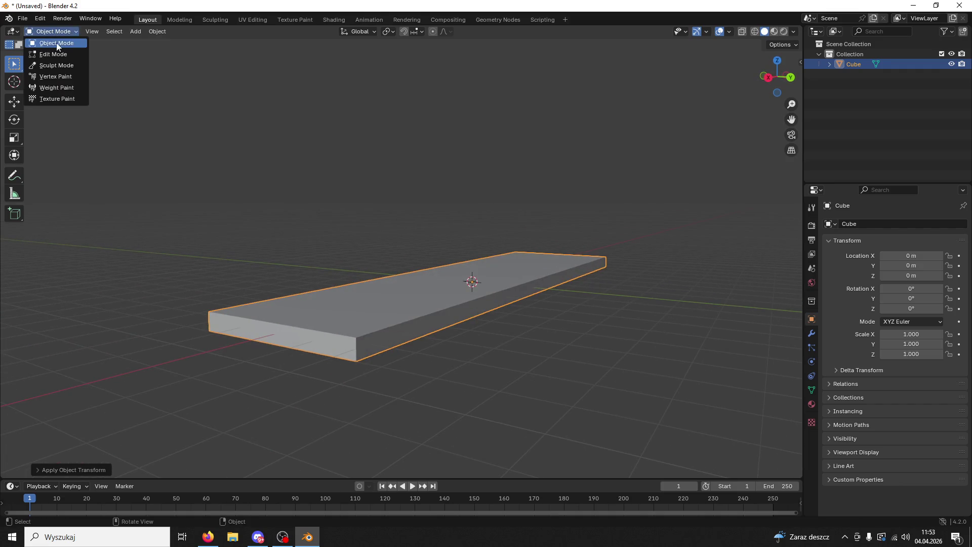
pyautogui.click(54, 54)
pyautogui.moveTo(313, 260)
pyautogui.mouseDown(button='middle')
pyautogui.moveTo(455, 276)
pyautogui.moveTo(175, 105)
pyautogui.mouseUp(button='middle')
# Step: Thin the slab by lowering its top face along Z in face select mode
pyautogui.click(65, 32)
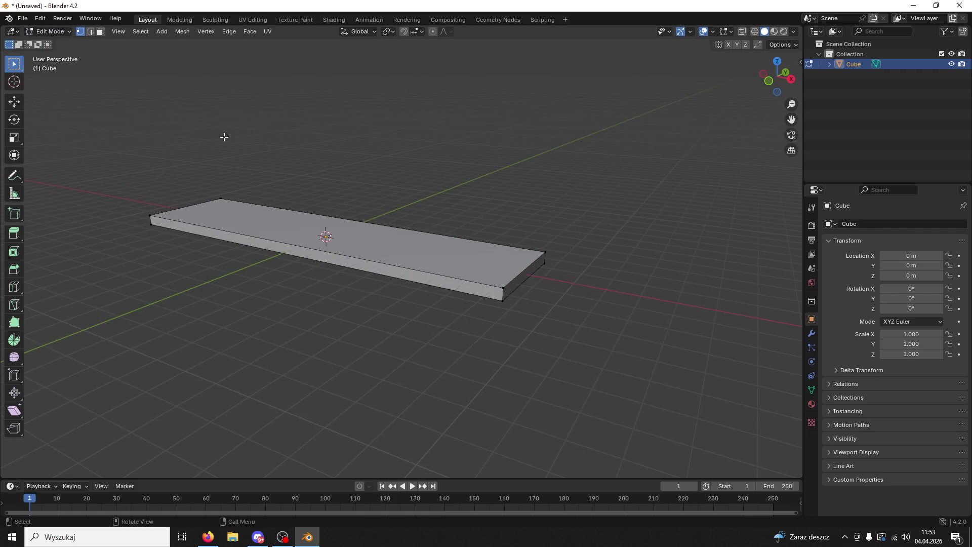
pyautogui.click(102, 32)
pyautogui.click(323, 221)
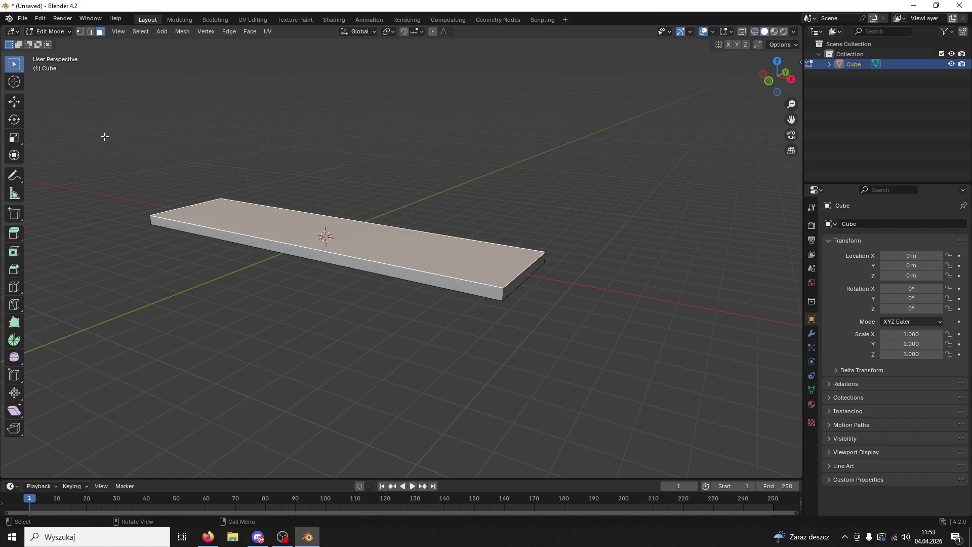
pyautogui.click(13, 108)
pyautogui.moveTo(324, 195); pyautogui.dragTo(314, 198)
pyautogui.moveTo(314, 198); pyautogui.dragTo(403, 318, button='middle')
# Step: Extrude the slab's front side face outward into an extra strip
pyautogui.click(418, 324)
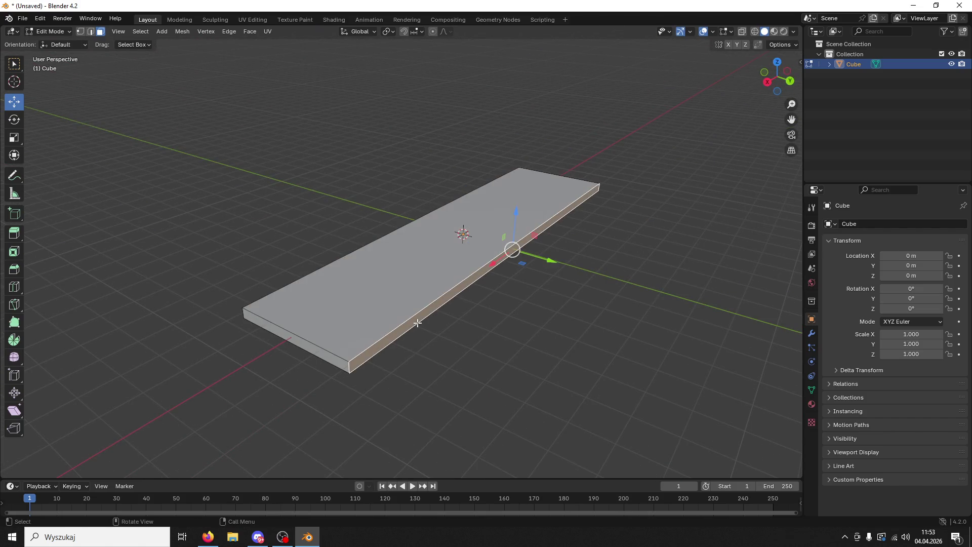
pyautogui.press('e')
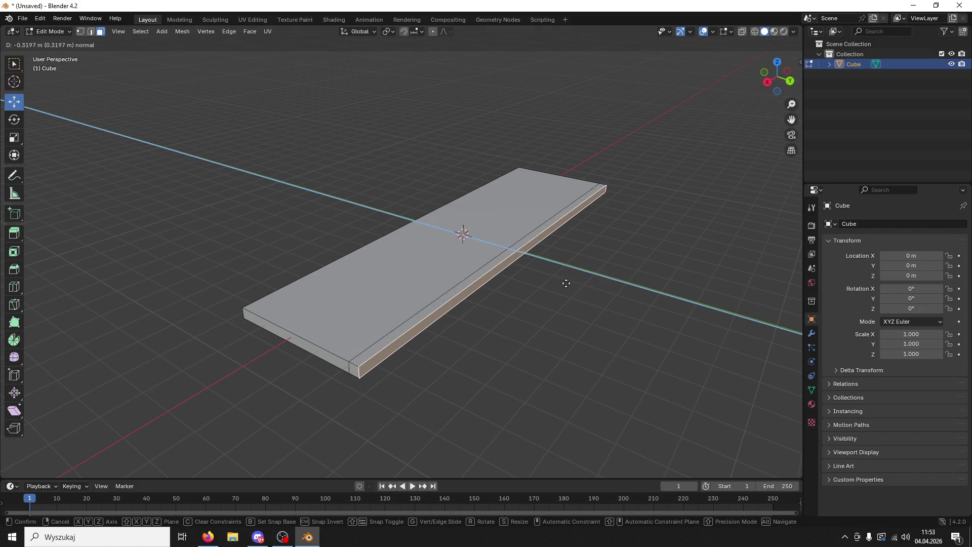
pyautogui.click(566, 283)
pyautogui.moveTo(566, 282); pyautogui.dragTo(565, 324, button='middle')
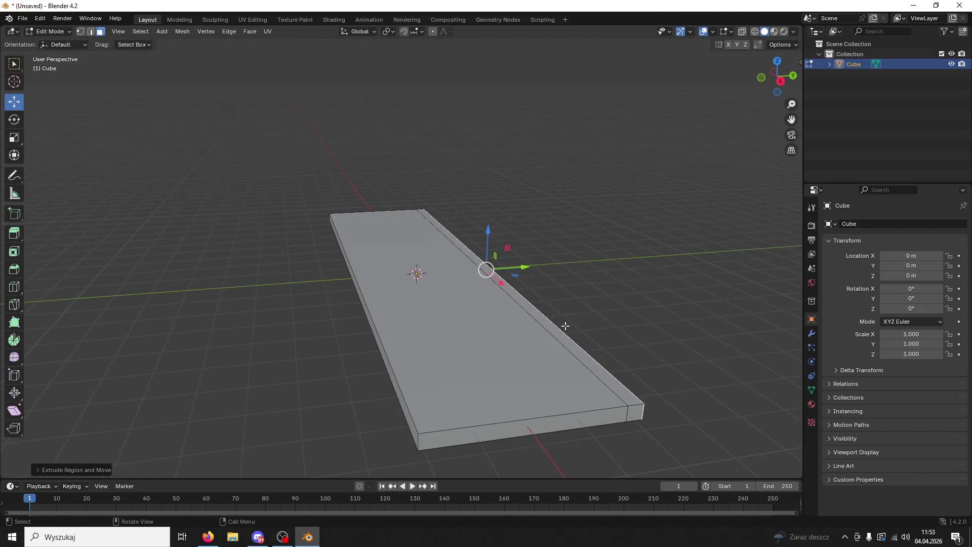
# Step: Extrude the narrow edge face up into a ridge, then undo it
pyautogui.click(560, 333)
pyautogui.press('e')
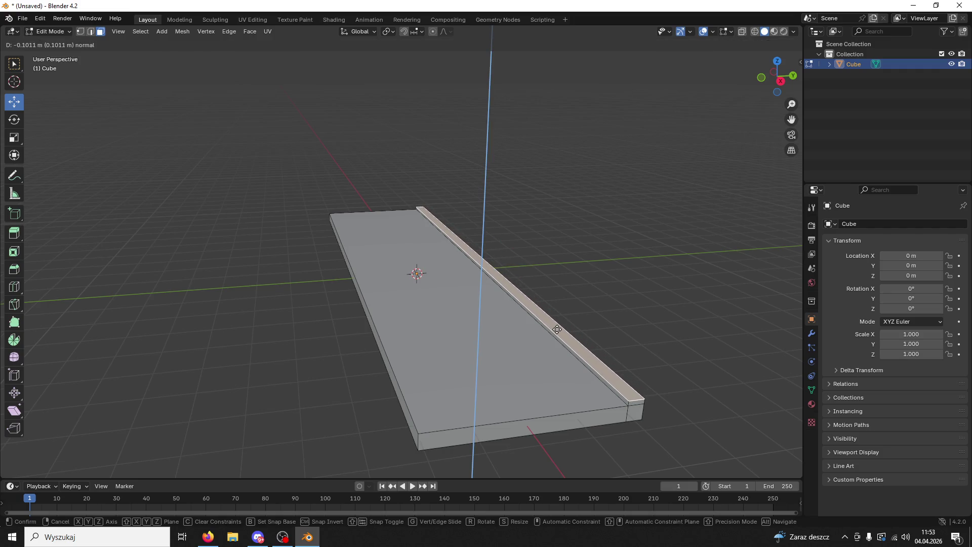
pyautogui.click(555, 328)
pyautogui.moveTo(555, 329)
pyautogui.mouseDown(button='middle')
pyautogui.moveTo(652, 390)
pyautogui.moveTo(521, 363)
pyautogui.moveTo(588, 361)
pyautogui.moveTo(589, 344)
pyautogui.moveTo(682, 369)
pyautogui.mouseUp(button='middle')
pyautogui.scroll(-3, 652, 390)
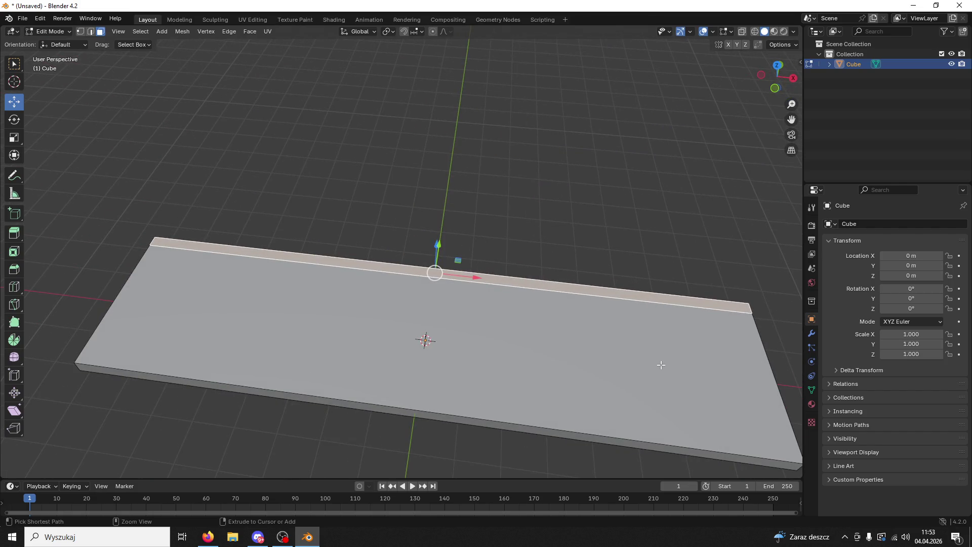
pyautogui.hotkey('ctrl', 'z')
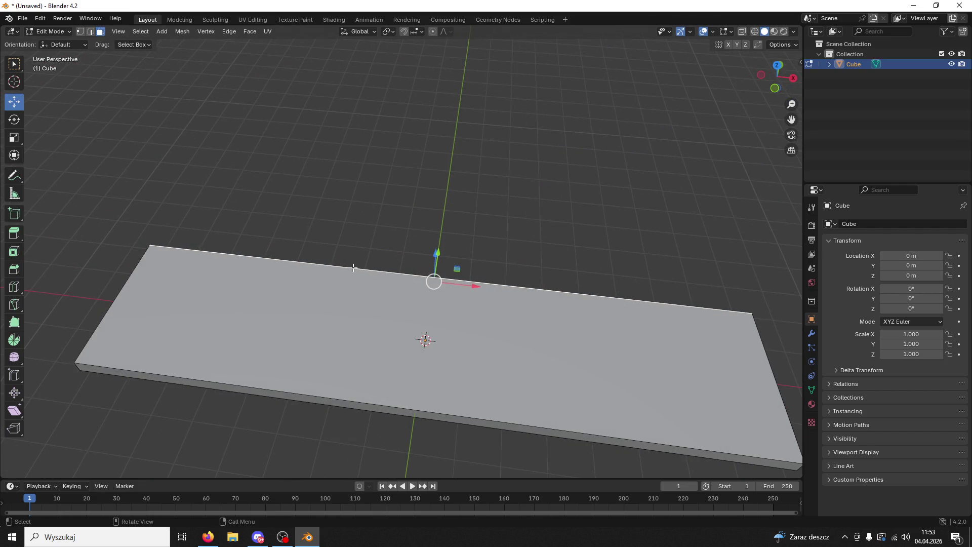
# Step: Inset the board's top face to form a border
pyautogui.click(426, 339)
pyautogui.rightClick(463, 354)
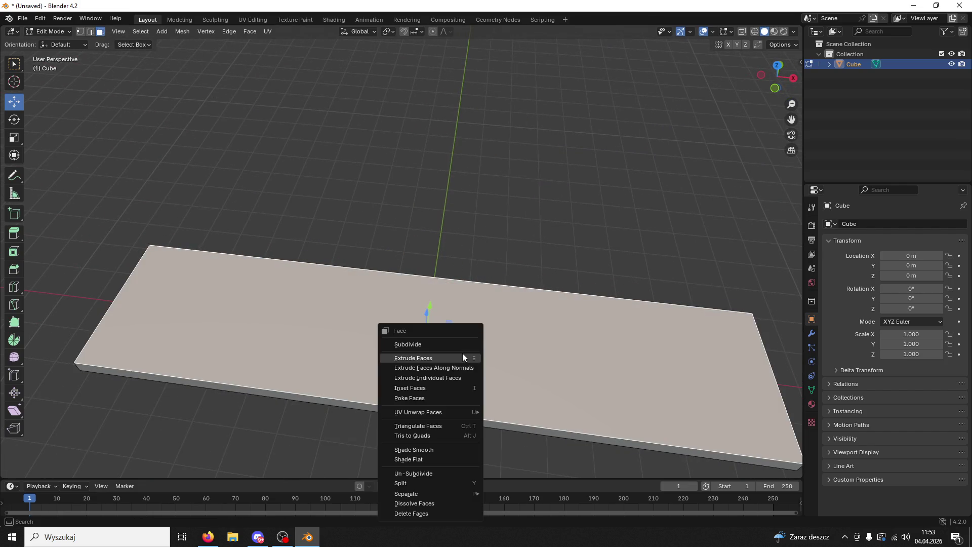
pyautogui.press('i')
pyautogui.click(514, 336)
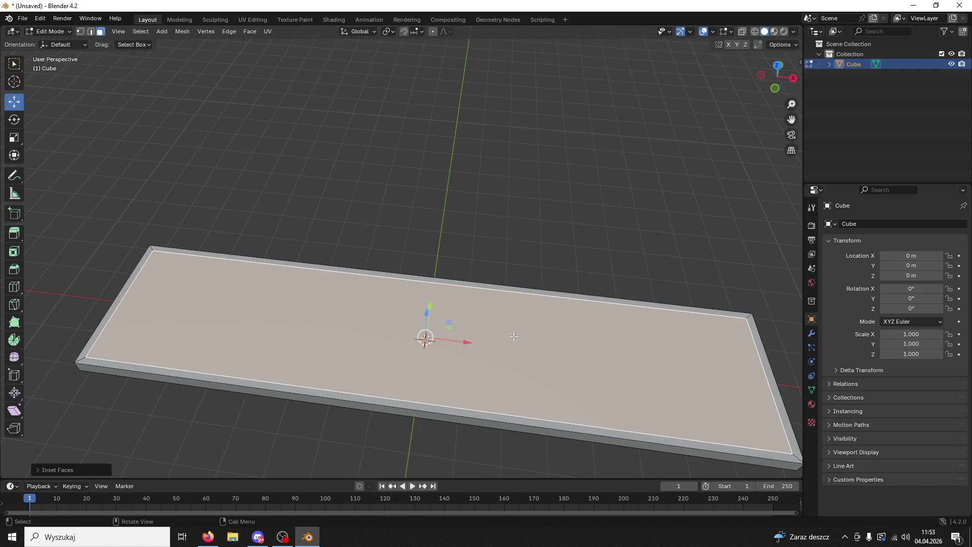
pyautogui.moveTo(513, 336); pyautogui.dragTo(461, 270, button='middle')
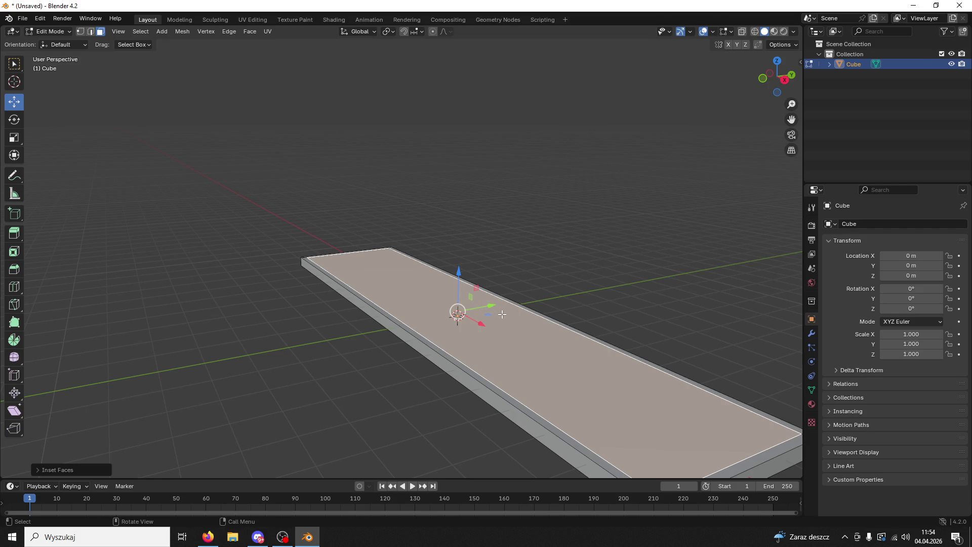
# Step: Extrude the inset face along normals inward to recess the top inside a raised rim
pyautogui.rightClick(503, 315)
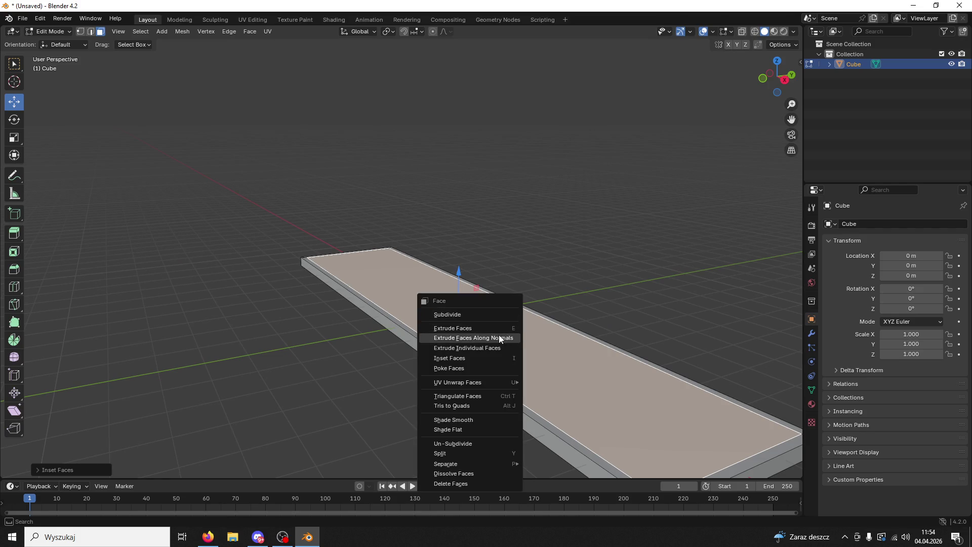
pyautogui.click(500, 338)
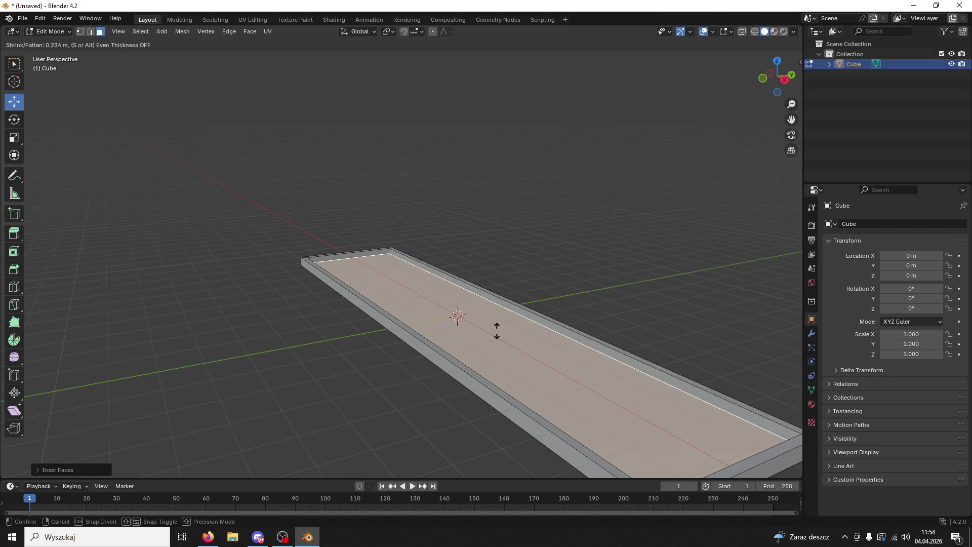
pyautogui.click(500, 333)
pyautogui.moveTo(499, 334); pyautogui.dragTo(598, 350, button='middle')
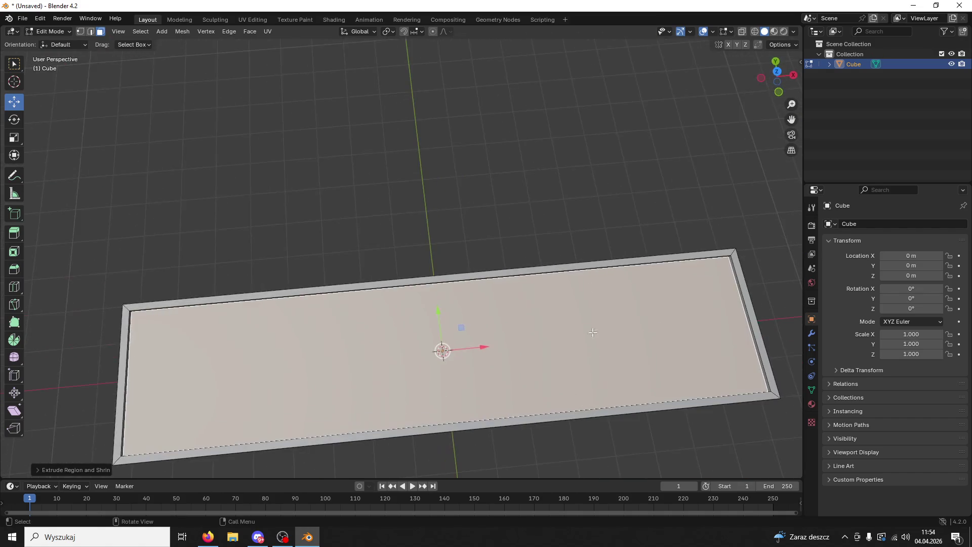
pyautogui.click(600, 244)
pyautogui.moveTo(599, 243)
pyautogui.mouseDown(button='middle')
pyautogui.moveTo(611, 234)
pyautogui.moveTo(600, 233)
pyautogui.mouseUp(button='middle')
# Step: Start a loop cut across the board, cancel it, and start again
pyautogui.hotkey('ctrl', 'r')
pyautogui.scroll(5, 382, 400)
pyautogui.press('Escape')
pyautogui.moveTo(443, 388); pyautogui.dragTo(413, 337, button='middle')
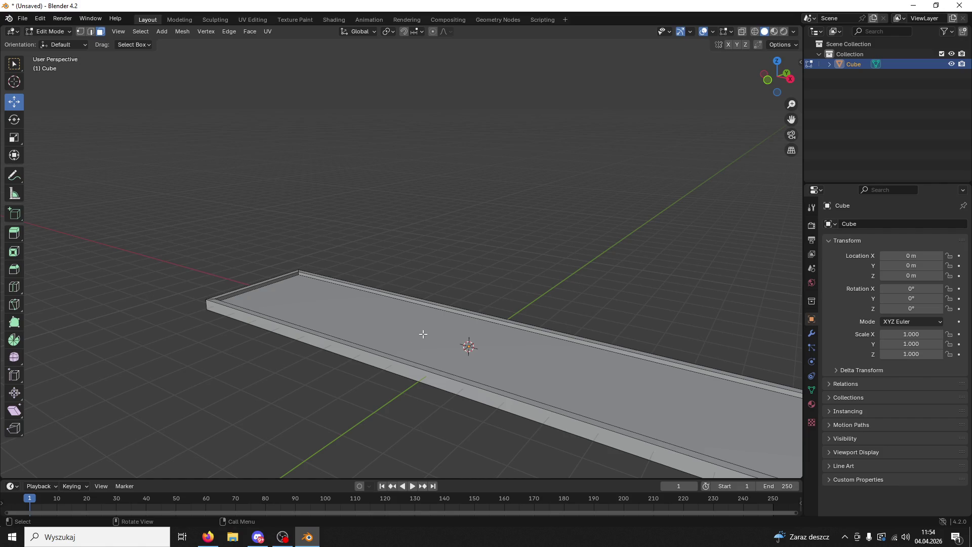
pyautogui.moveTo(489, 332); pyautogui.dragTo(543, 366, button='middle')
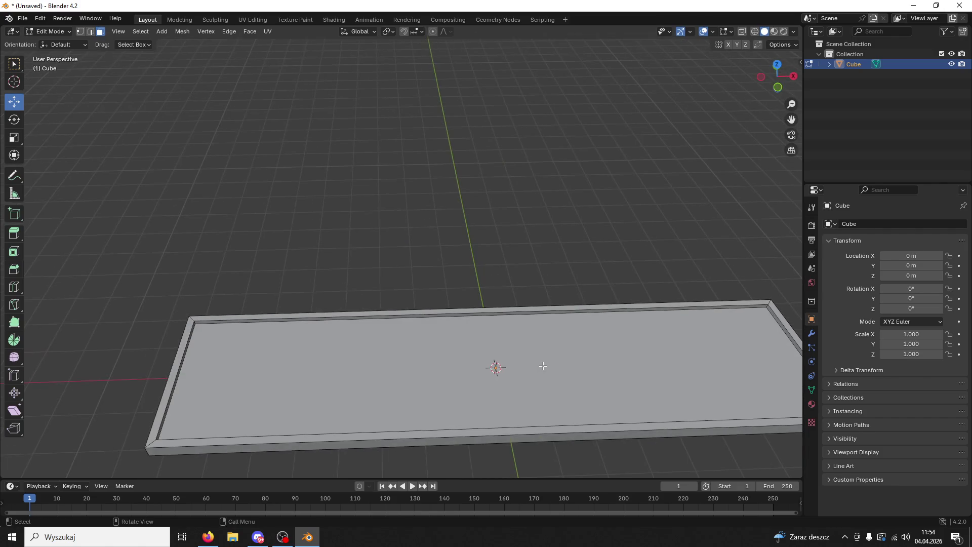
pyautogui.scroll(-1, 569, 347)
pyautogui.scroll(-1, 570, 347)
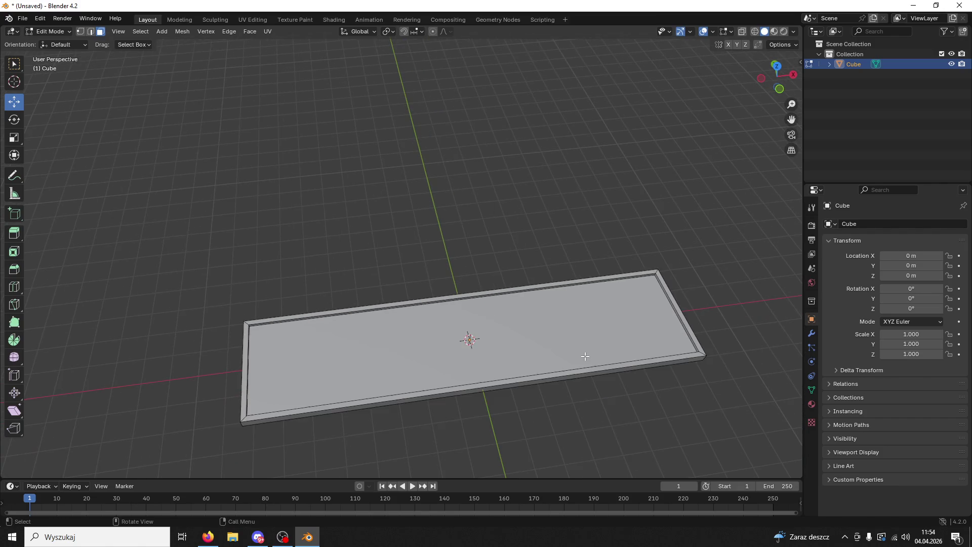
pyautogui.hotkey('ctrl', 'r')
pyautogui.scroll(1, 685, 320)
pyautogui.scroll(1, 686, 320)
# Step: Add three evenly spaced lengthwise loop cuts, then dissolve them again
pyautogui.click(687, 318)
pyautogui.rightClick(694, 313)
pyautogui.moveTo(696, 311)
pyautogui.mouseDown(button='middle')
pyautogui.moveTo(703, 262)
pyautogui.moveTo(555, 288)
pyautogui.moveTo(539, 309)
pyautogui.mouseUp(button='middle')
pyautogui.scroll(3, 555, 287)
pyautogui.click(809, 335)
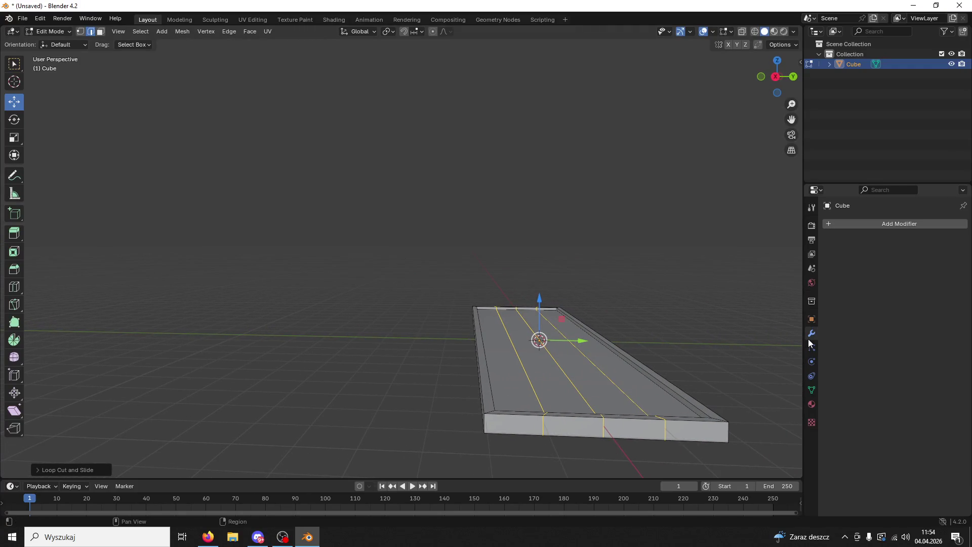
pyautogui.click(699, 327)
pyautogui.moveTo(699, 327)
pyautogui.mouseDown(button='middle')
pyautogui.moveTo(745, 367)
pyautogui.moveTo(721, 393)
pyautogui.moveTo(373, 172)
pyautogui.moveTo(458, 263)
pyautogui.moveTo(497, 237)
pyautogui.mouseUp(button='middle')
pyautogui.hotkey('ctrl', 'z')
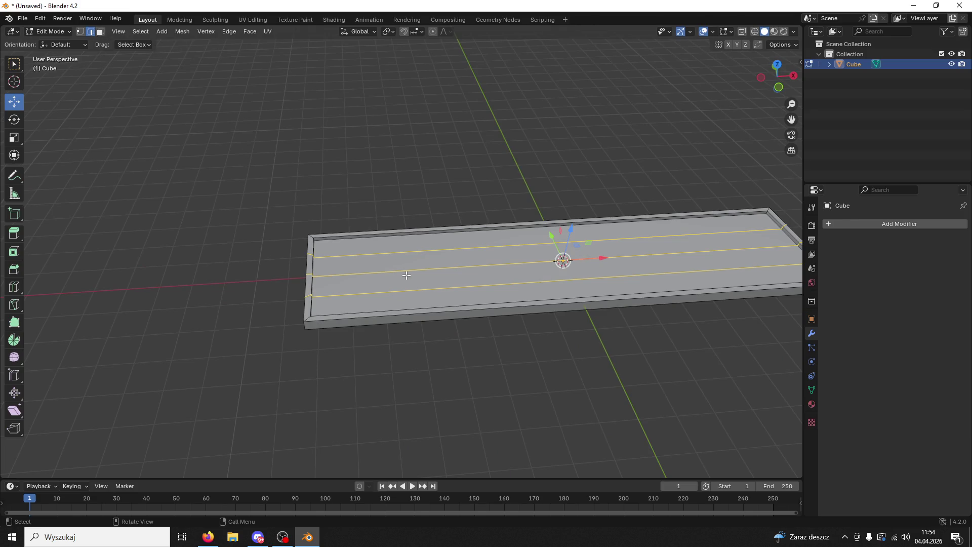
pyautogui.keyDown('alt'); pyautogui.click(381, 238); pyautogui.keyUp('alt')
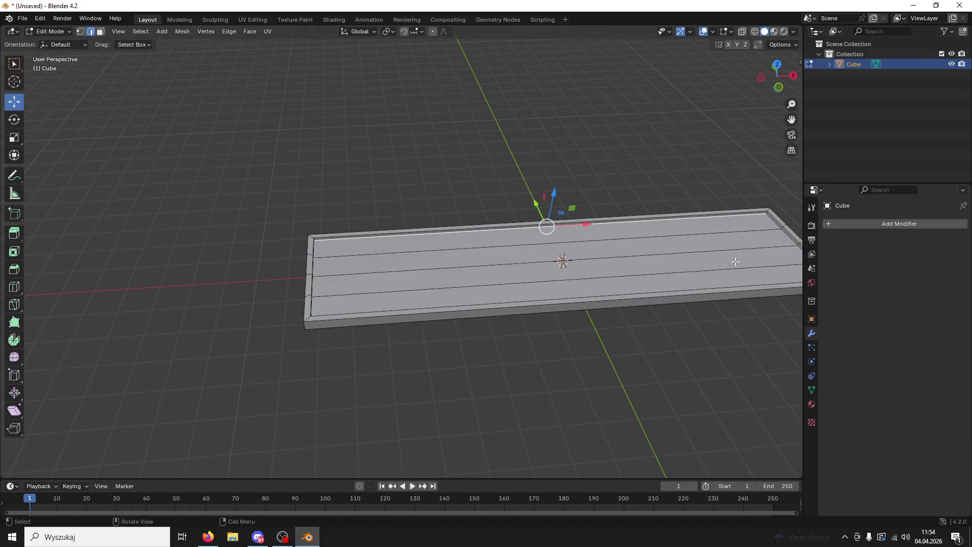
pyautogui.hotkey('ctrl', 'z')
pyautogui.hotkey('ctrl', 'x')
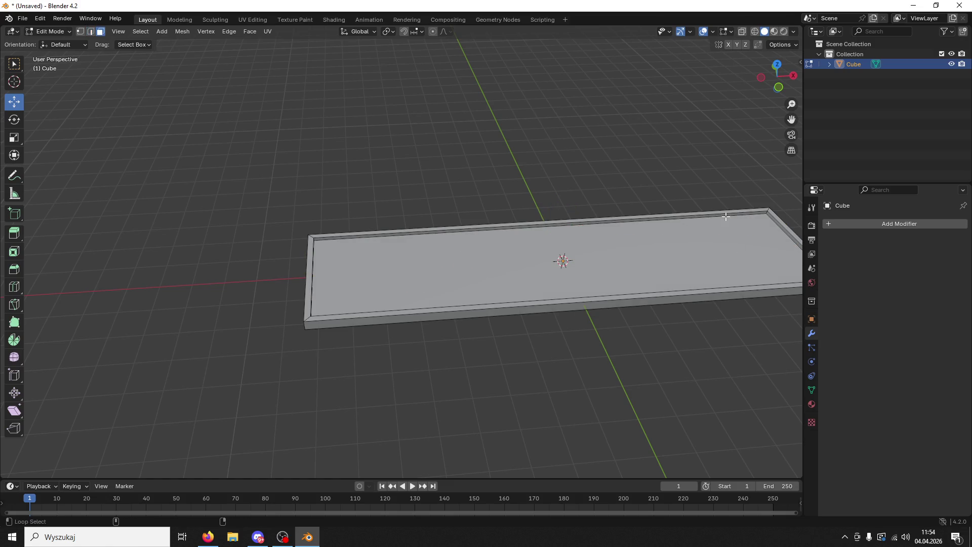
# Step: Select the rim's top edge loop and mark it as a seam
pyautogui.keyDown('alt'); pyautogui.click(725, 216); pyautogui.keyUp('alt')
pyautogui.hotkey('alt', 'a')
pyautogui.keyDown('alt'); pyautogui.click(734, 216); pyautogui.keyUp('alt')
pyautogui.hotkey('alt', 'a')
pyautogui.keyDown('alt'); pyautogui.click(784, 231); pyautogui.keyUp('alt')
pyautogui.hotkey('alt', 'a')
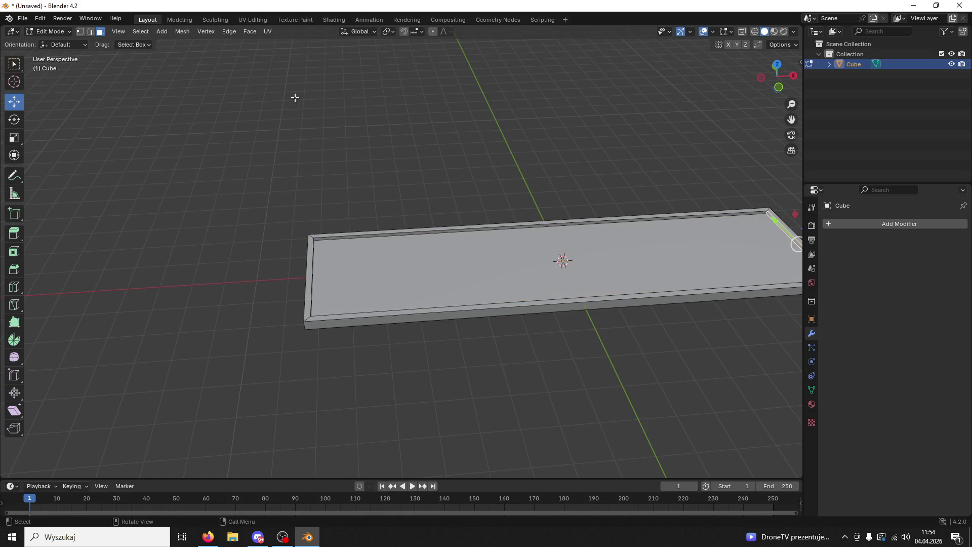
pyautogui.keyDown('alt'); pyautogui.click(389, 239); pyautogui.keyUp('alt')
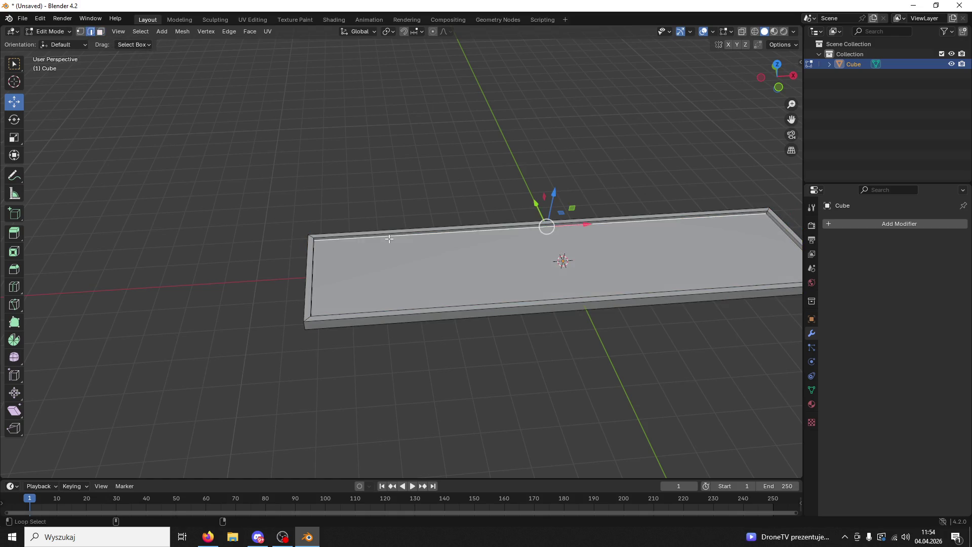
pyautogui.moveTo(793, 243); pyautogui.dragTo(603, 114, button='middle')
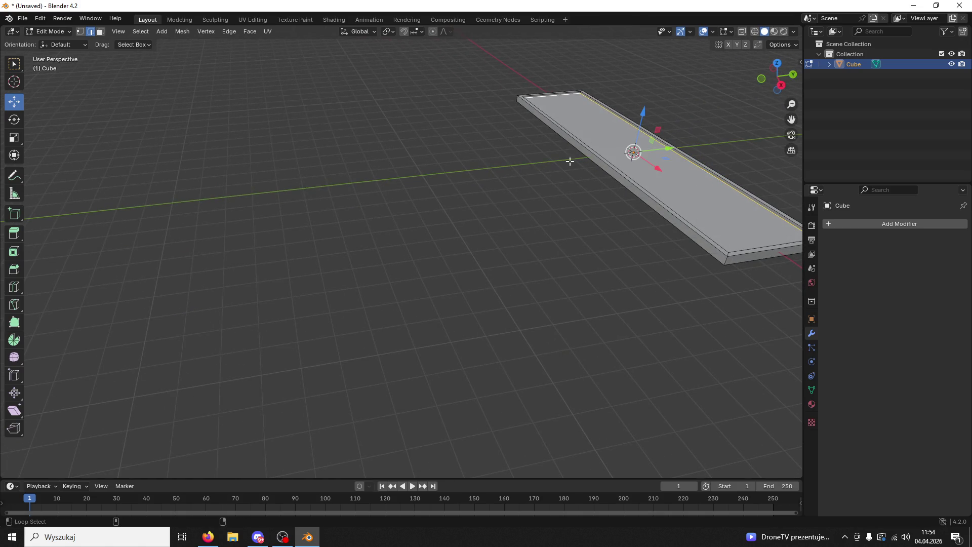
pyautogui.moveTo(681, 208); pyautogui.dragTo(525, 261, button='middle')
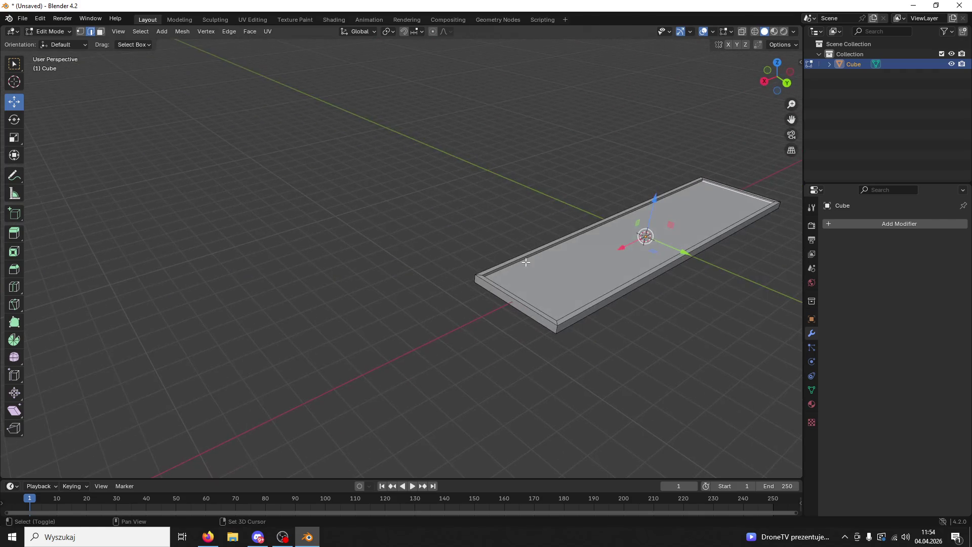
pyautogui.hotkey('ctrl', 'e')
pyautogui.click(489, 391)
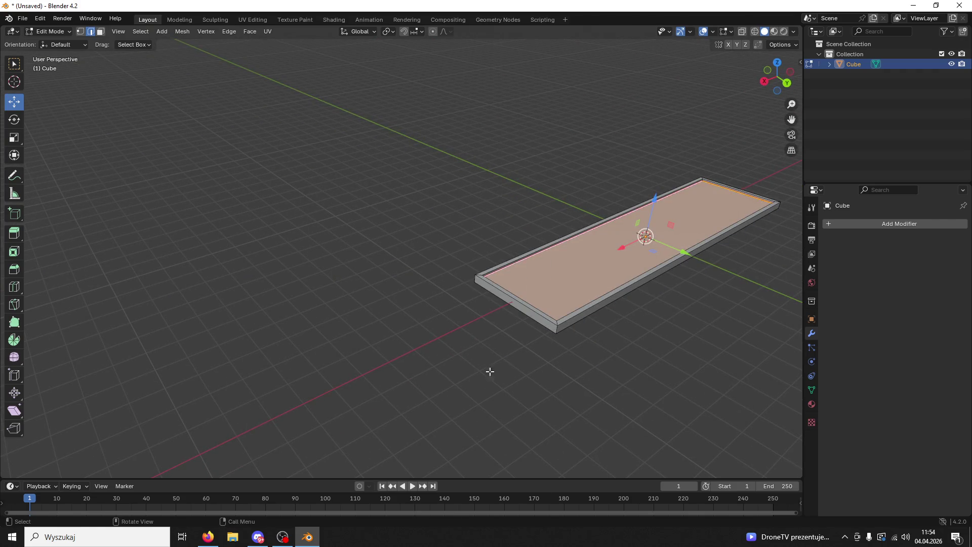
# Step: Mark the top face edge loop and the outer edge loop as seams
pyautogui.click(502, 263)
pyautogui.keyDown('alt'); pyautogui.click(495, 268); pyautogui.keyUp('alt')
pyautogui.hotkey('ctrl', 'e')
pyautogui.click(512, 309)
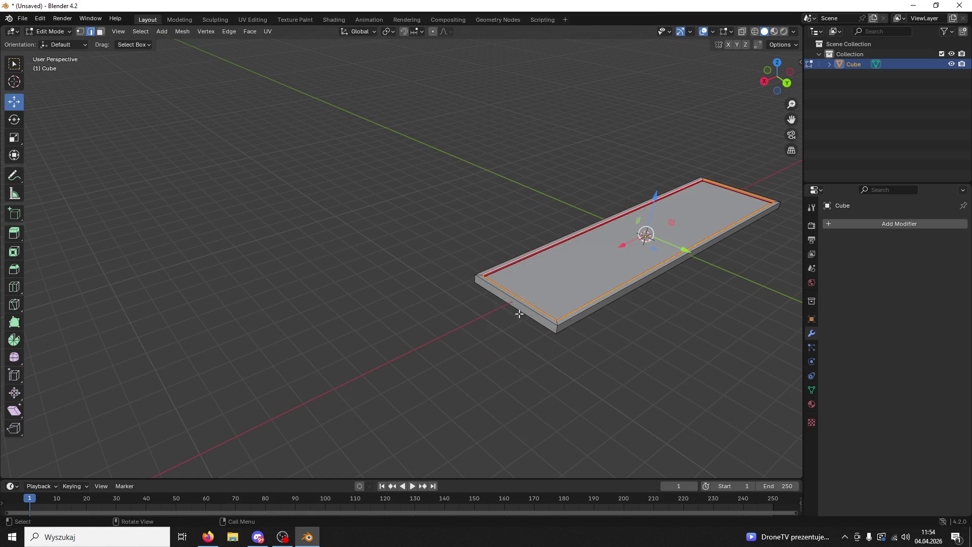
pyautogui.keyDown('alt'); pyautogui.click(527, 310); pyautogui.keyUp('alt')
pyautogui.hotkey('ctrl', 'e')
pyautogui.click(522, 311)
pyautogui.hotkey('alt', 'a')
# Step: Mark a bottom edge of the slab as a seam and select a rim corner edge next
pyautogui.click(573, 324)
pyautogui.moveTo(569, 325)
pyautogui.mouseDown(button='middle')
pyautogui.moveTo(656, 289)
pyautogui.moveTo(486, 354)
pyautogui.moveTo(396, 328)
pyautogui.moveTo(522, 311)
pyautogui.moveTo(358, 320)
pyautogui.moveTo(456, 310)
pyautogui.moveTo(315, 332)
pyautogui.moveTo(385, 325)
pyautogui.moveTo(406, 370)
pyautogui.moveTo(458, 347)
pyautogui.moveTo(439, 352)
pyautogui.moveTo(440, 403)
pyautogui.moveTo(608, 258)
pyautogui.mouseUp(button='middle')
pyautogui.hotkey('ctrl', 'e')
pyautogui.click(354, 325)
pyautogui.scroll(2, 608, 259)
pyautogui.click(679, 248)
pyautogui.hotkey('ctrl', 'e')
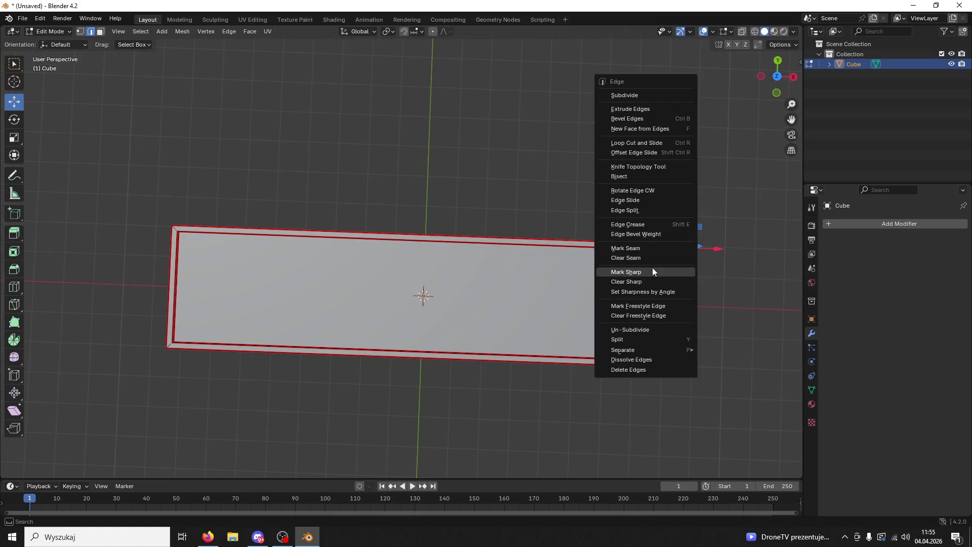